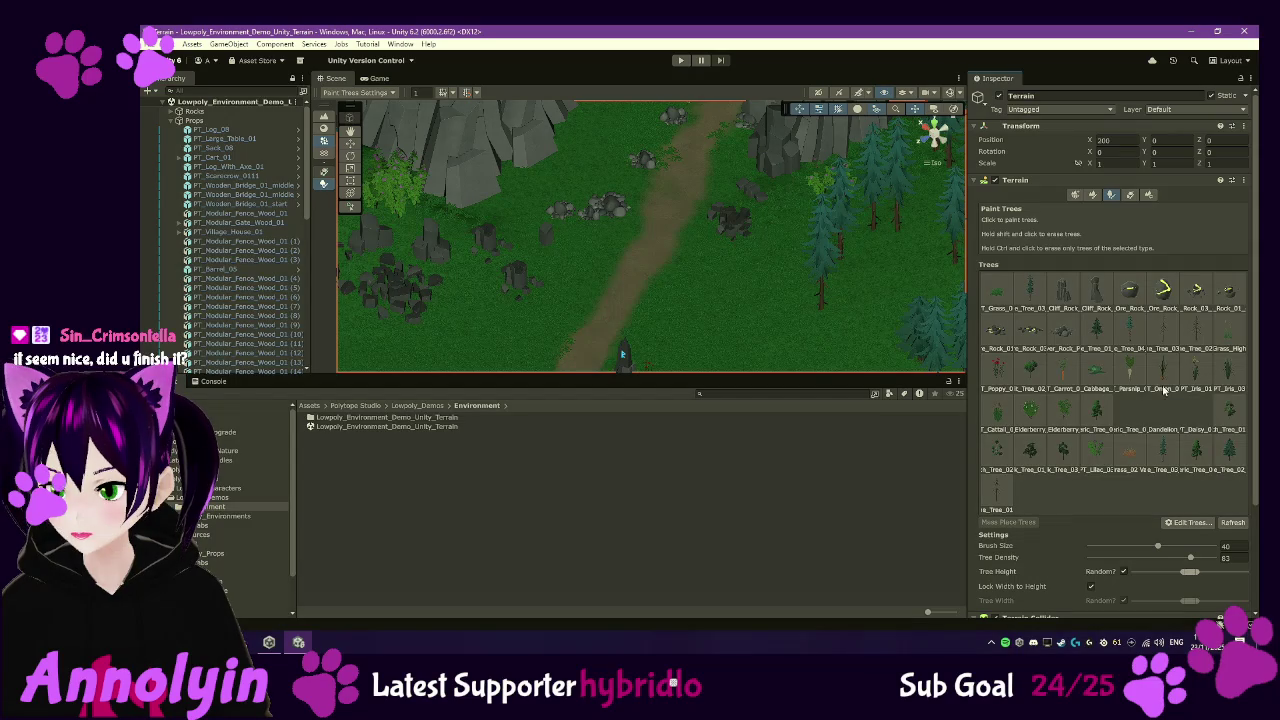
- Select the river rock pile tree entry, open its Edit Tree settings, then open its PT_River_Rock_Pile_05 prefab
left_click(1065, 336)
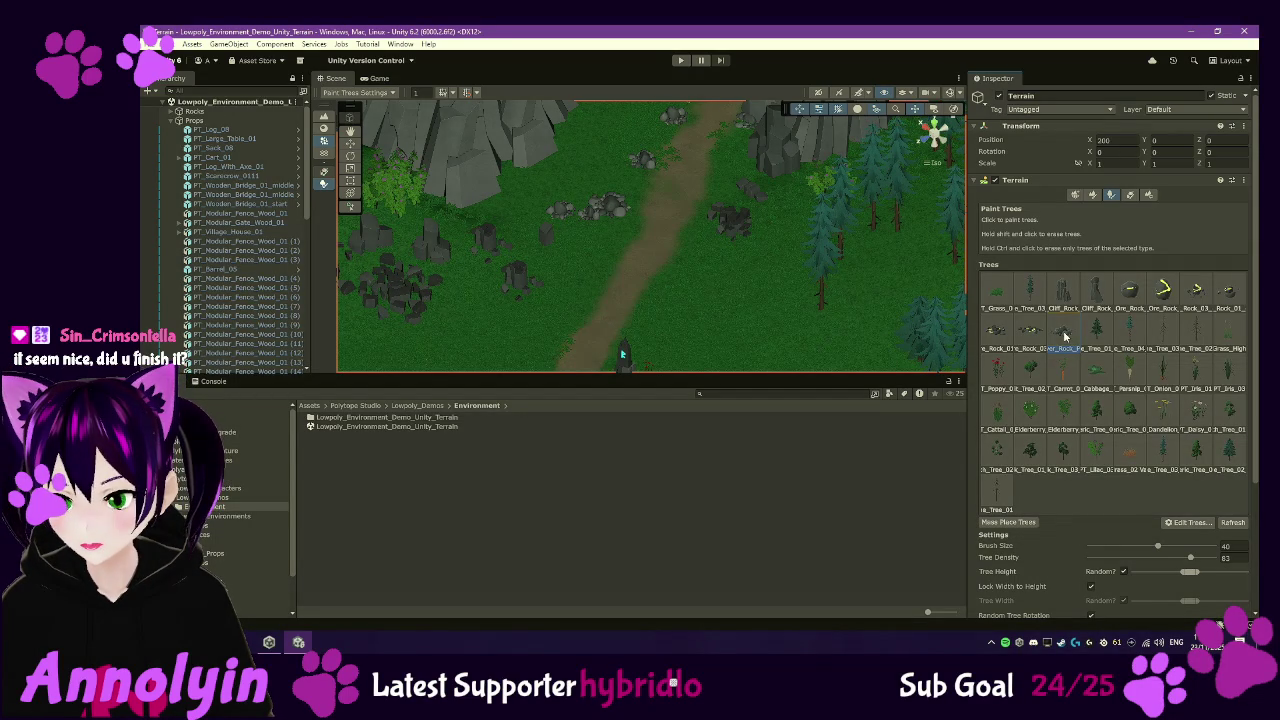
double_click(1070, 335)
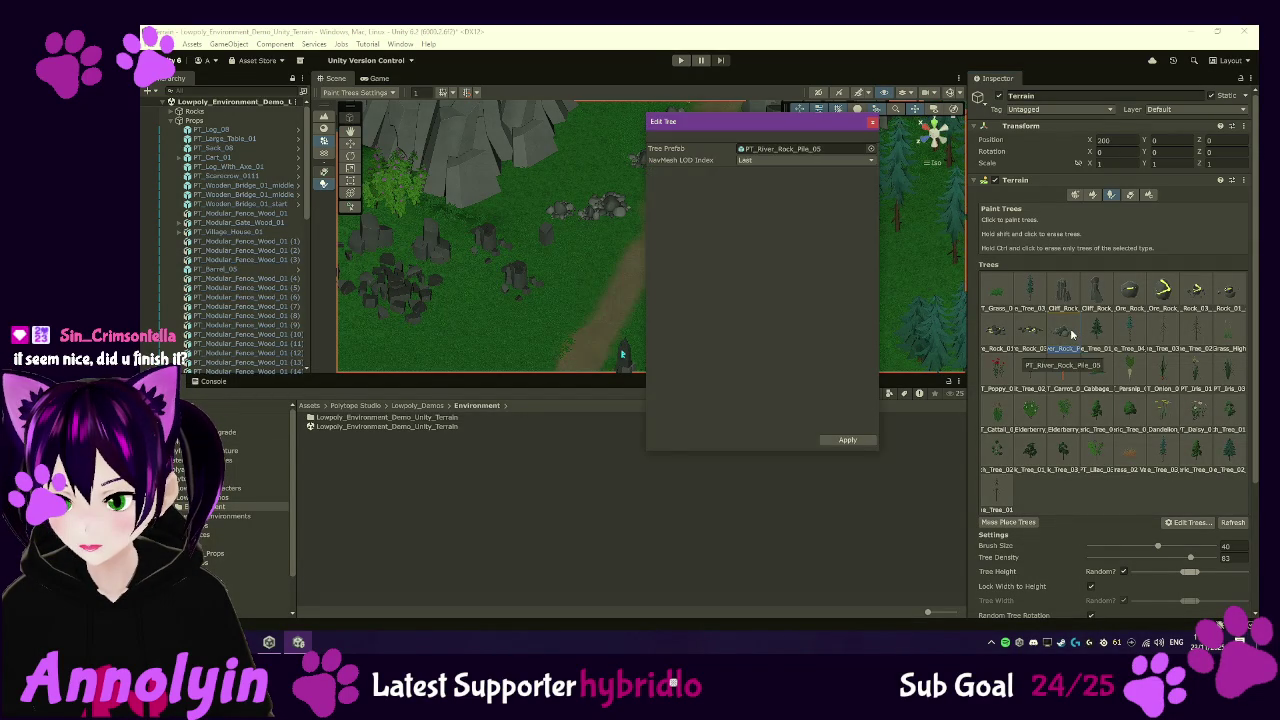
double_click(784, 148)
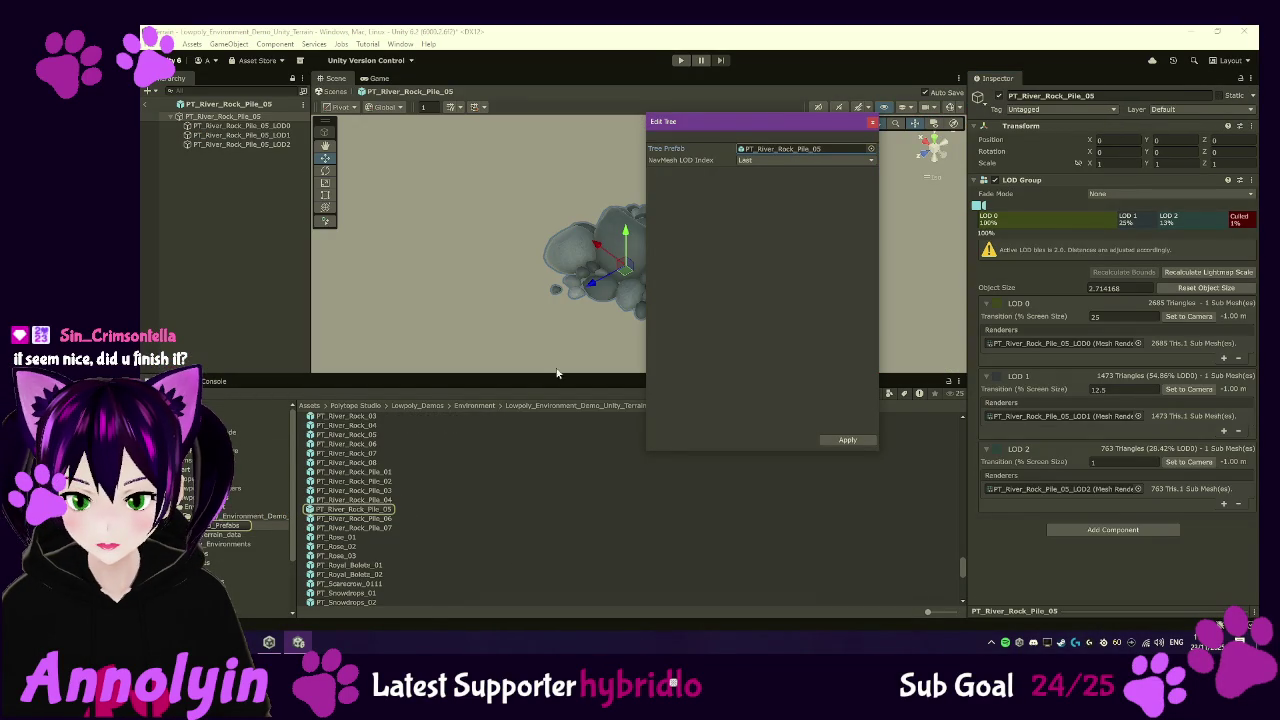
left_click_drag(750, 121, 1072, 318)
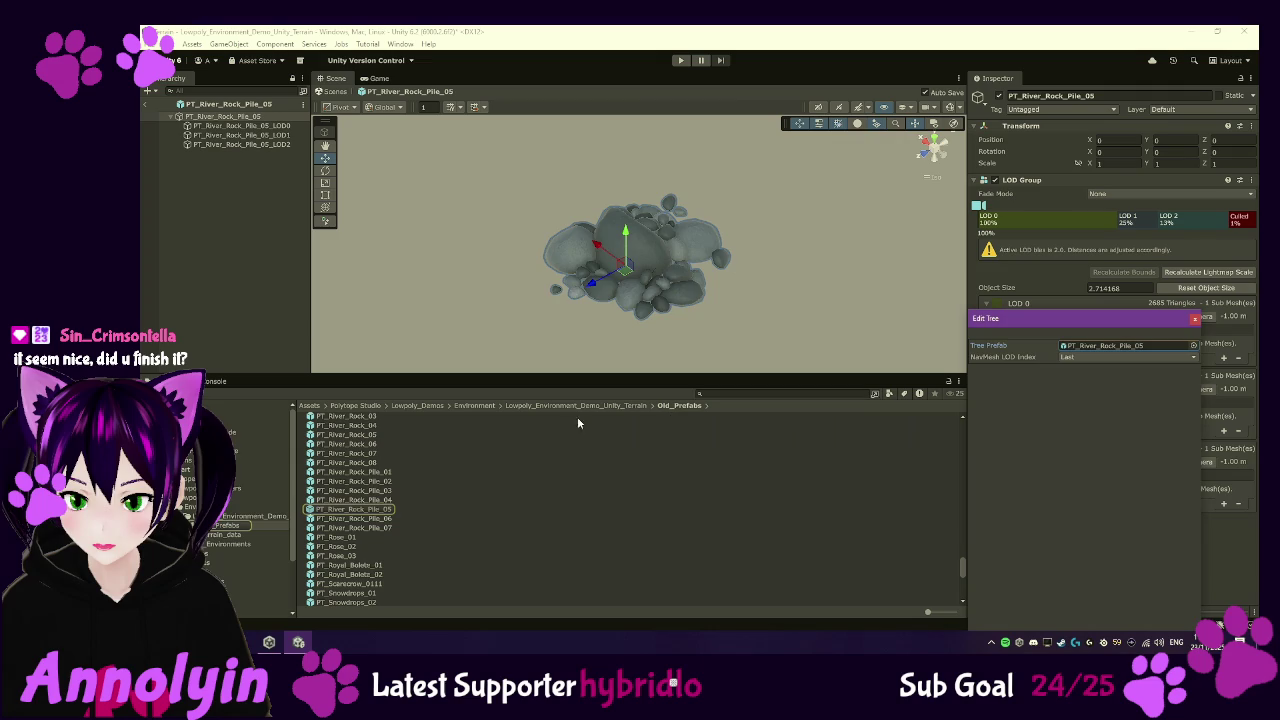
scroll(703, 259, "up", 5)
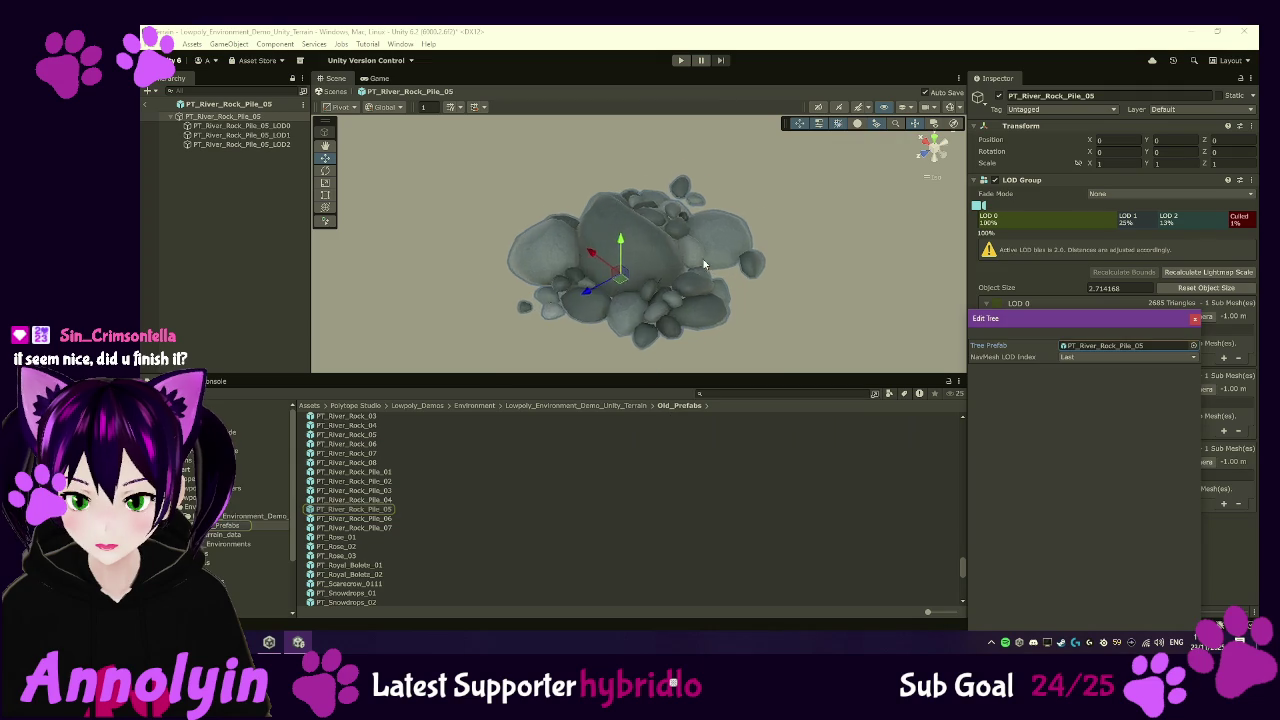
left_click(358, 455)
double_click(372, 473)
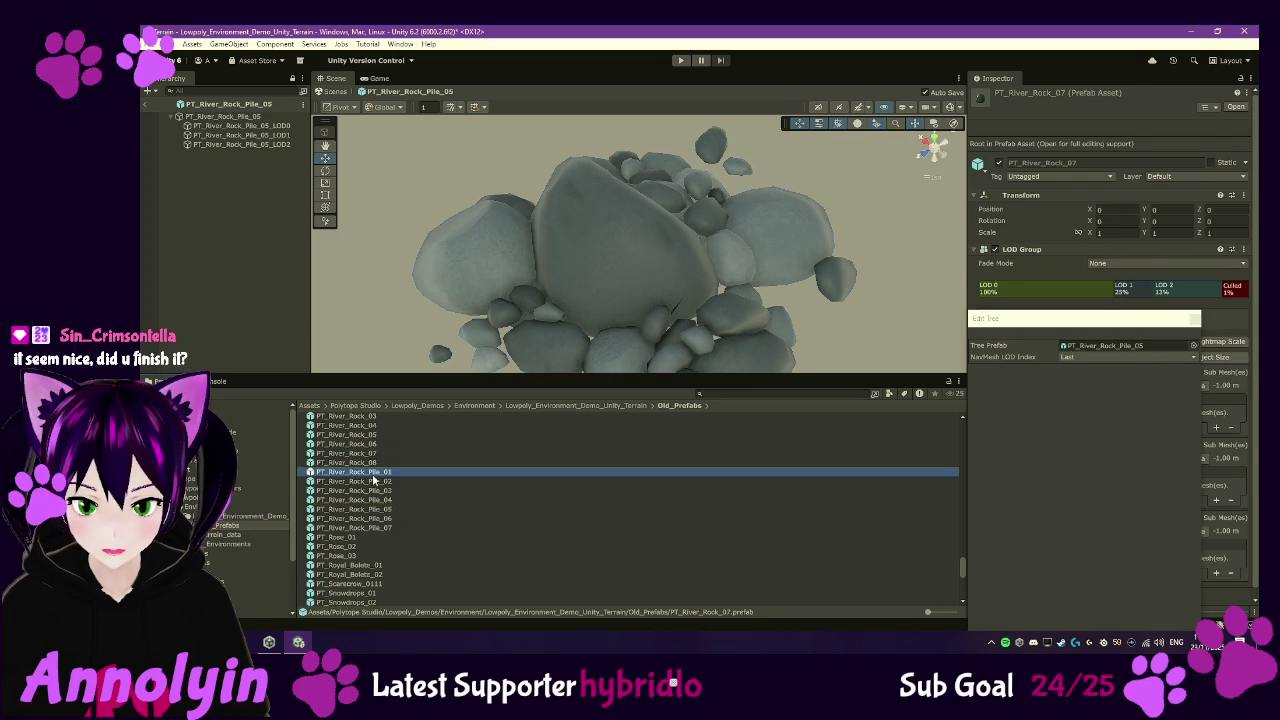
double_click(374, 481)
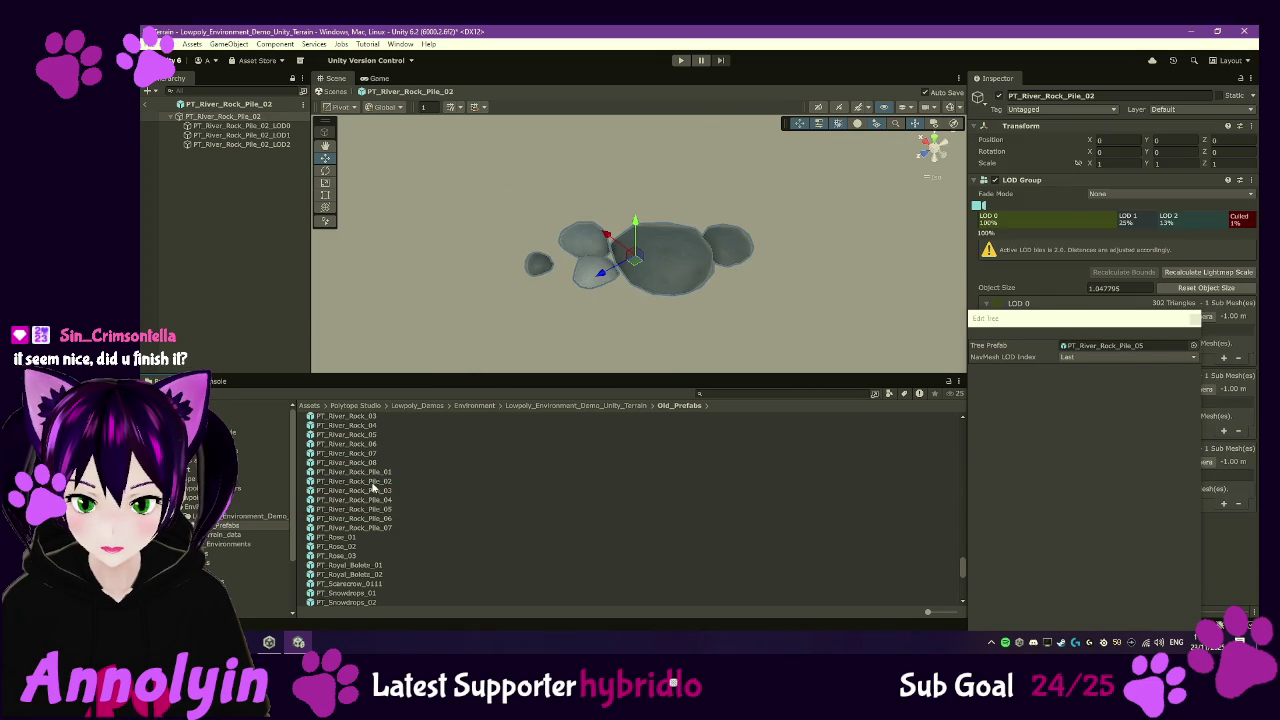
left_click(374, 500)
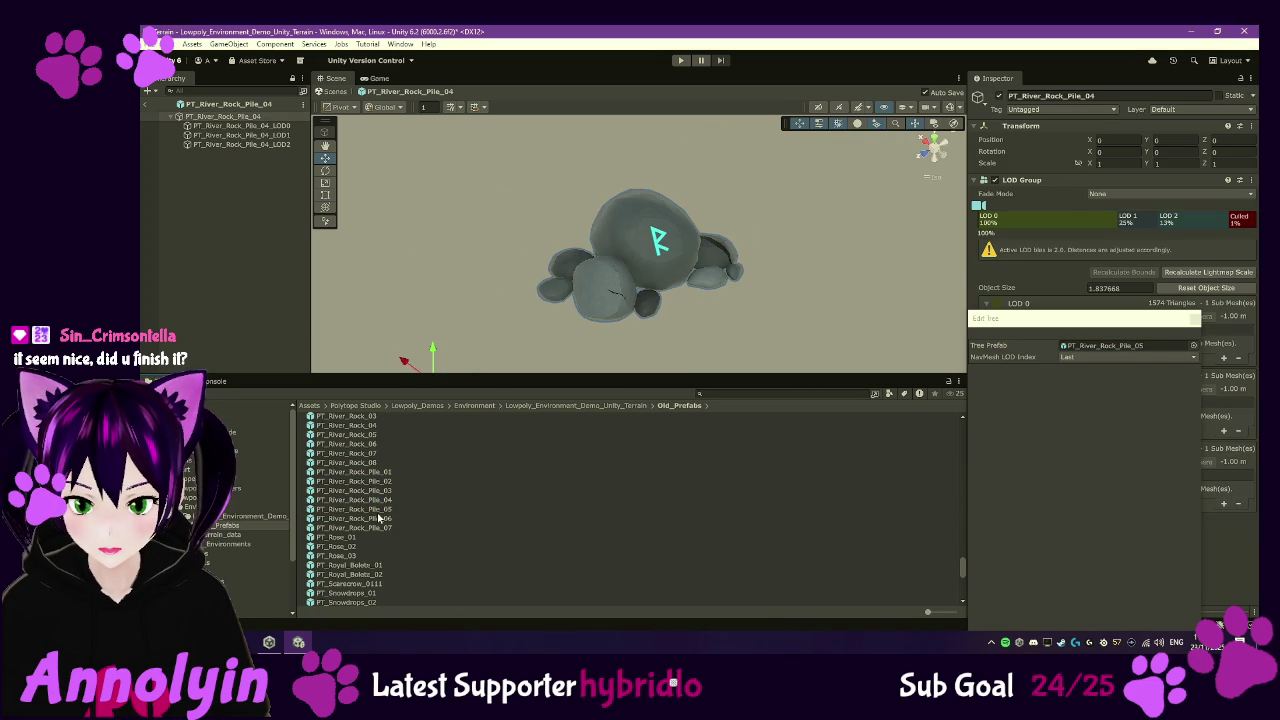
double_click(380, 509)
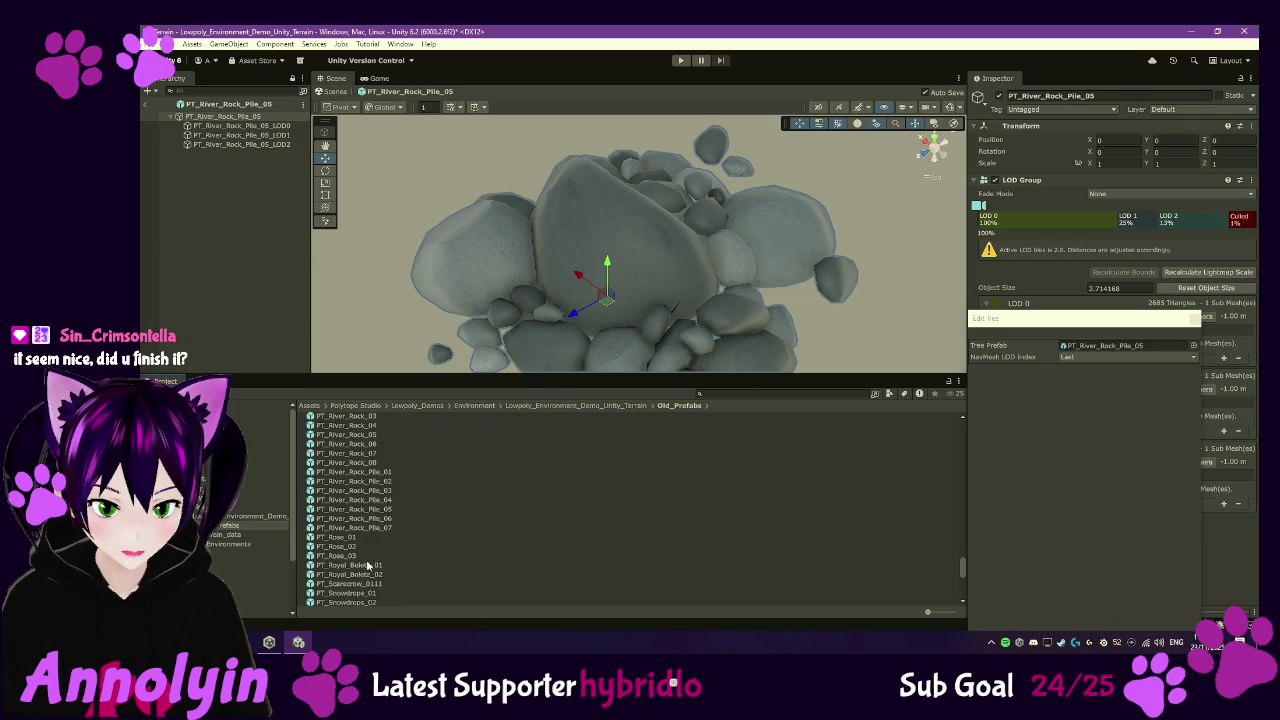
left_click(341, 540)
- Preview the PT_Rose_01 and PT_Snowdrops_01 prefabs from Old_Prefabs
double_click(341, 540)
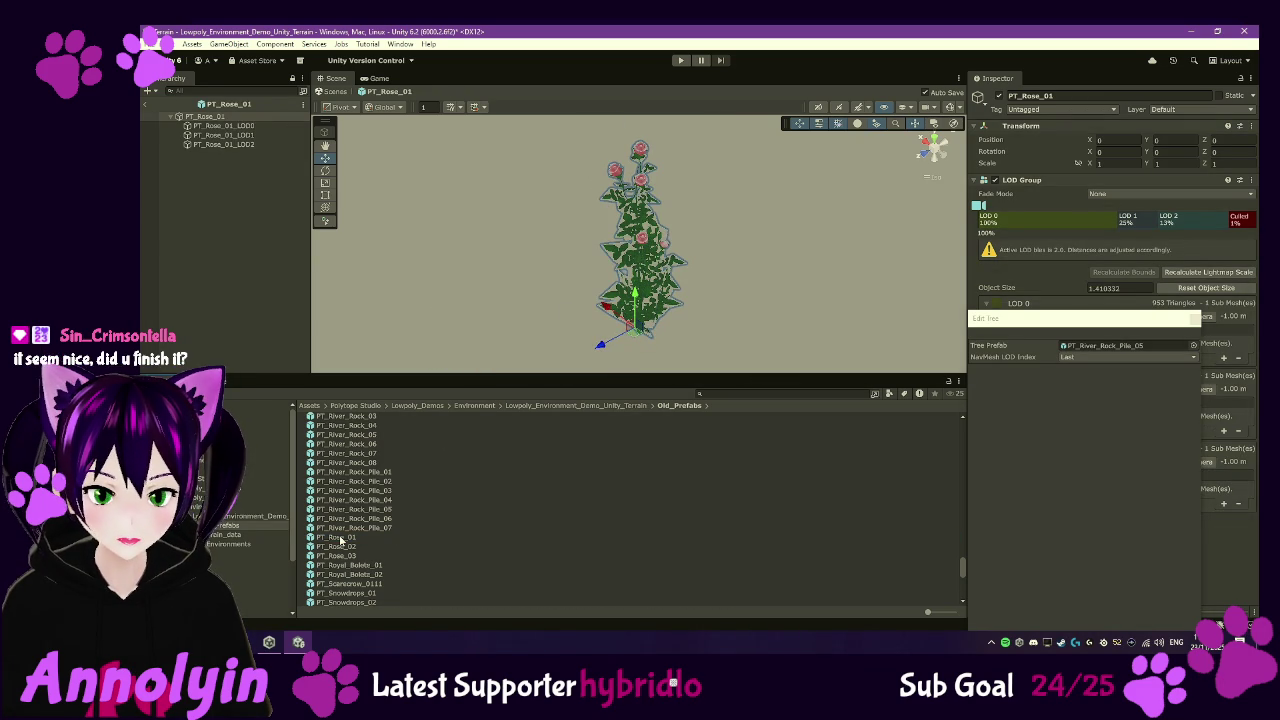
scroll(650, 300, "up", 8)
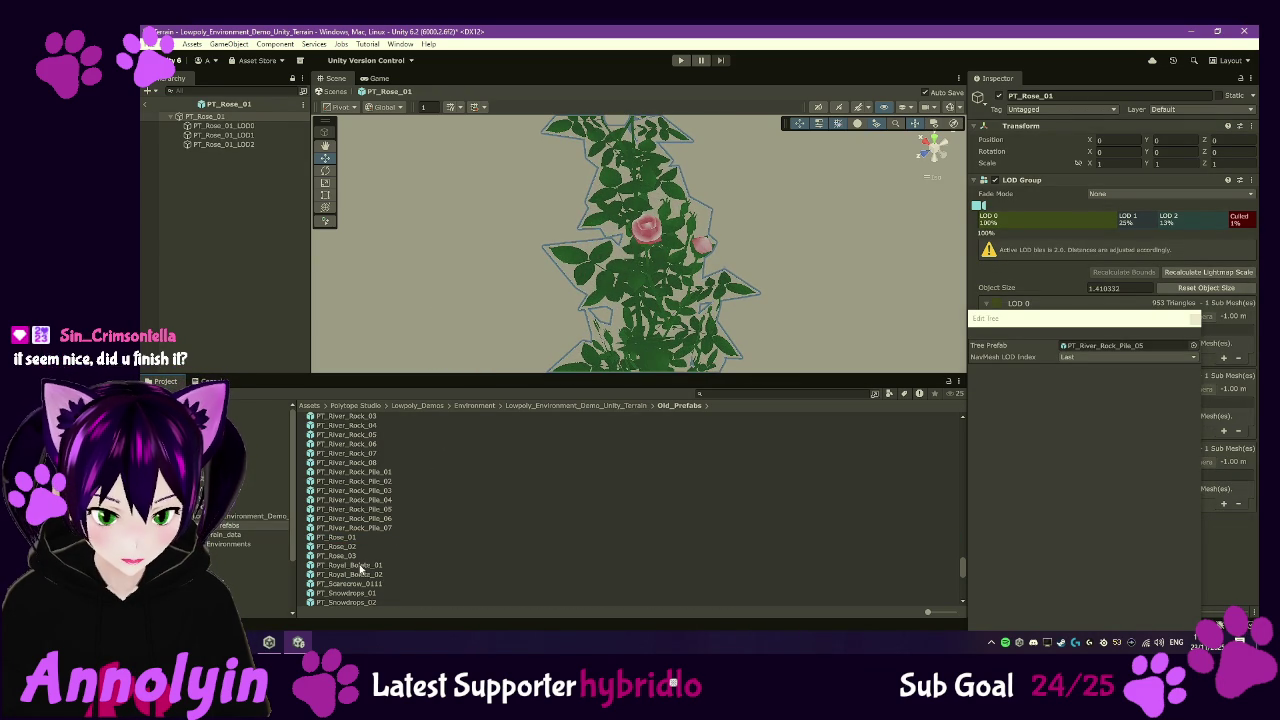
double_click(365, 594)
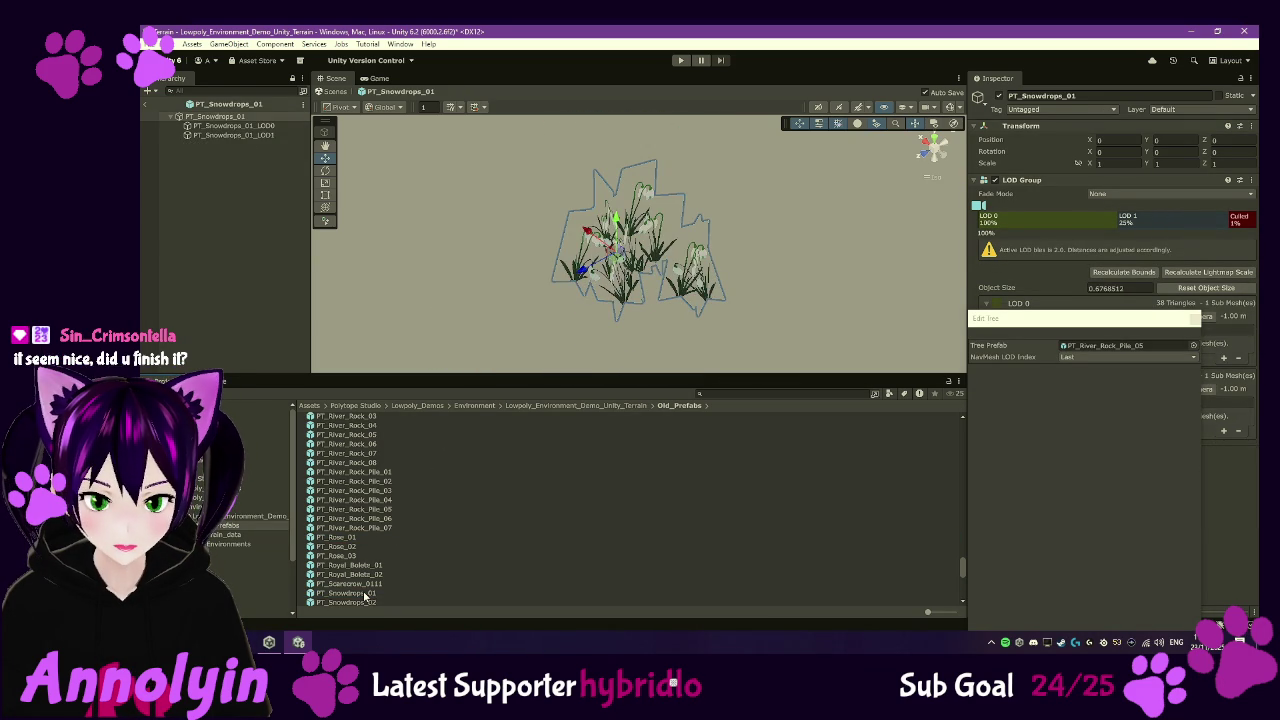
scroll(662, 255, "up", 6)
scroll(662, 255, "down", 4)
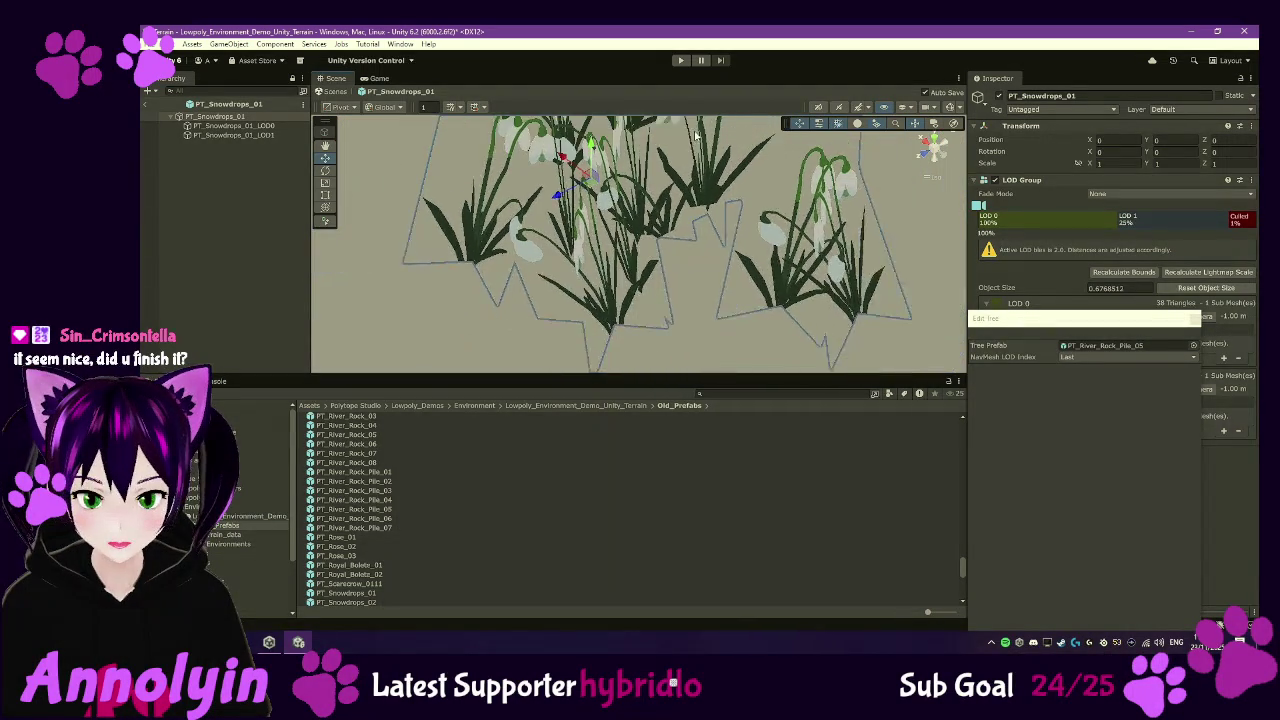
scroll(696, 135, "down", 2)
scroll(470, 505, "down", 3)
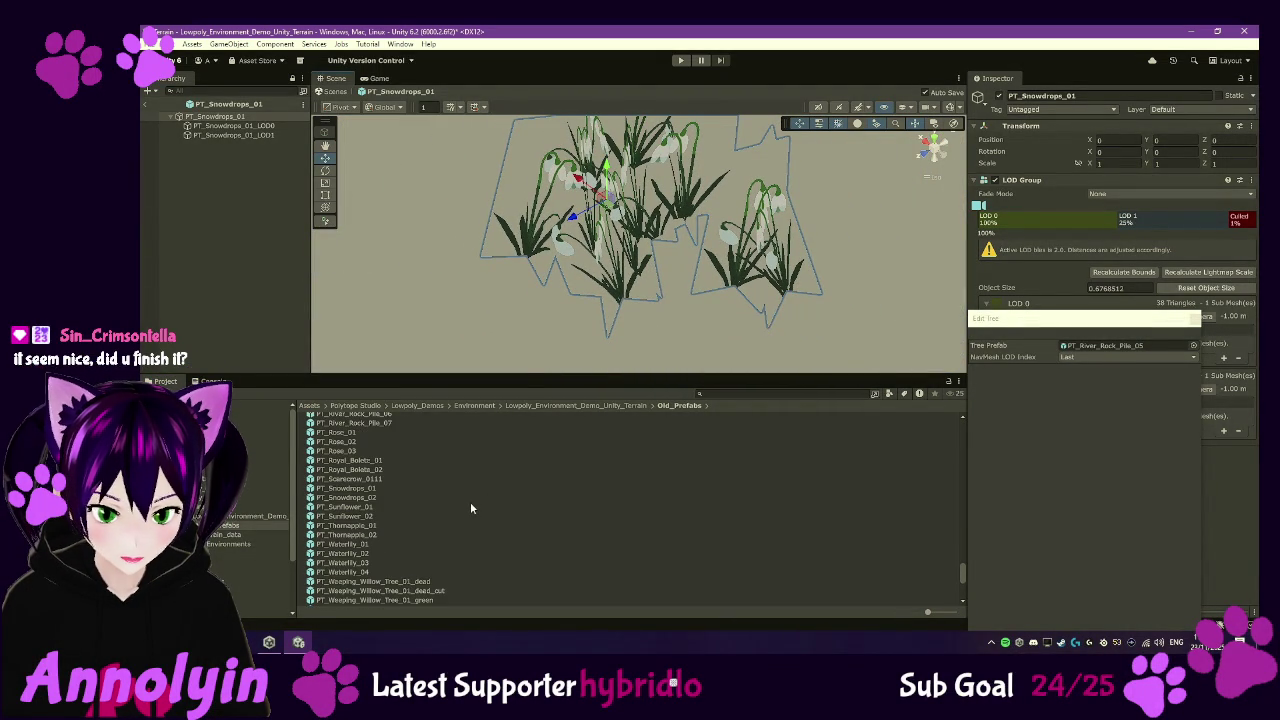
- Preview the PT_Waterlily_01, PT_Waterlily_04, PT_Waterlily_03 and PT_Thornapple_02 prefabs
left_click(365, 545)
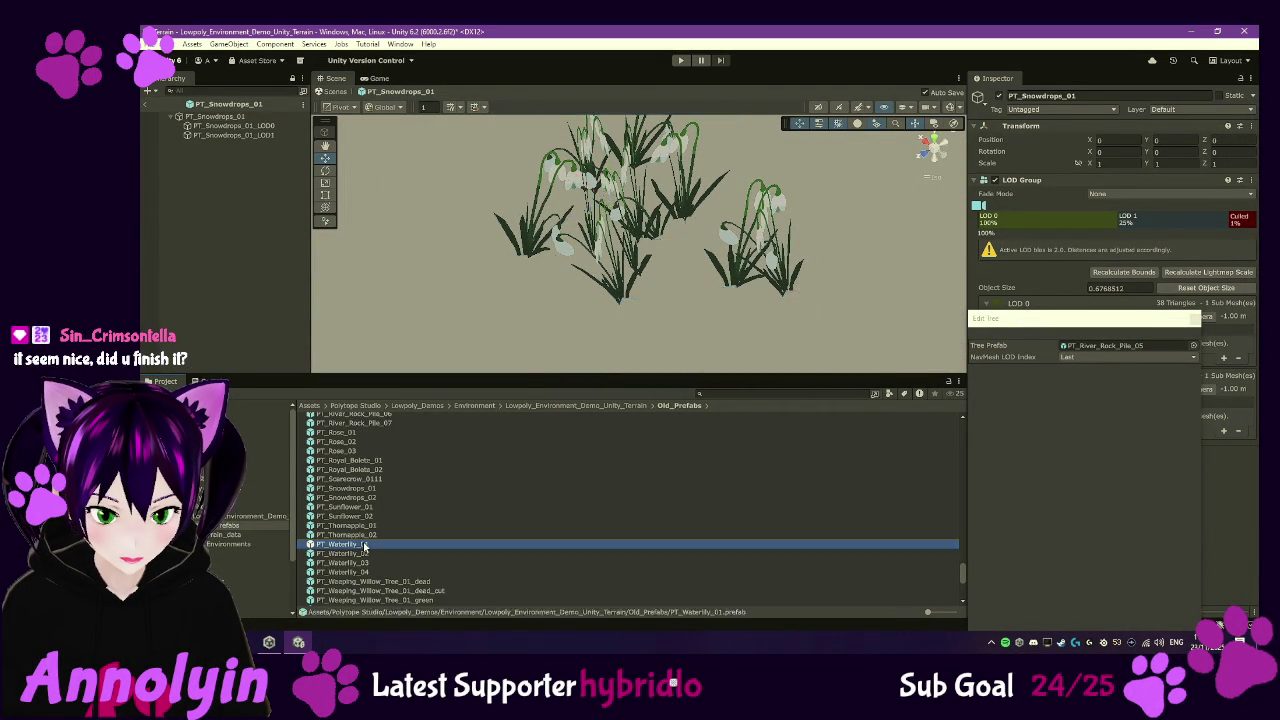
double_click(365, 545)
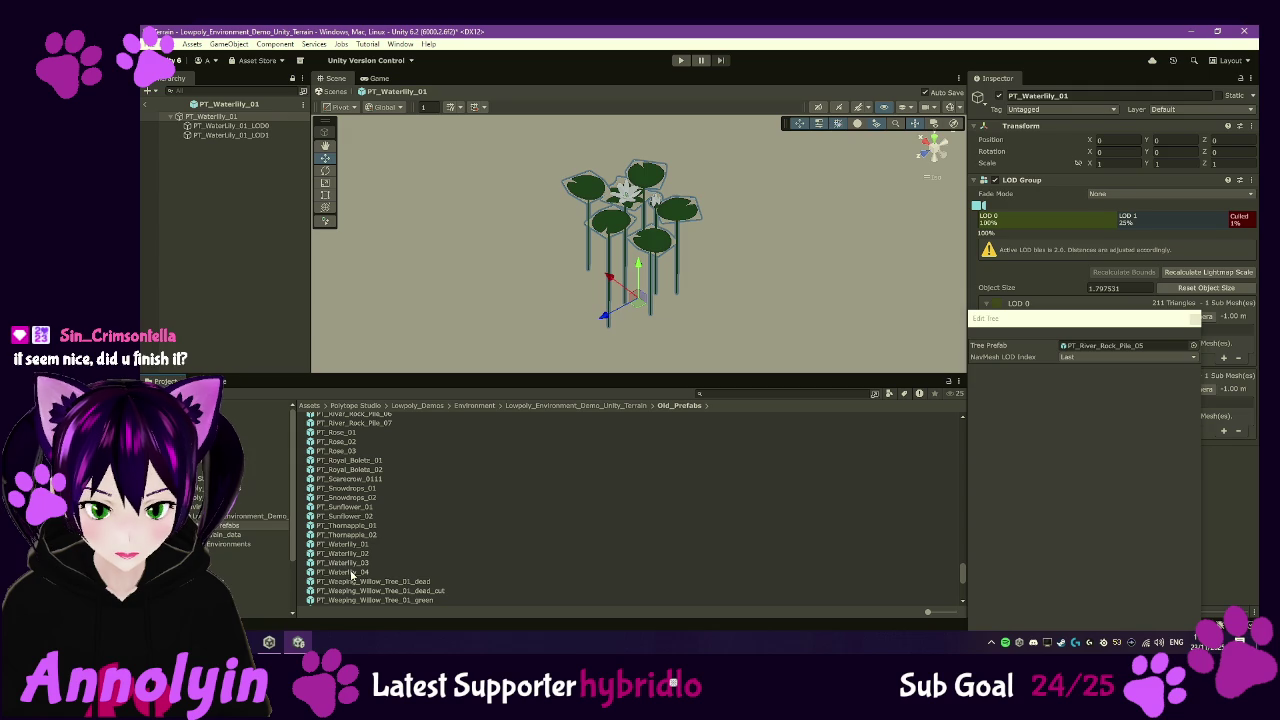
double_click(351, 573)
double_click(350, 563)
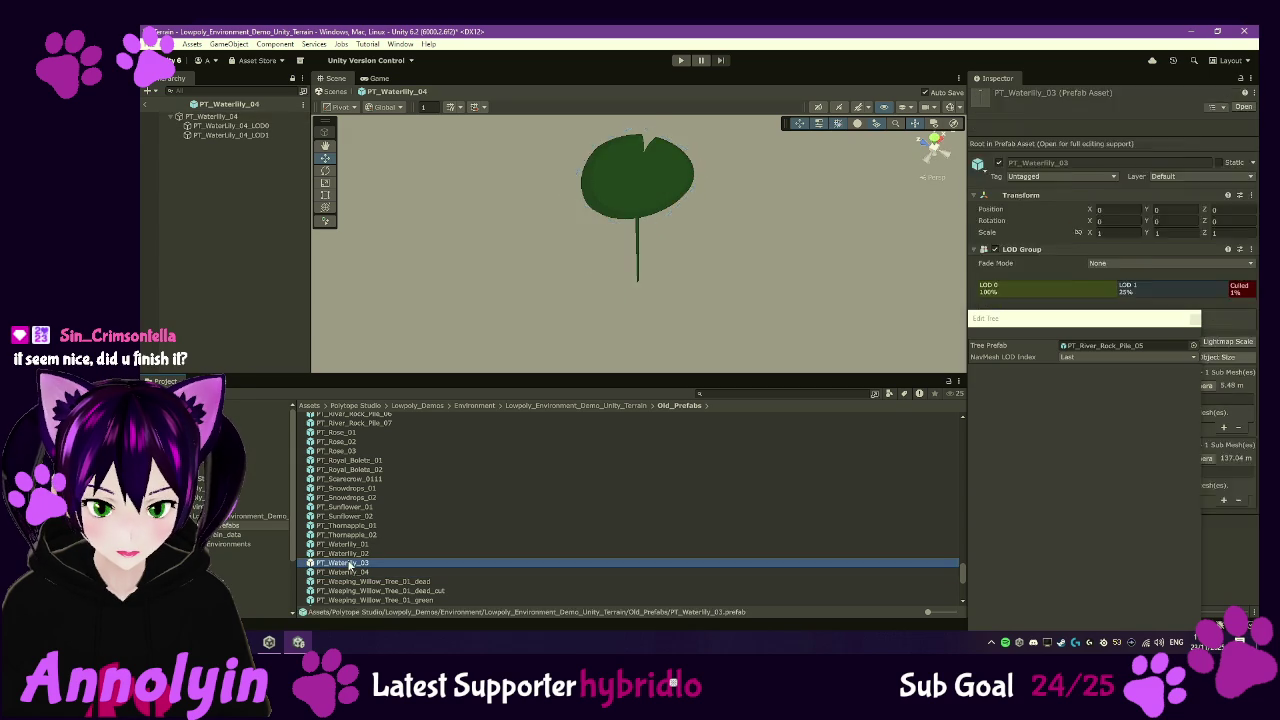
double_click(349, 535)
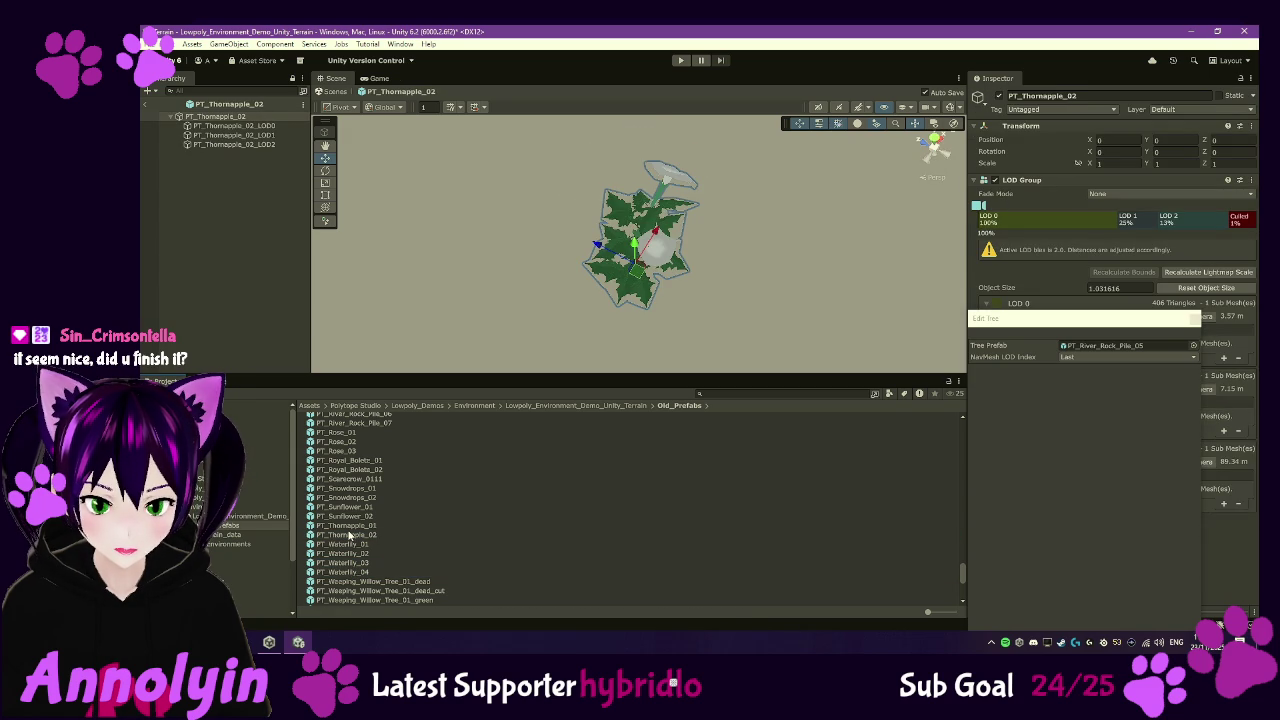
- Compare River_Rock_Pile prefabs 06, 07, 05 and 02, then return to the terrain scene
scroll(349, 475, "up", 2)
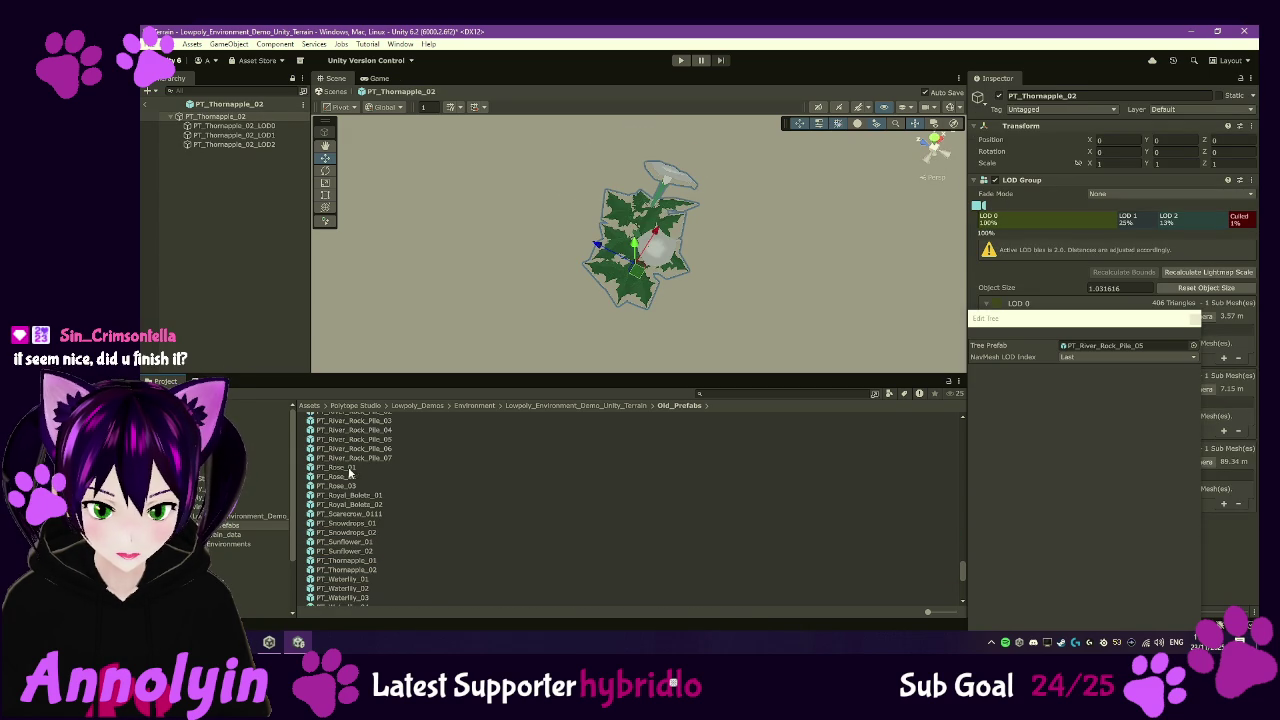
double_click(360, 450)
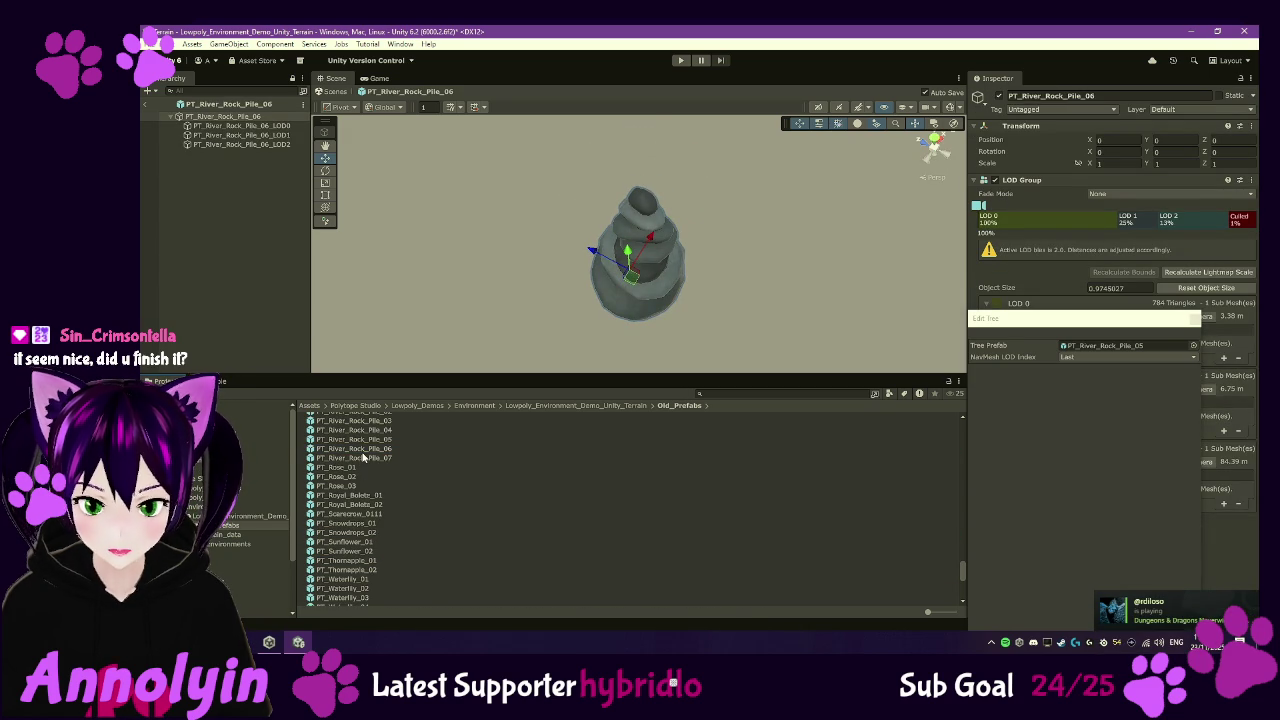
double_click(362, 457)
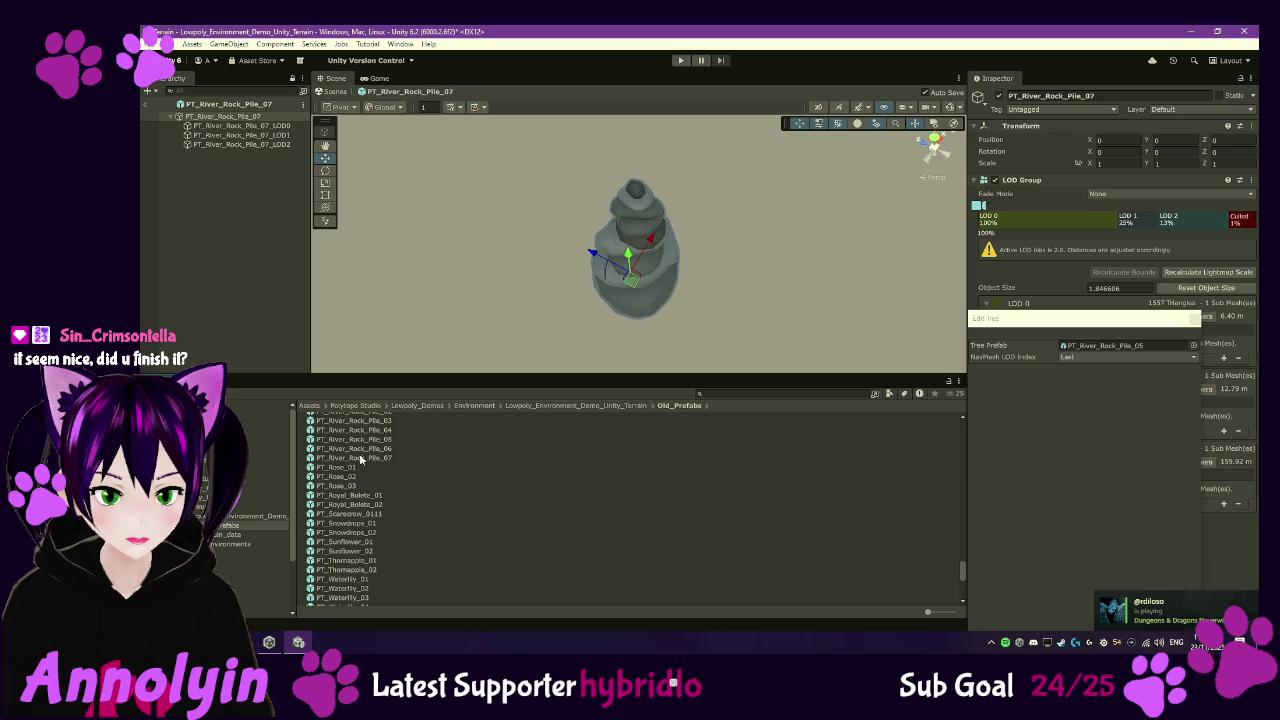
mouse_move(698, 272)
left_mouse_down()
mouse_move(740, 230)
mouse_move(691, 237)
mouse_move(722, 182)
mouse_move(608, 289)
left_mouse_up()
left_click(379, 460)
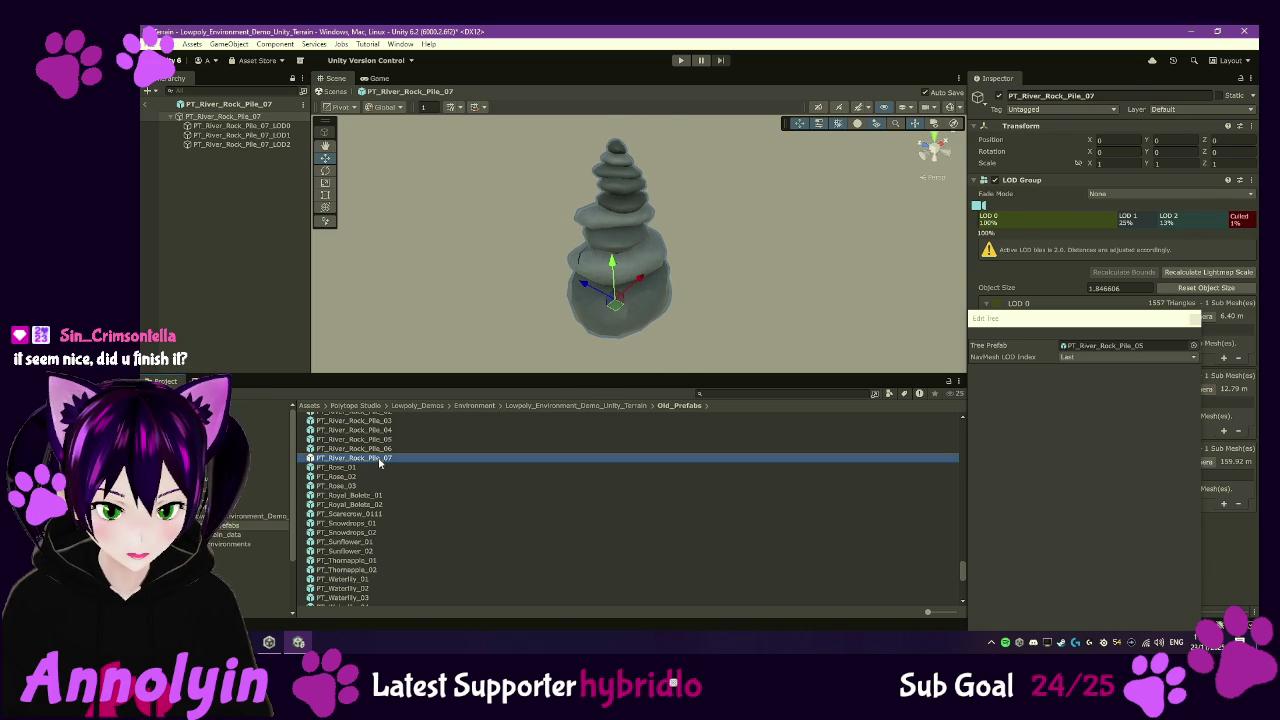
double_click(378, 448)
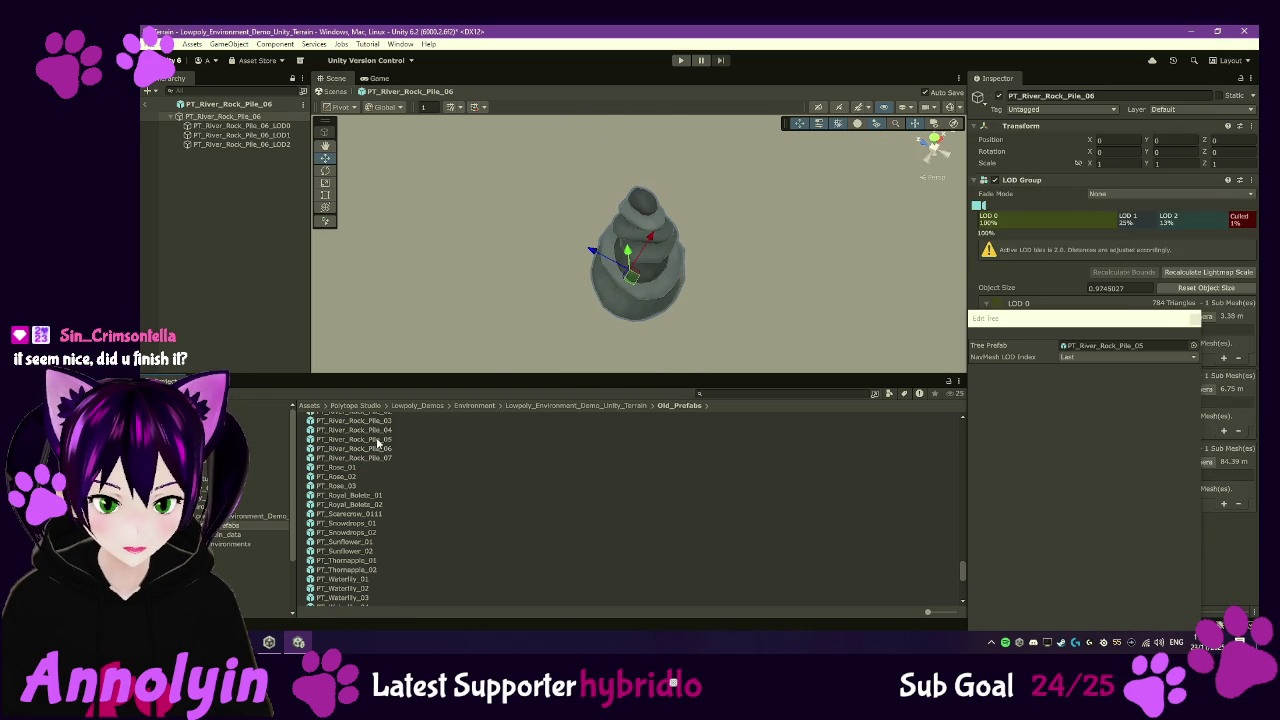
double_click(376, 438)
scroll(378, 436, "up", 3)
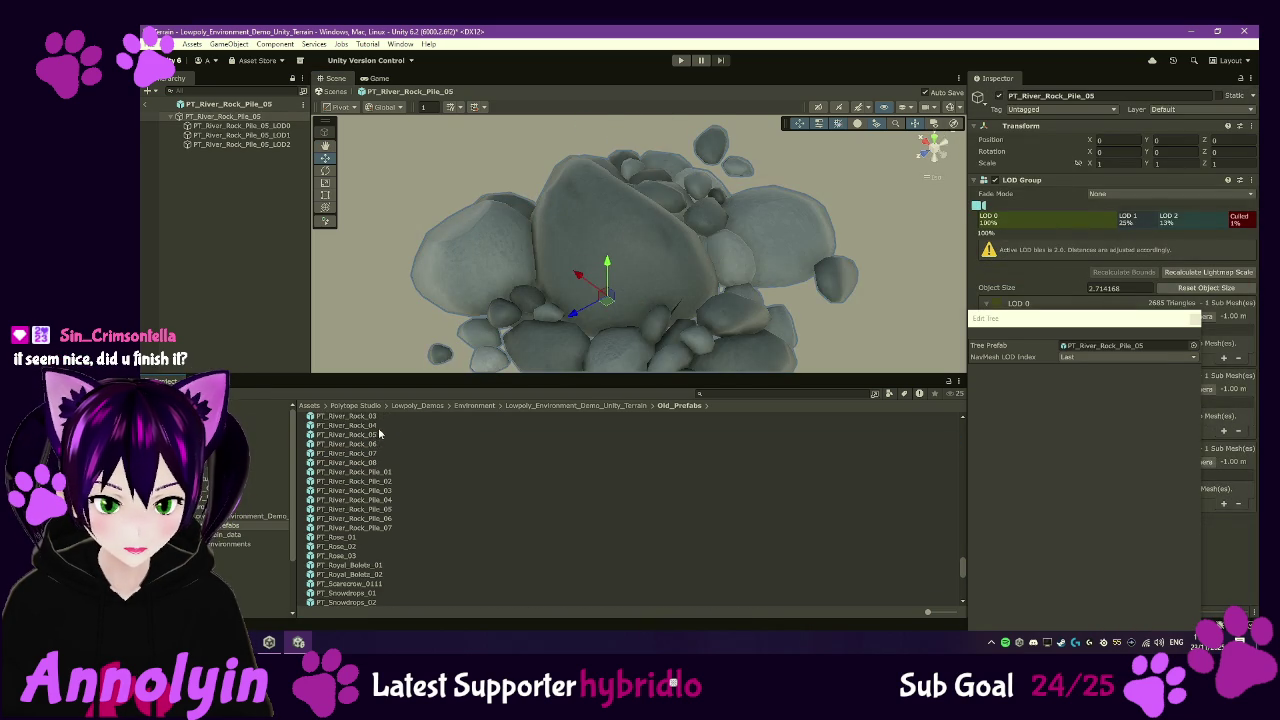
double_click(377, 483)
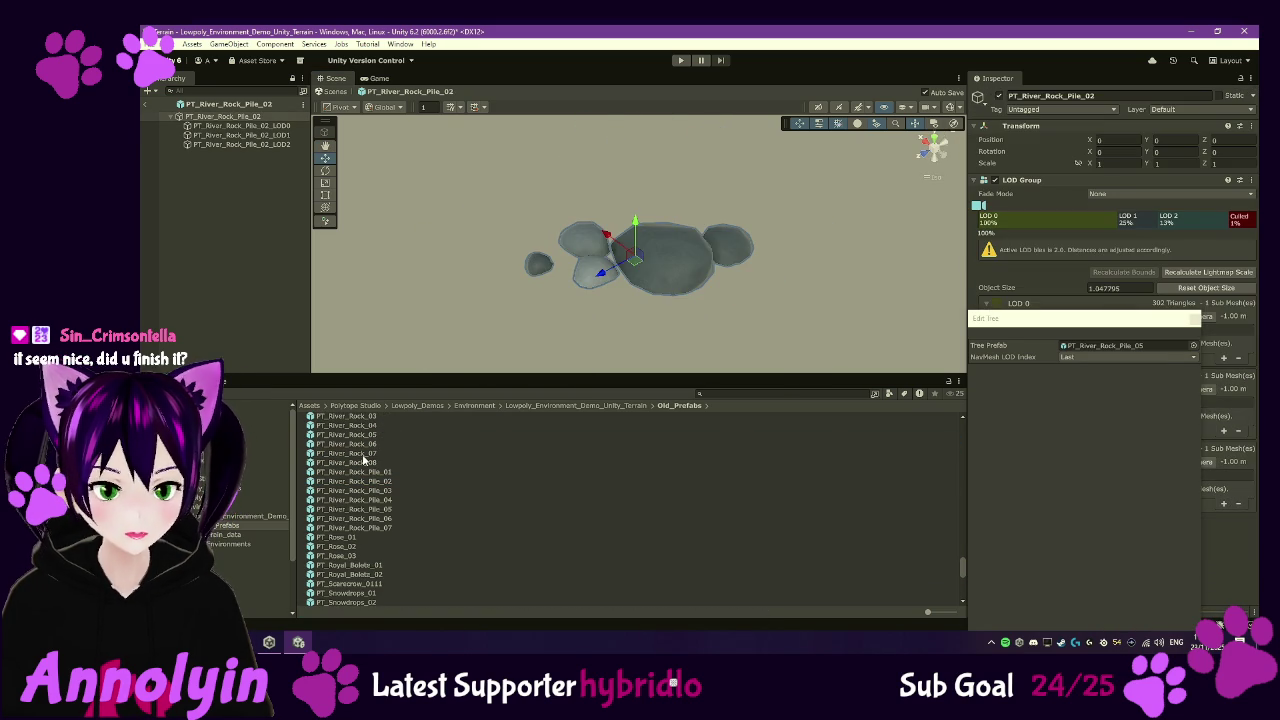
scroll(381, 460, "up", 10)
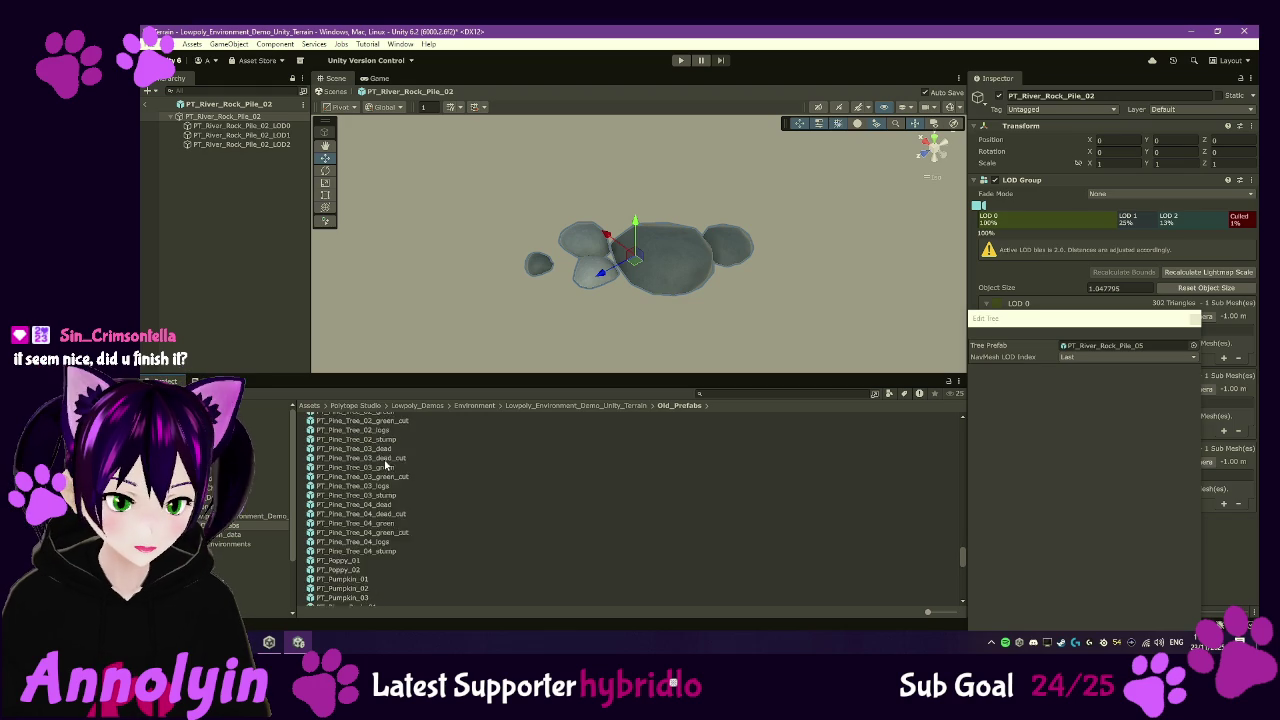
left_click(147, 104)
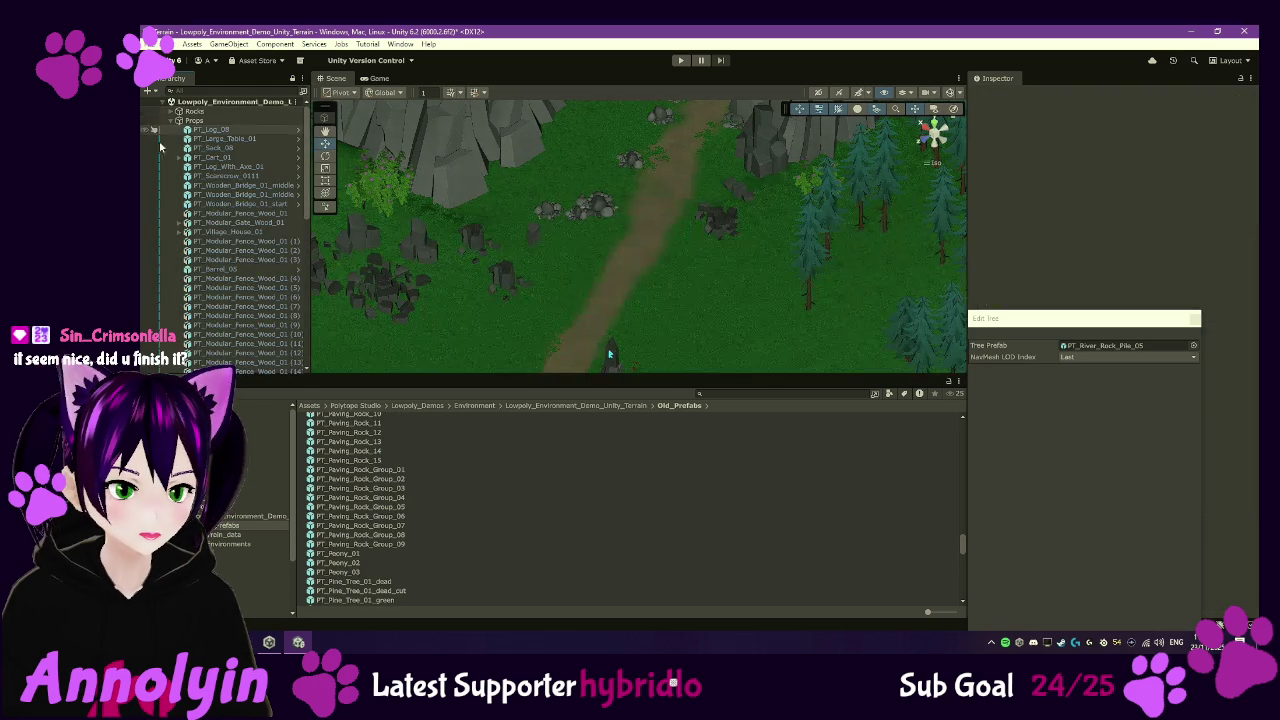
- Collapse the Hierarchy and open MainScene, discarding the terrain demo scene's unsaved changes
left_click(171, 102)
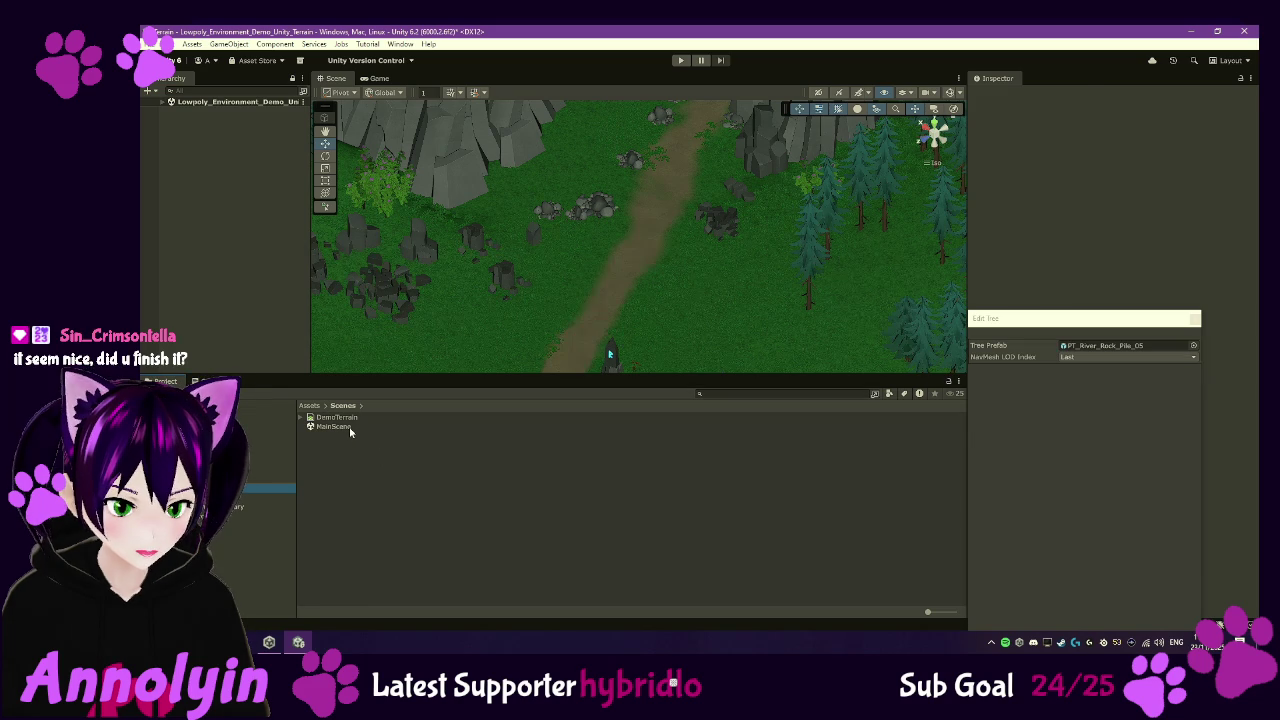
double_click(349, 426)
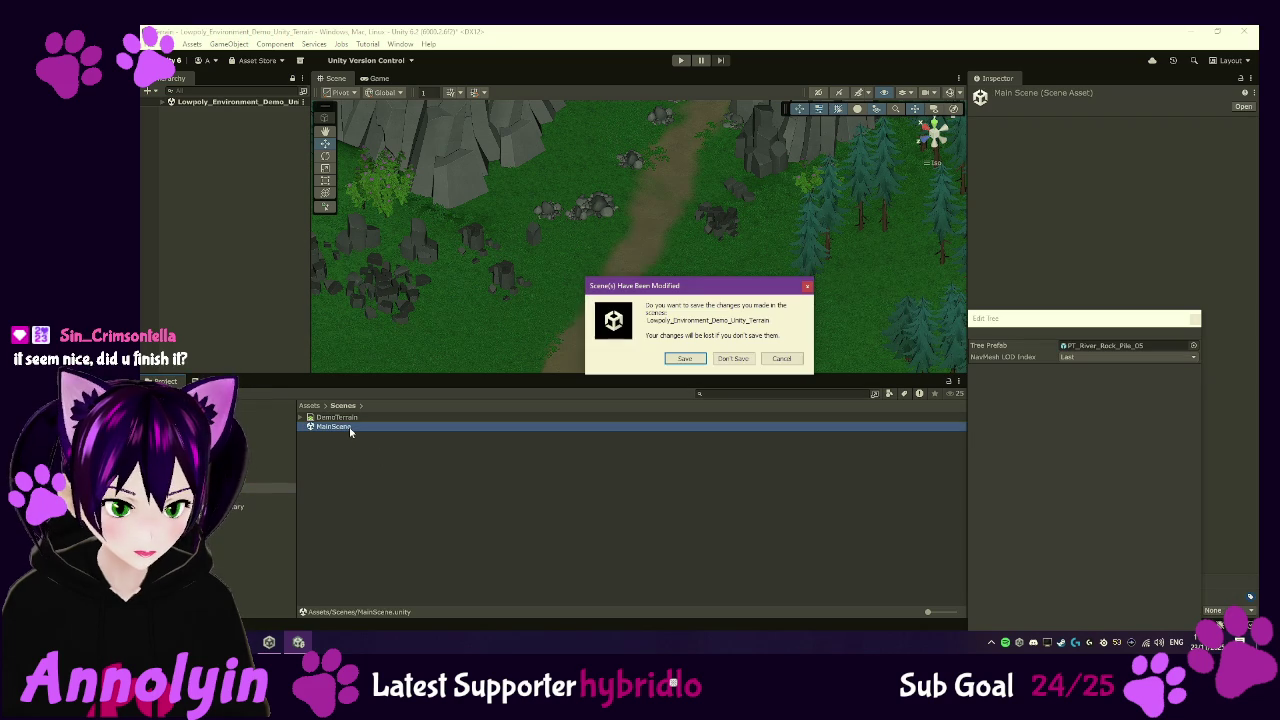
left_click(733, 358)
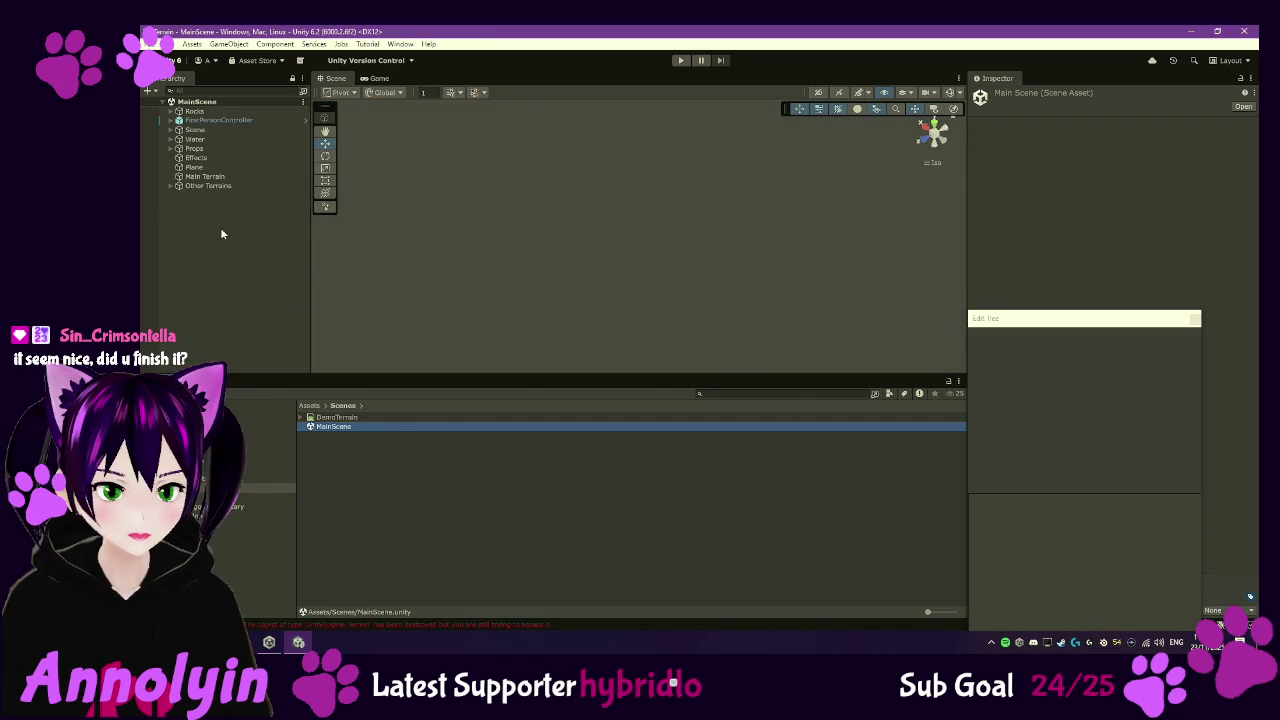
- Select the Props group and orbit the view across the river, bridge and flowering trees
left_click(203, 149)
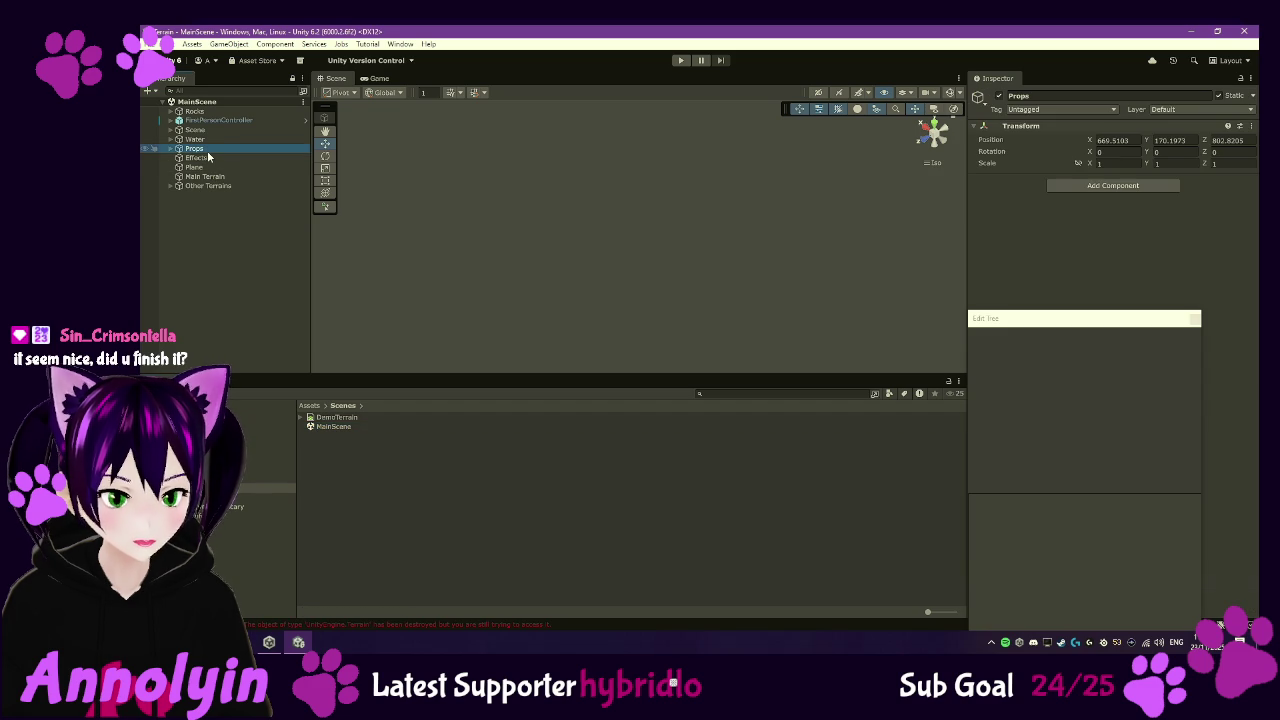
mouse_move(790, 311)
left_mouse_down()
mouse_move(520, 198)
mouse_move(521, 224)
mouse_move(500, 241)
mouse_move(517, 357)
mouse_move(651, 266)
mouse_move(703, 251)
mouse_move(646, 200)
left_mouse_up()
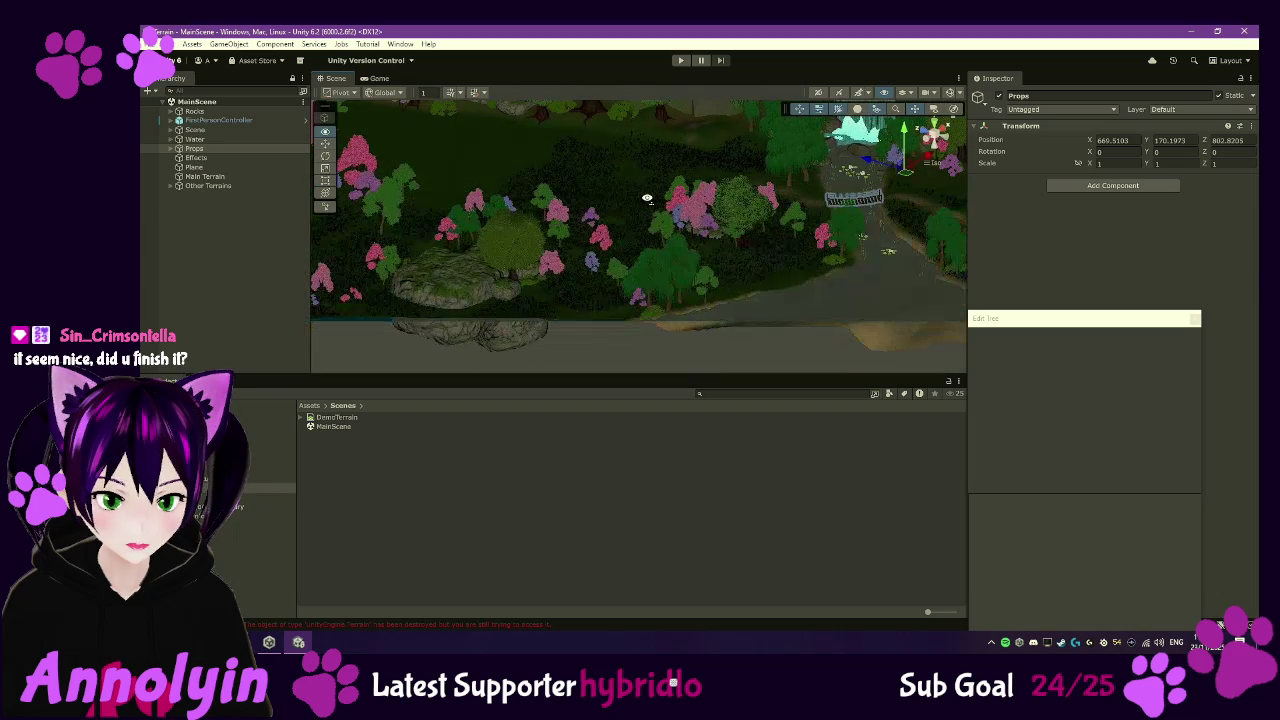
mouse_move(817, 220)
left_mouse_down()
mouse_move(962, 192)
mouse_move(944, 197)
left_mouse_up()
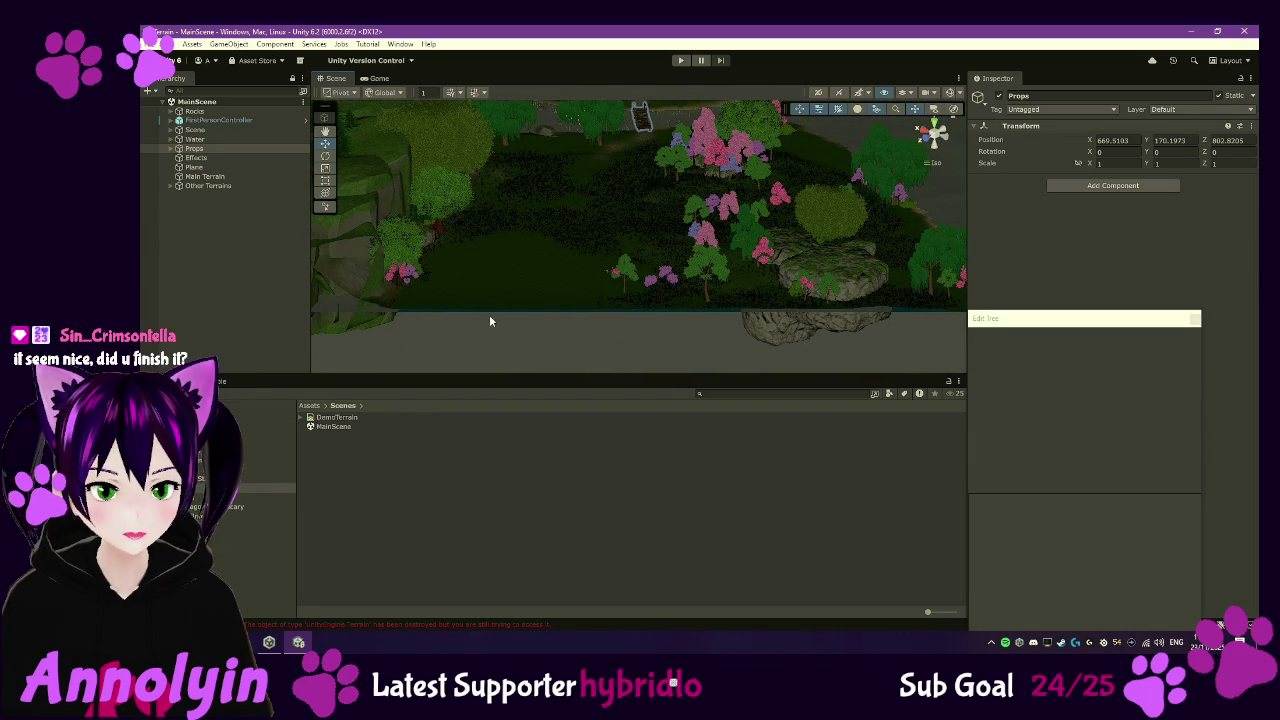
left_click(336, 447)
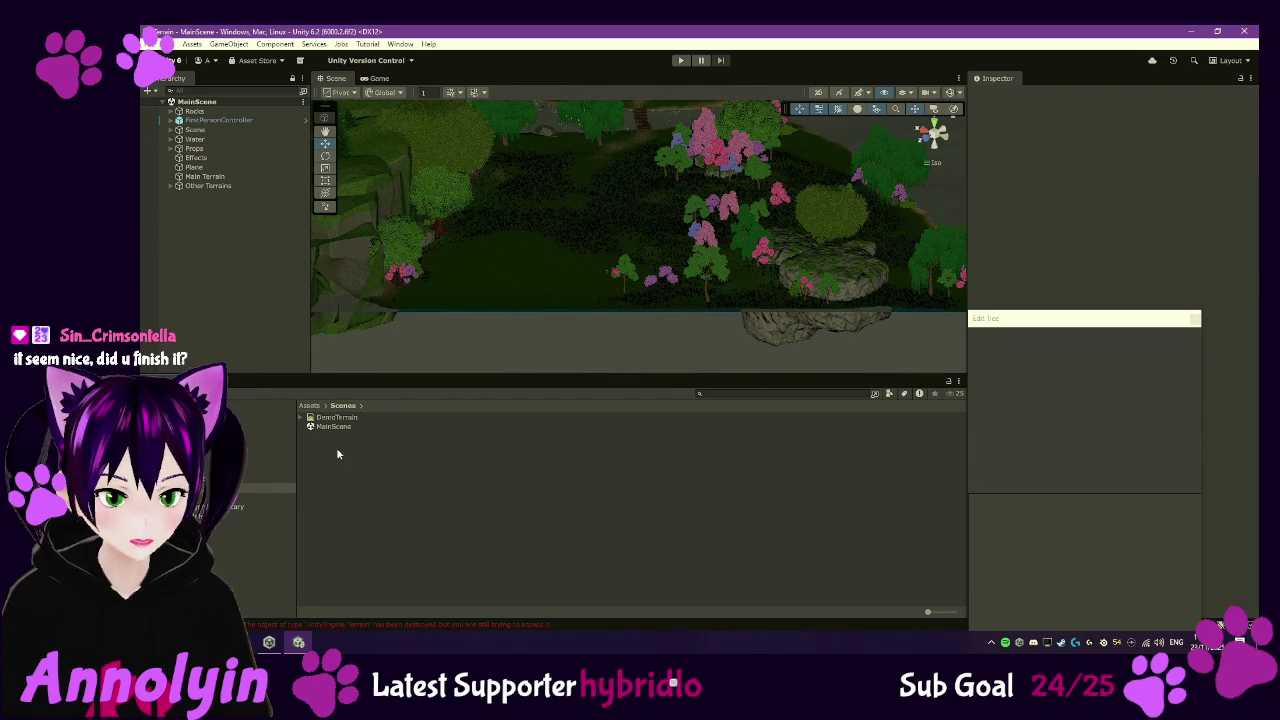
- Create a new scene asset in the Scenes folder
right_click(332, 450)
mouse_move(430, 147)
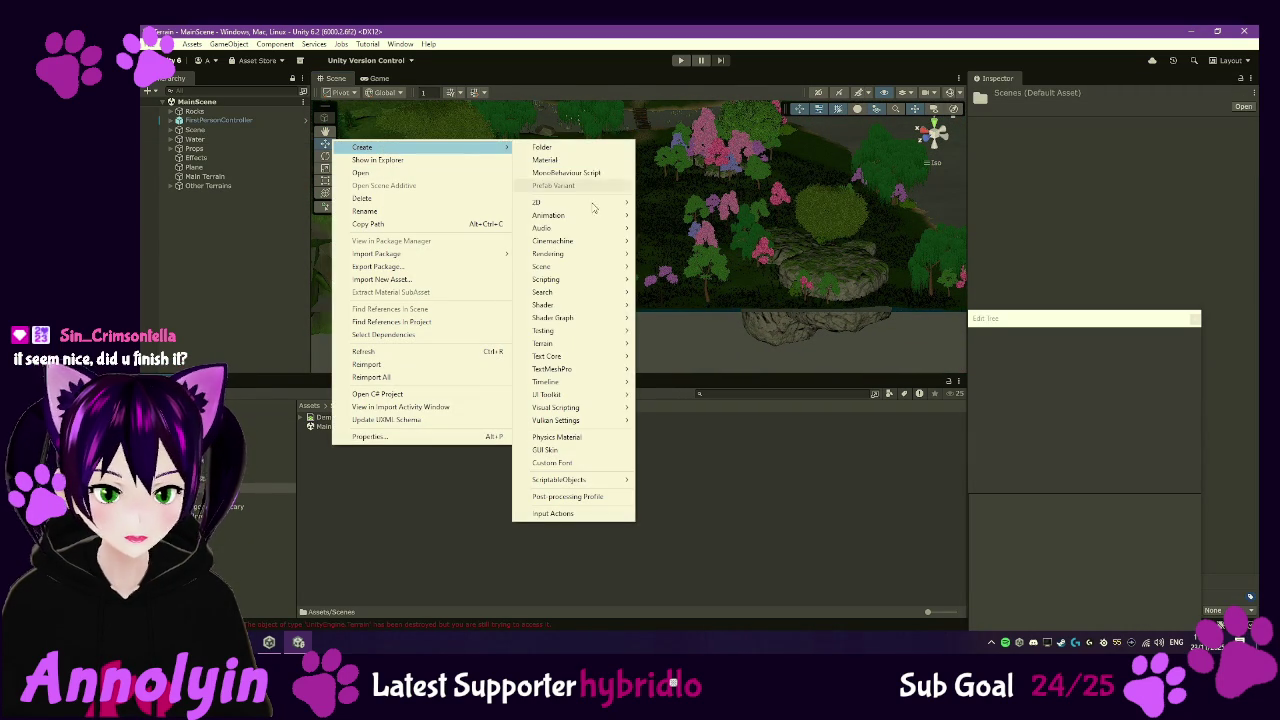
mouse_move(563, 268)
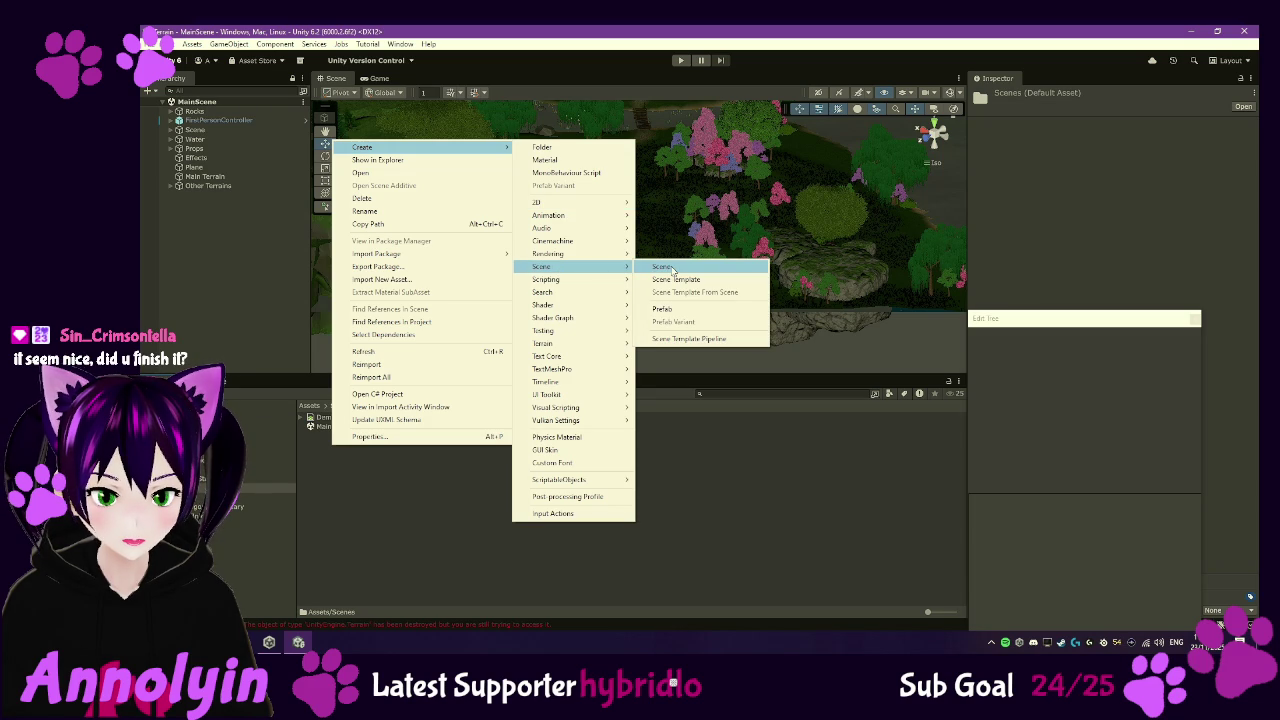
left_click(663, 267)
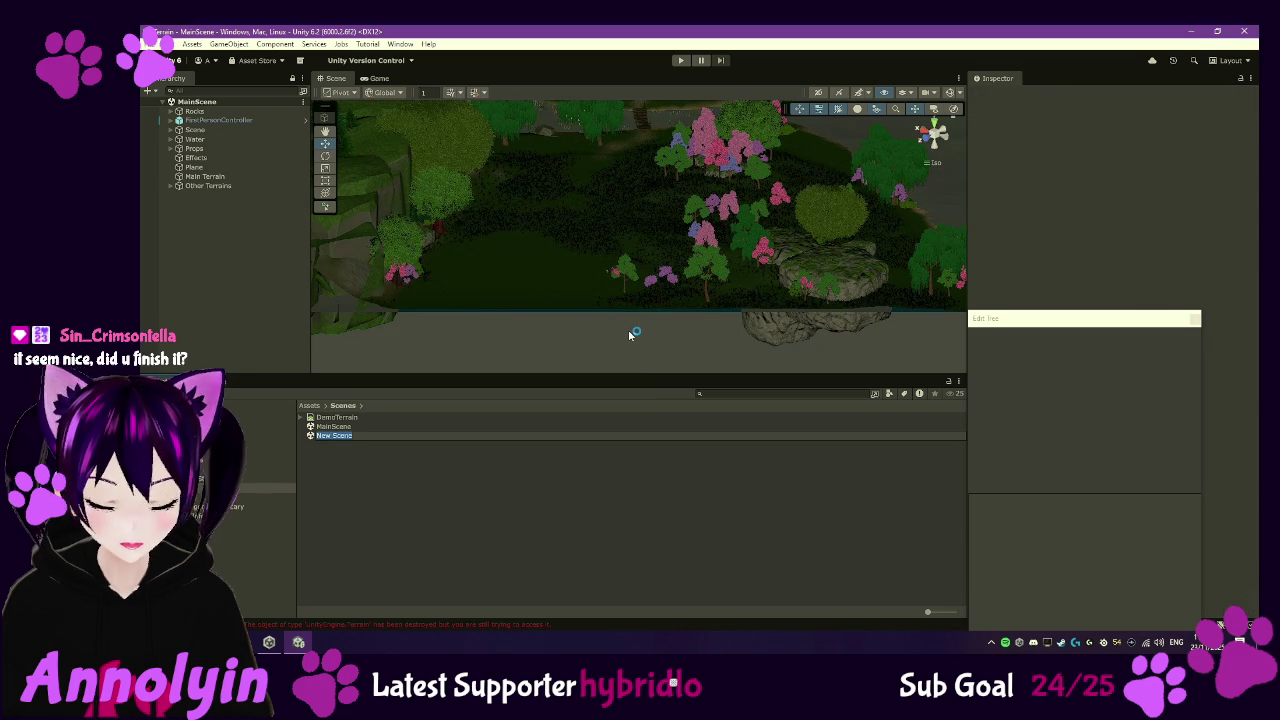
key("Return")
key("Return")
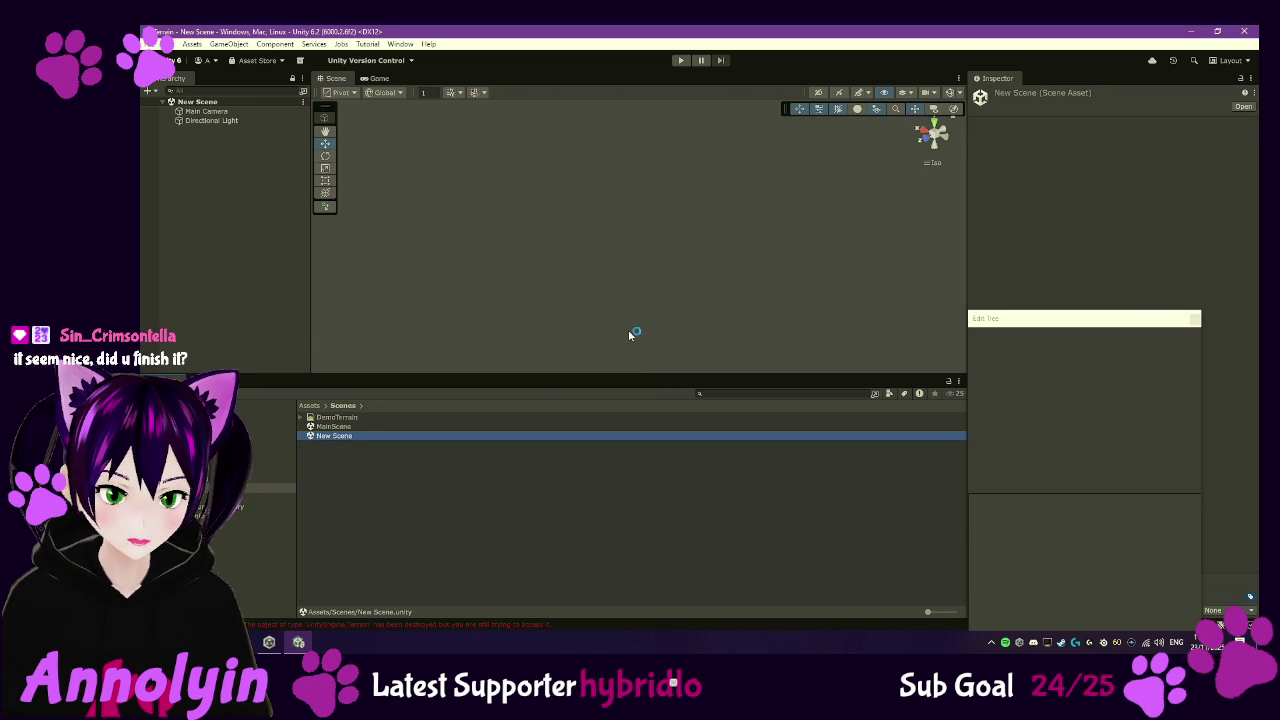
- Rename the new scene to PropsScene
left_click(347, 436)
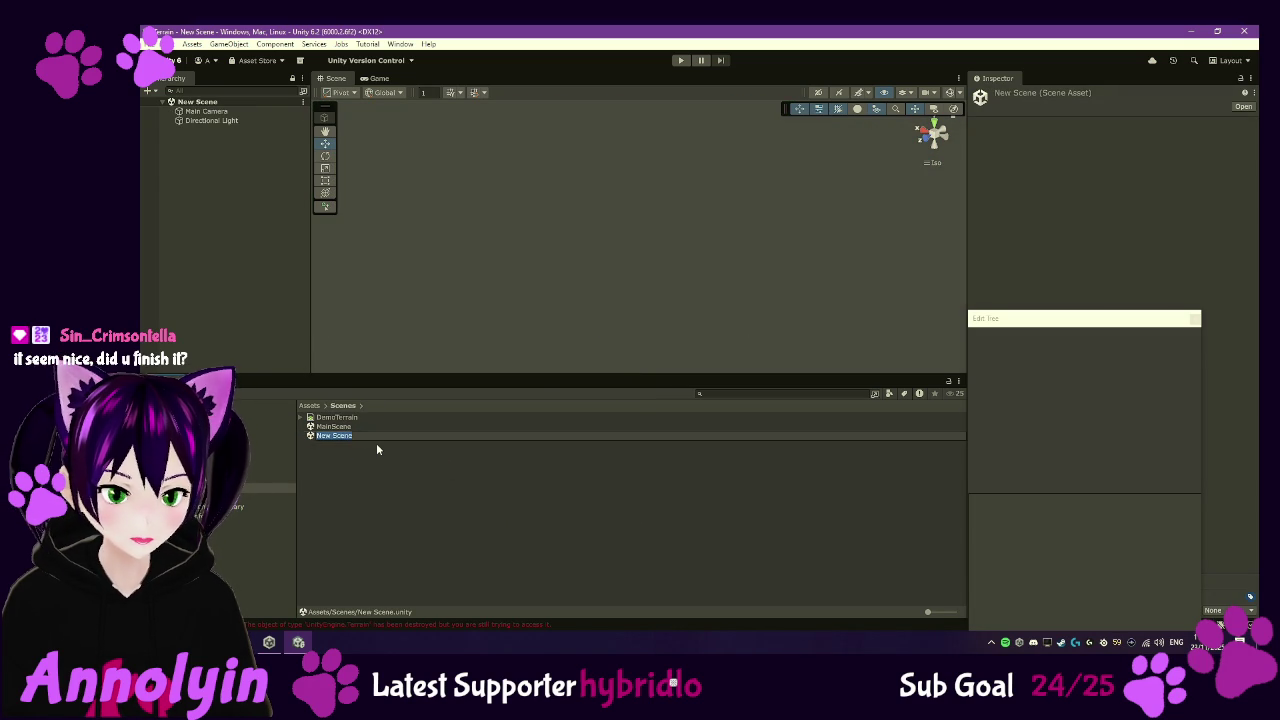
type("FiopsScene")
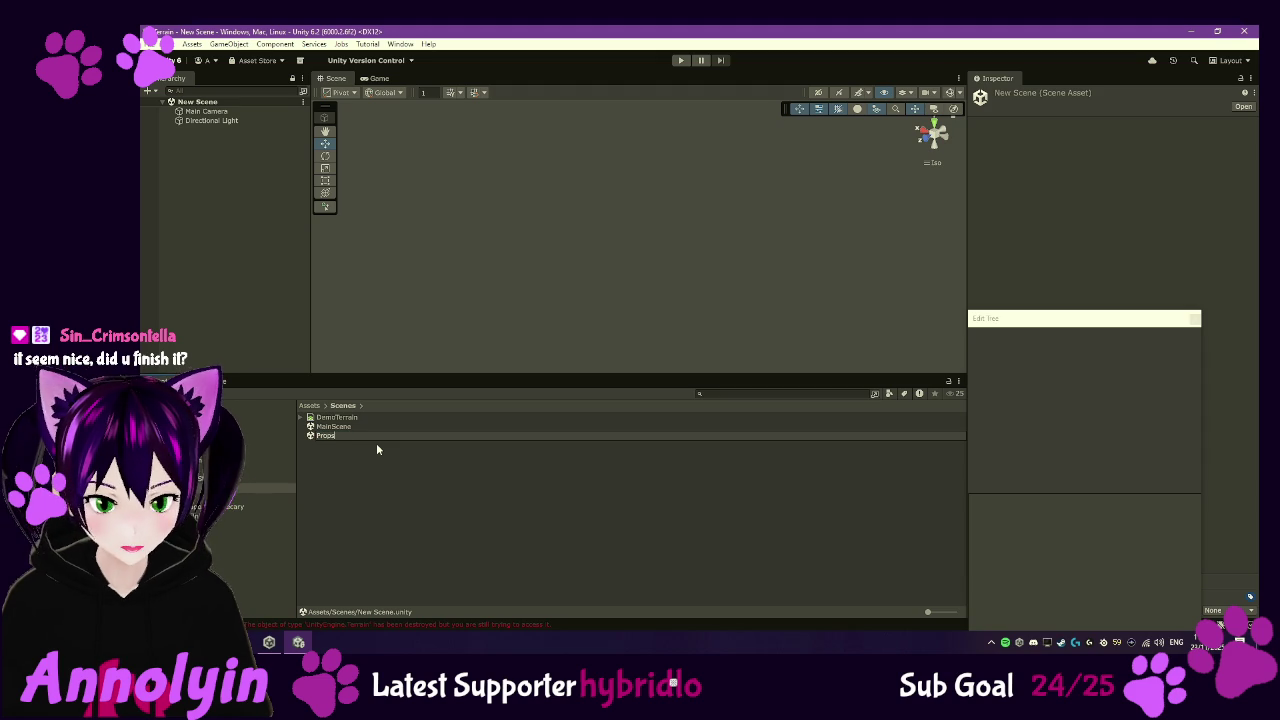
key("Return")
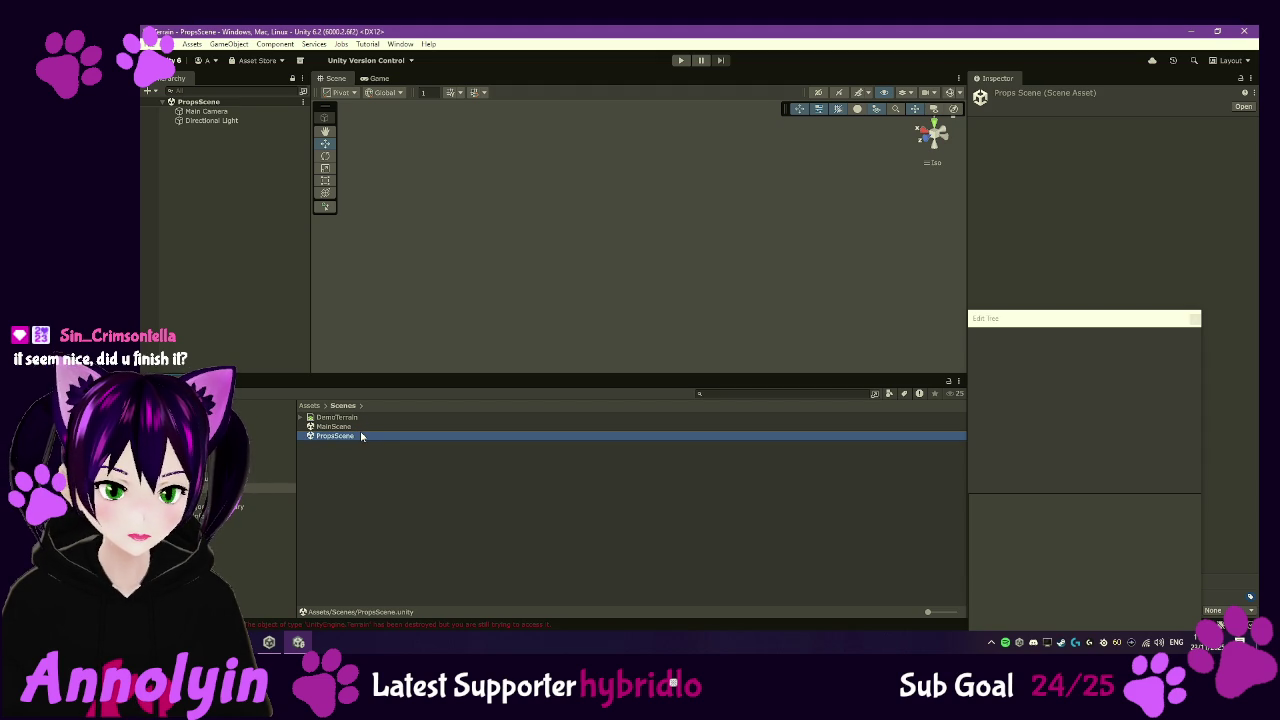
left_click(257, 271)
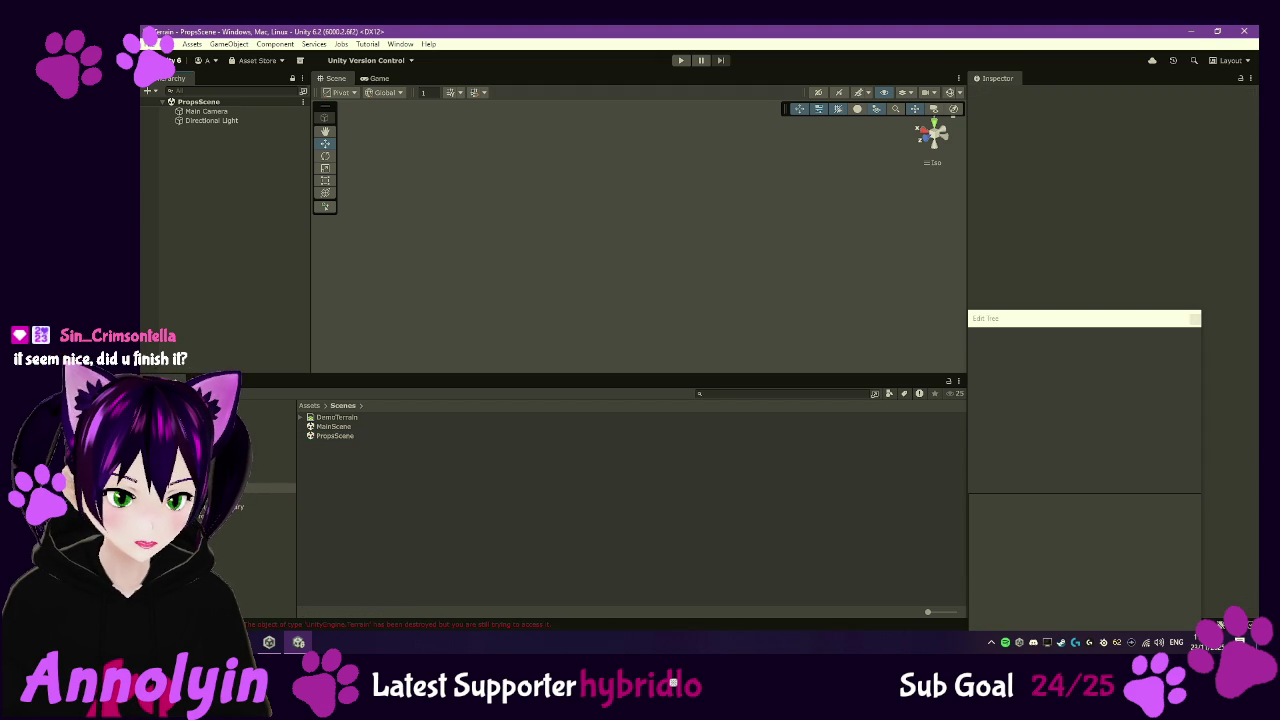
left_click(739, 393)
type("butter")
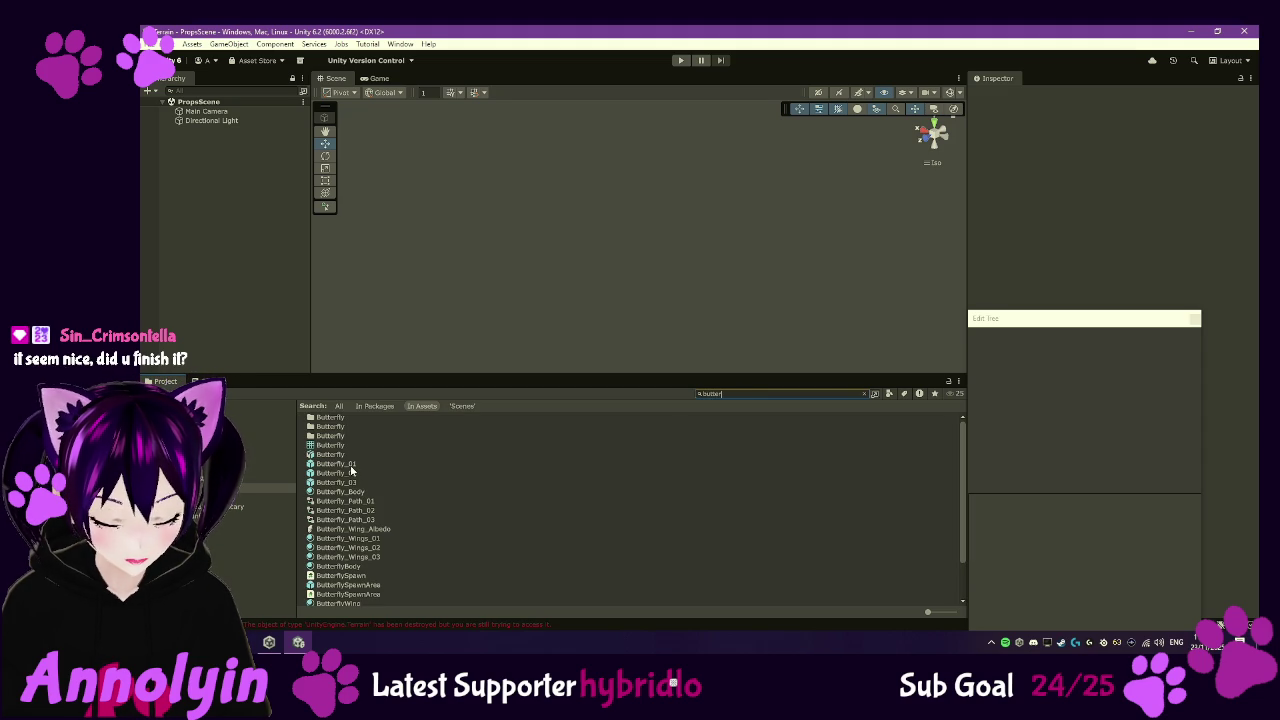
- Inspect ButterflySpawnArea, add it to PropsScene, and expand it to select Butterfly_01
double_click(327, 587)
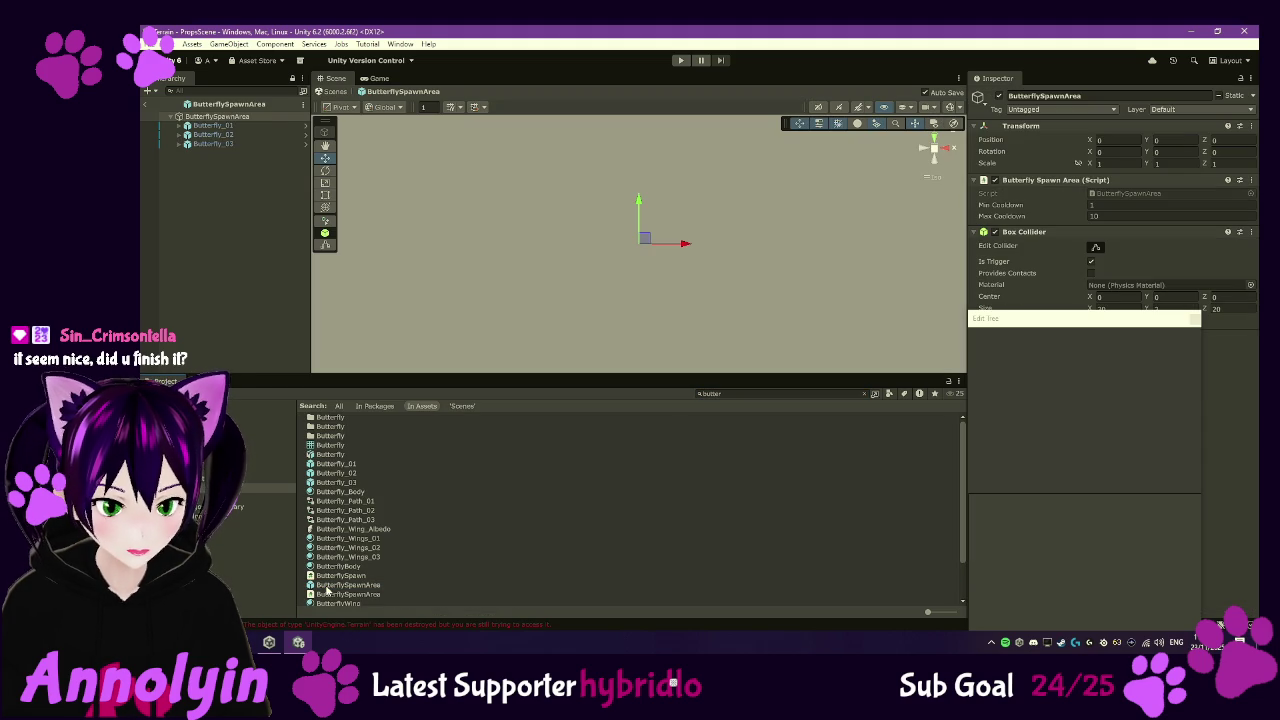
left_click(147, 105)
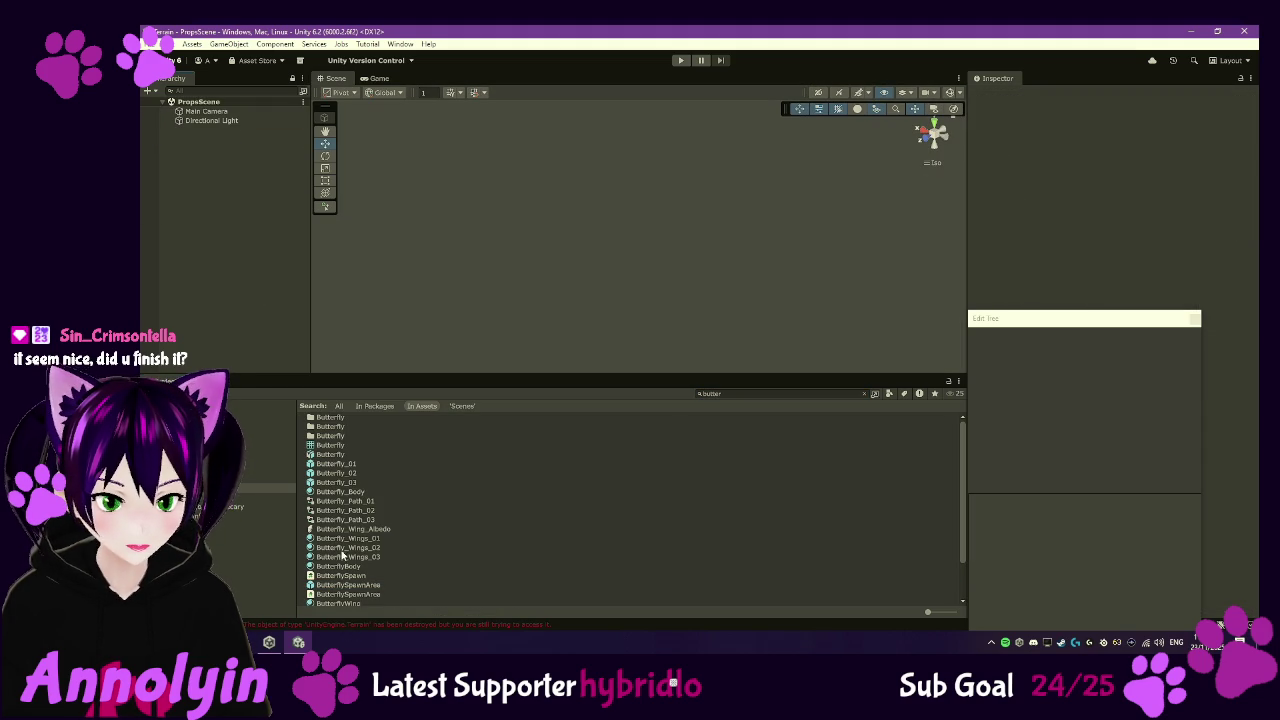
left_click_drag(345, 588, 239, 180)
left_click(171, 131)
left_click(200, 139)
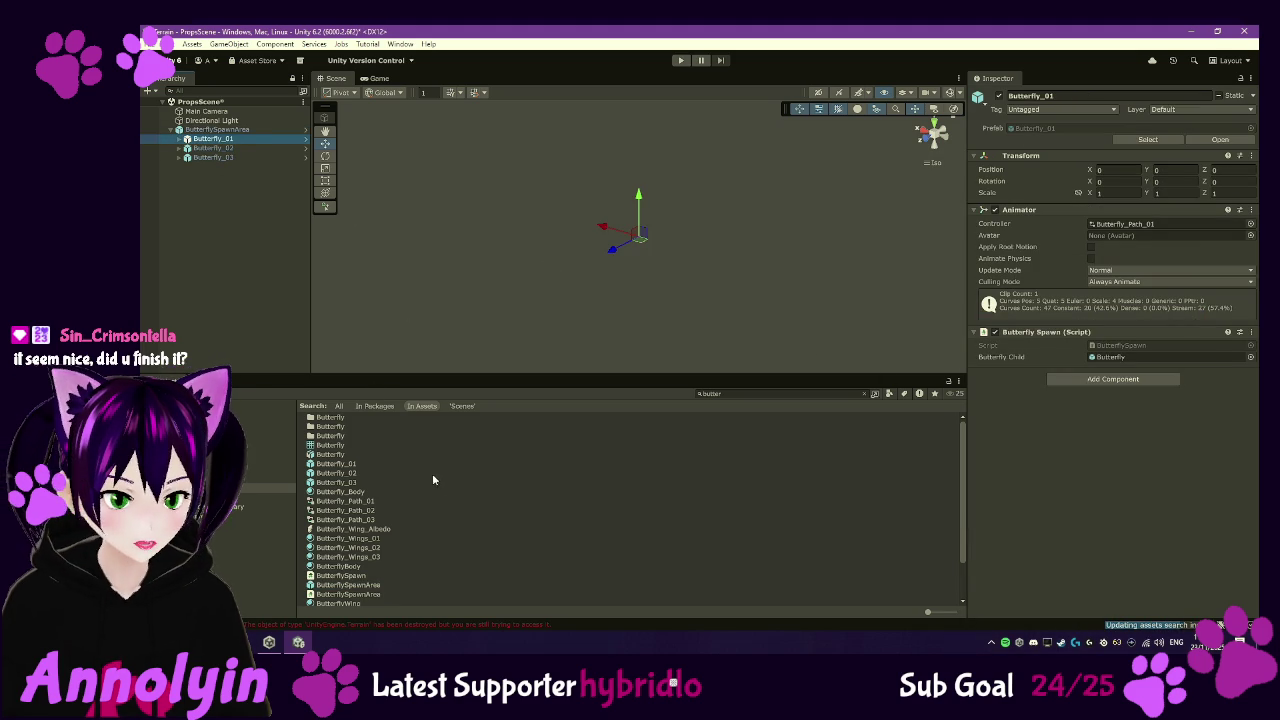
- Clear the 'butter' project search and open the Holotna Mountain Prefabs folder
scroll(445, 530, "down", 2)
scroll(445, 537, "up", 2)
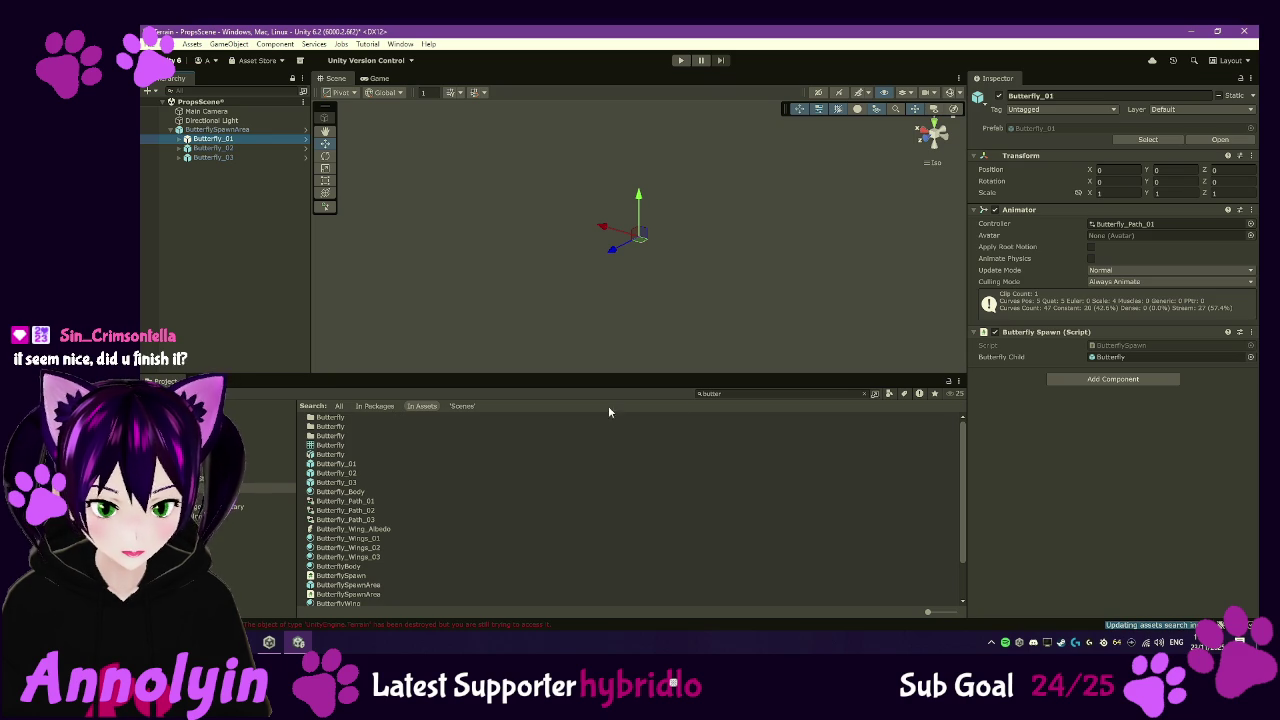
left_click(864, 393)
type("fire")
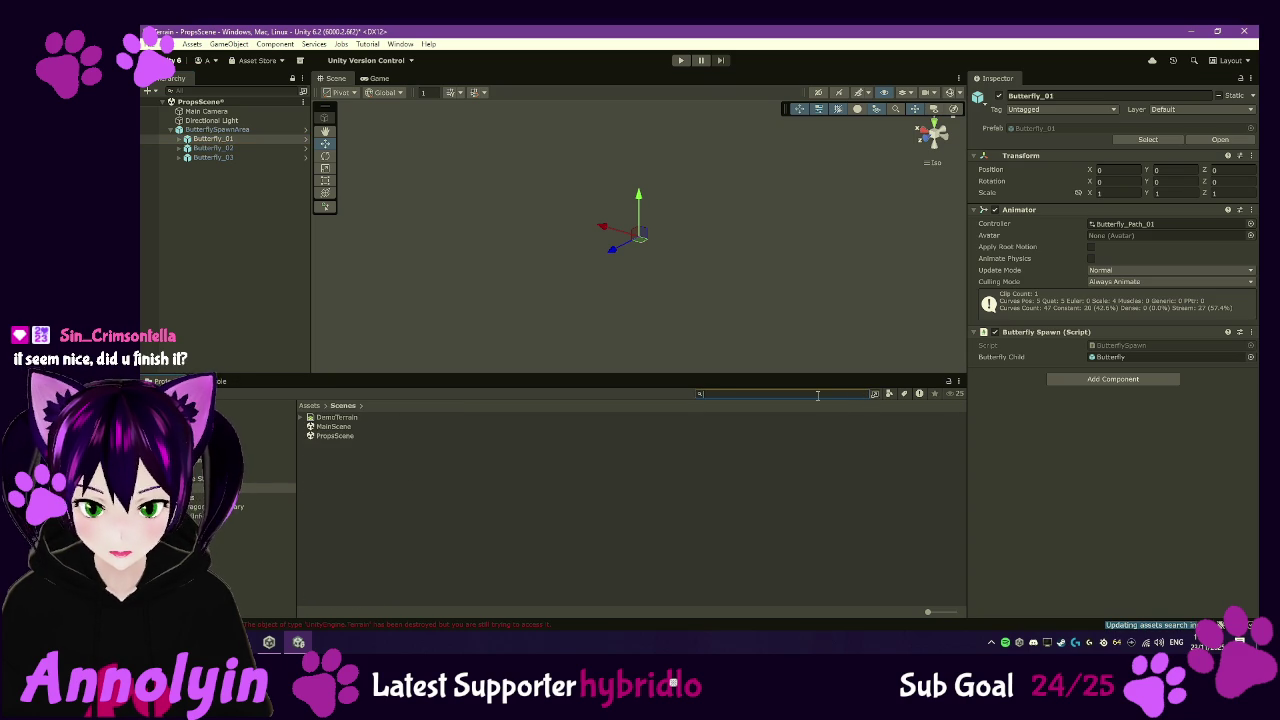
type("l")
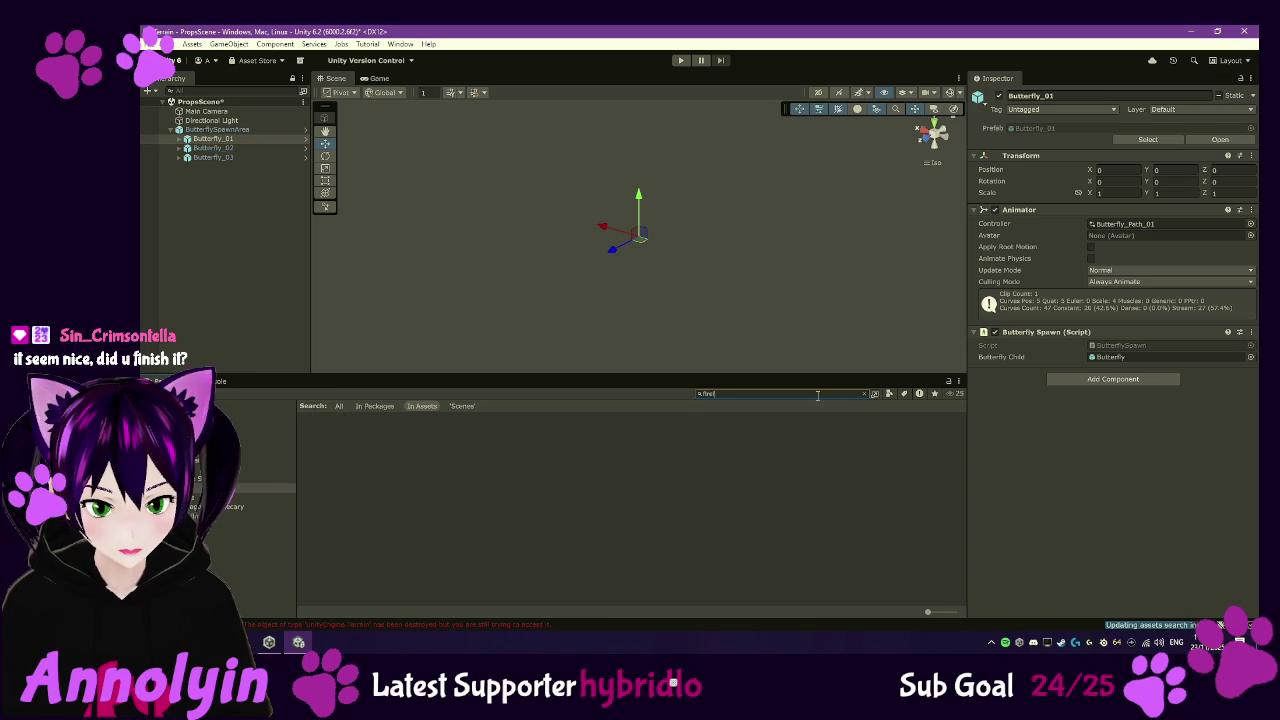
key("BackSpace")
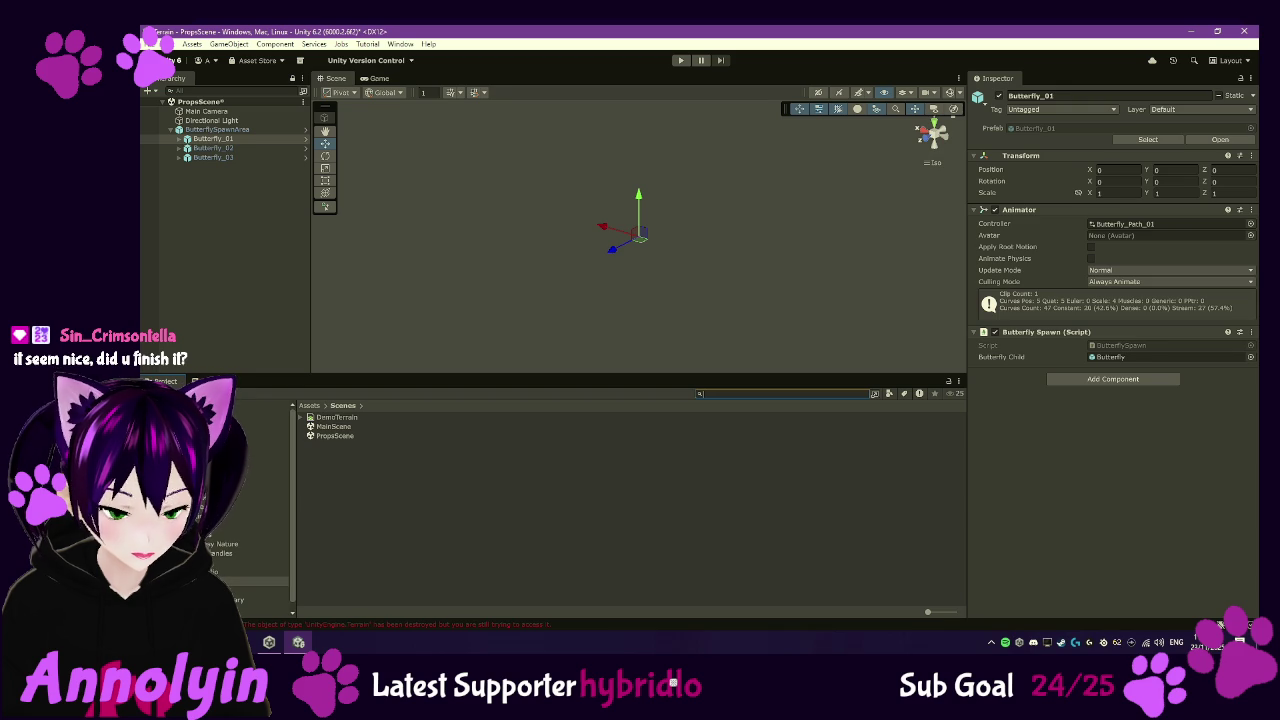
left_click(255, 497)
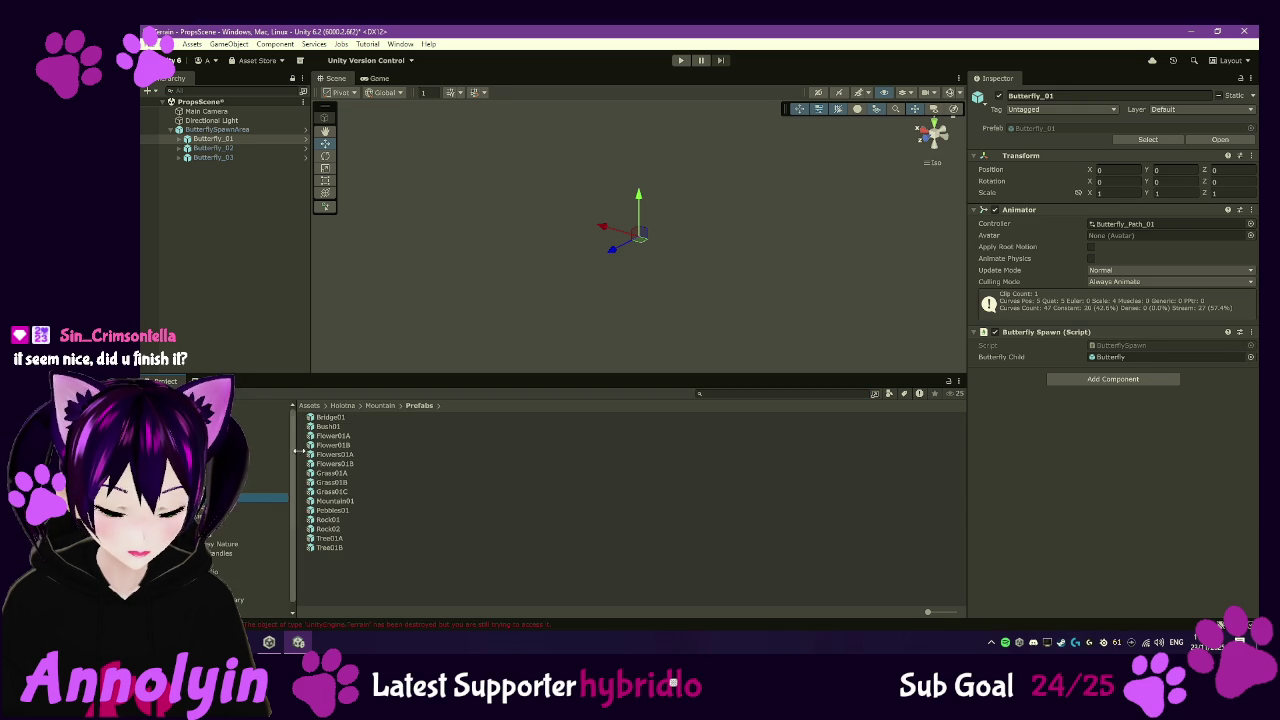
- Add Bush01 to the PropsScene hierarchy and preview the Pebbles01 prefab
left_click(327, 427)
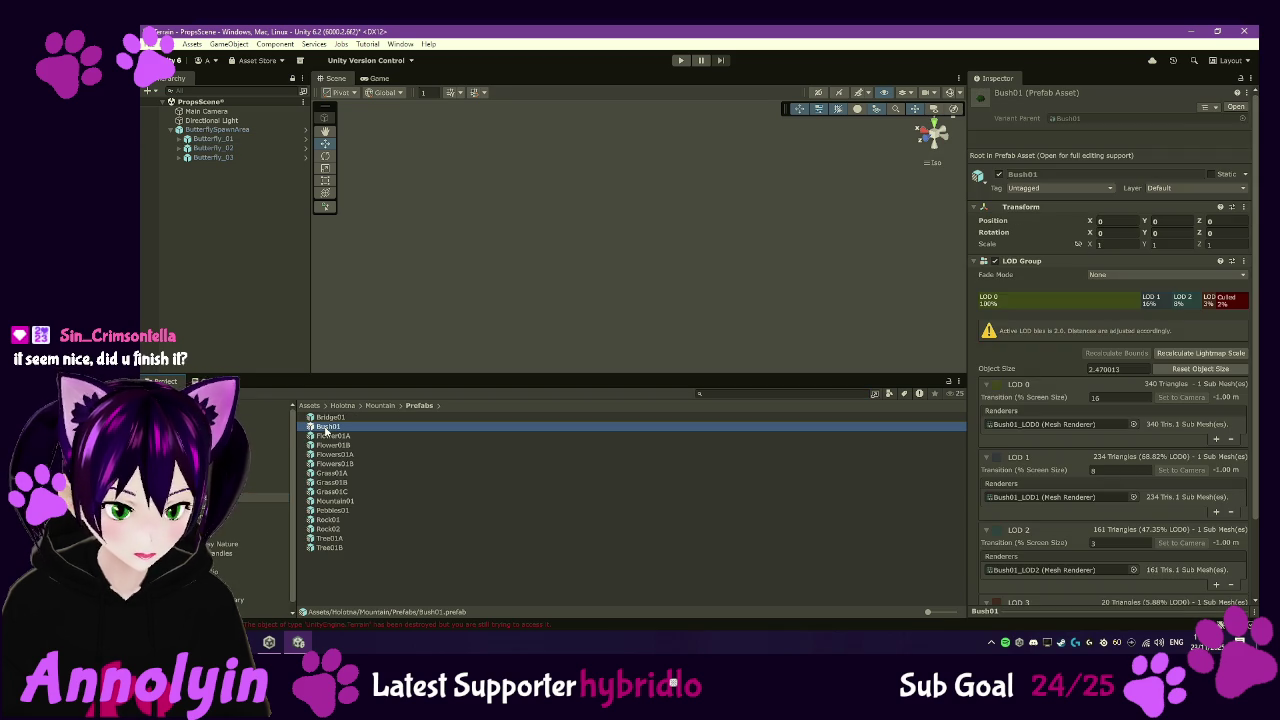
left_click_drag(327, 430, 201, 186)
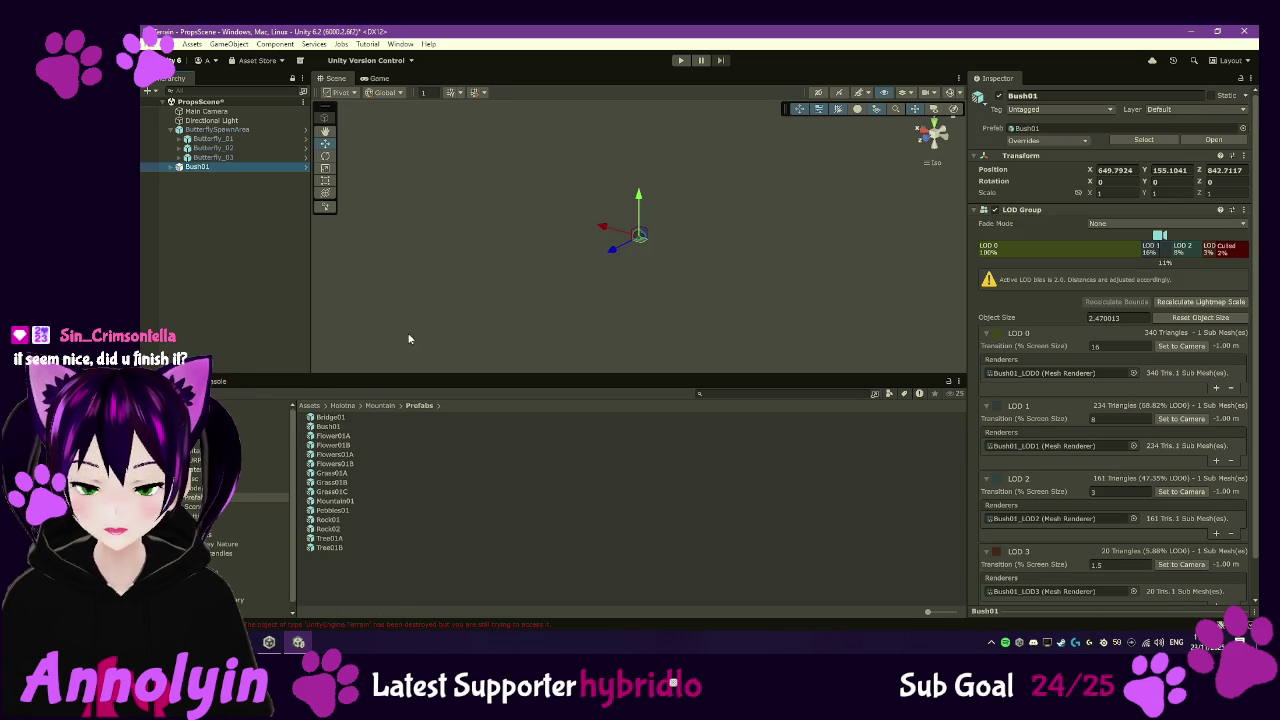
double_click(339, 512)
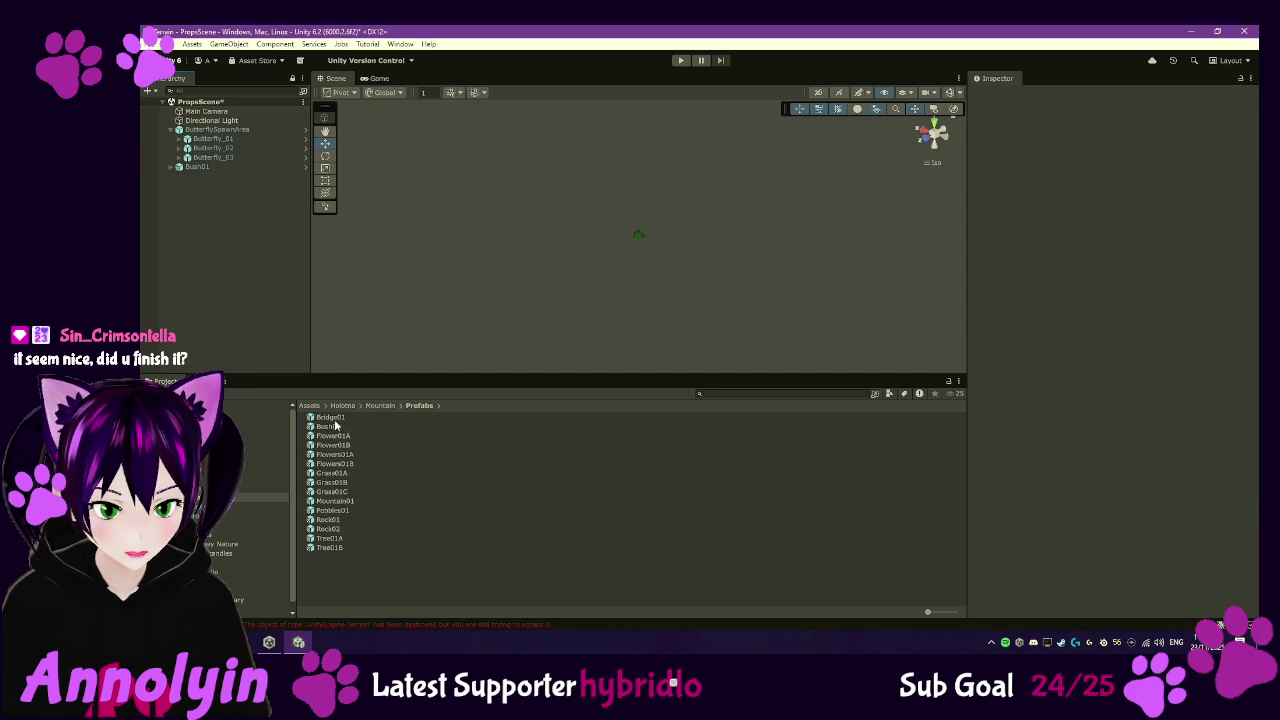
- Browse the project tree to the Idyllic Fantasy Nature Waterplants materials folder
key("Left")
key("Right")
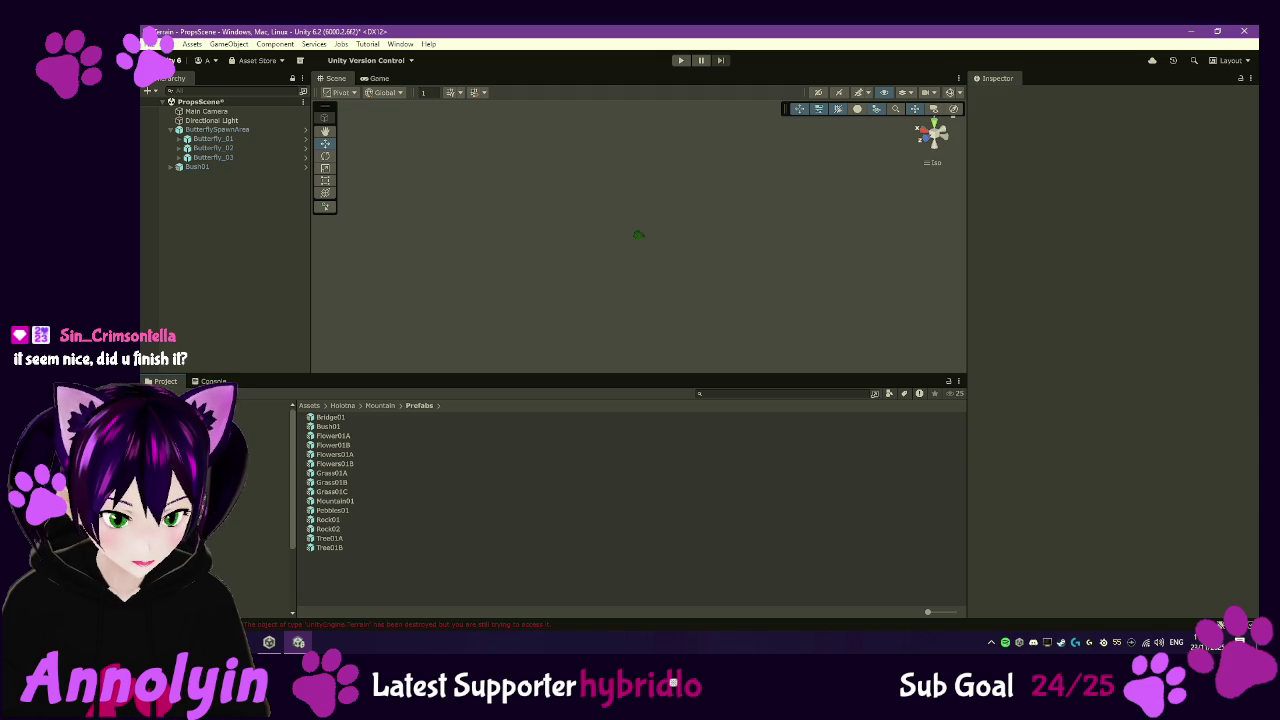
left_click(255, 581)
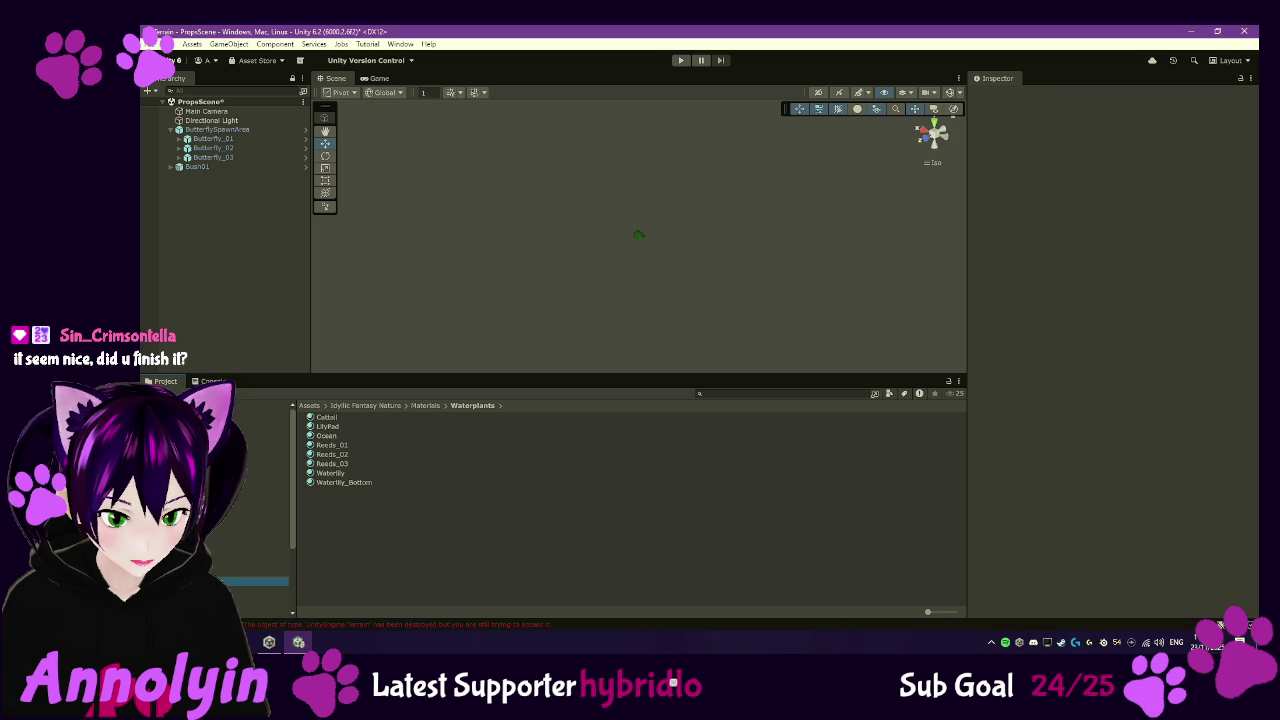
- Add the four FloatingLeafs prefabs (Blue, Pink, Purple, Red) from the demo Prefabs folder to PropsScene
left_click(255, 524)
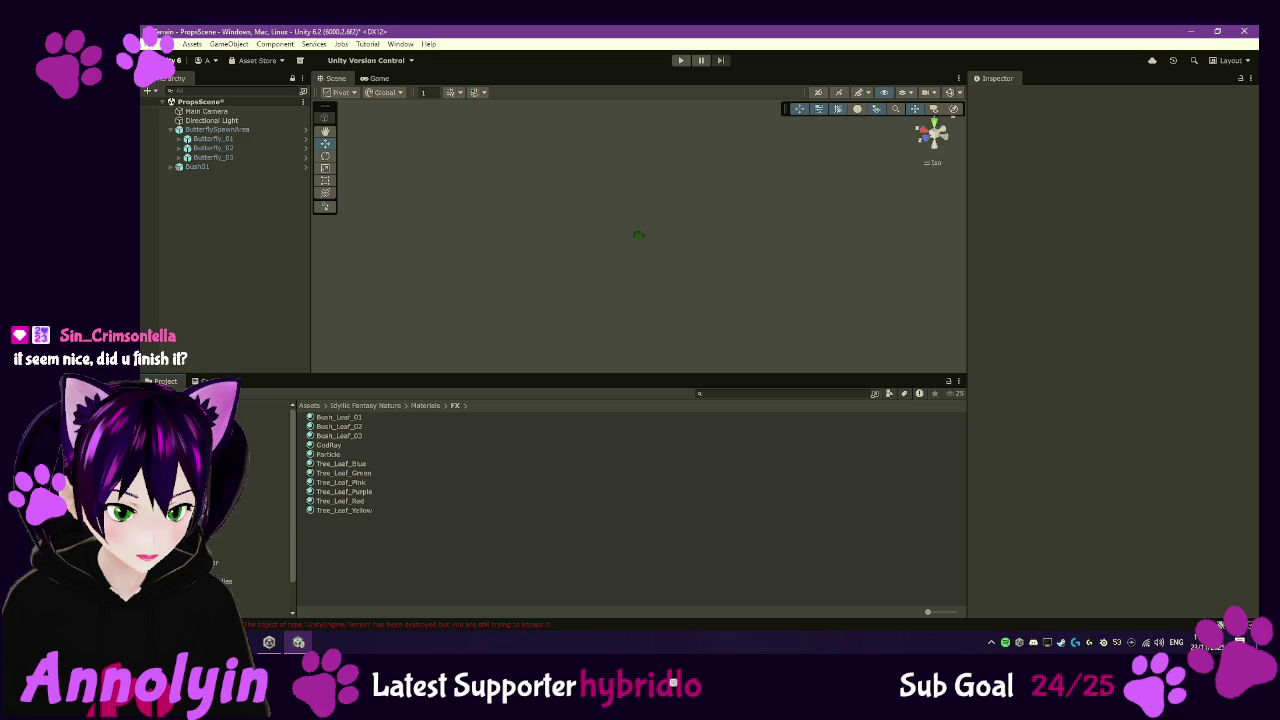
left_click(250, 488)
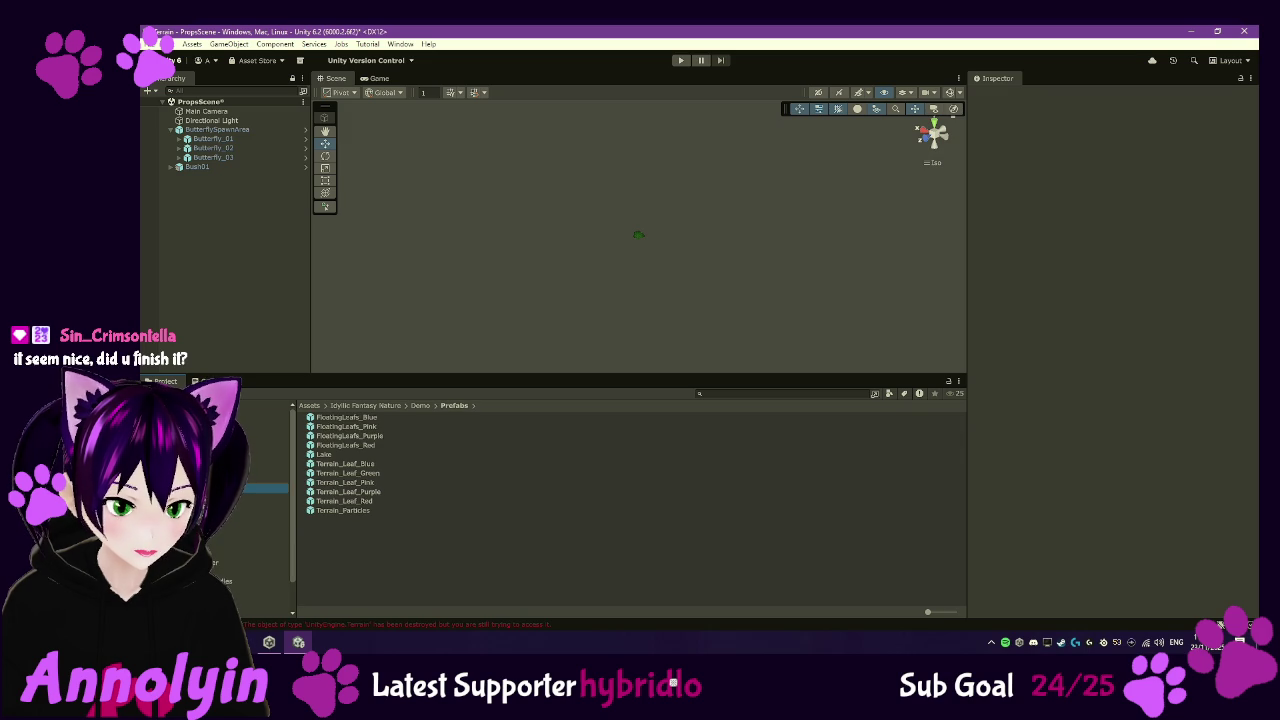
left_click(350, 418)
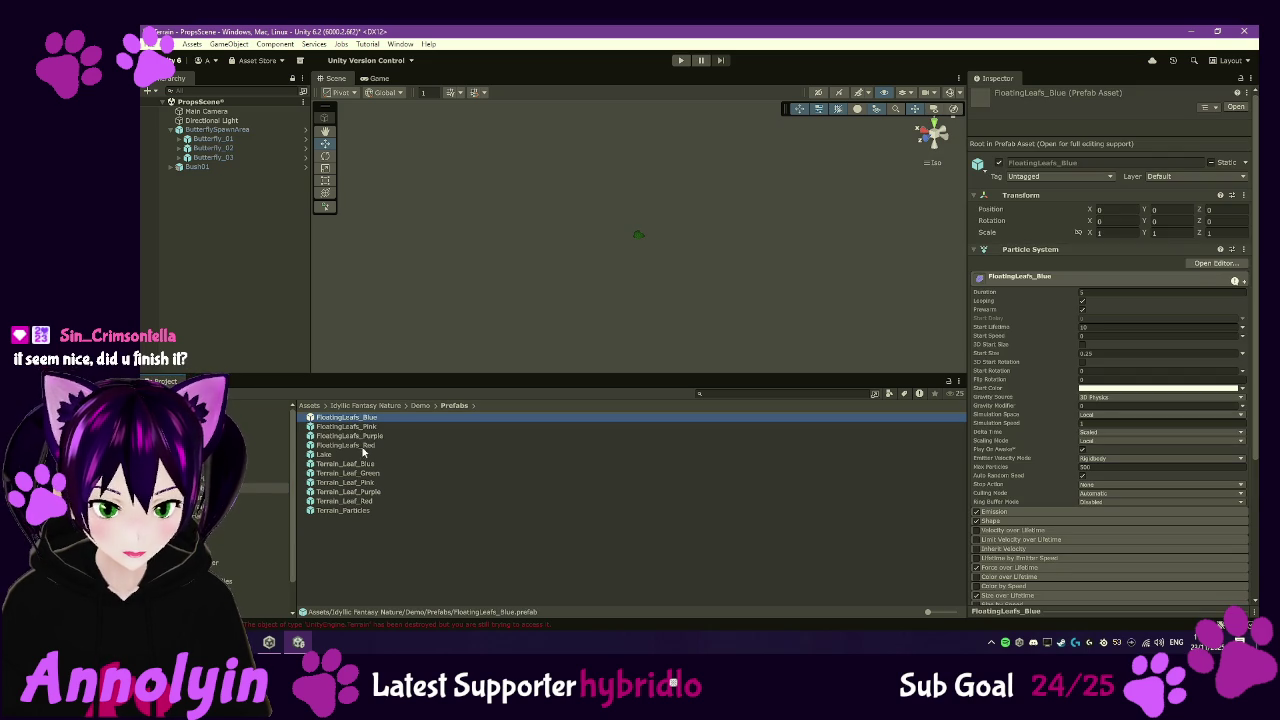
left_click(358, 446)
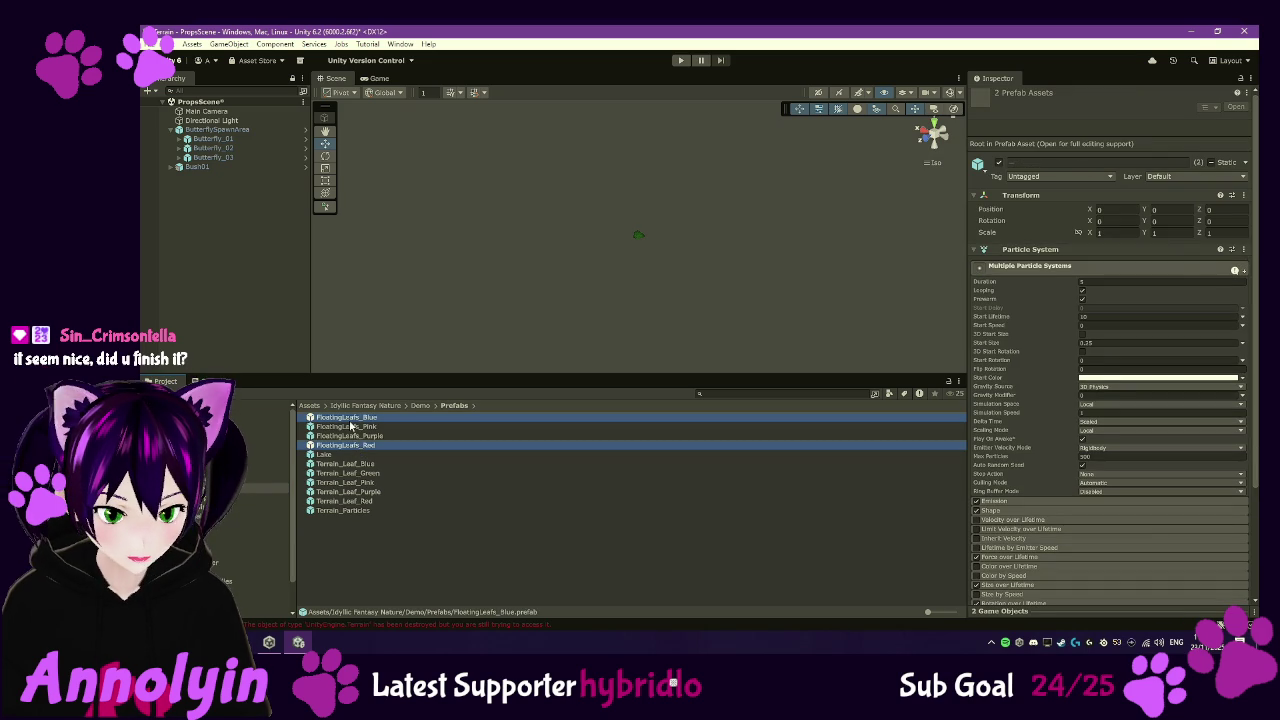
left_click(347, 419)
left_click(357, 446, "shift")
left_click_drag(340, 428, 249, 213)
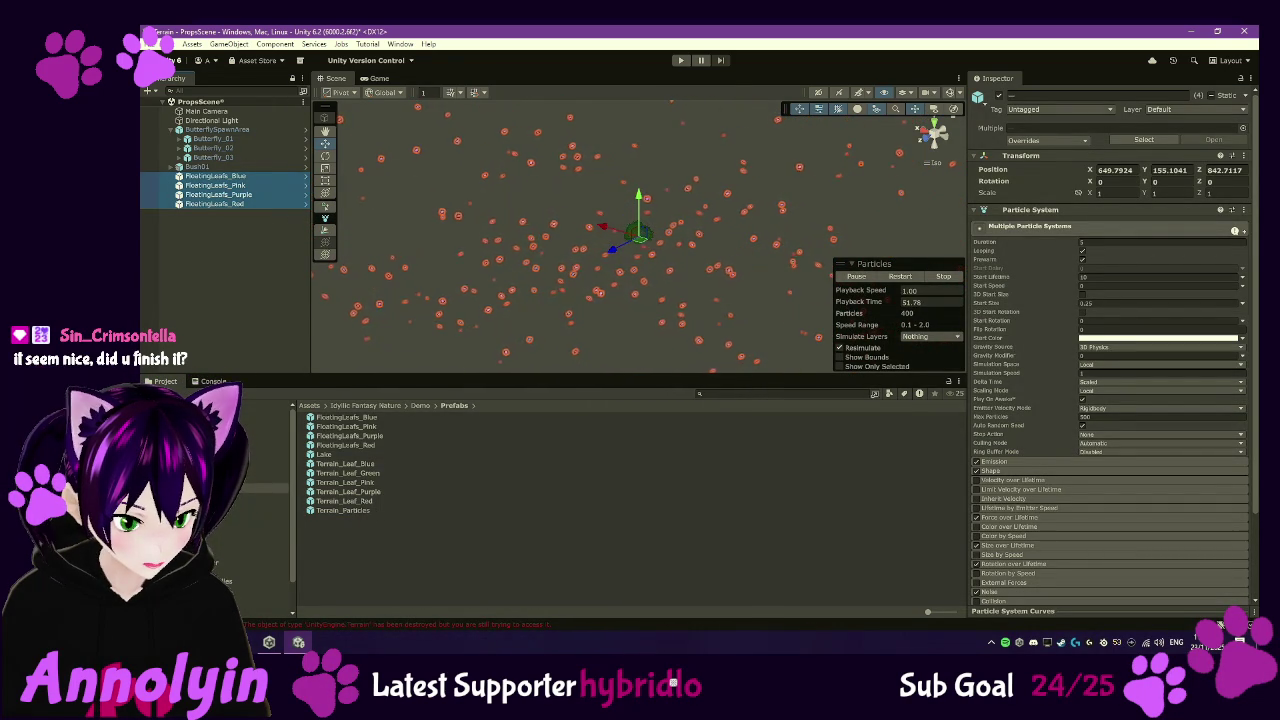
- Browse the Idyllic Fantasy Nature Models and Prefabs folders and open Bush_01_01 for preview
left_click(250, 525)
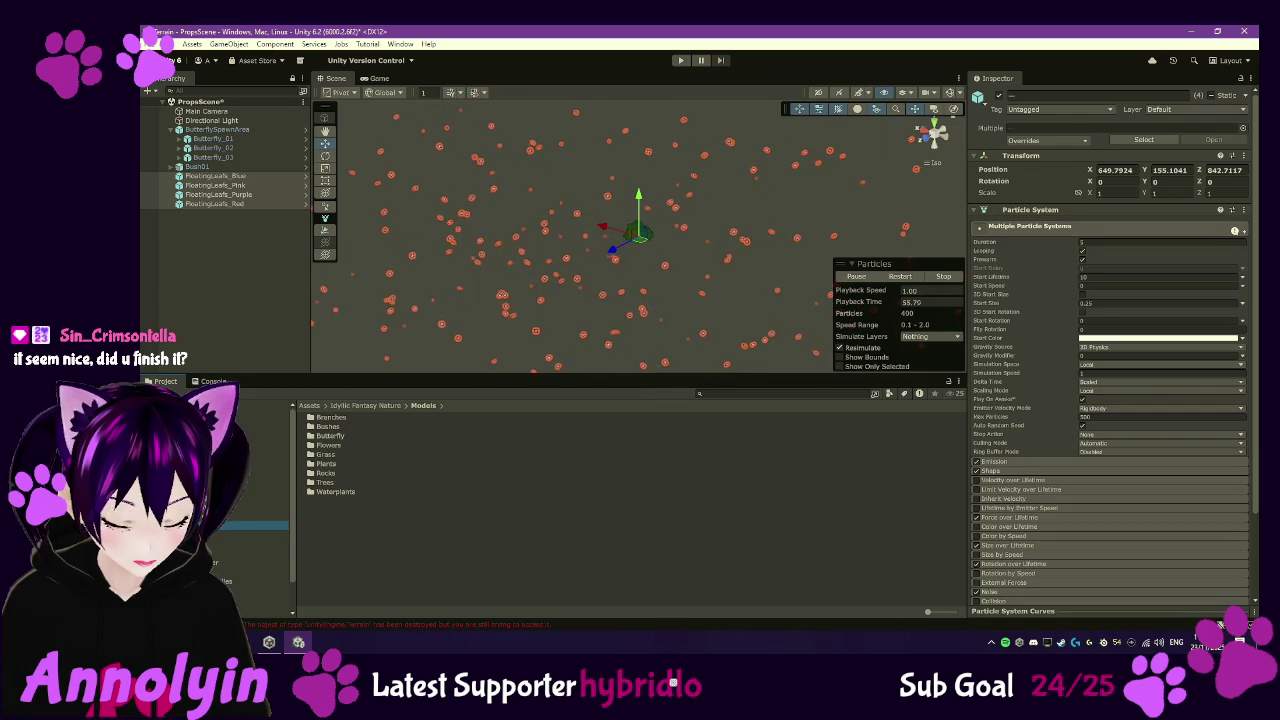
left_click(250, 534)
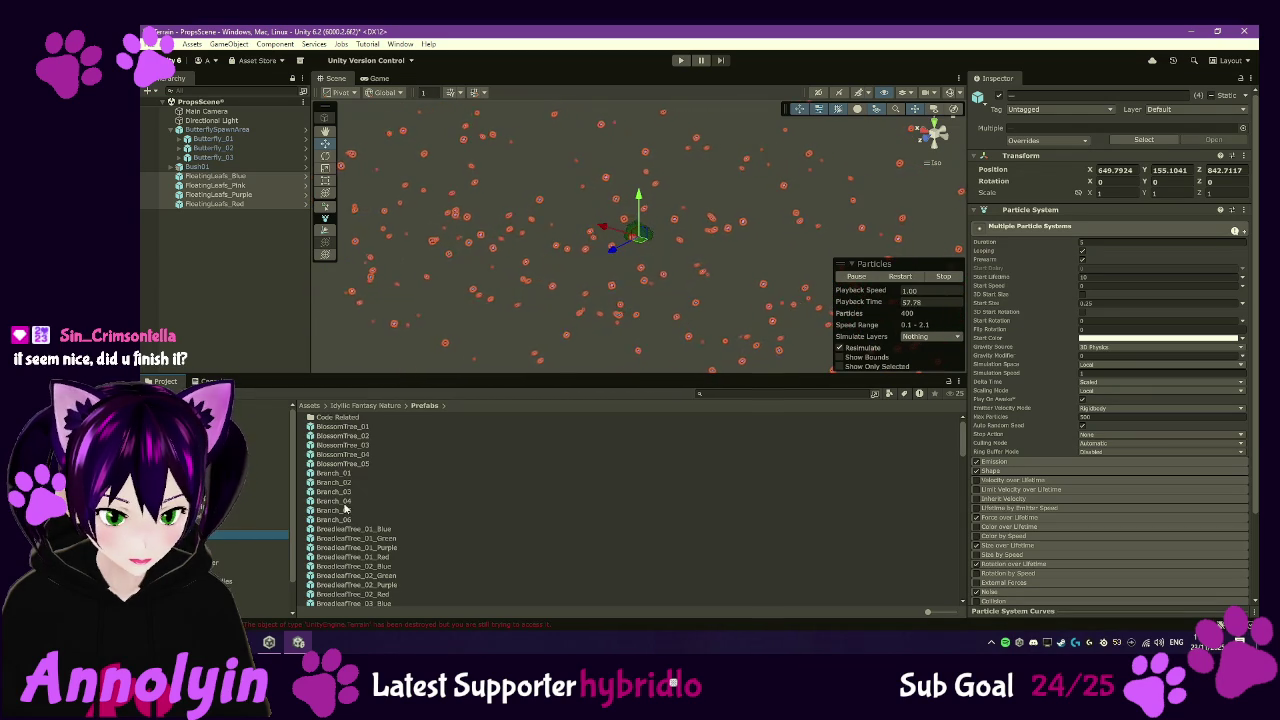
scroll(370, 488, "down", 10)
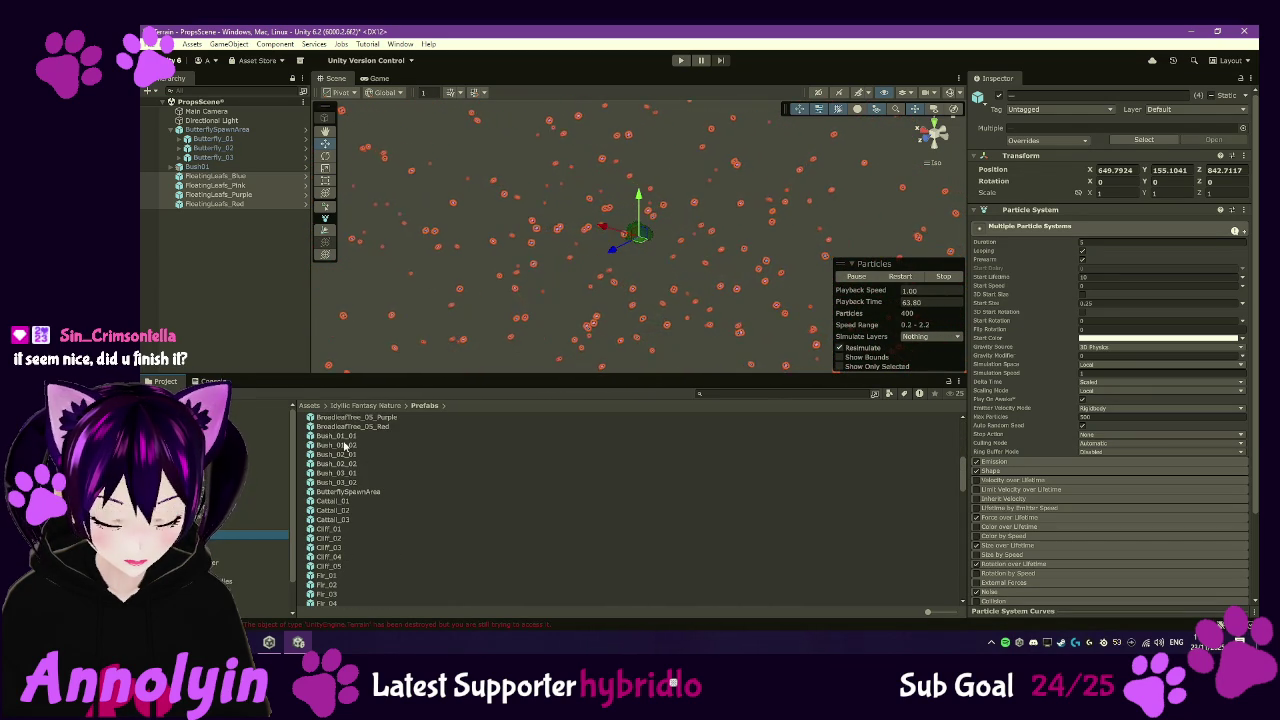
double_click(341, 439)
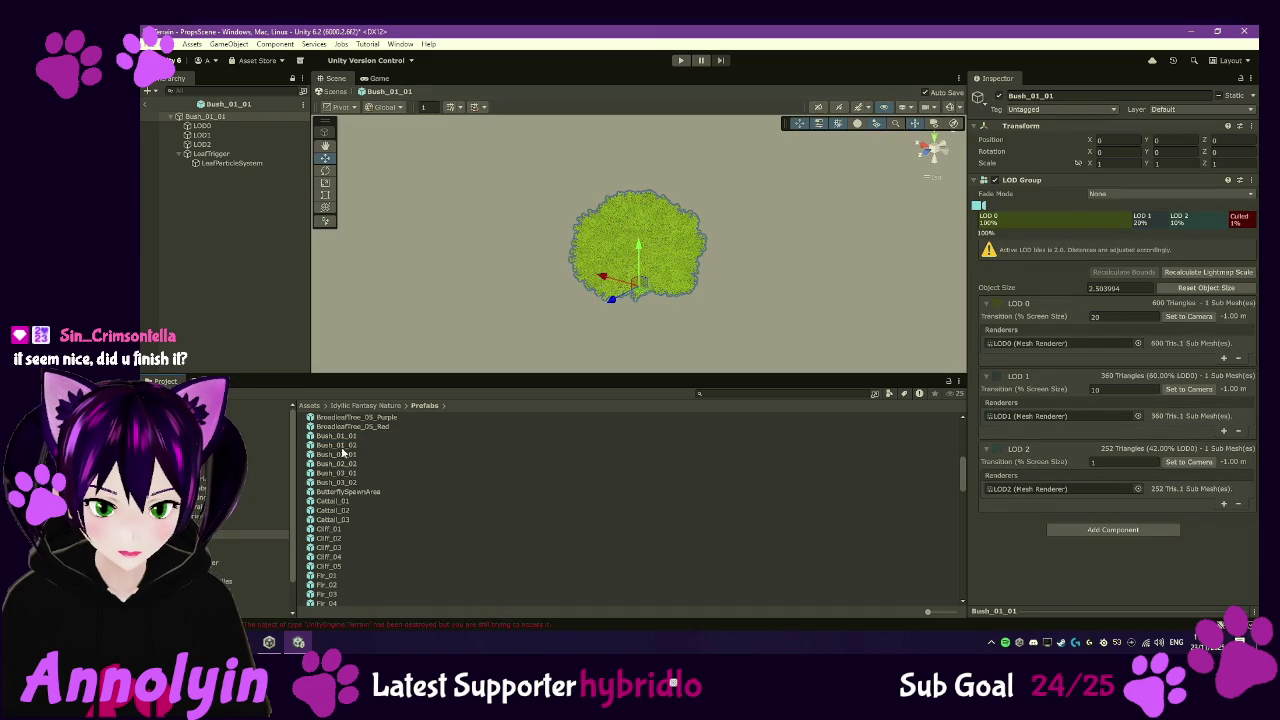
double_click(341, 454)
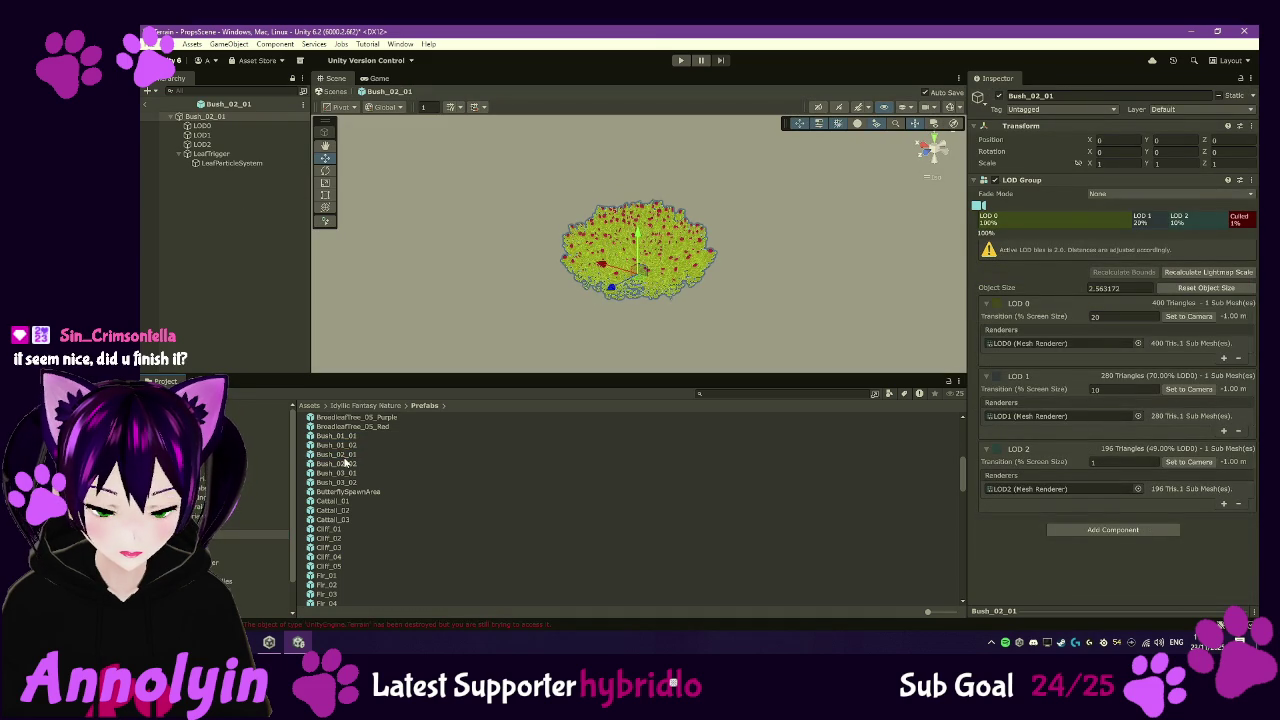
left_click(343, 456)
double_click(343, 464)
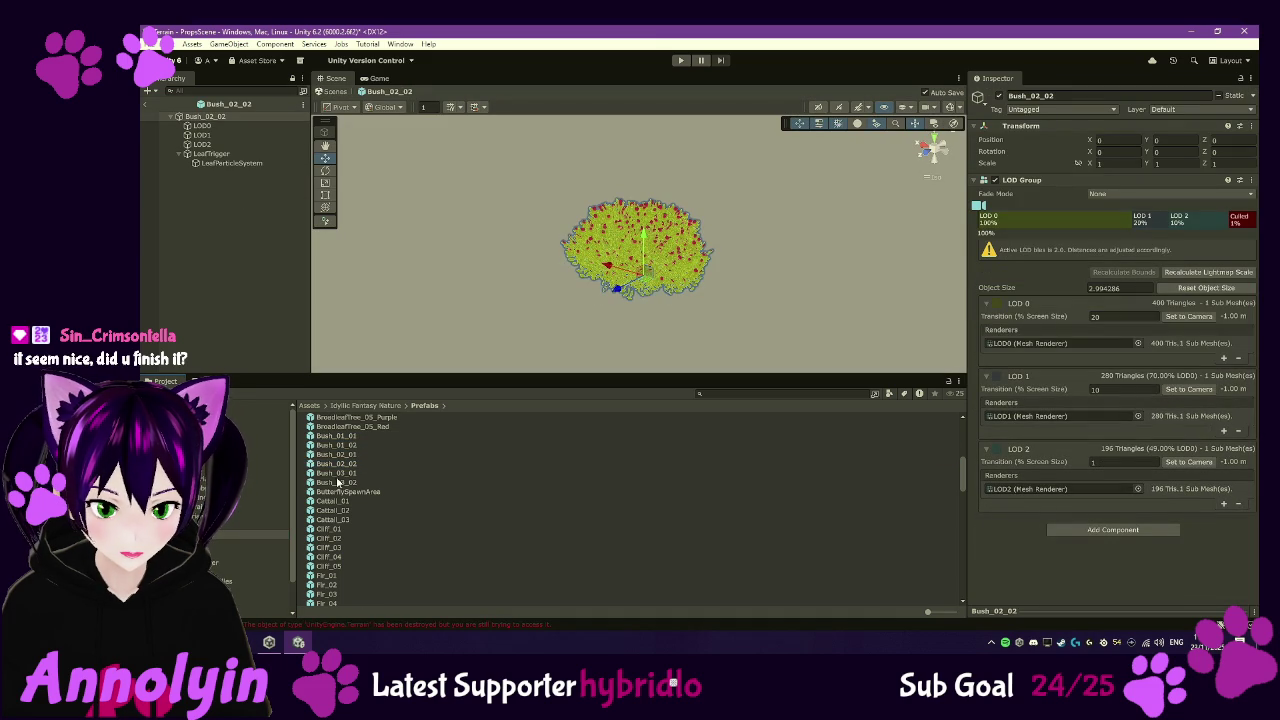
double_click(338, 476)
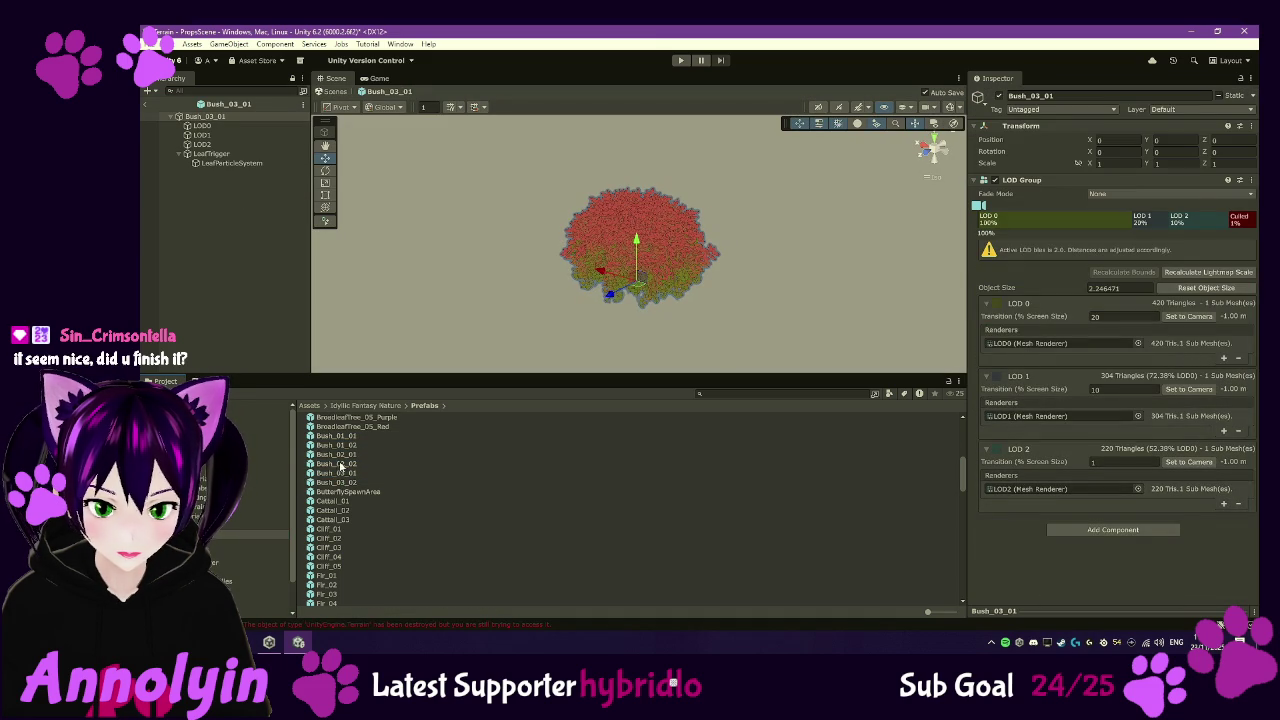
double_click(343, 449)
double_click(343, 440)
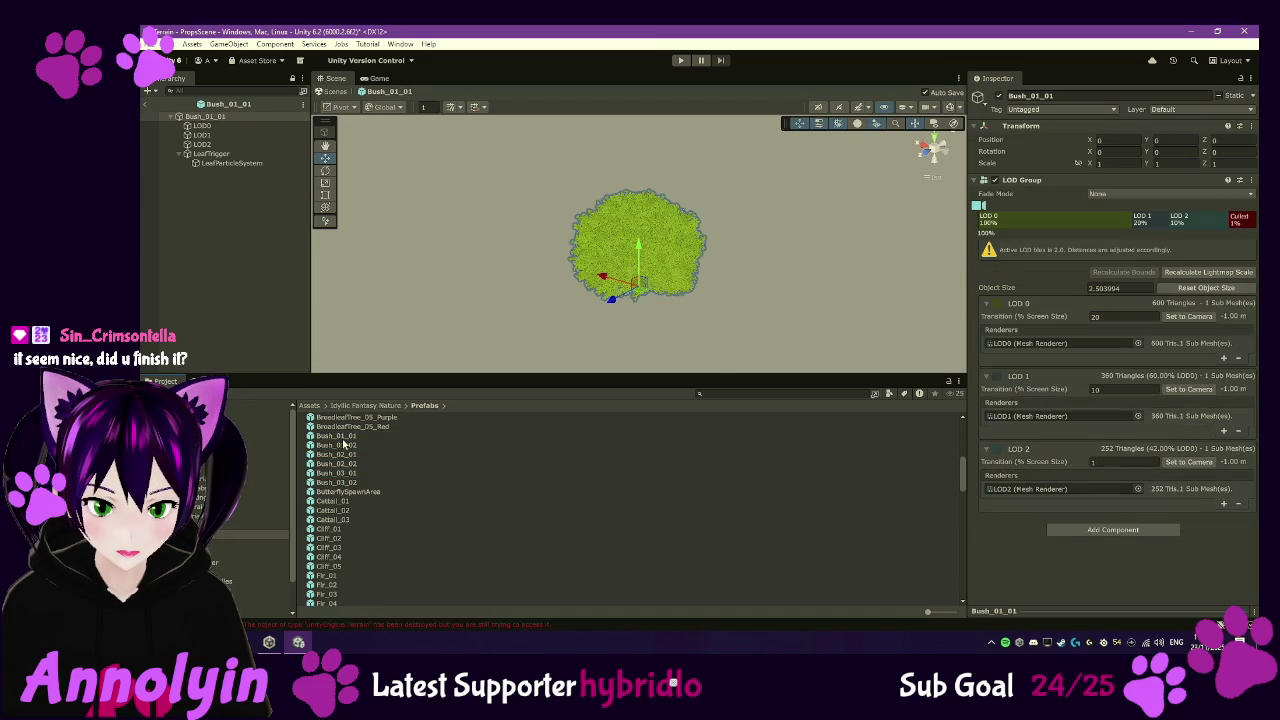
scroll(440, 488, "down", 10)
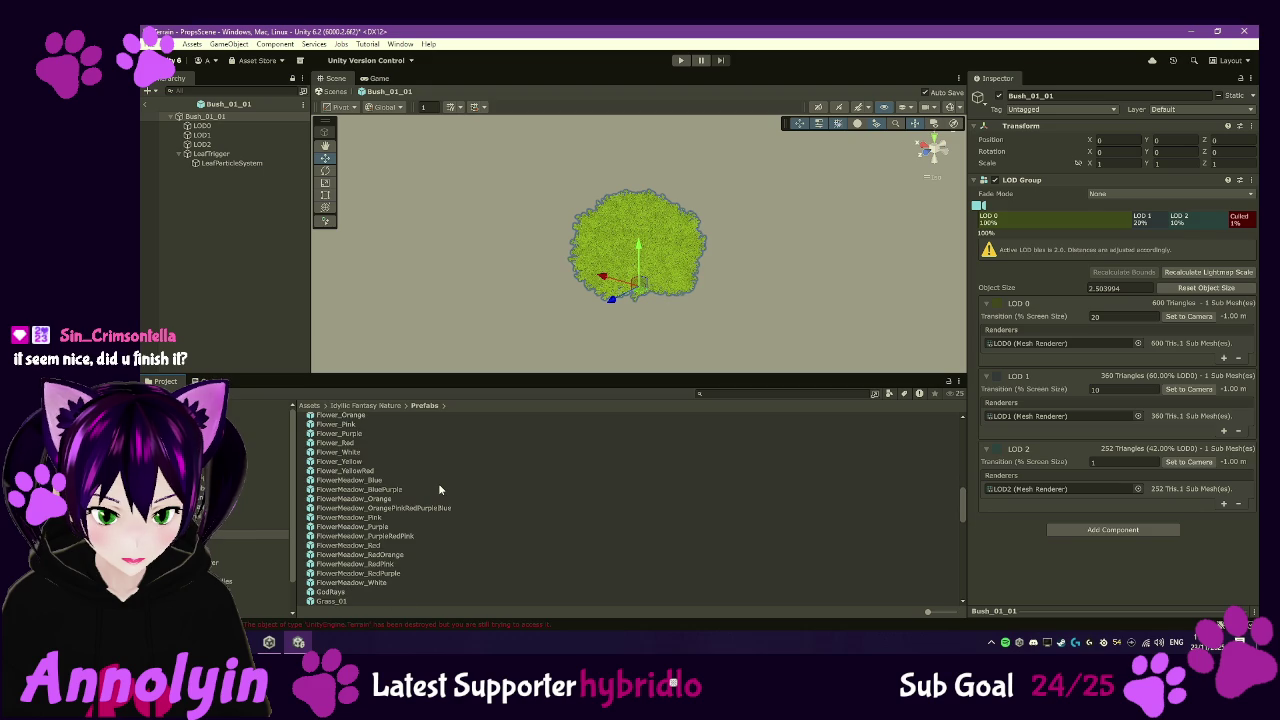
scroll(437, 483, "down", 3)
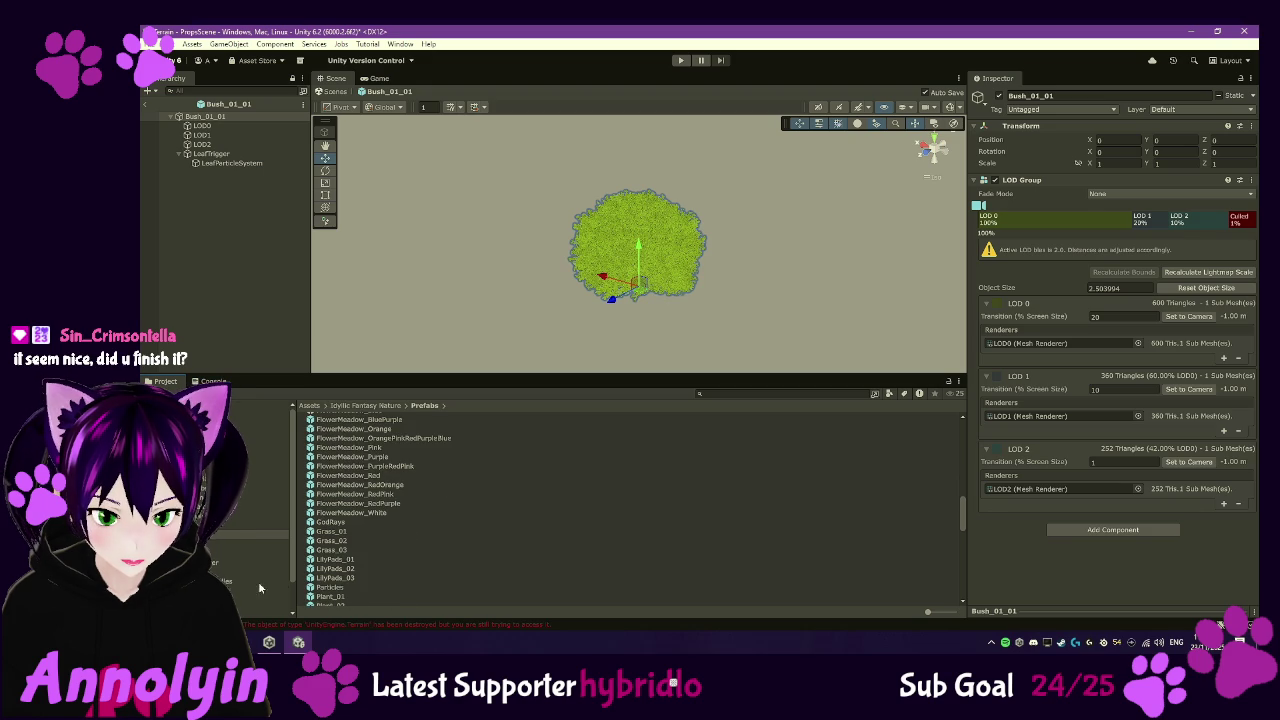
double_click(340, 522)
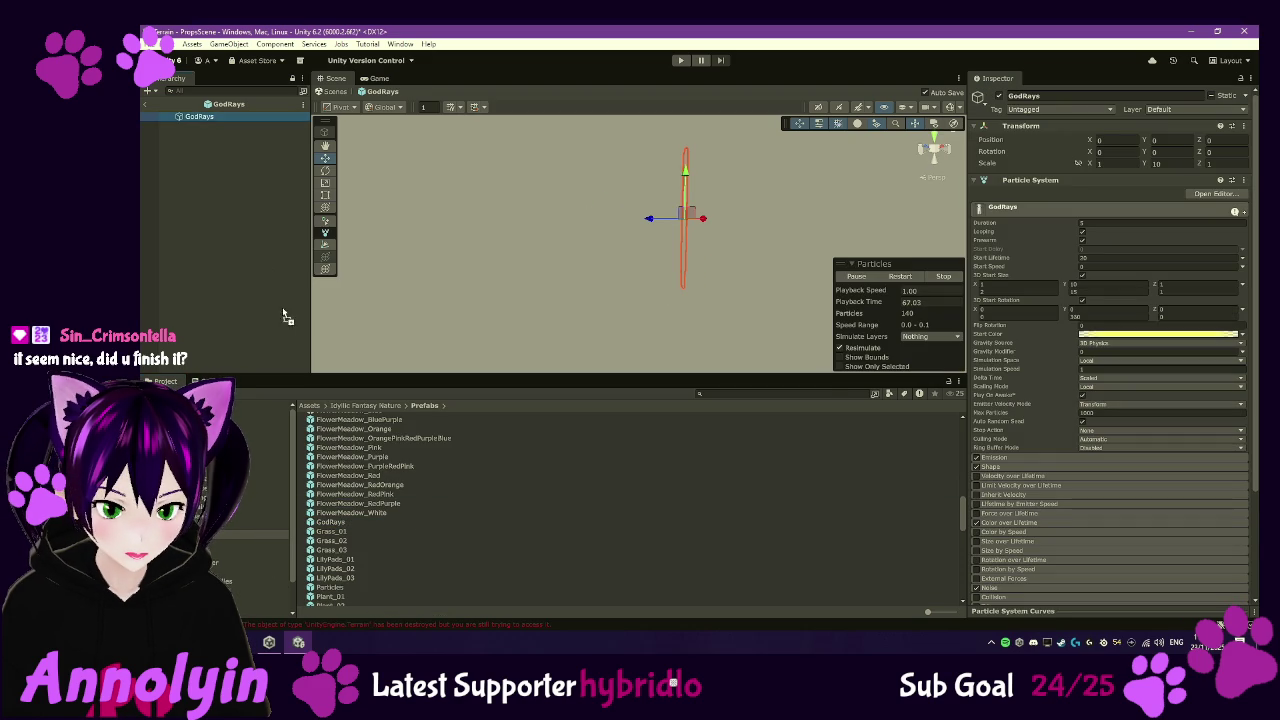
left_click(146, 91)
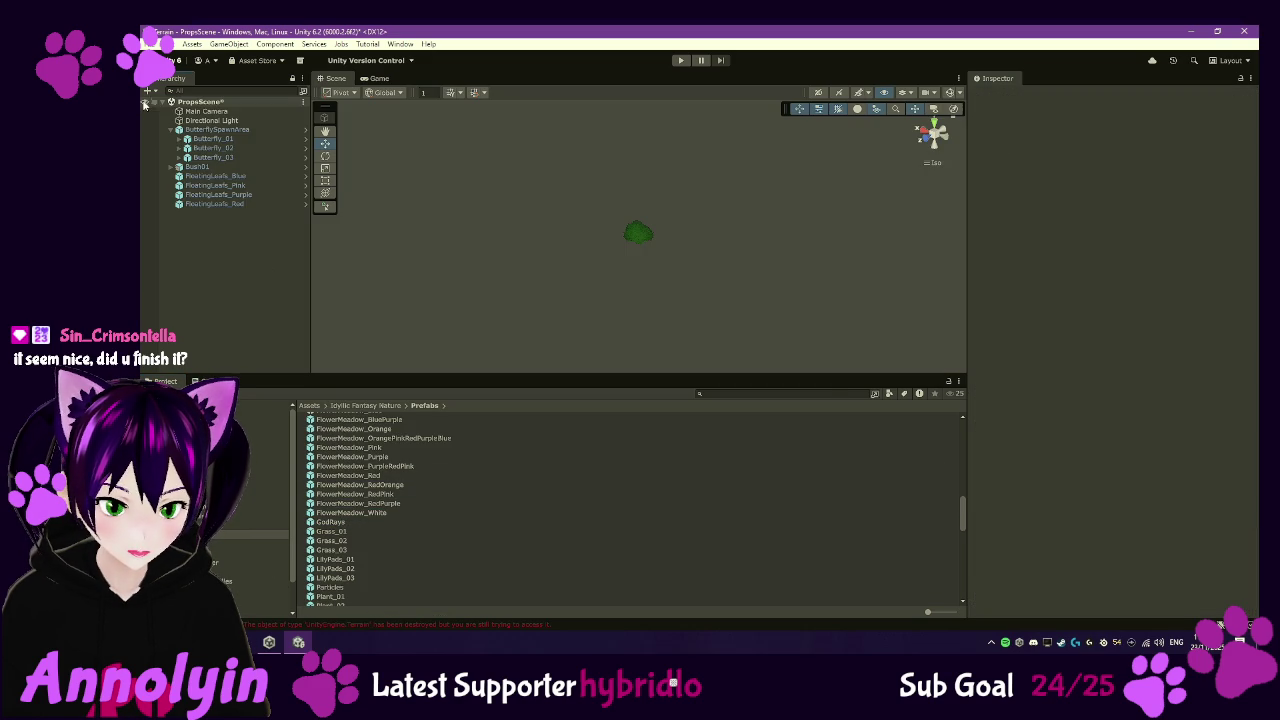
- Drop the GodRays prefab into PropsScene, then preview the Particles prefab and return to the scene
left_click_drag(336, 525, 205, 294)
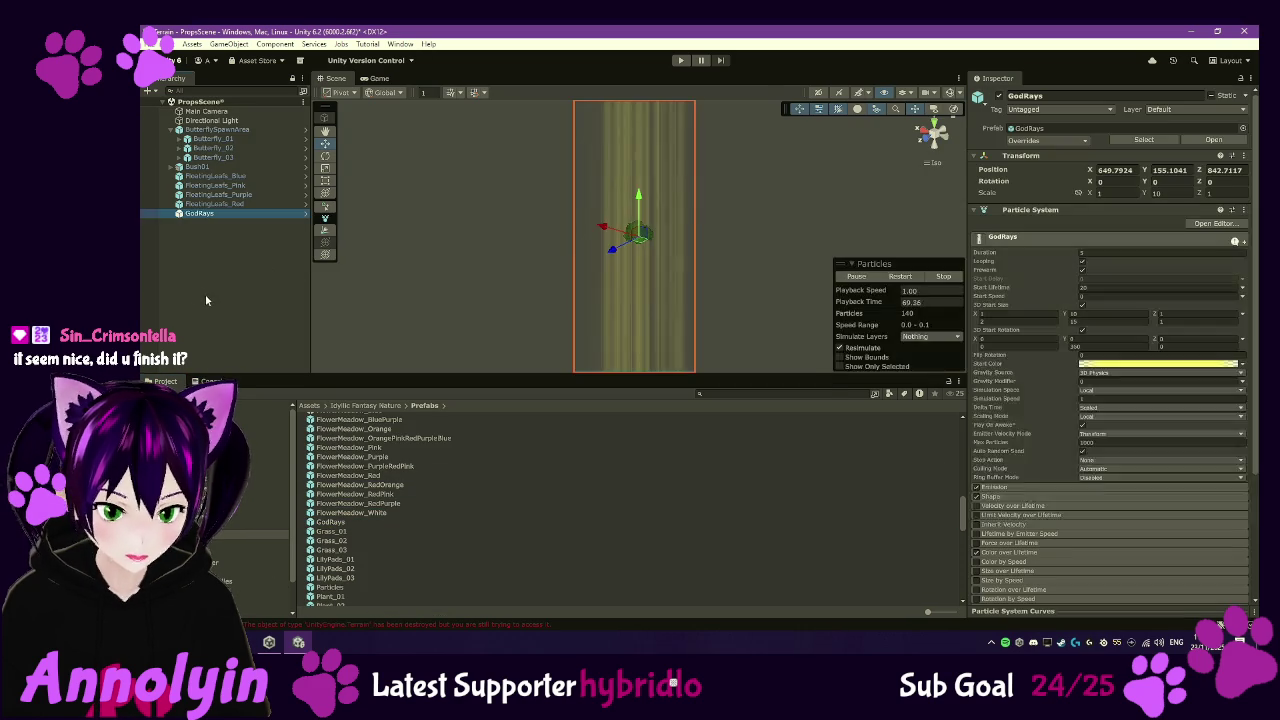
scroll(400, 535, "down", 2)
left_click(340, 554)
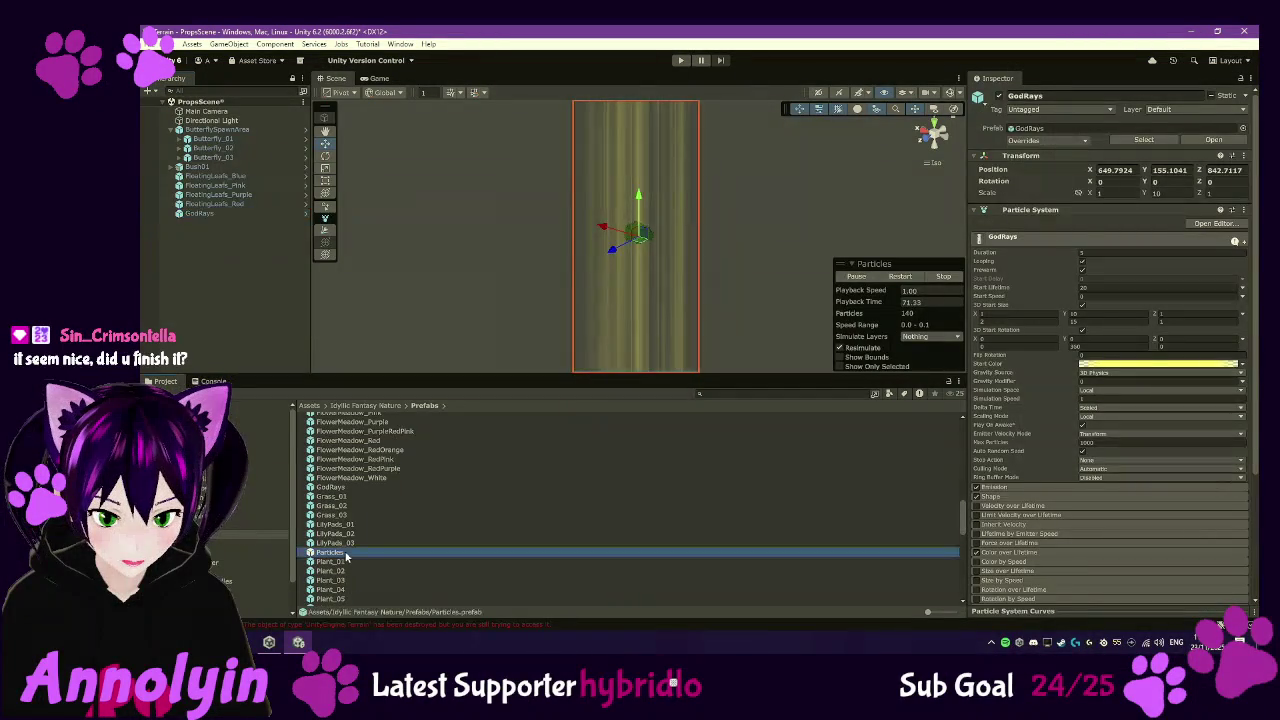
double_click(339, 555)
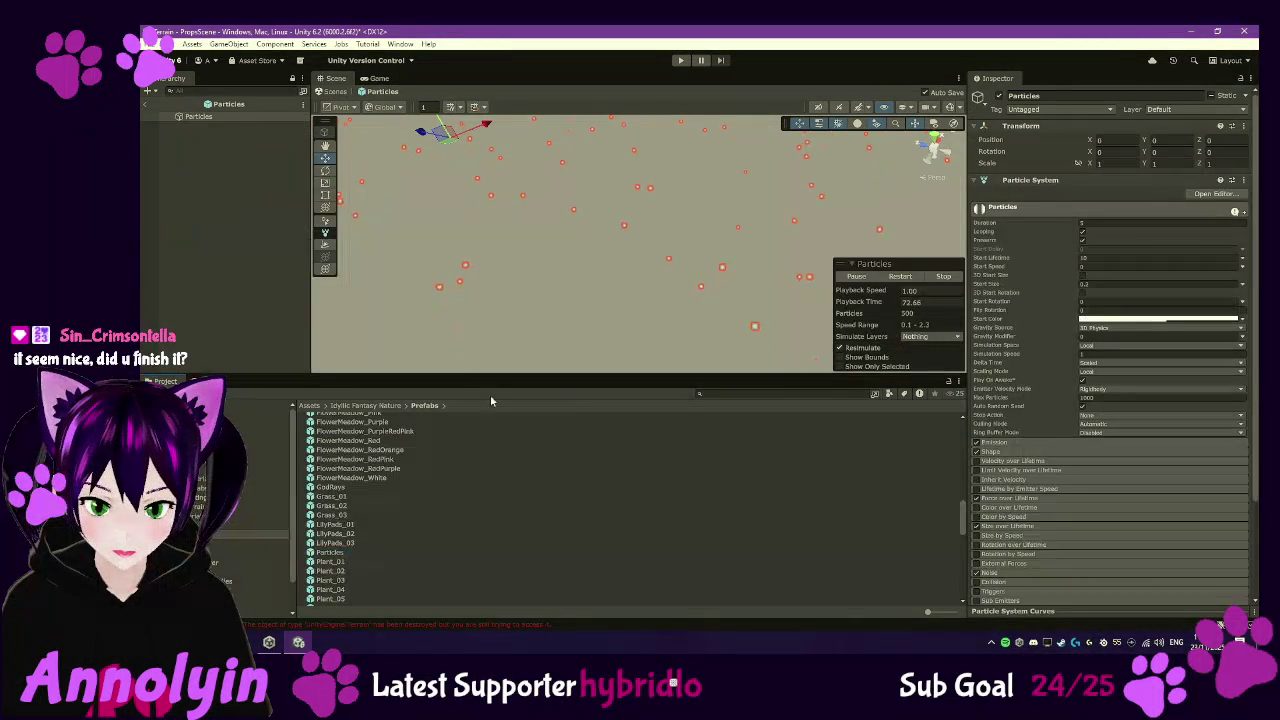
key("f")
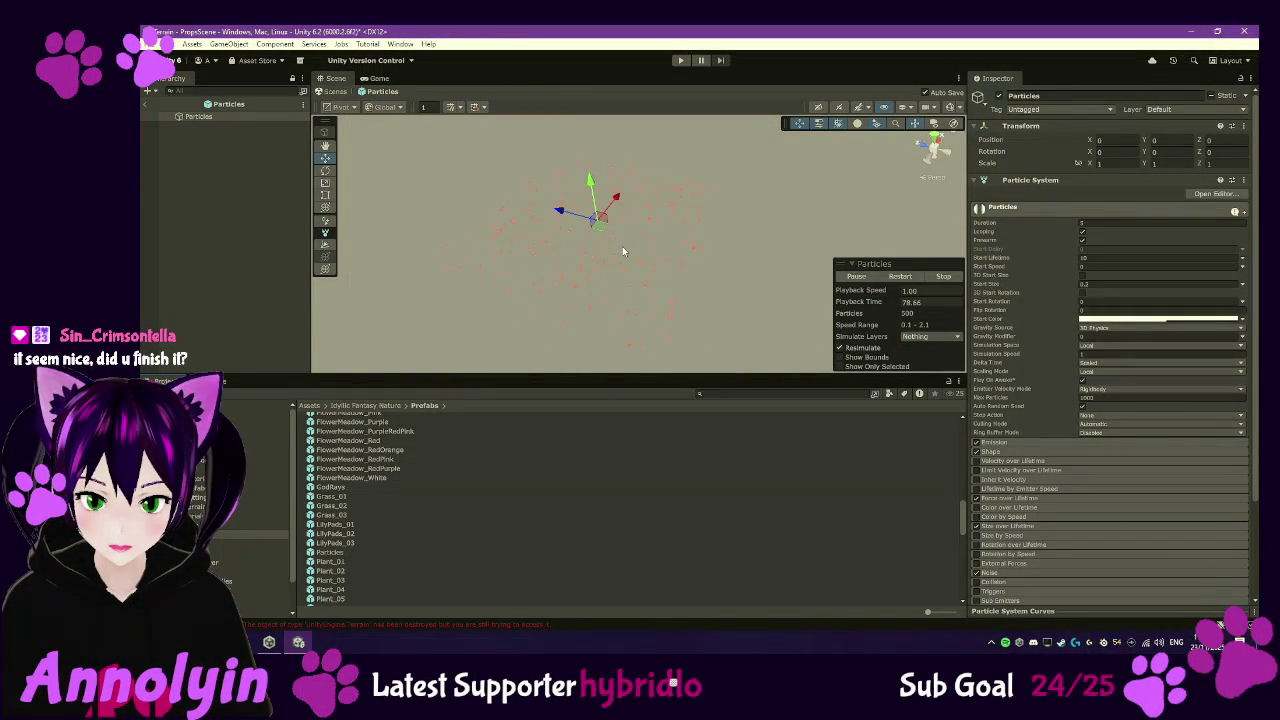
left_click(149, 104)
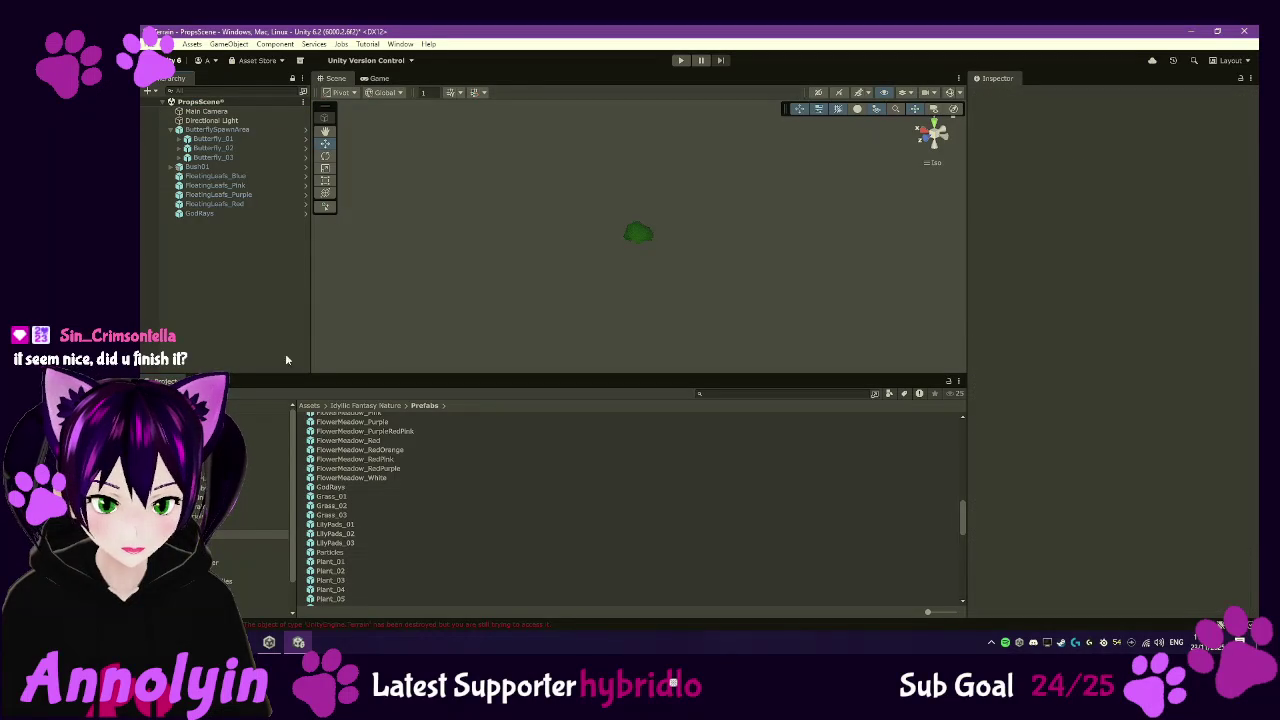
- Preview the Plant_02, Plant_03, Plant_06 and Plant_08 prefabs, then return to PropsScene
scroll(357, 534, "down", 3)
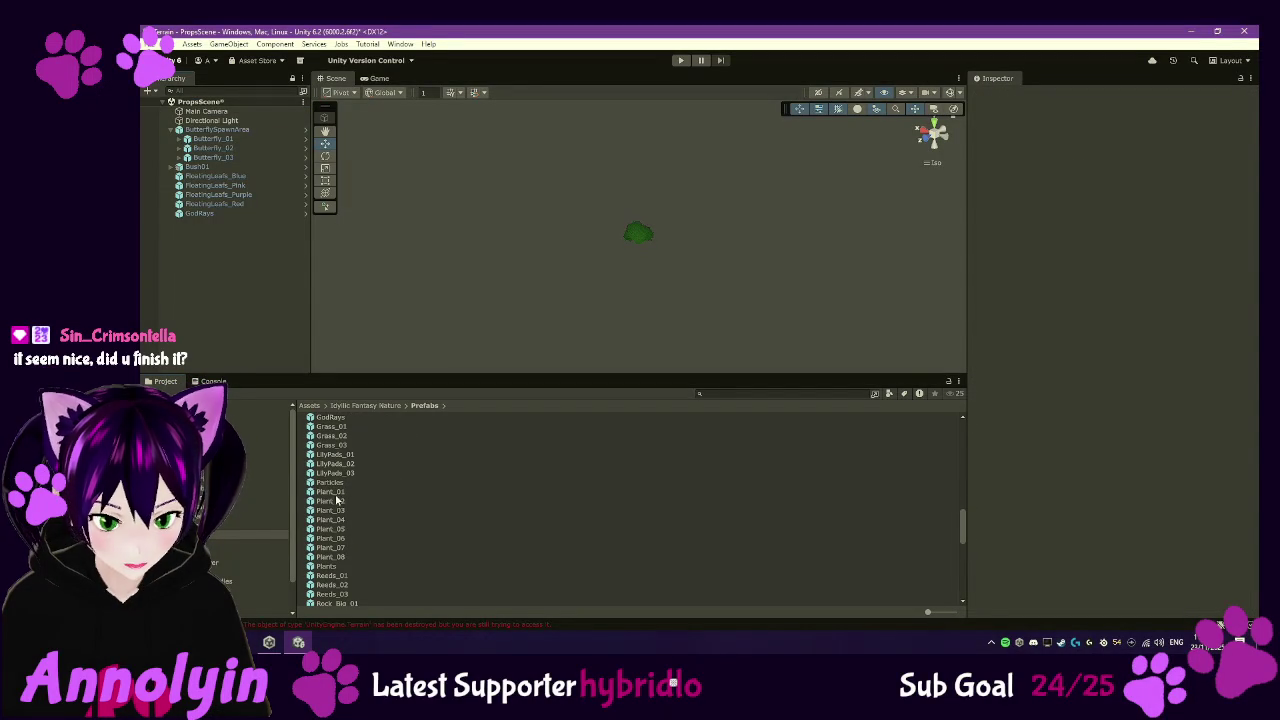
double_click(337, 500)
double_click(337, 510)
left_click(337, 539)
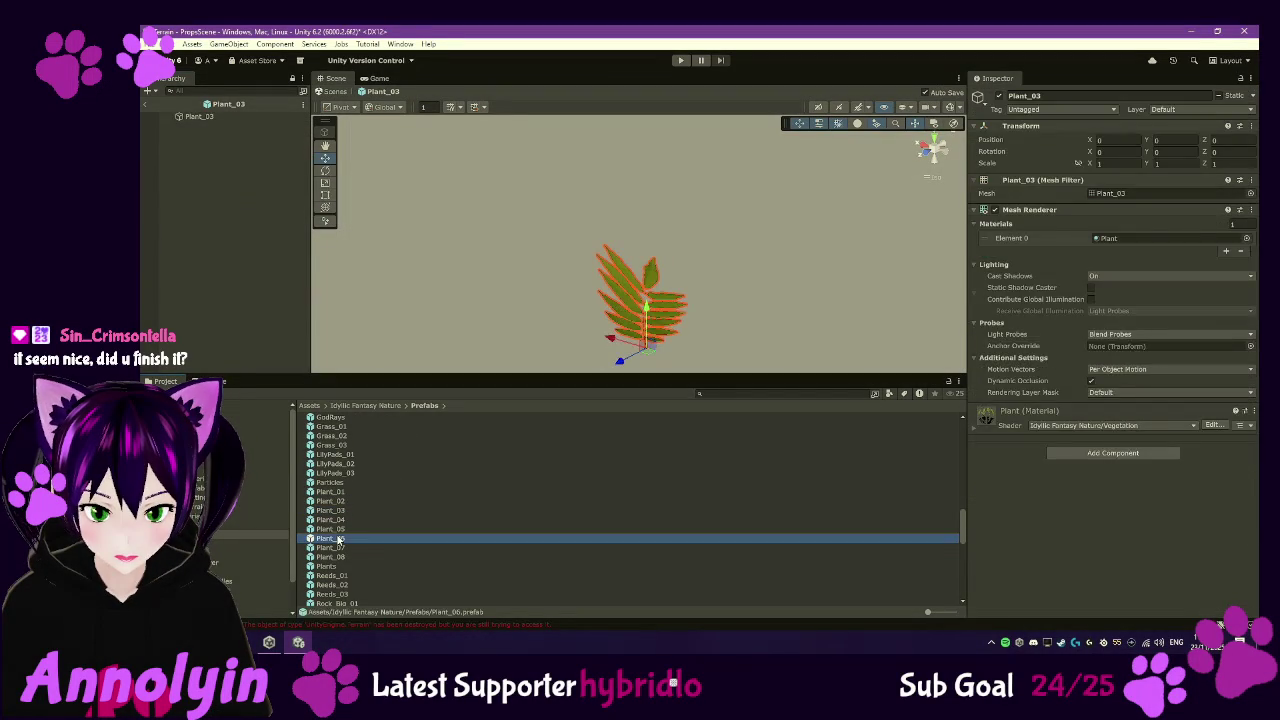
double_click(337, 539)
double_click(335, 557)
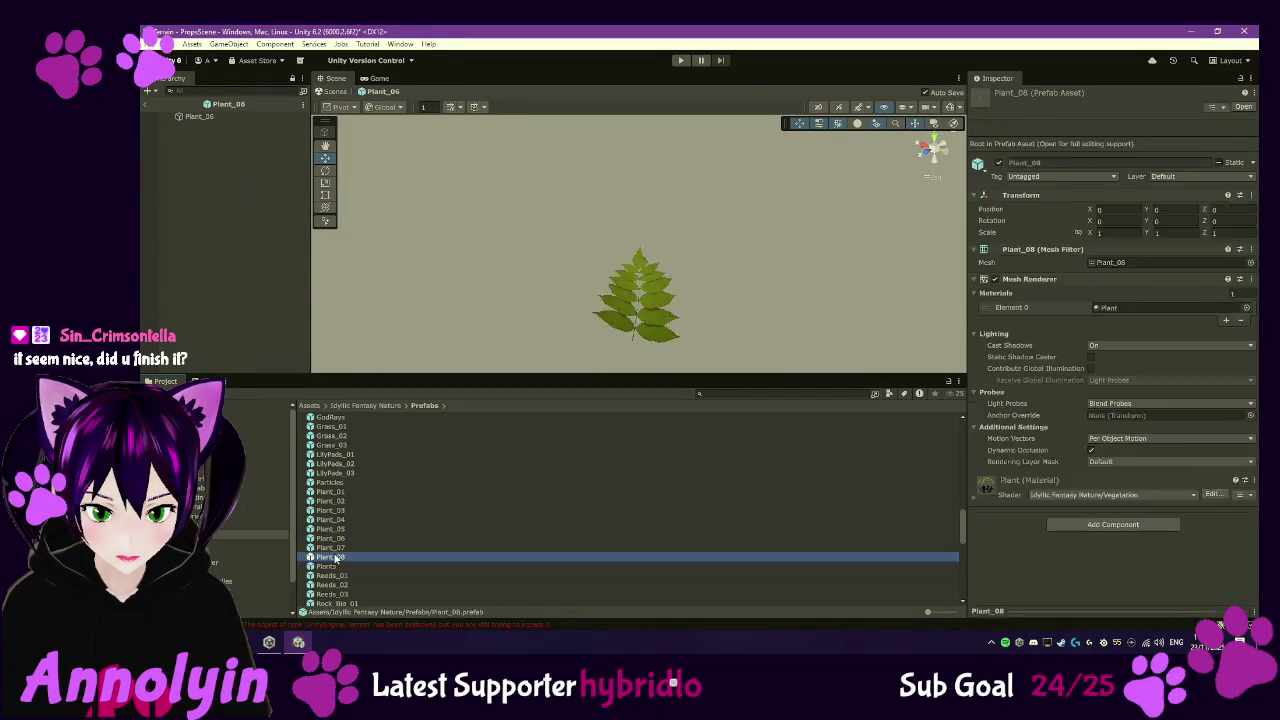
scroll(399, 549, "down", 6)
scroll(395, 546, "down", 6)
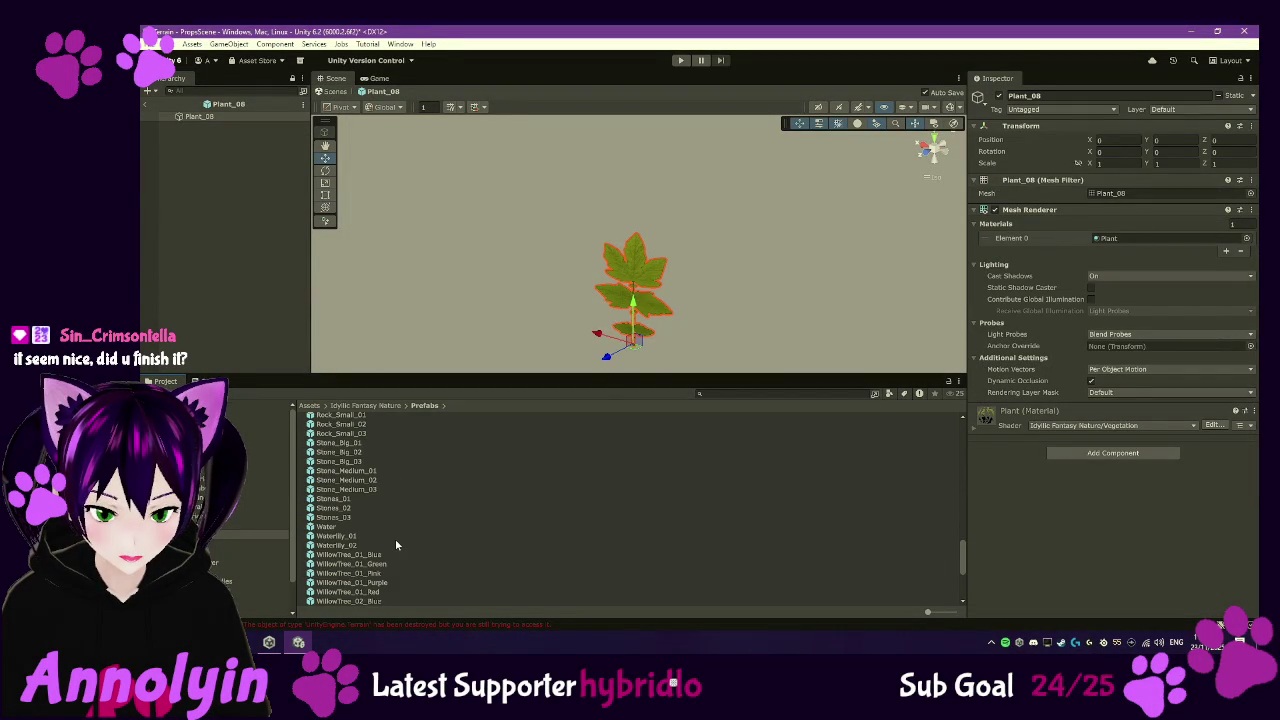
scroll(369, 509, "down", 8)
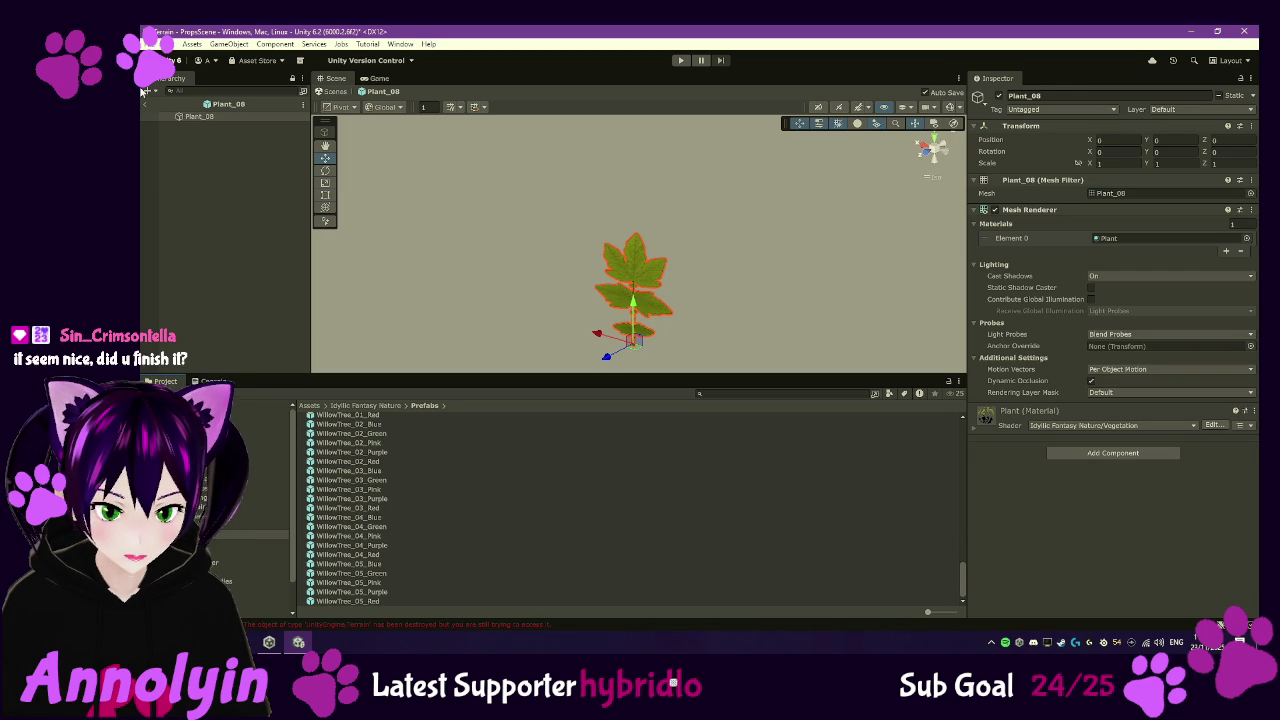
left_click(146, 104)
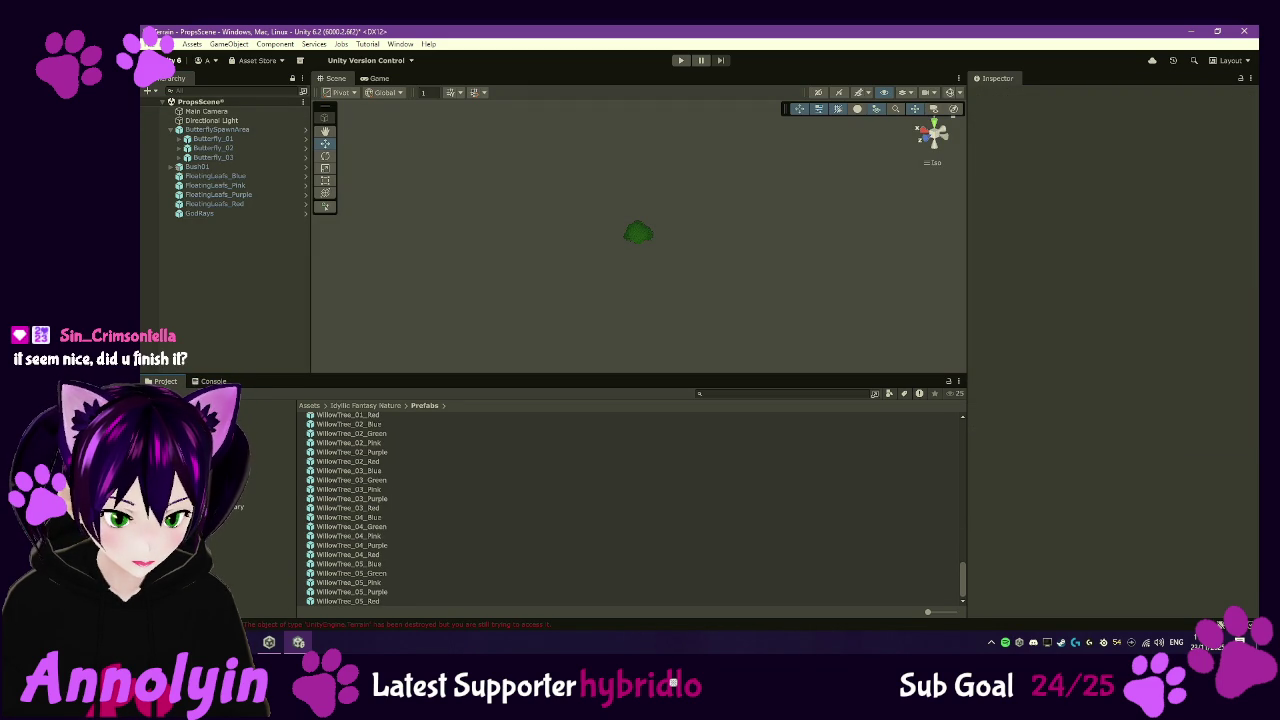
- Browse to Polytope Studio > Lowpoly_Environments > Prefabs > Rocks
left_click(275, 479)
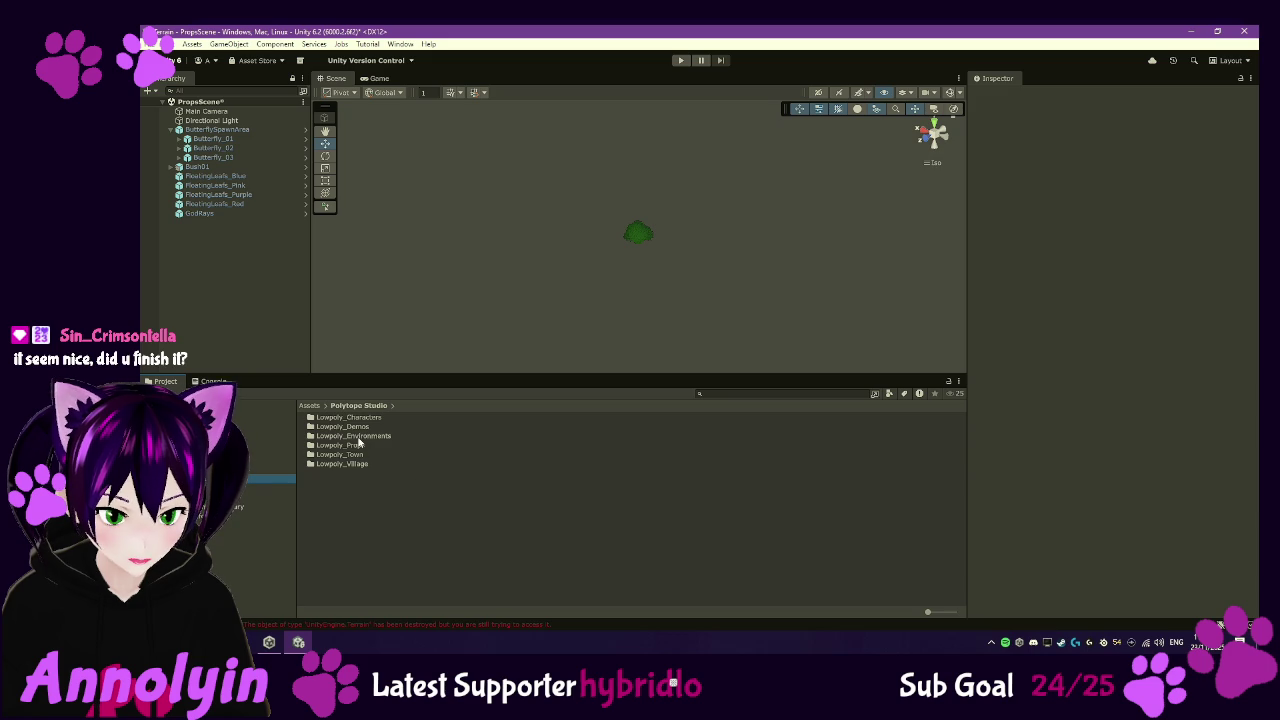
double_click(351, 436)
double_click(330, 423)
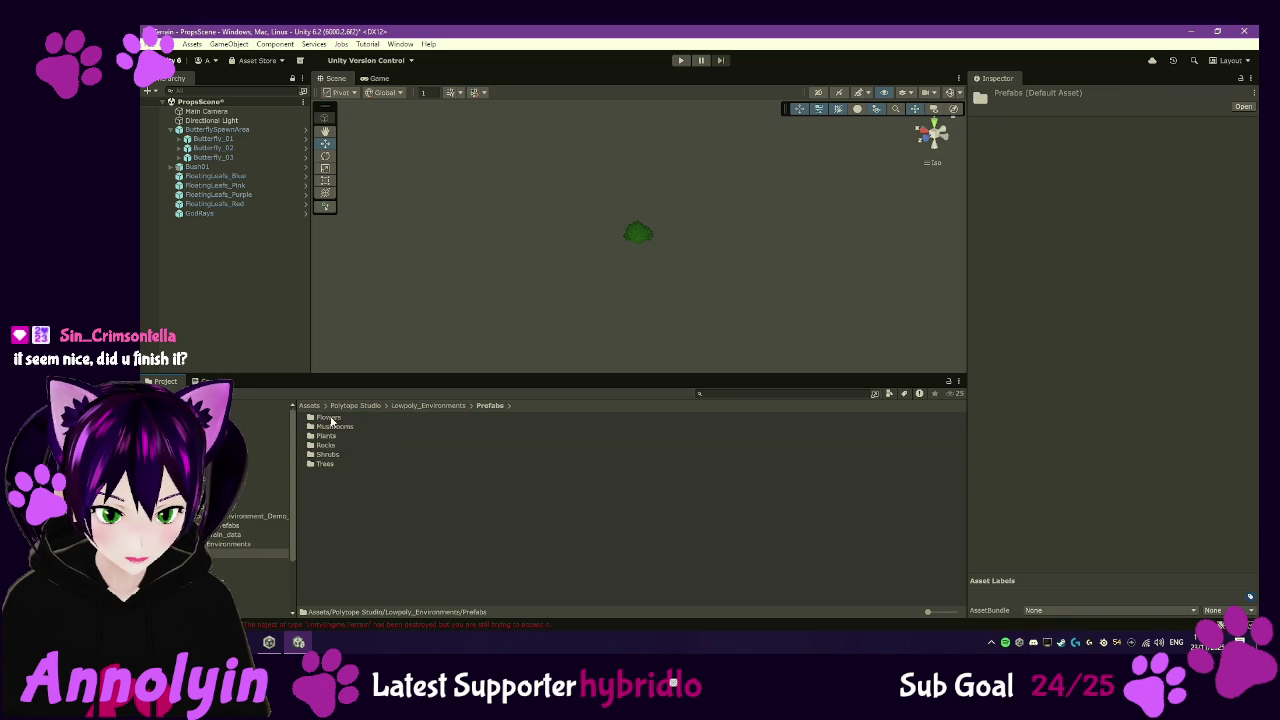
double_click(329, 446)
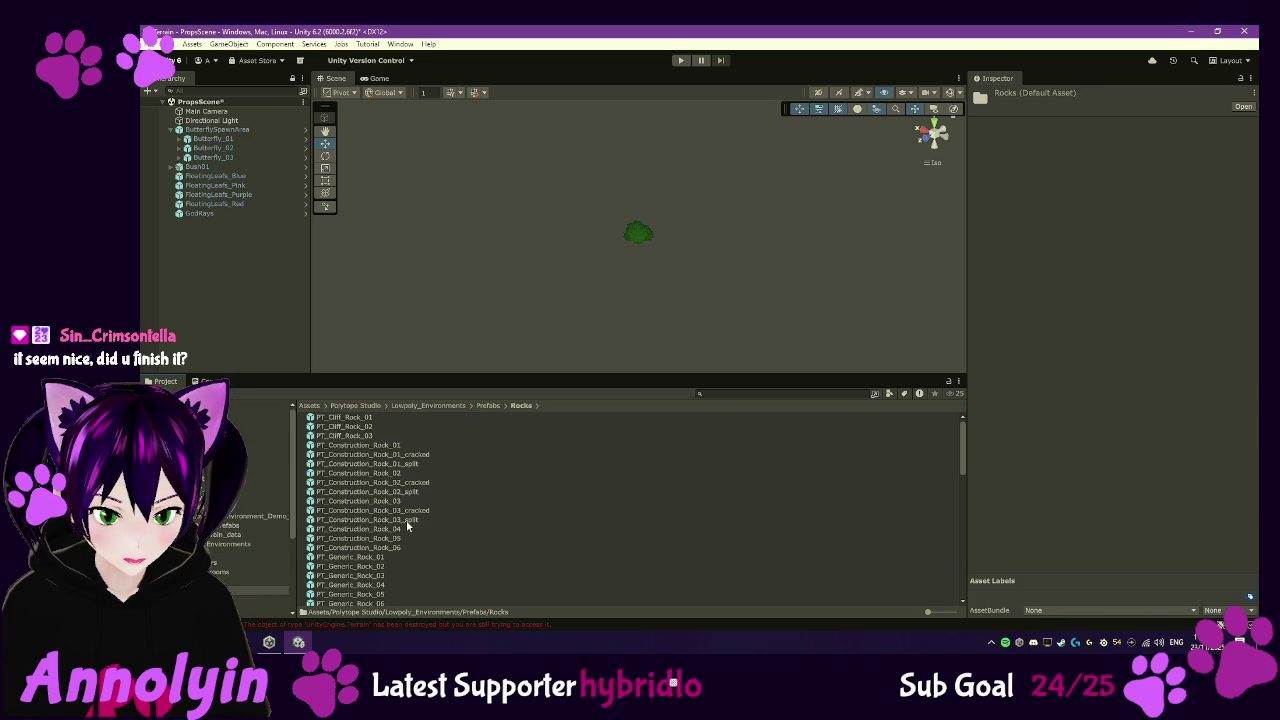
scroll(452, 480, "down", 5)
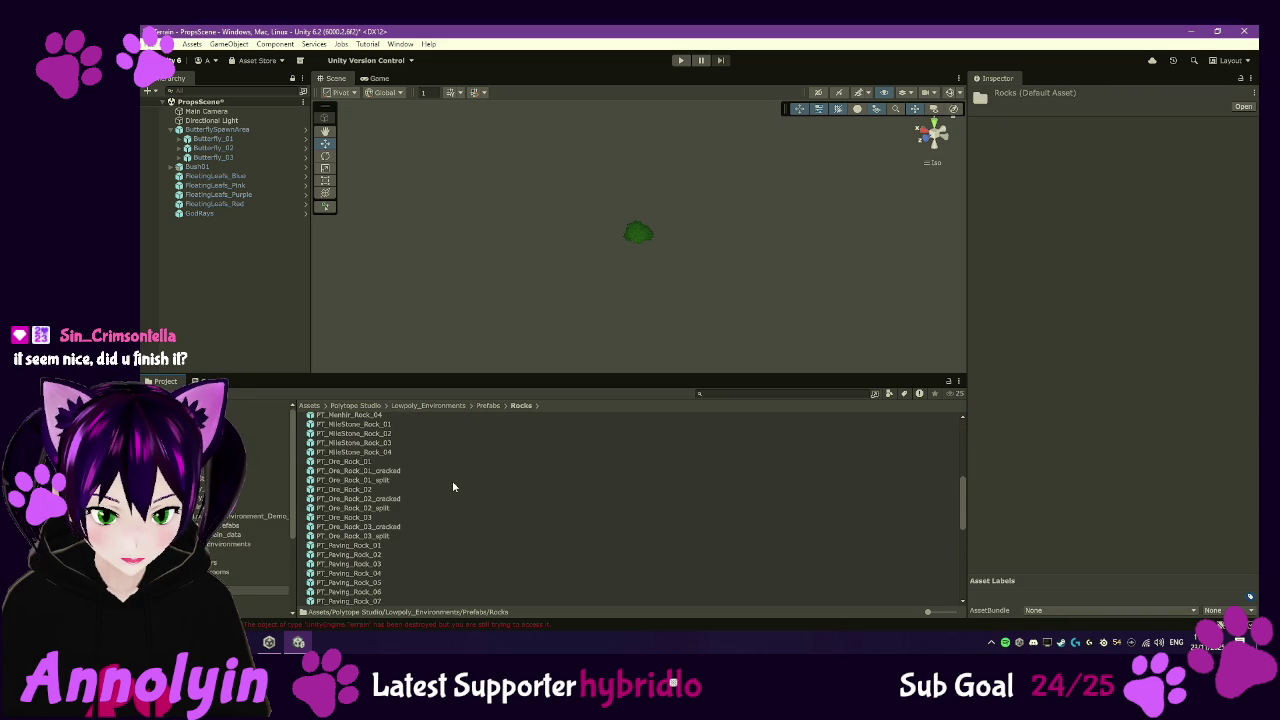
scroll(452, 480, "down", 5)
scroll(382, 507, "up", 10)
- Preview the cliff, construction, generic, menhir, milestone and paving rock prefabs
left_click(350, 419)
double_click(351, 419)
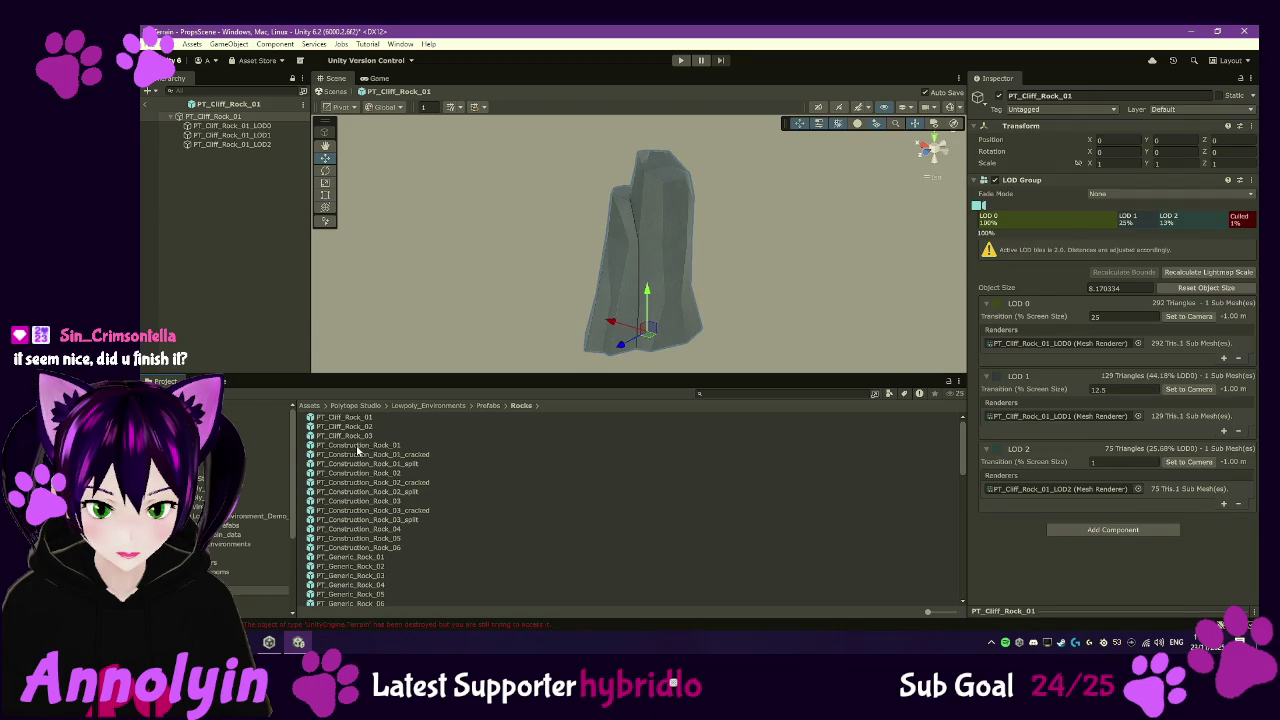
double_click(357, 446)
double_click(356, 558)
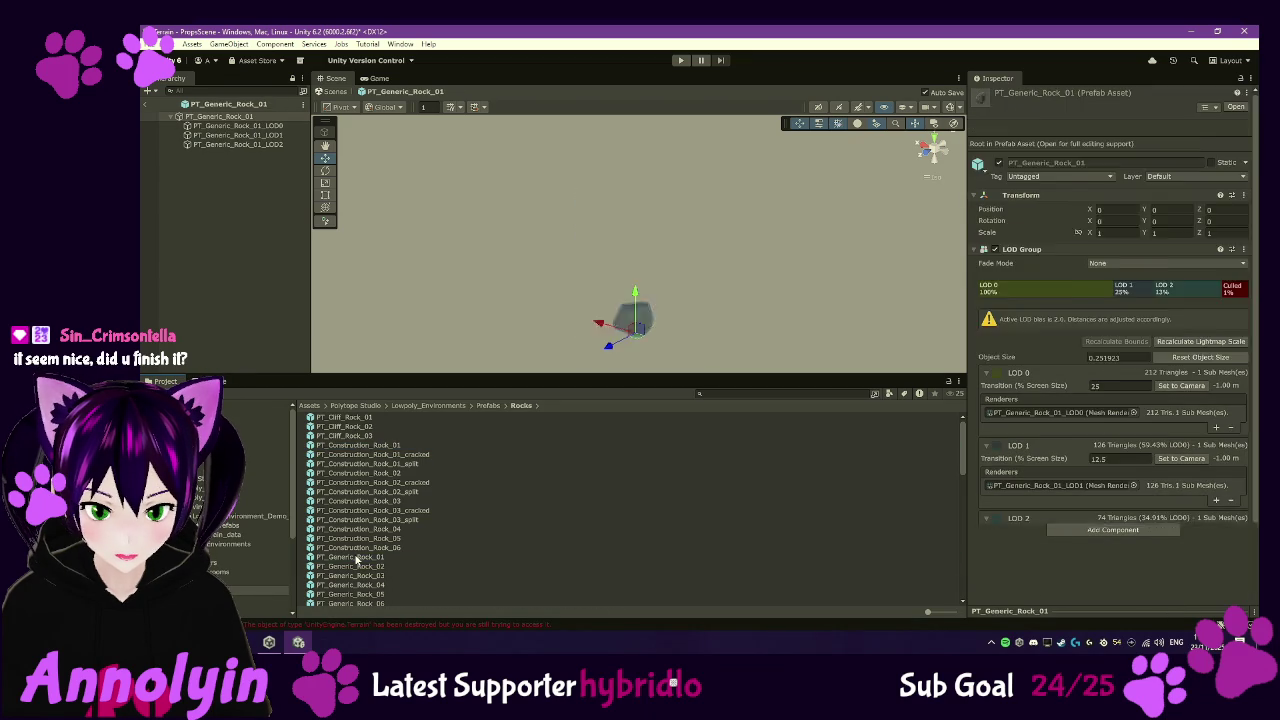
scroll(362, 560, "down", 5)
double_click(366, 452)
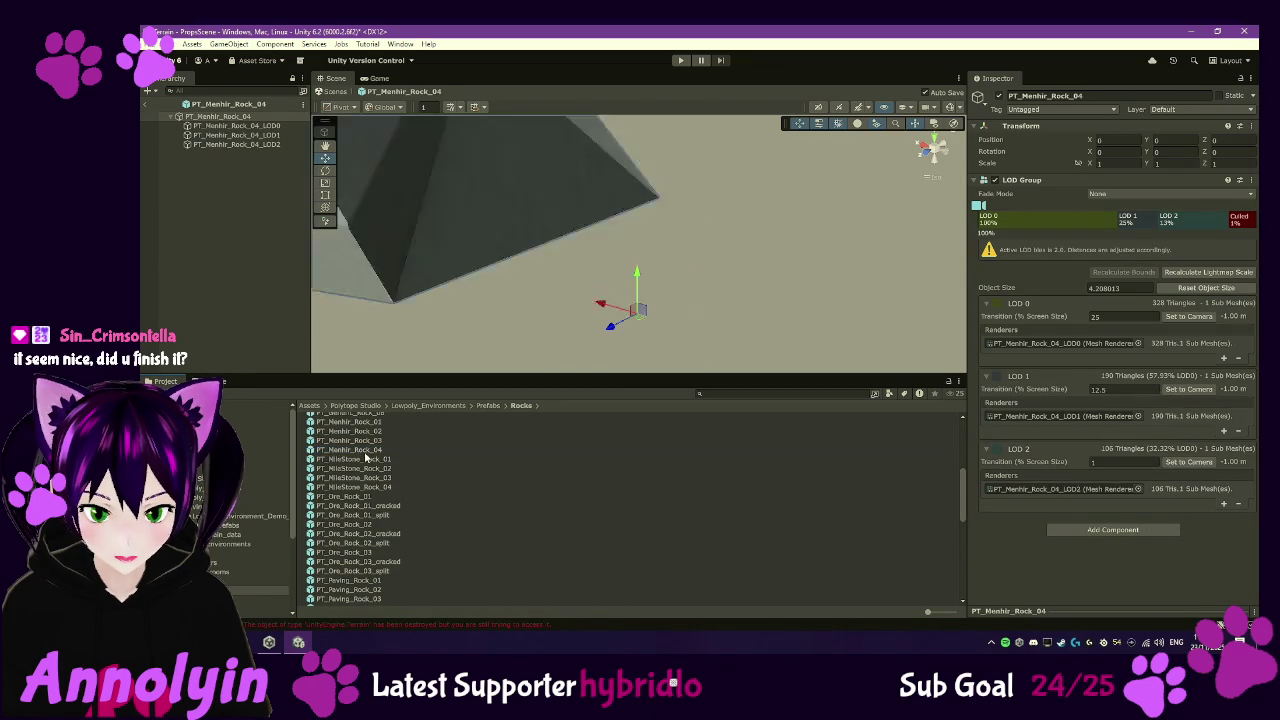
double_click(368, 477)
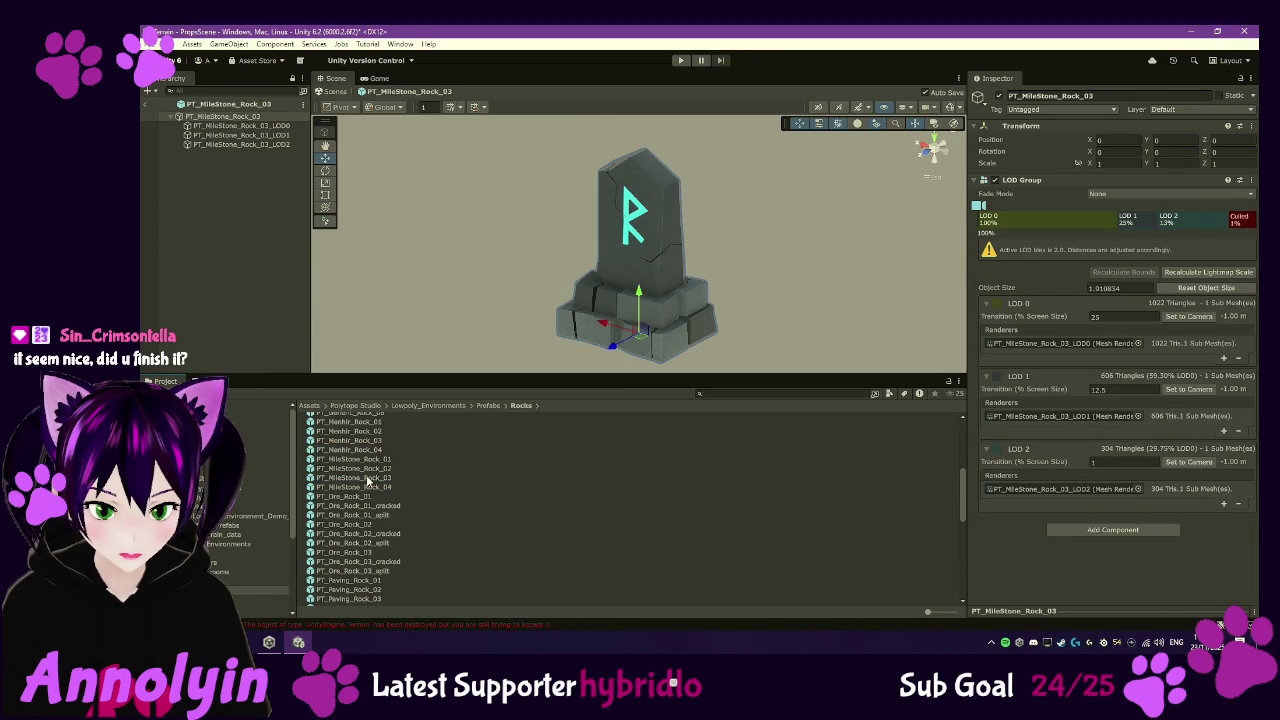
double_click(362, 461)
double_click(362, 478)
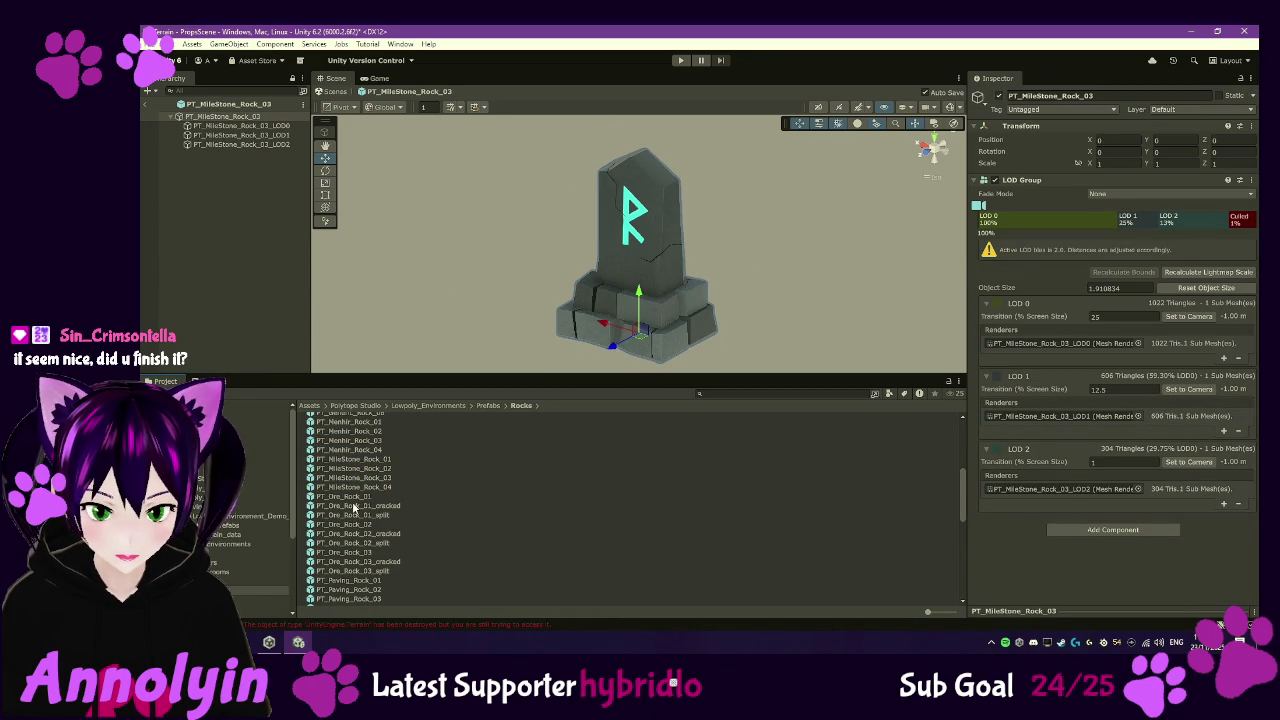
scroll(353, 507, "down", 5)
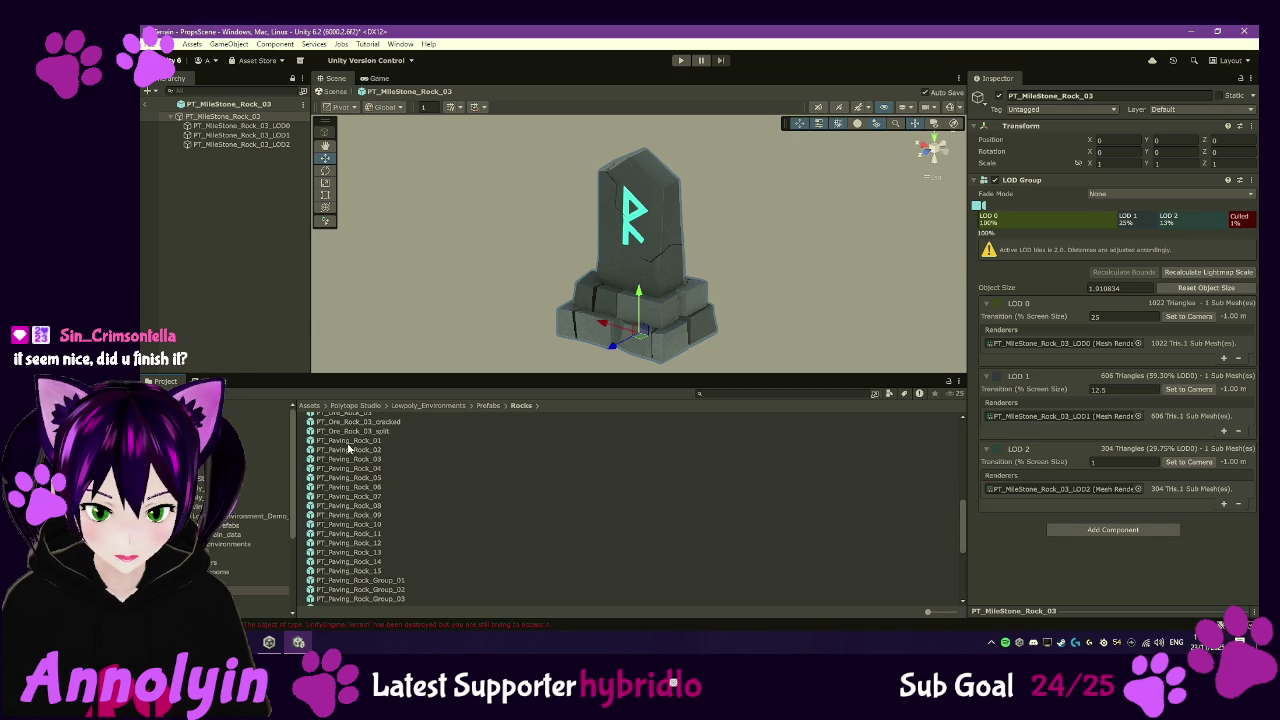
double_click(349, 449)
double_click(351, 459)
- Preview the PT_River_Rock_Pile prefabs and select PT_River_Rock_Pile_01
scroll(351, 497, "down", 1)
scroll(351, 497, "down", 5)
double_click(370, 554)
double_click(365, 546)
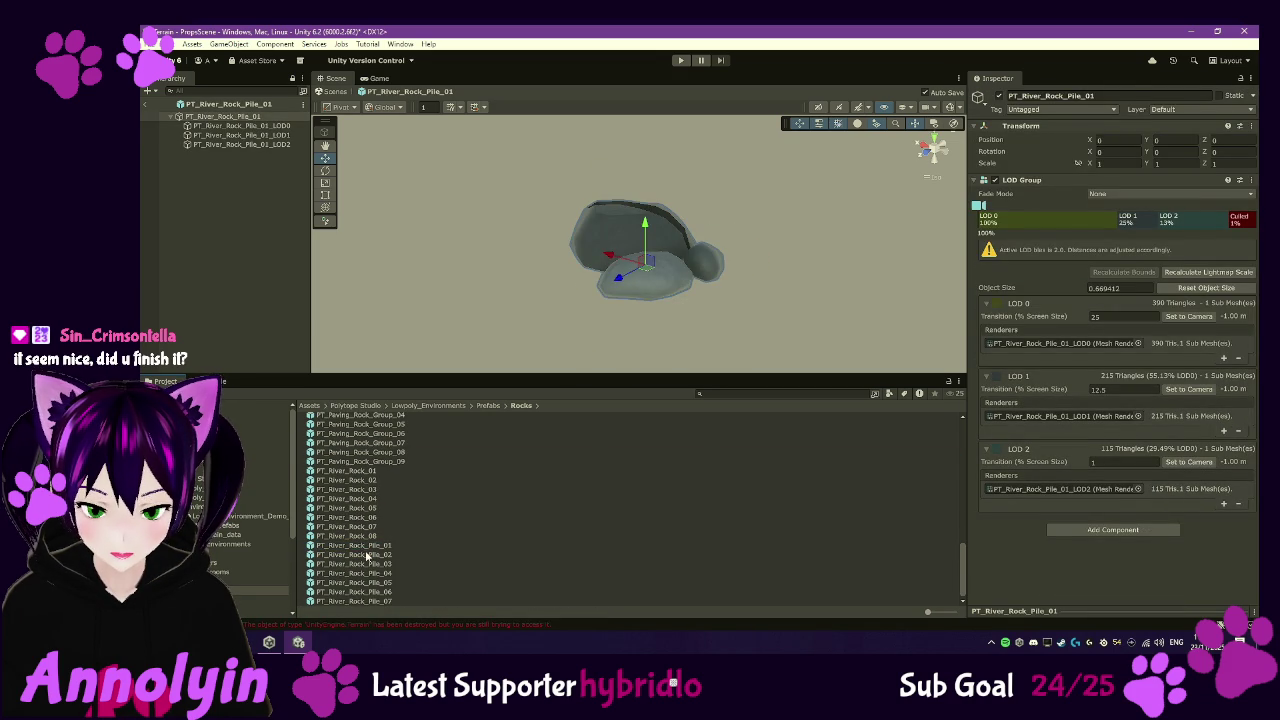
double_click(376, 601)
double_click(370, 591)
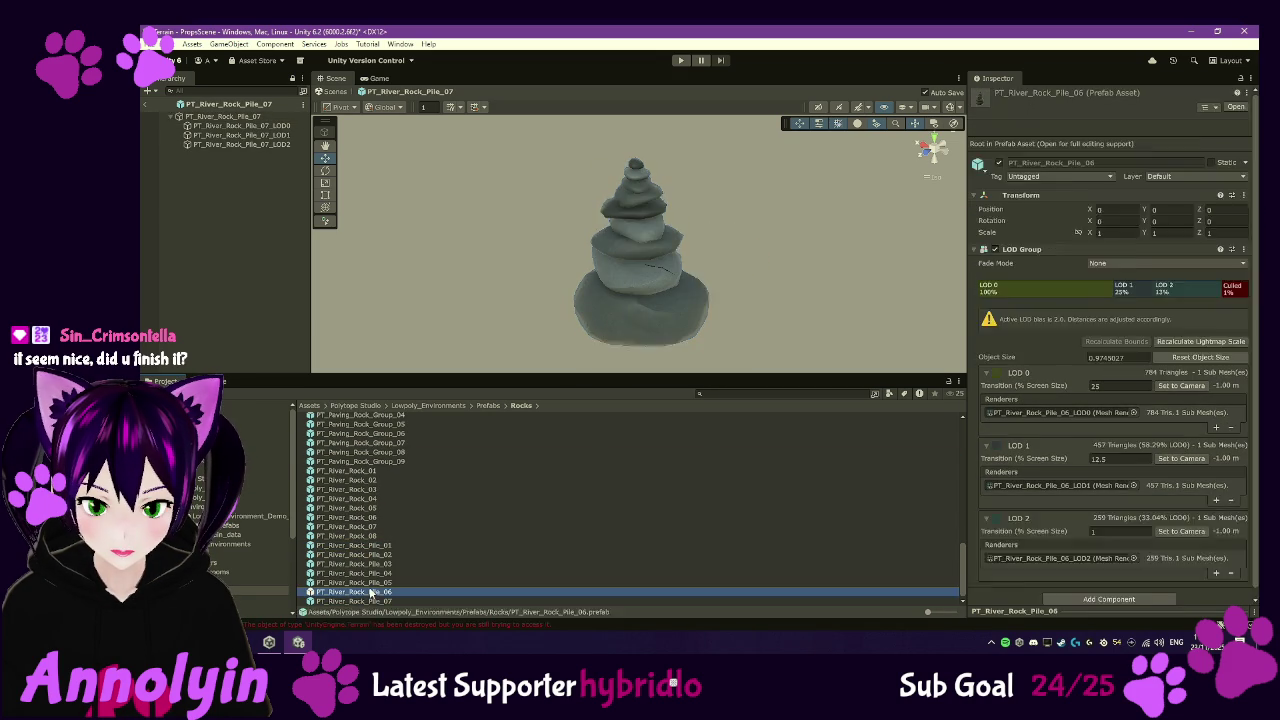
double_click(367, 582)
left_click(360, 601)
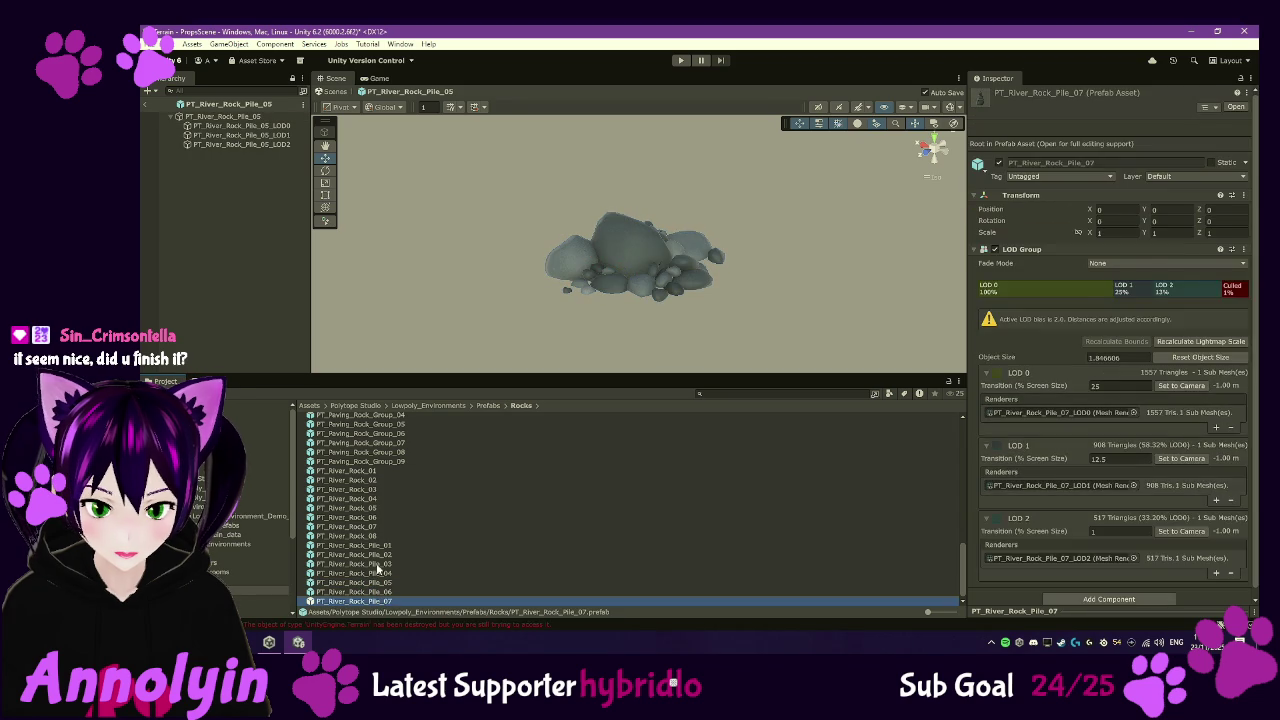
left_click(375, 546, "shift")
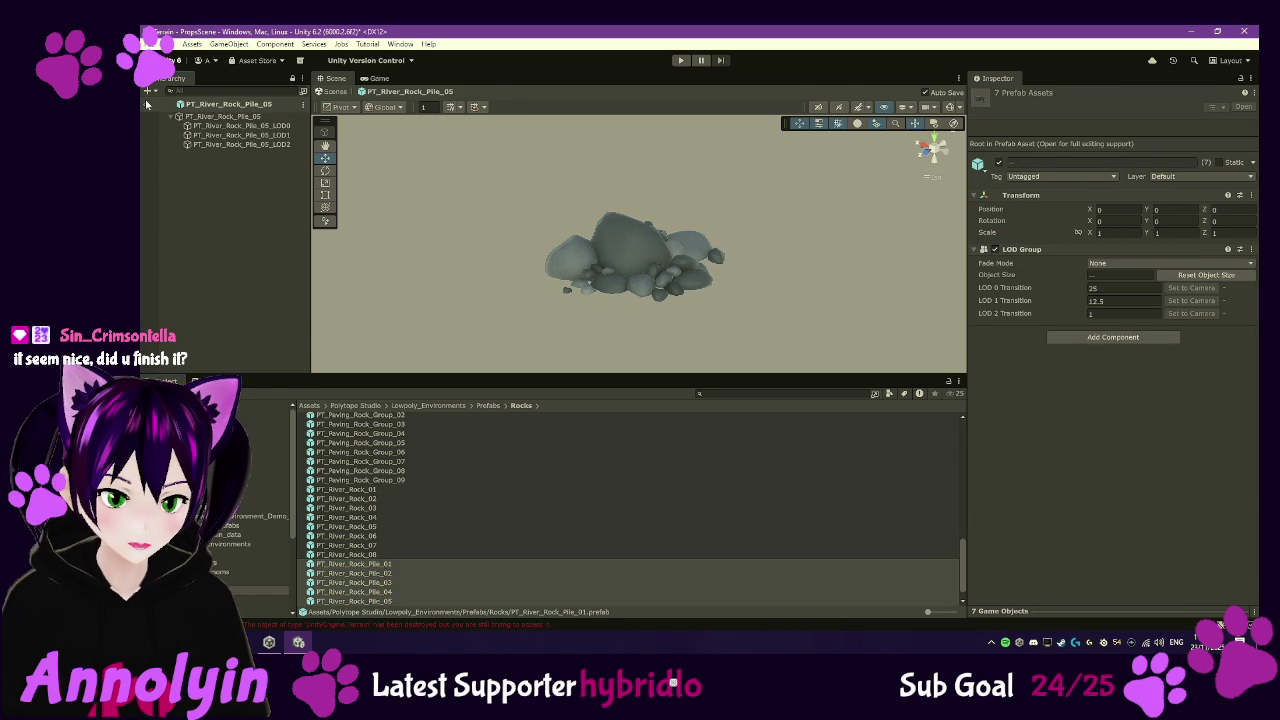
left_click(388, 566)
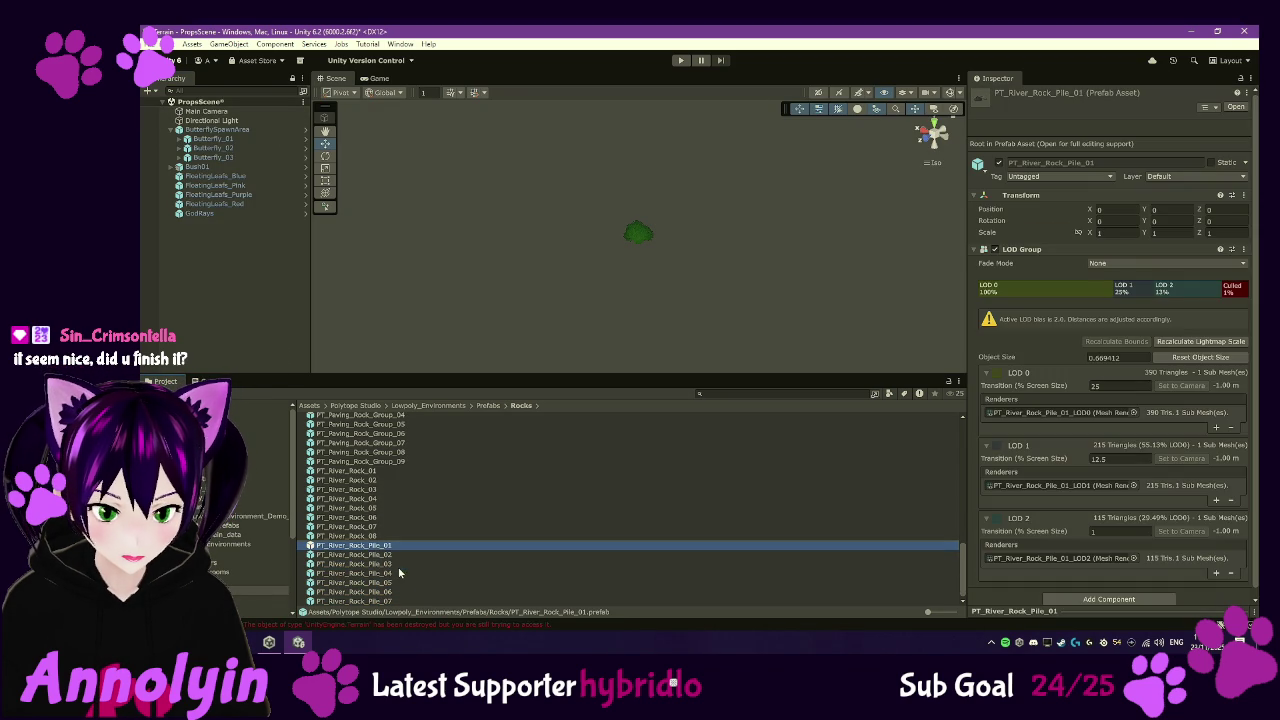
- Select PT_River_Rock_Pile_01 through 07 and drag all seven into the PropsScene Hierarchy
left_click(394, 603, "shift")
left_click_drag(307, 450, 241, 288)
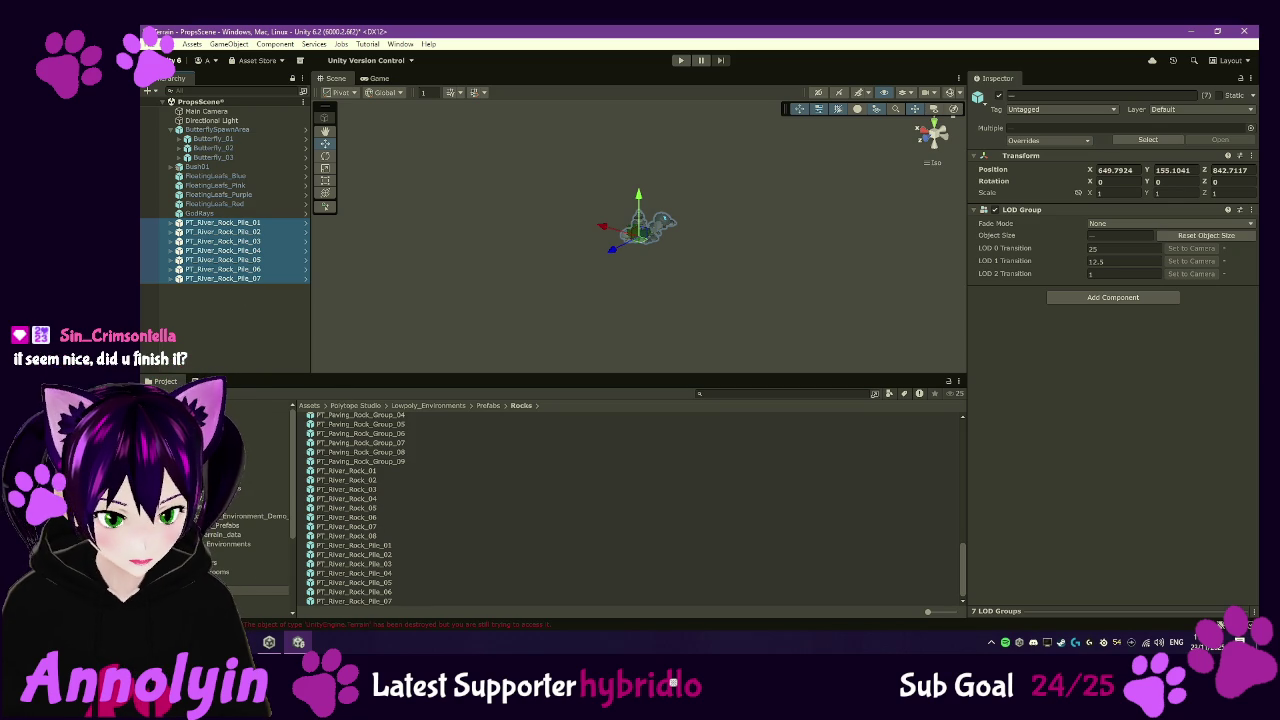
left_click(217, 566)
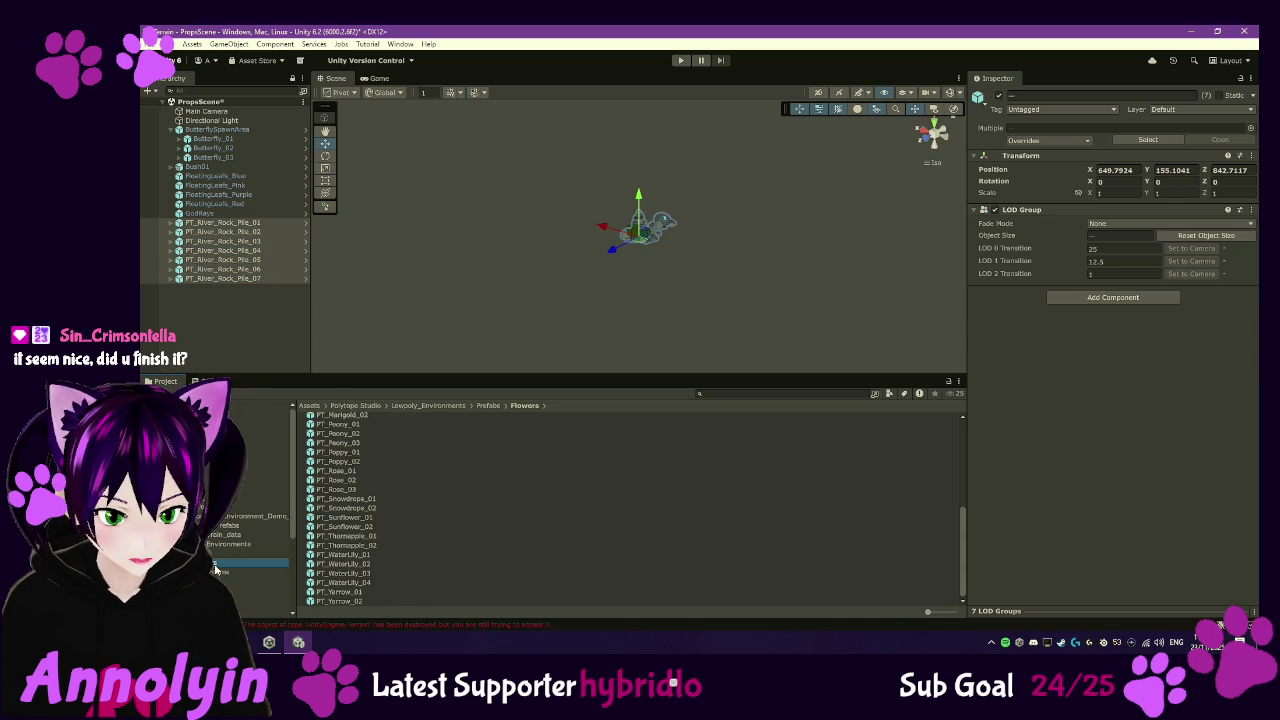
- Inspect PT_Generic_Shrub_01_green, PT_Generic_Shrub_02_dead and PT_Generic_Shrub_02_green in Prefab Mode
key("Down")
key("Down")
key("Down")
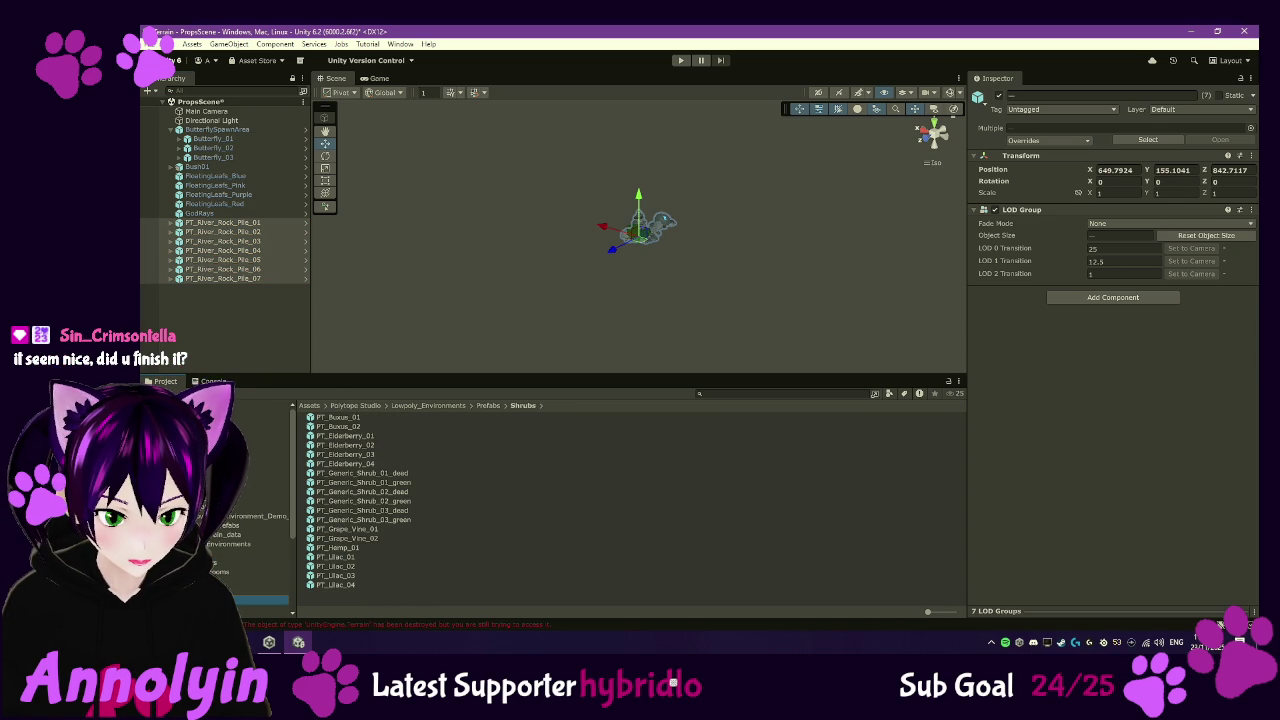
left_click(390, 474)
double_click(385, 483)
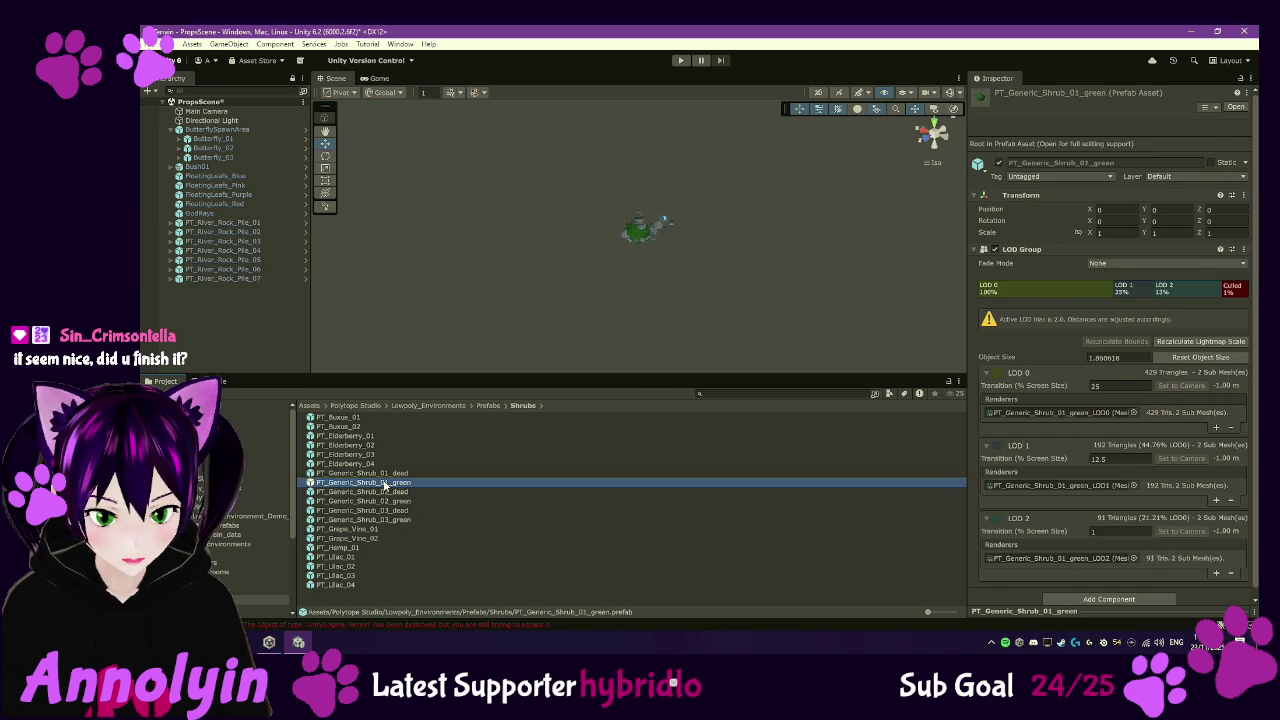
mouse_move(691, 290)
left_mouse_down()
mouse_move(646, 206)
mouse_move(554, 131)
mouse_move(503, 268)
left_mouse_up()
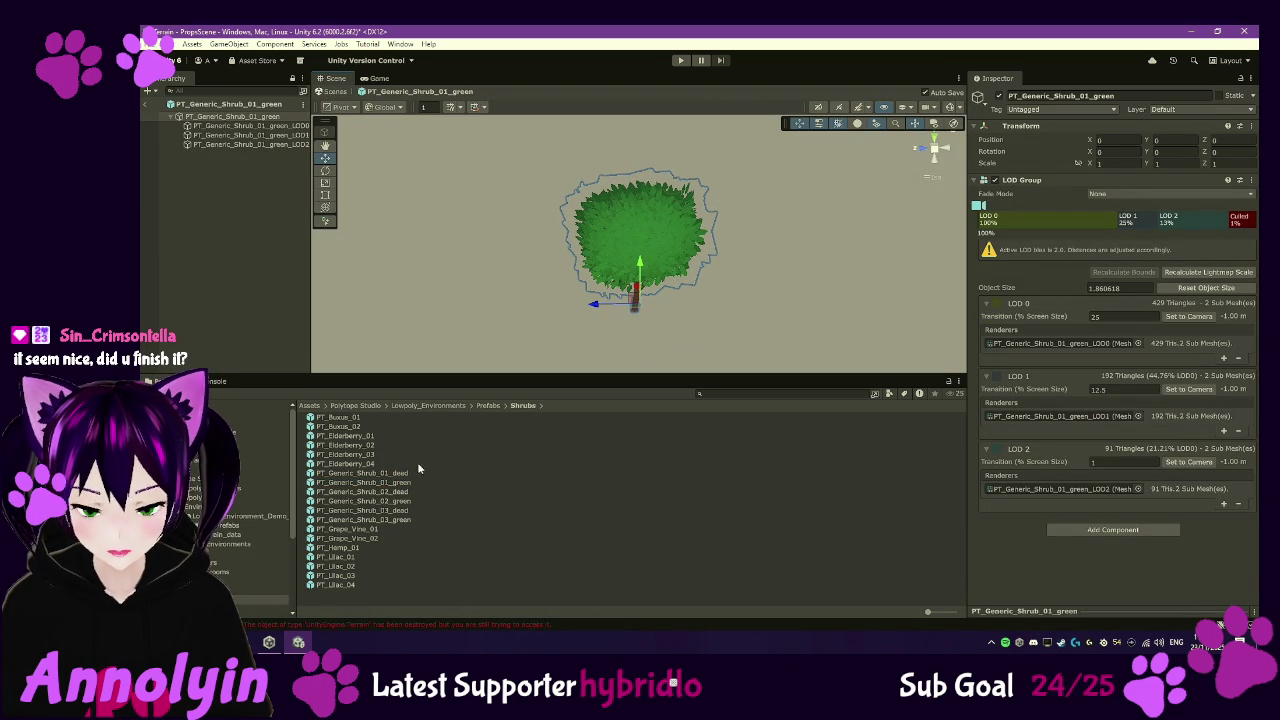
double_click(403, 493)
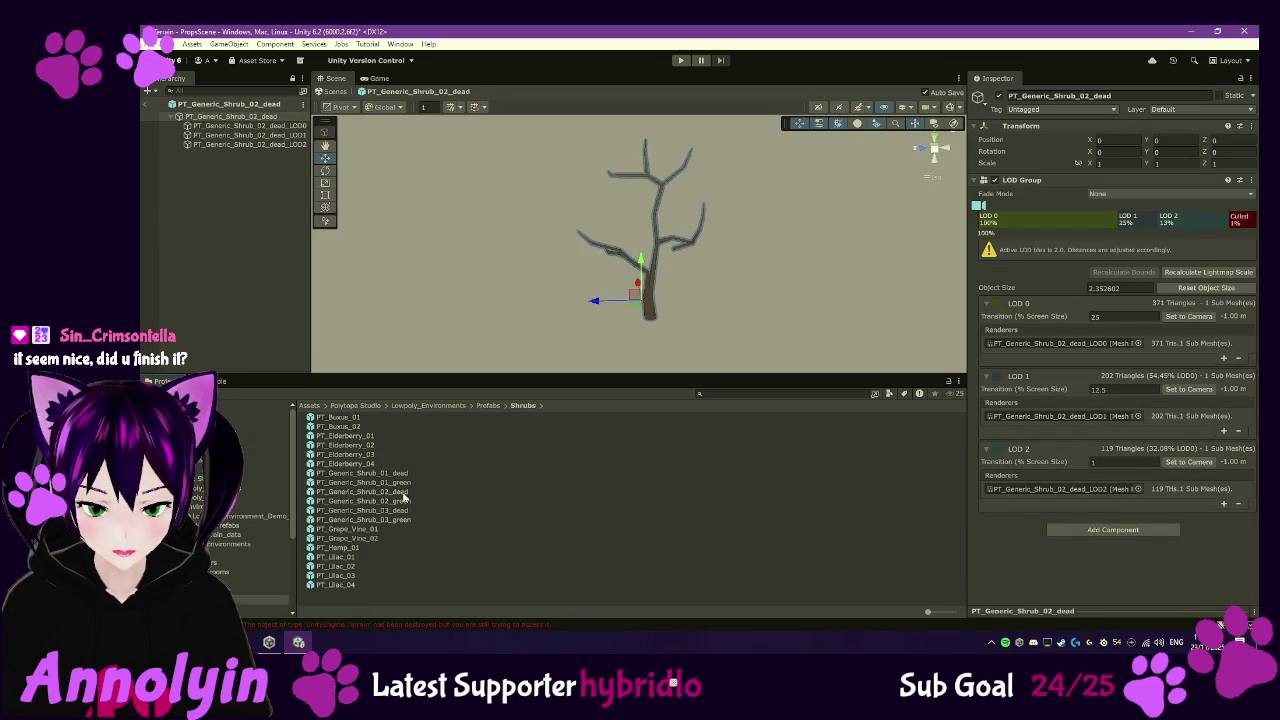
double_click(403, 501)
mouse_move(755, 336)
left_mouse_down()
mouse_move(729, 200)
mouse_move(597, 149)
mouse_move(460, 162)
left_mouse_up()
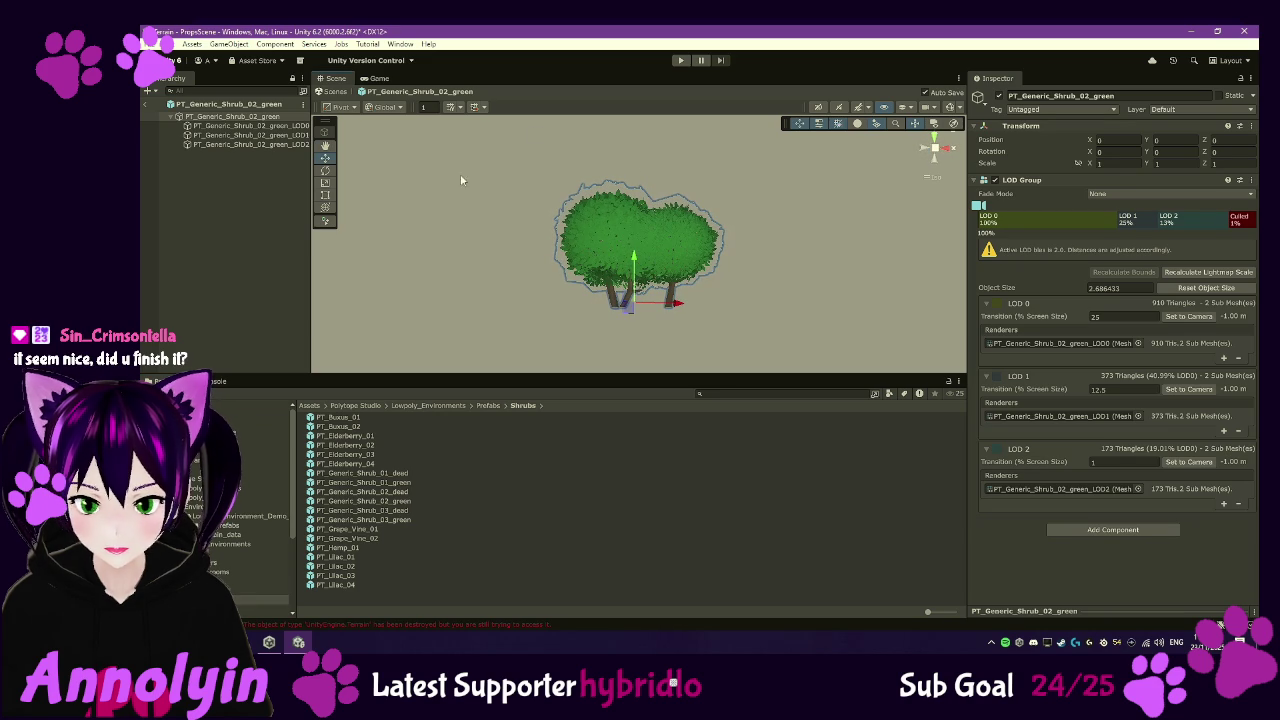
- Inspect PT_Grape_Vine_01 and PT_Lilac_01, then list the Lowpoly_Props prefabs
double_click(375, 529)
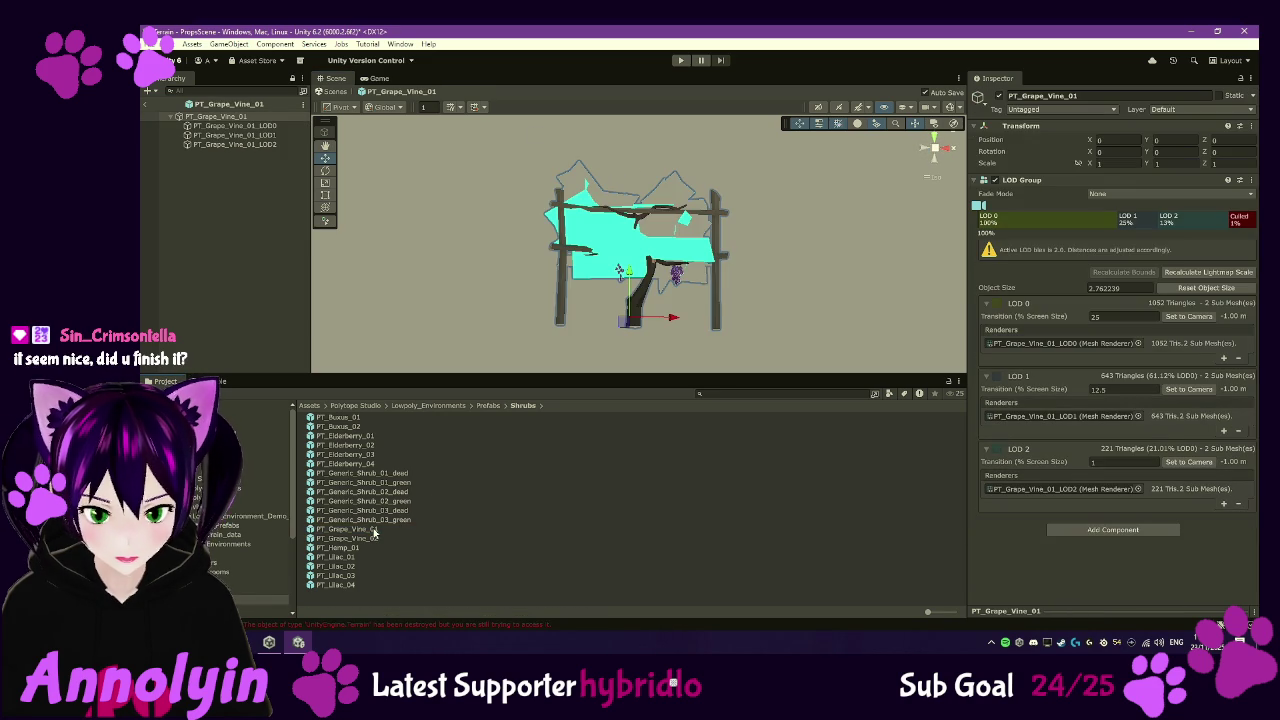
mouse_move(520, 360)
left_mouse_down()
mouse_move(491, 354)
mouse_move(419, 206)
mouse_move(397, 214)
left_mouse_up()
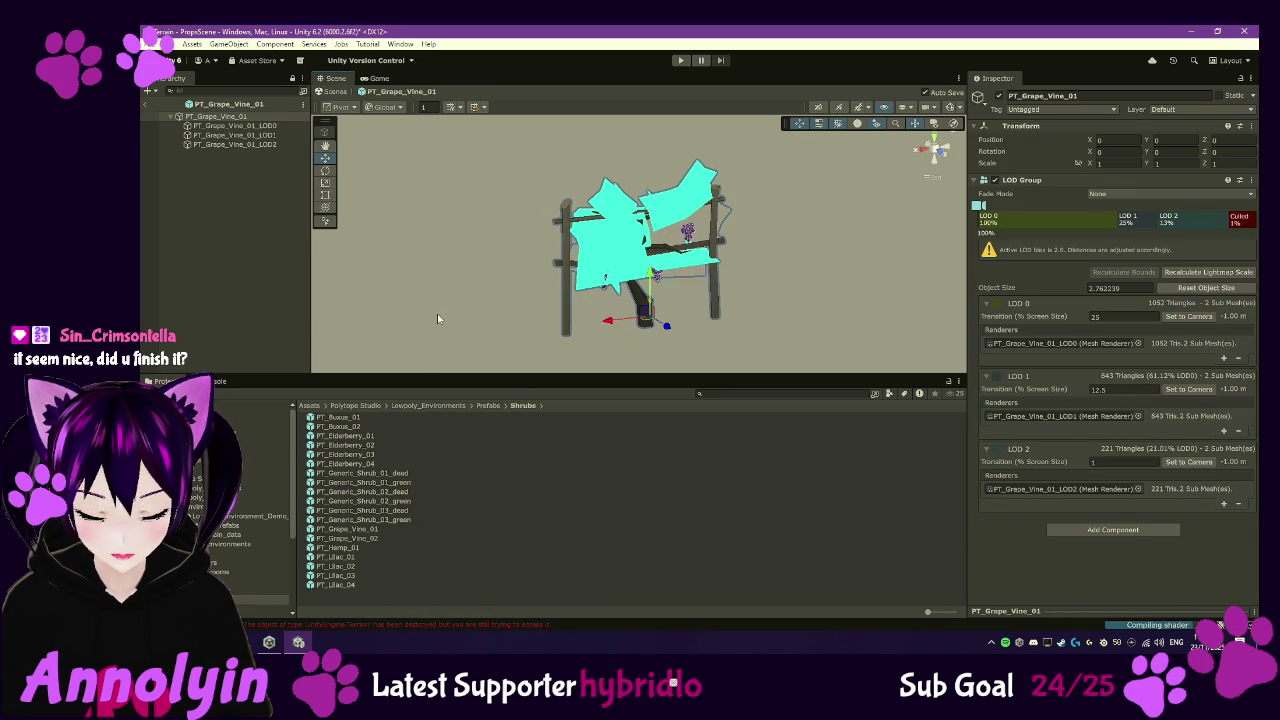
double_click(351, 557)
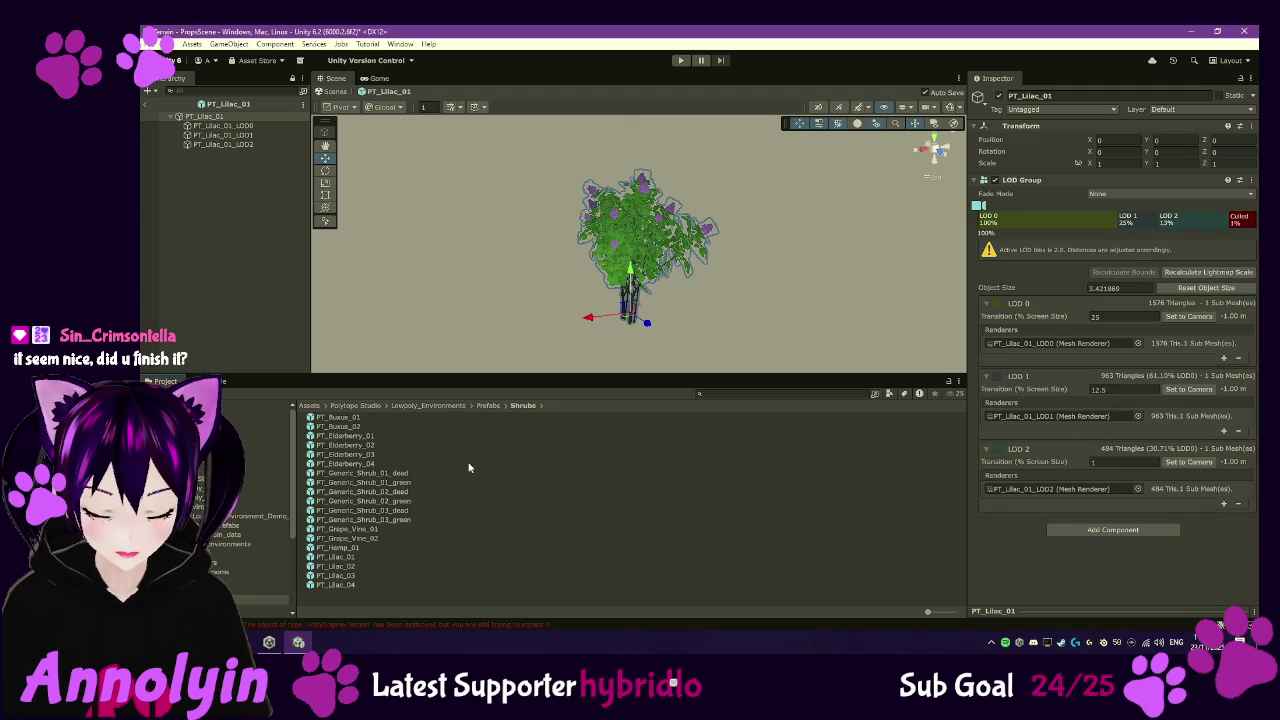
scroll(230, 543, "down", 2)
scroll(230, 543, "down", 2)
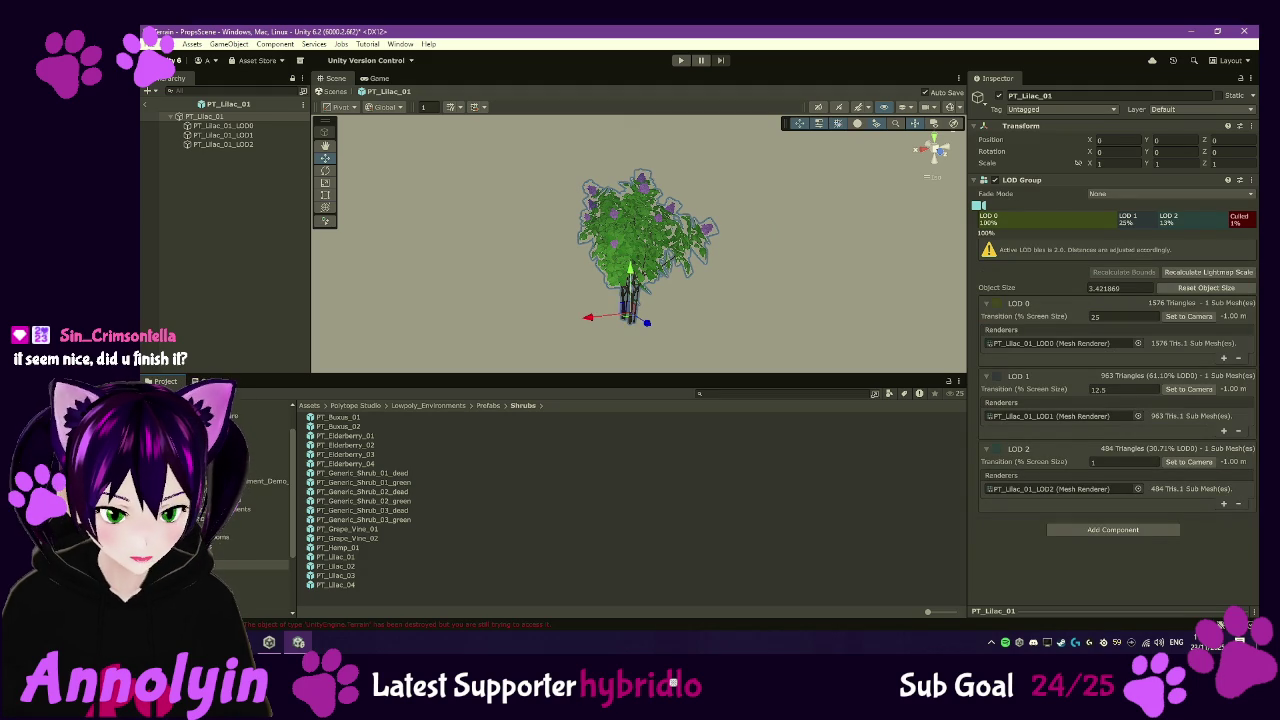
left_click(229, 575)
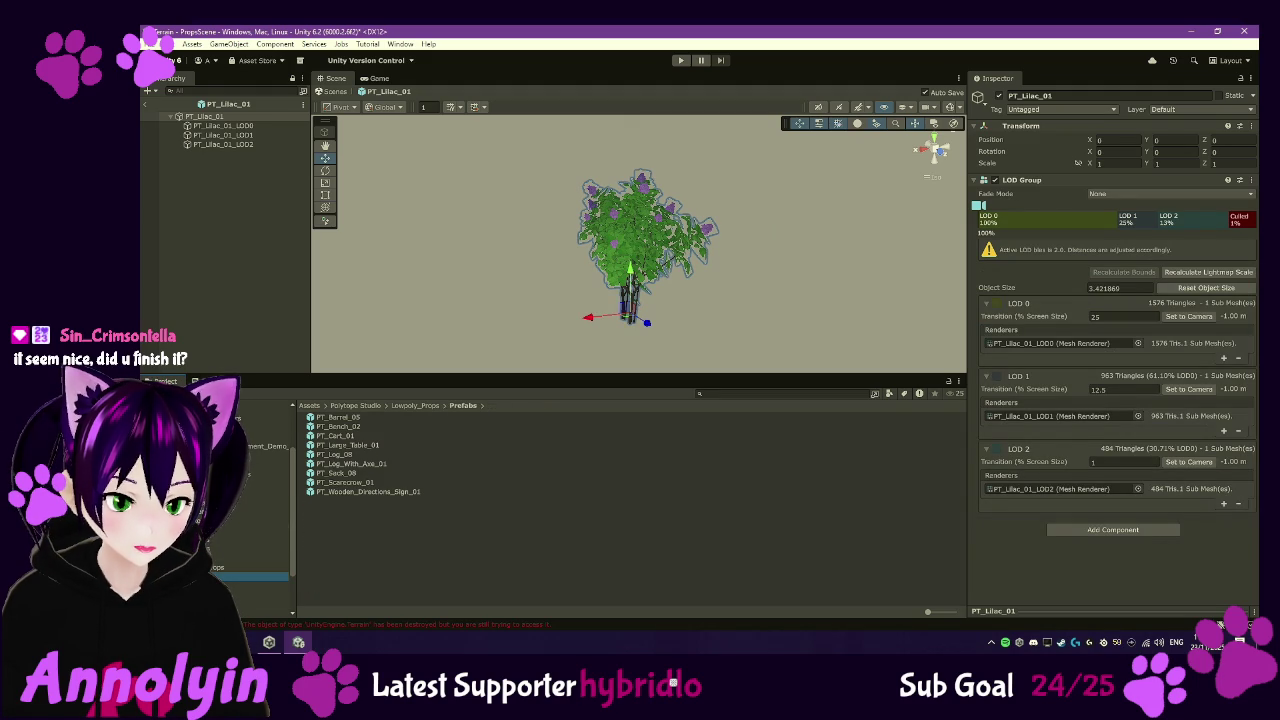
- After previewing PT_Bench_02, drag all nine props, PT_Barrel_05 to PT_Wooden_Directions_Sign_01, into the Hierarchy
double_click(360, 426)
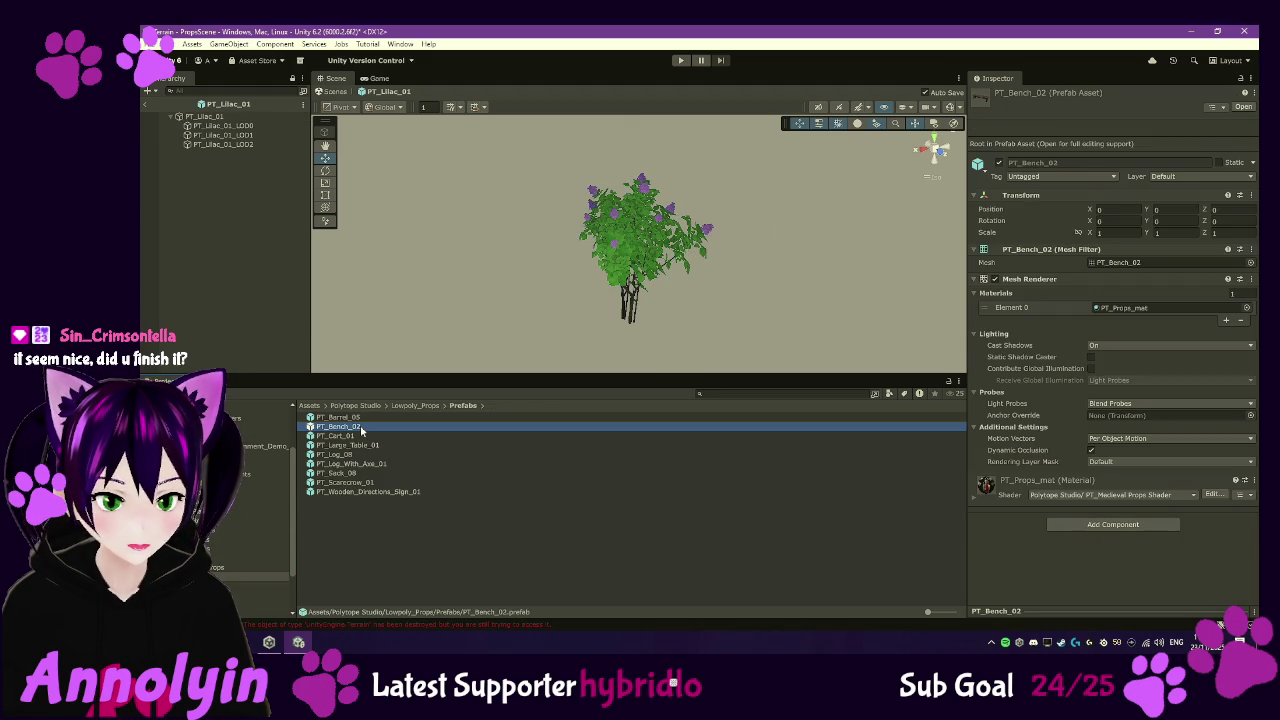
left_click(146, 104)
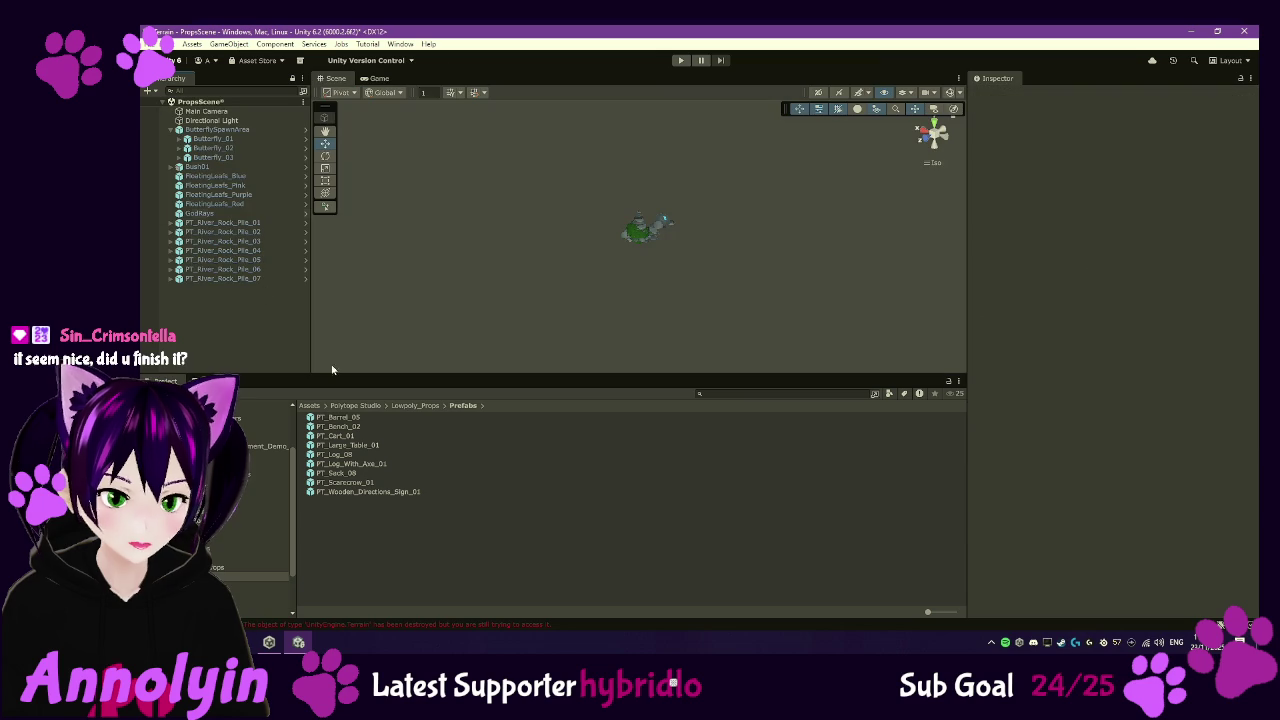
left_click(350, 418)
left_click(358, 427, "ctrl")
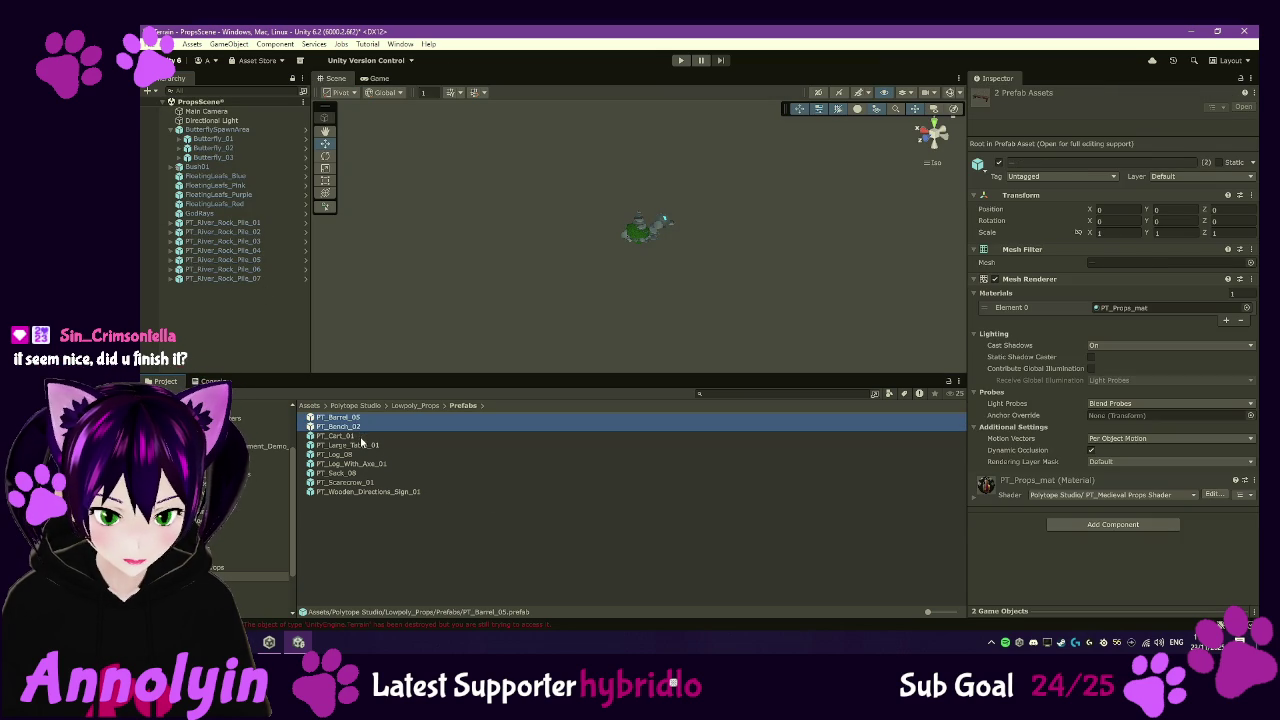
left_click(362, 437, "ctrl")
left_click(366, 446, "ctrl")
left_click(367, 455, "ctrl")
left_click(370, 464, "ctrl")
left_click(370, 473, "ctrl")
left_click(368, 482, "ctrl")
left_click(367, 492, "ctrl")
left_click_drag(367, 492, 245, 335)
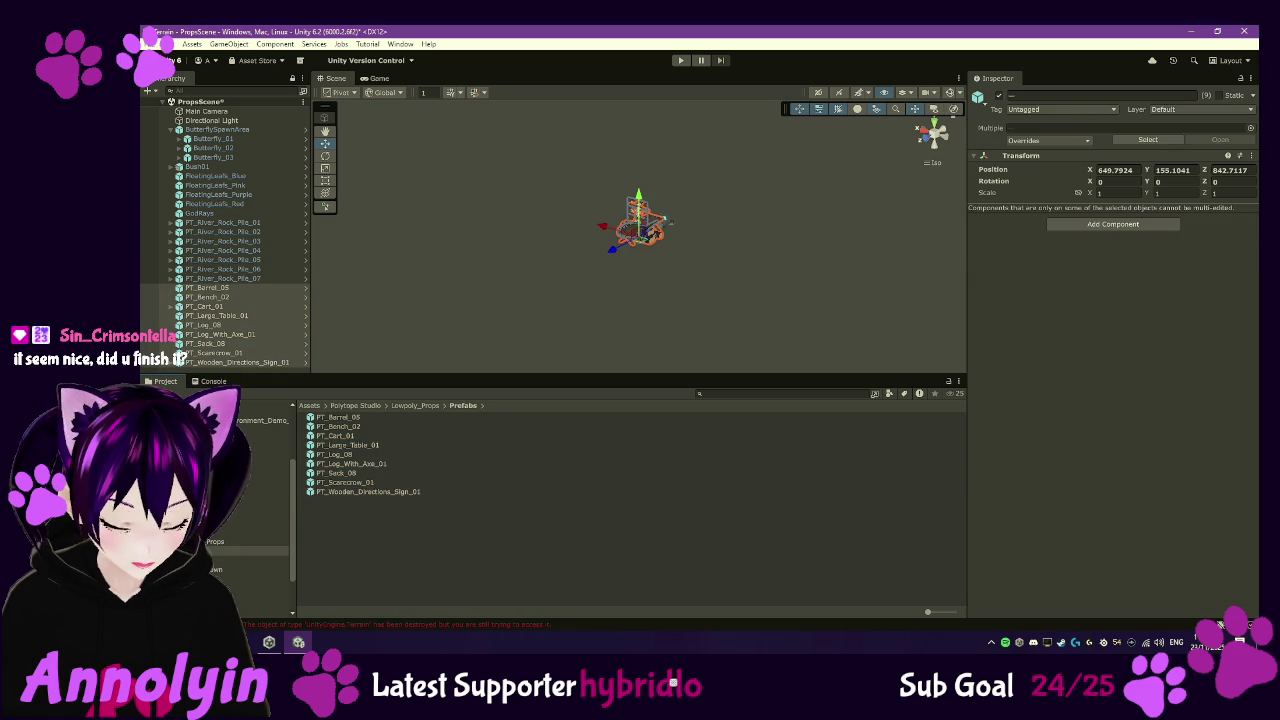
left_click(255, 578)
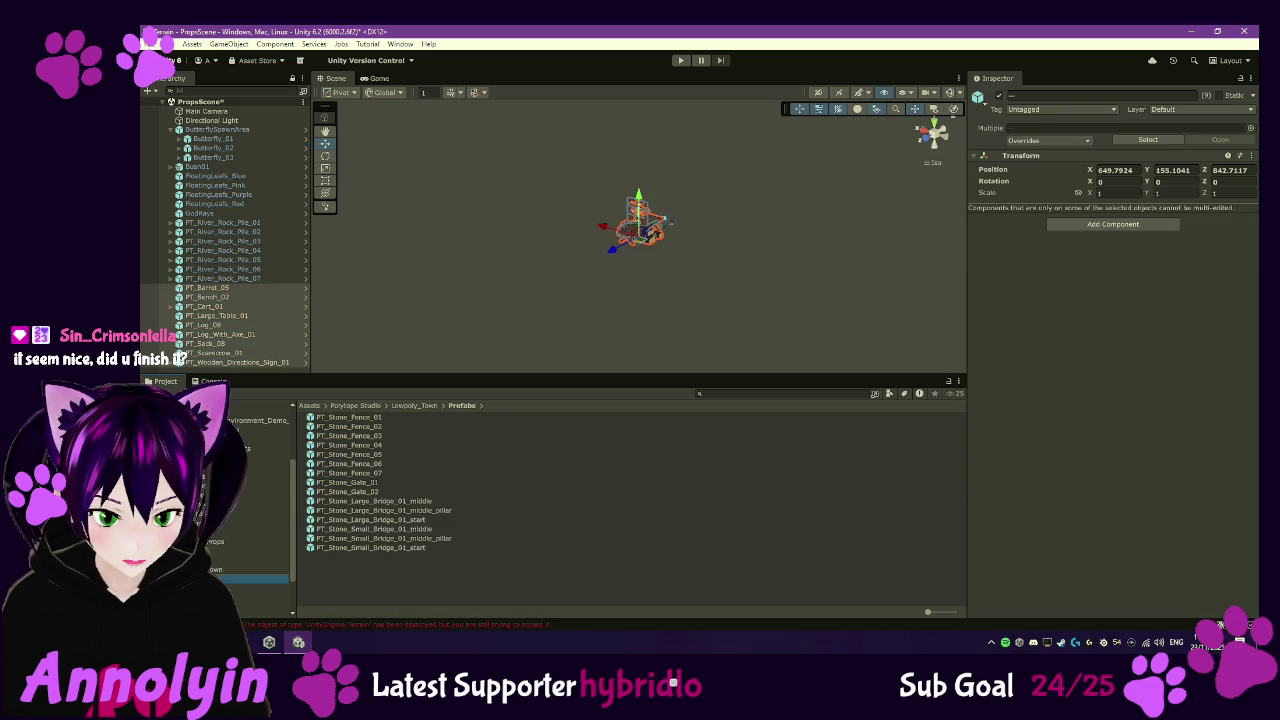
- Preview the stone fence prefabs PT_Stone_Fence_01 through PT_Stone_Fence_05
double_click(340, 418)
double_click(345, 426)
double_click(347, 455)
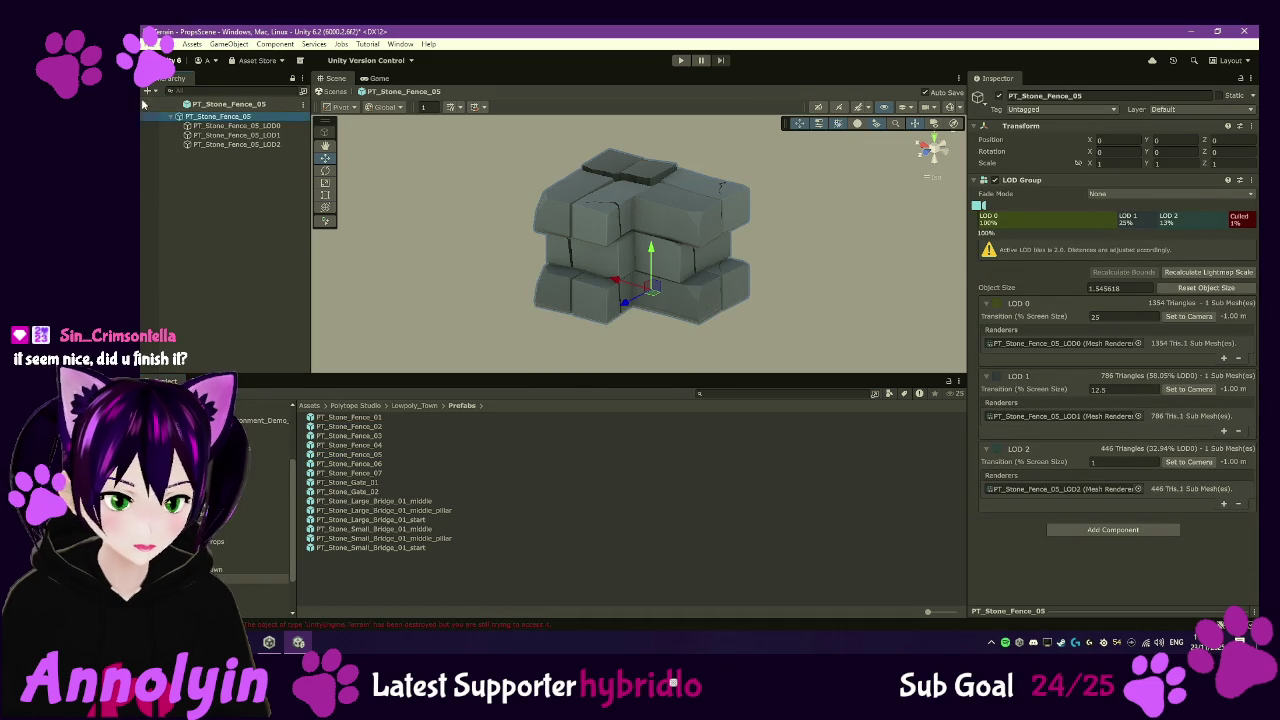
left_click(228, 582)
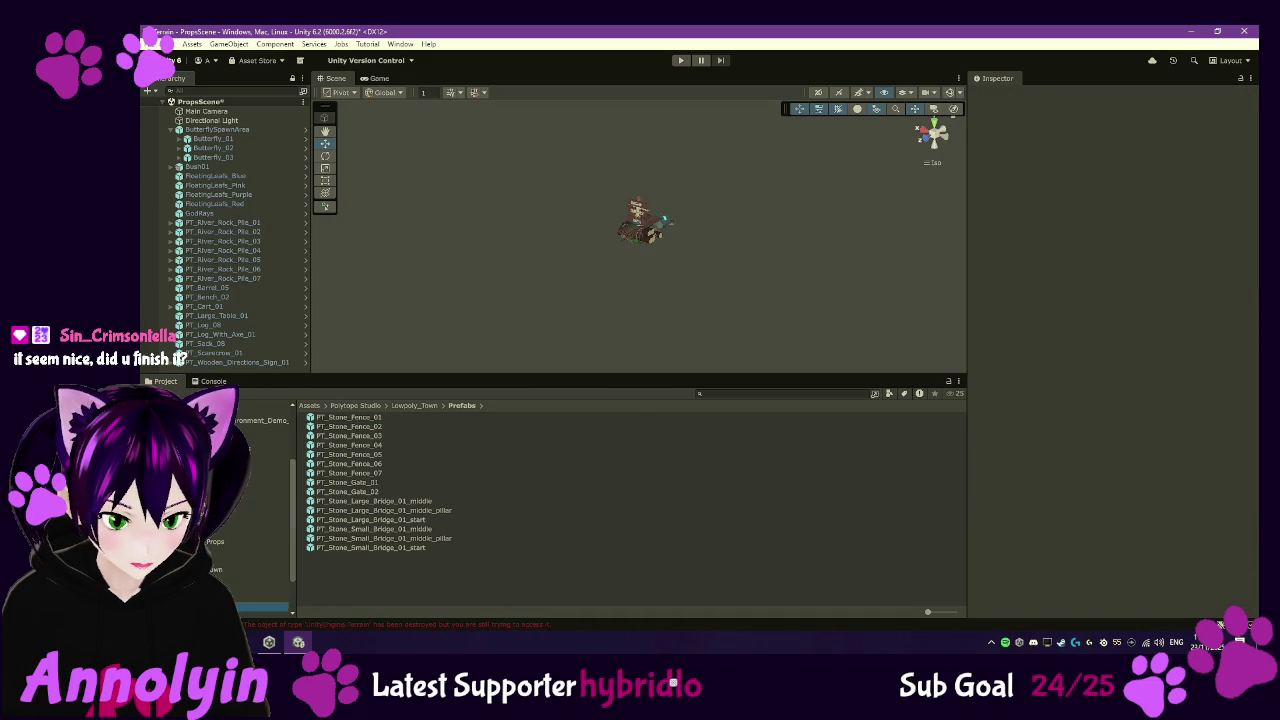
- In Lowpoly_Village > Modular > Fence, preview wood fences 01–03 and PT_Modular_Gate_Wood_01
left_click(252, 606)
double_click(330, 427)
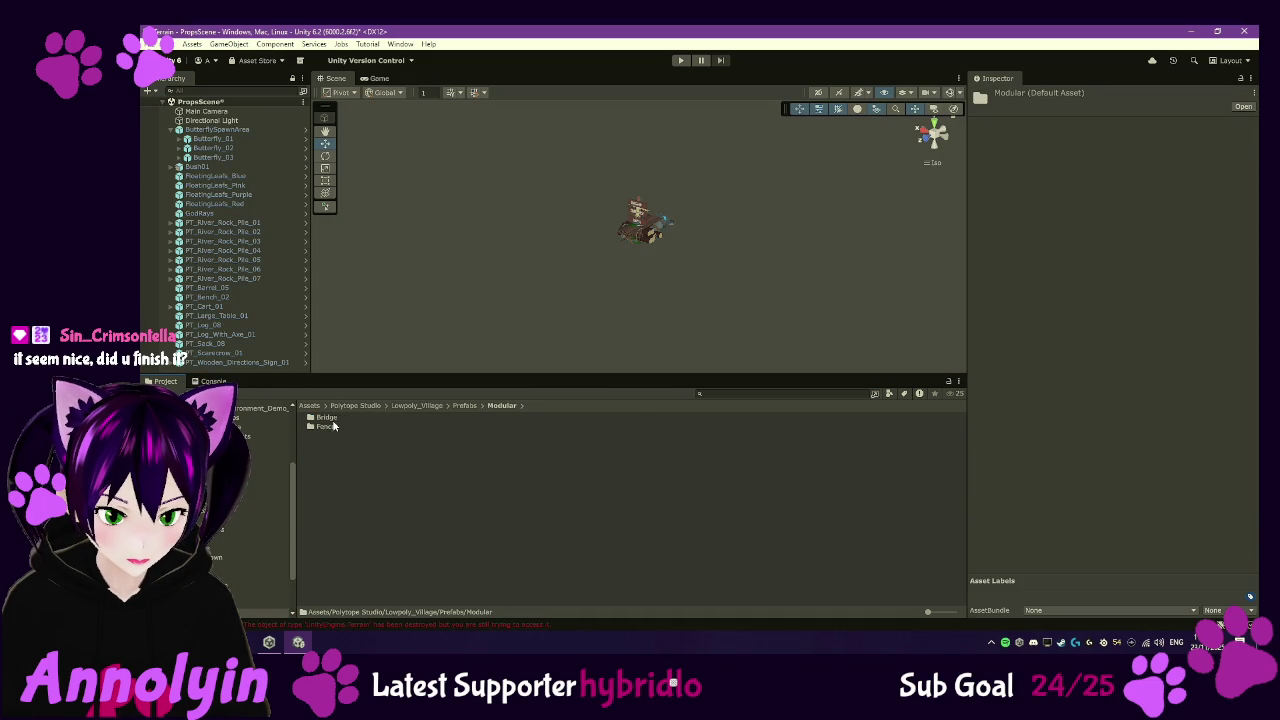
double_click(333, 419)
left_click(353, 427)
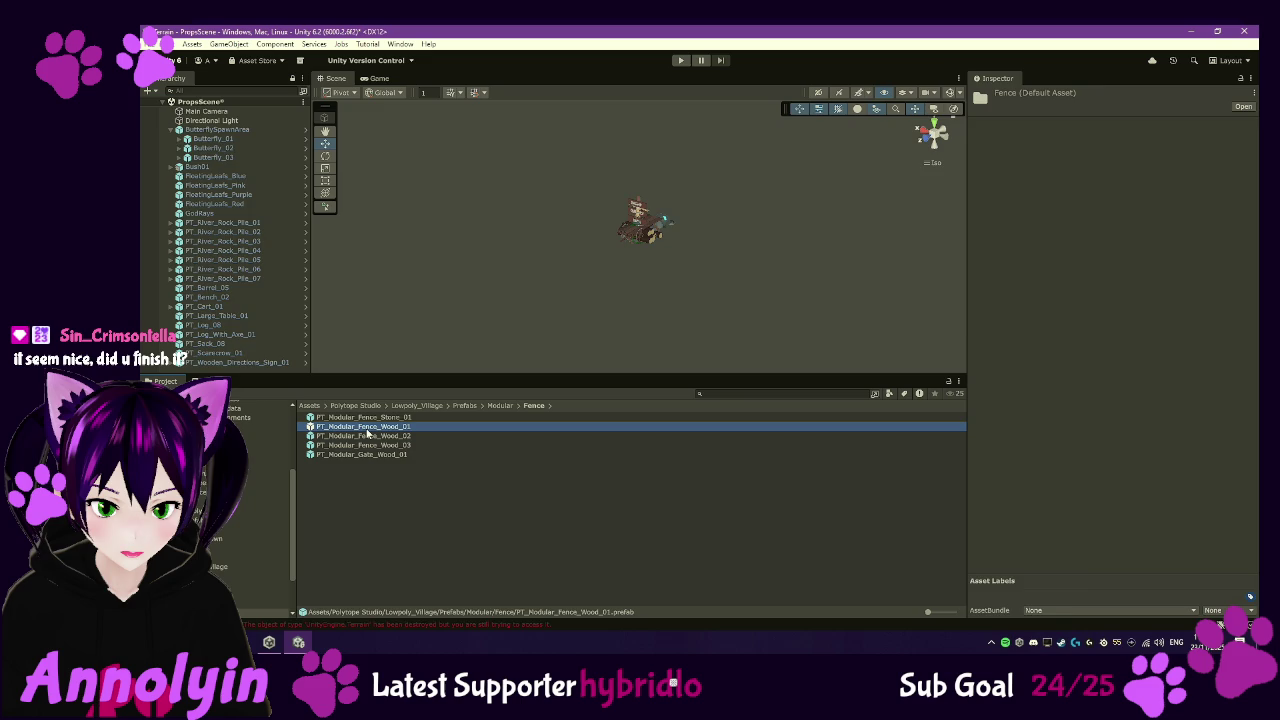
double_click(366, 428)
double_click(370, 436)
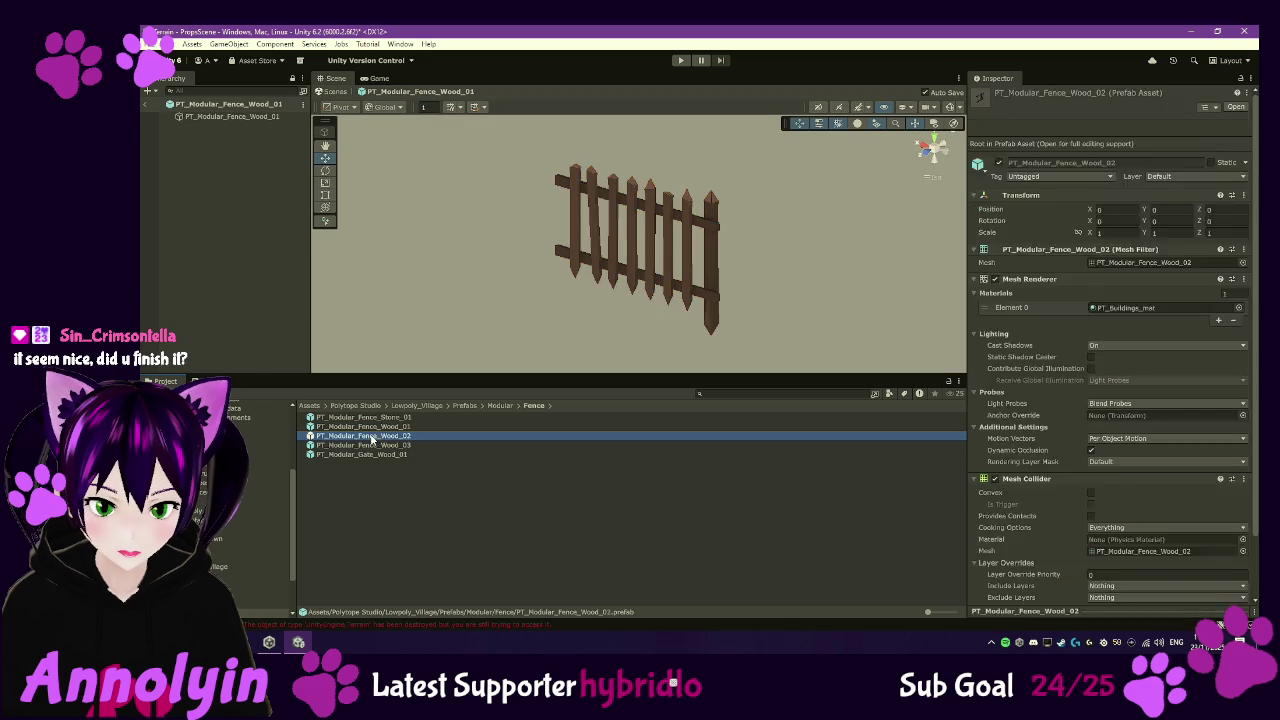
double_click(372, 453)
double_click(368, 445)
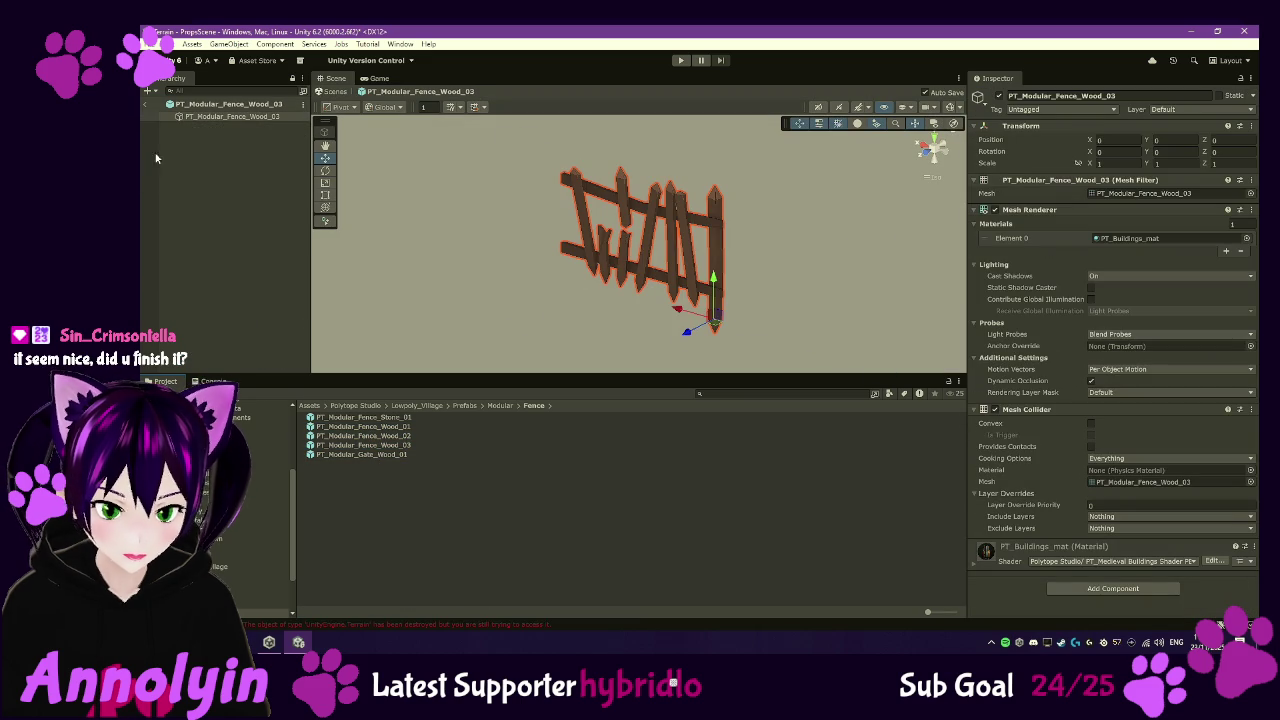
double_click(357, 454)
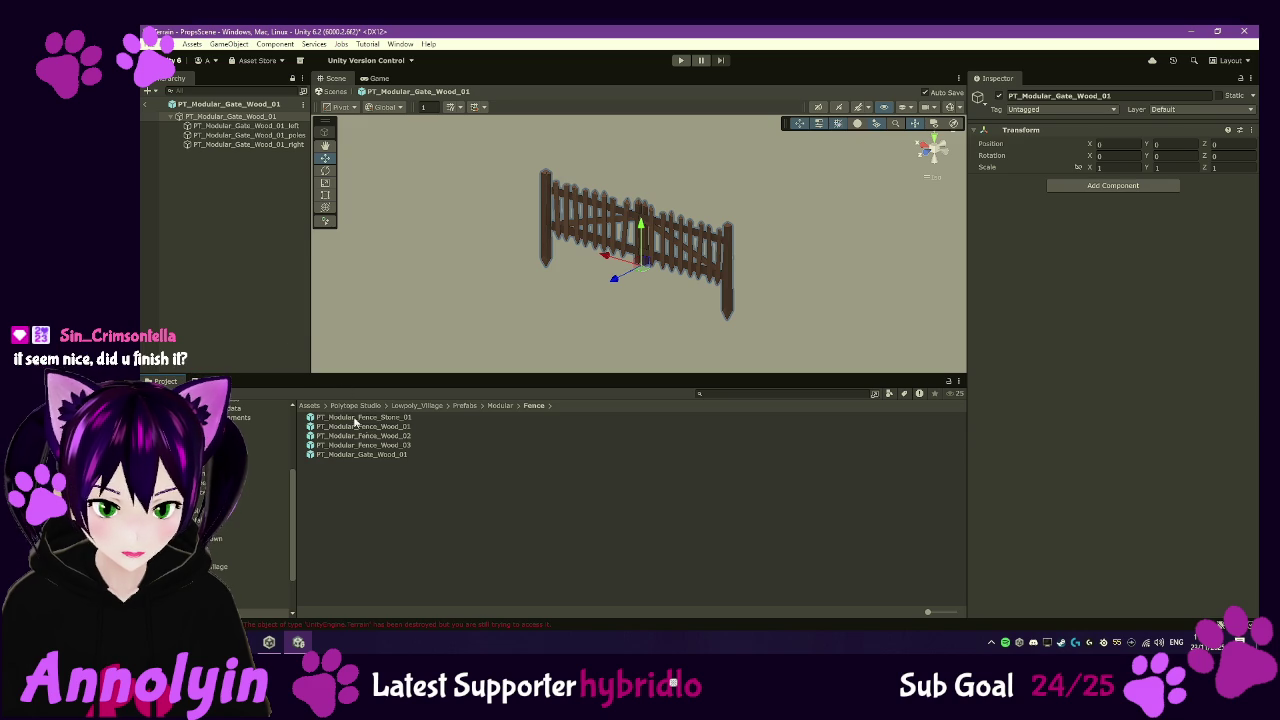
left_click(147, 104)
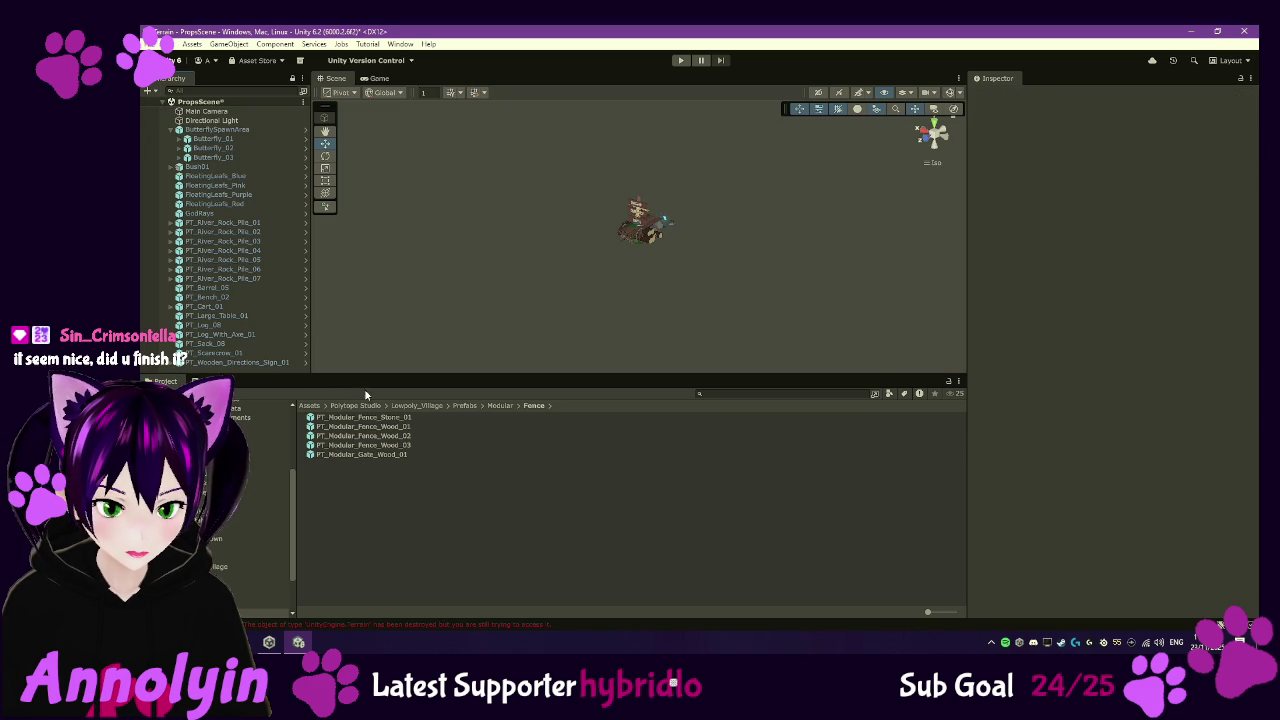
- Preview PT_Modular_Fence_Stone_01 and return to the scene
double_click(369, 415)
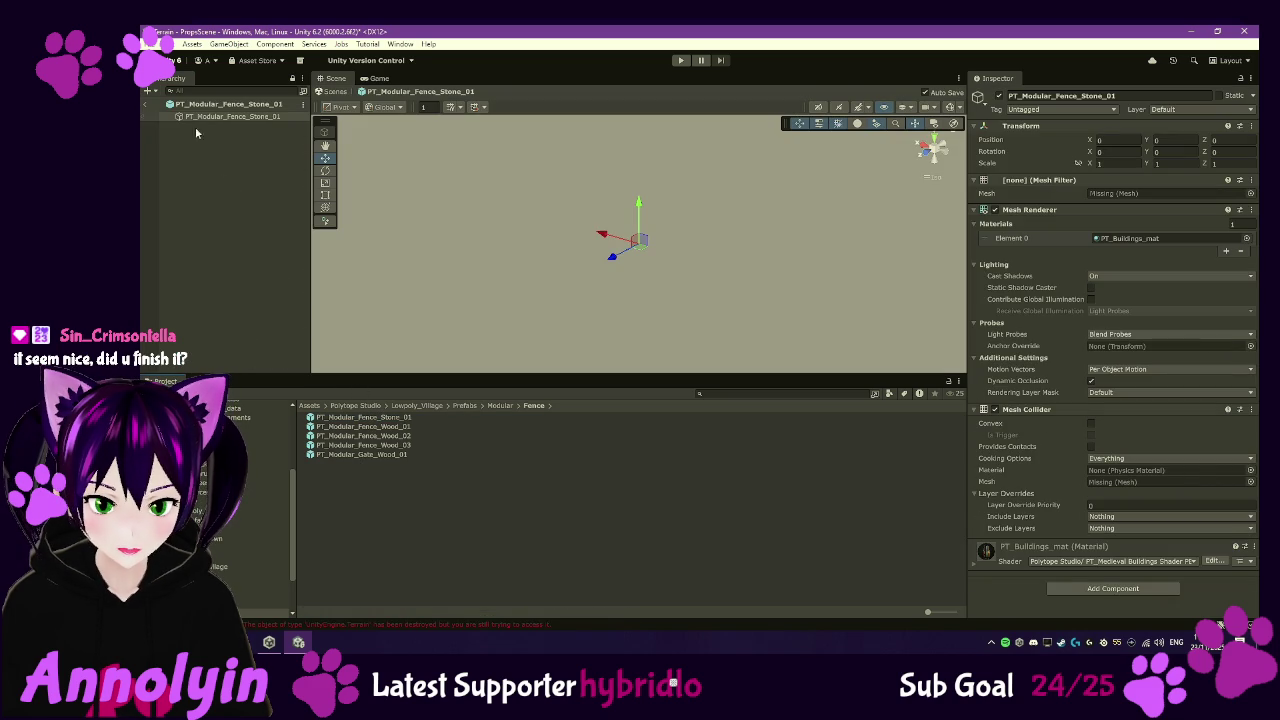
left_click(147, 104)
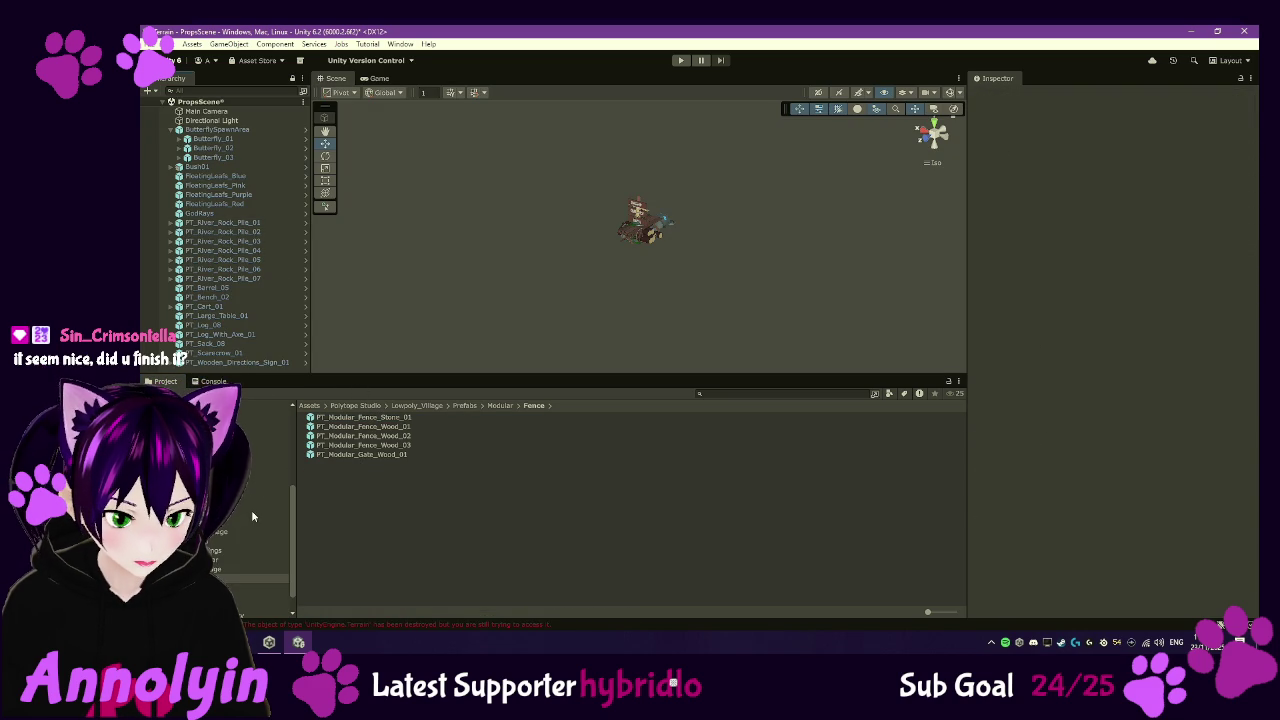
scroll(252, 515, "down", 1)
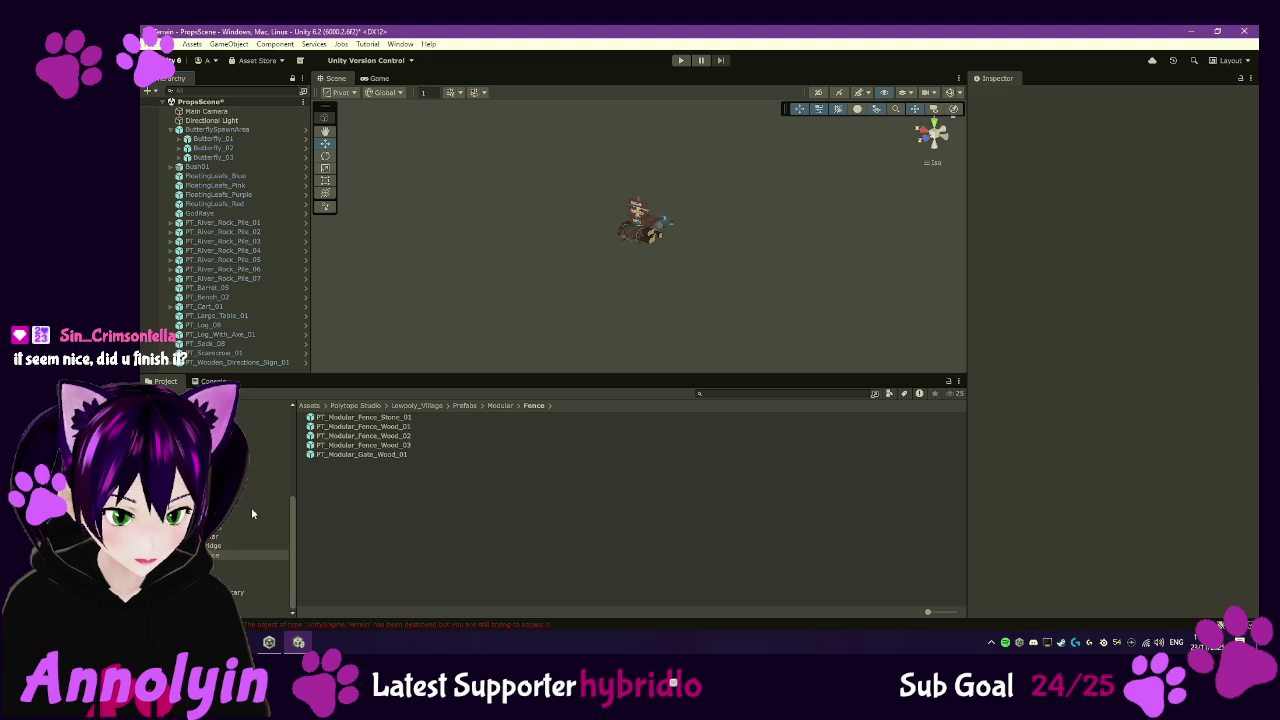
scroll(250, 507, "up", 3)
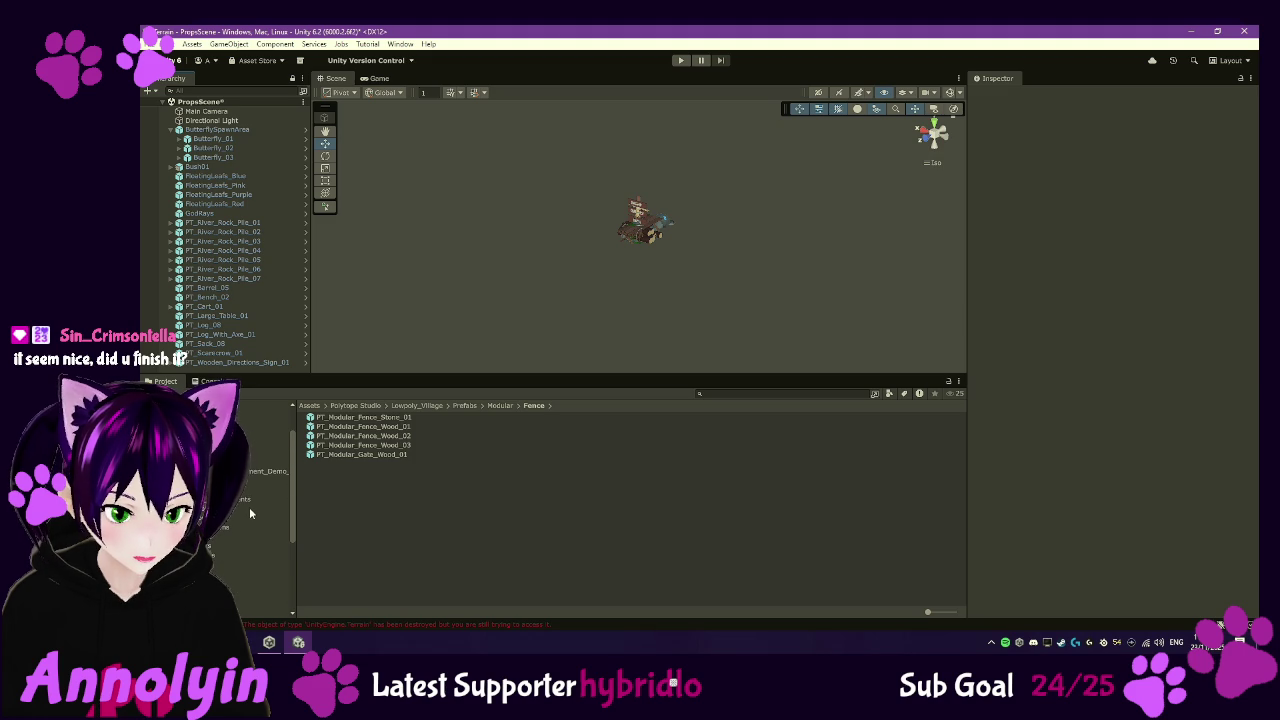
scroll(249, 507, "up", 2)
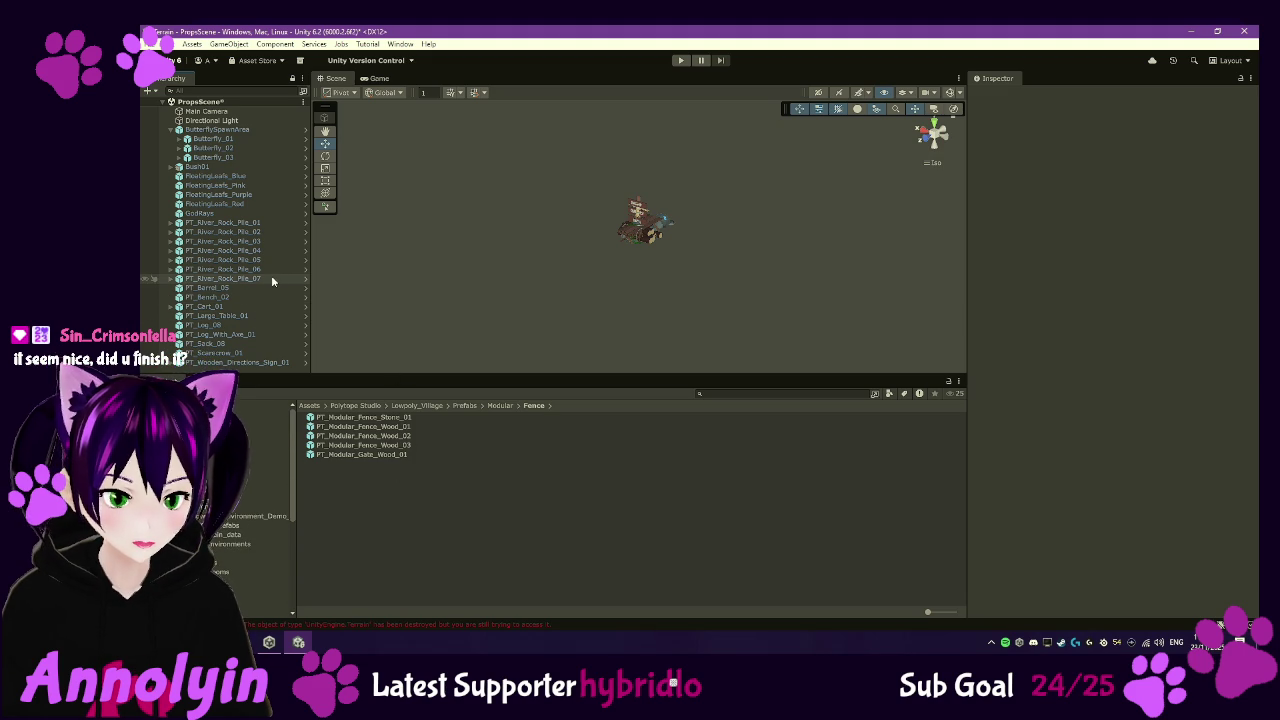
- Open the Assets/Scenes folder and select the PropsScene asset
left_click(246, 102)
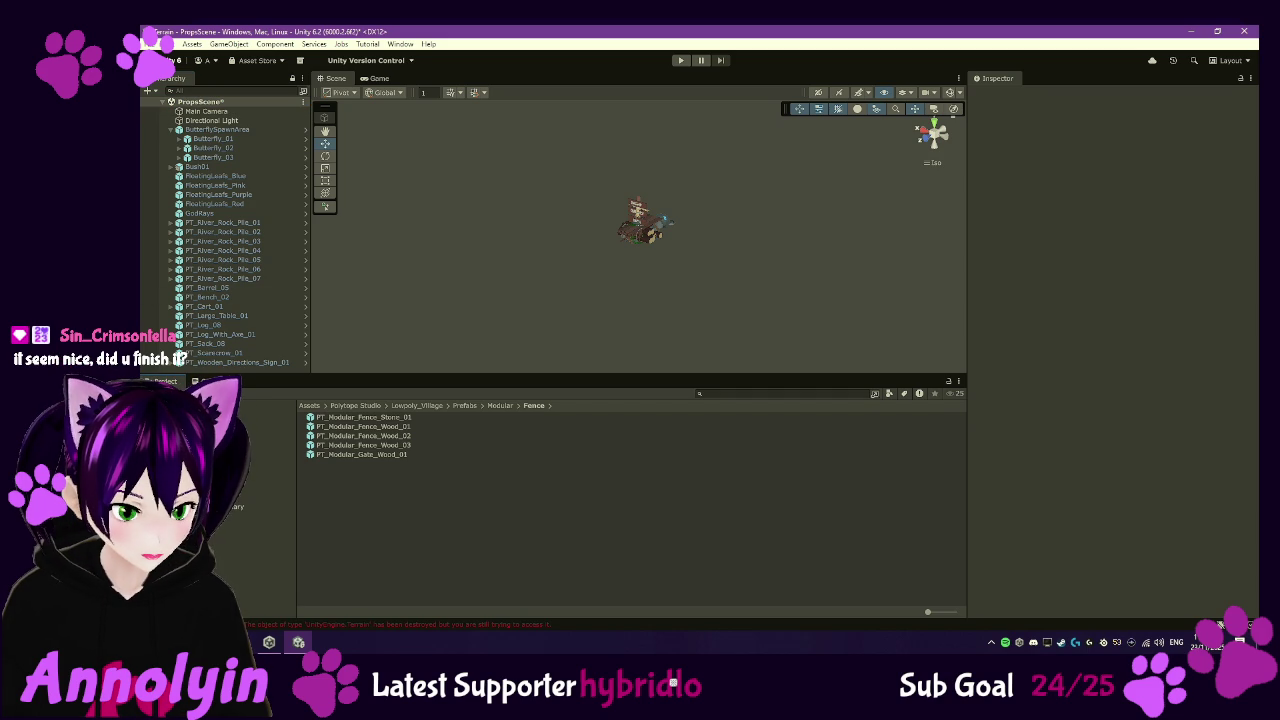
left_click(270, 487)
left_click(337, 436)
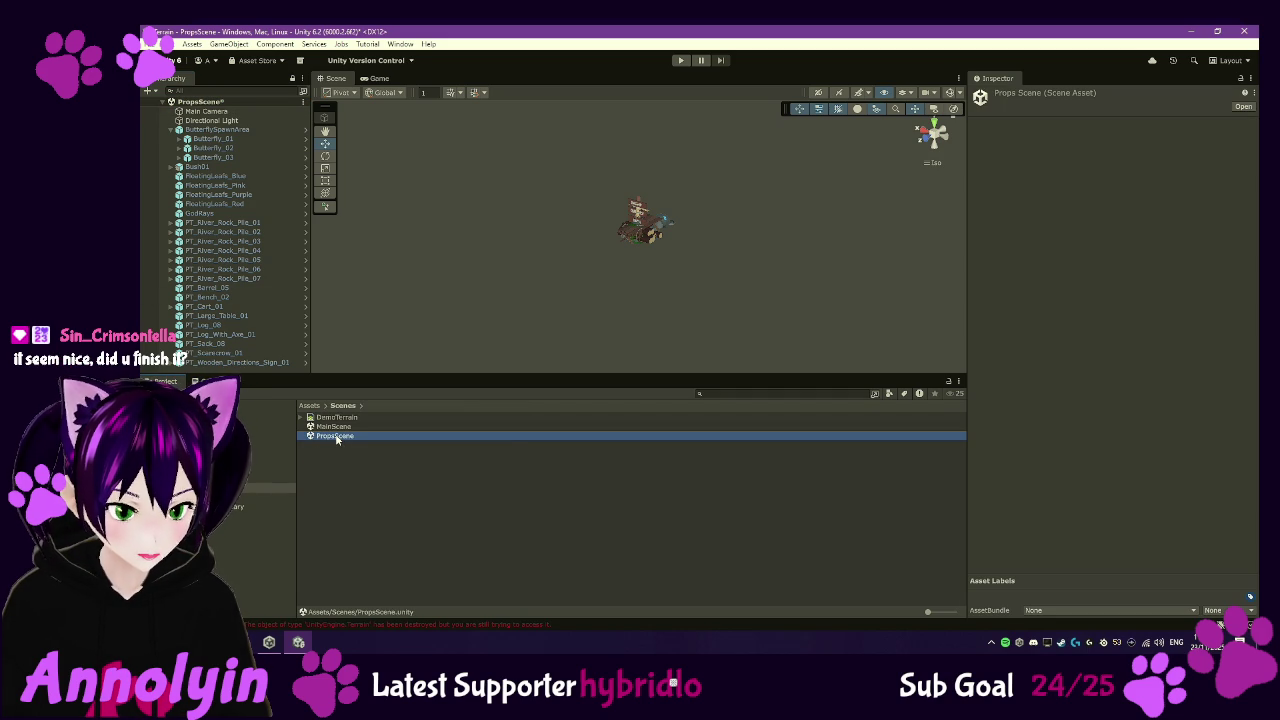
right_click(337, 436)
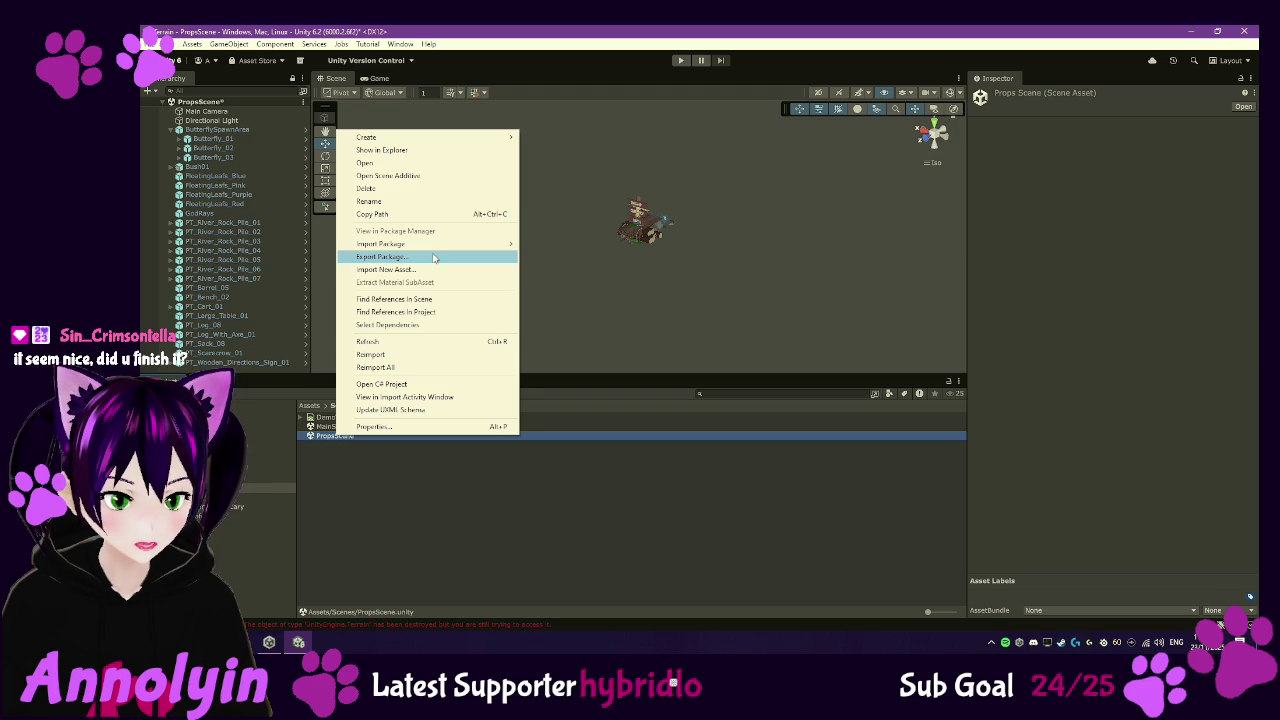
left_click(434, 258)
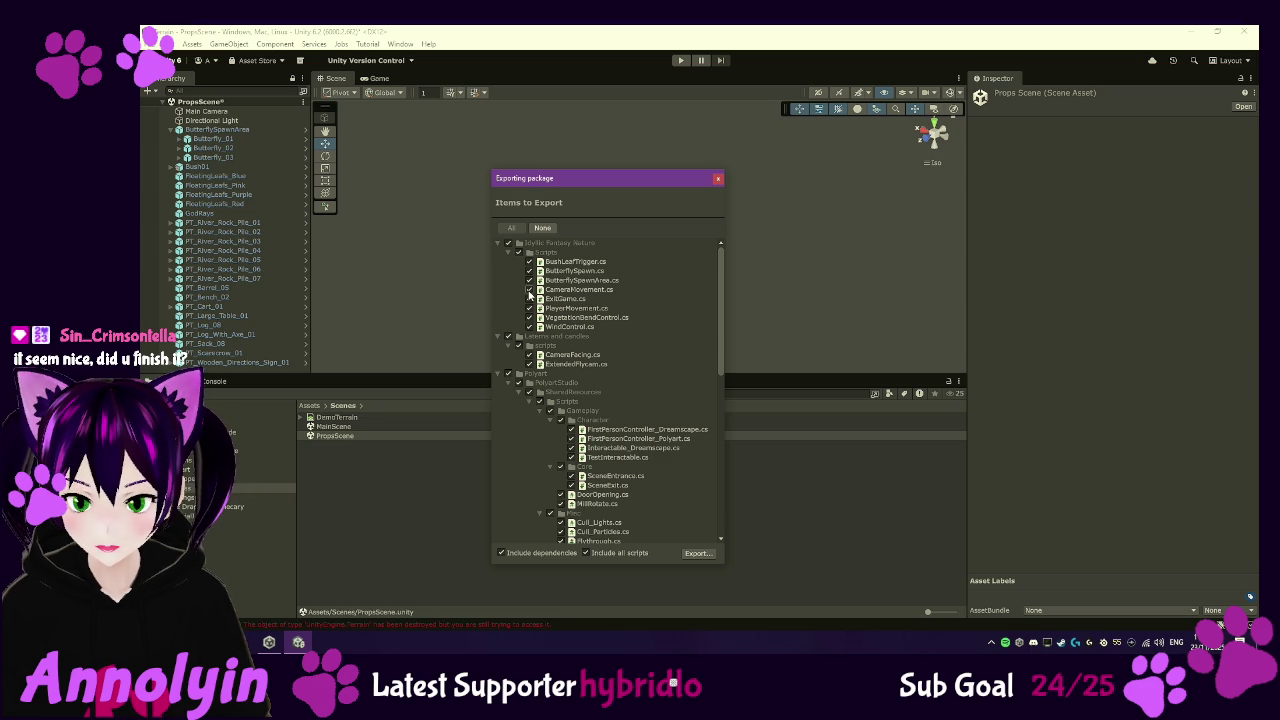
left_click(617, 556)
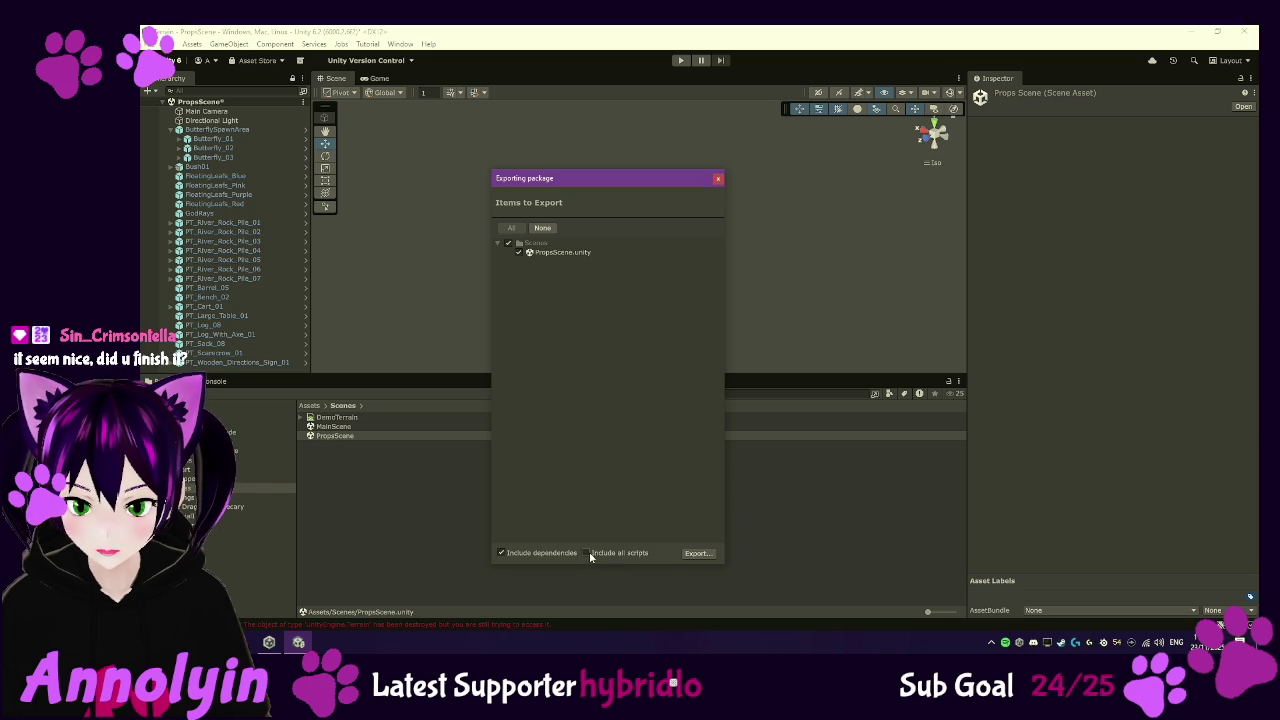
left_click(718, 180)
left_click(266, 102)
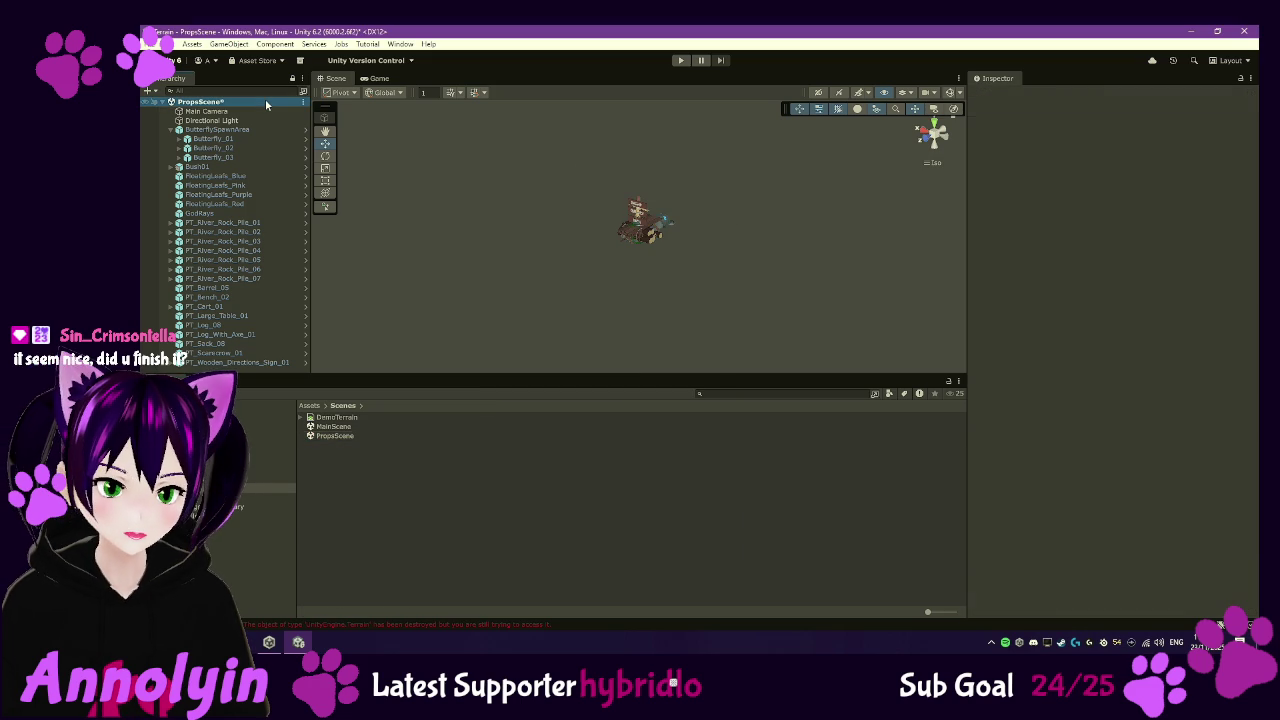
- Save PropsScene and choose Export Package from the scene asset's context menu
key("ctrl+s")
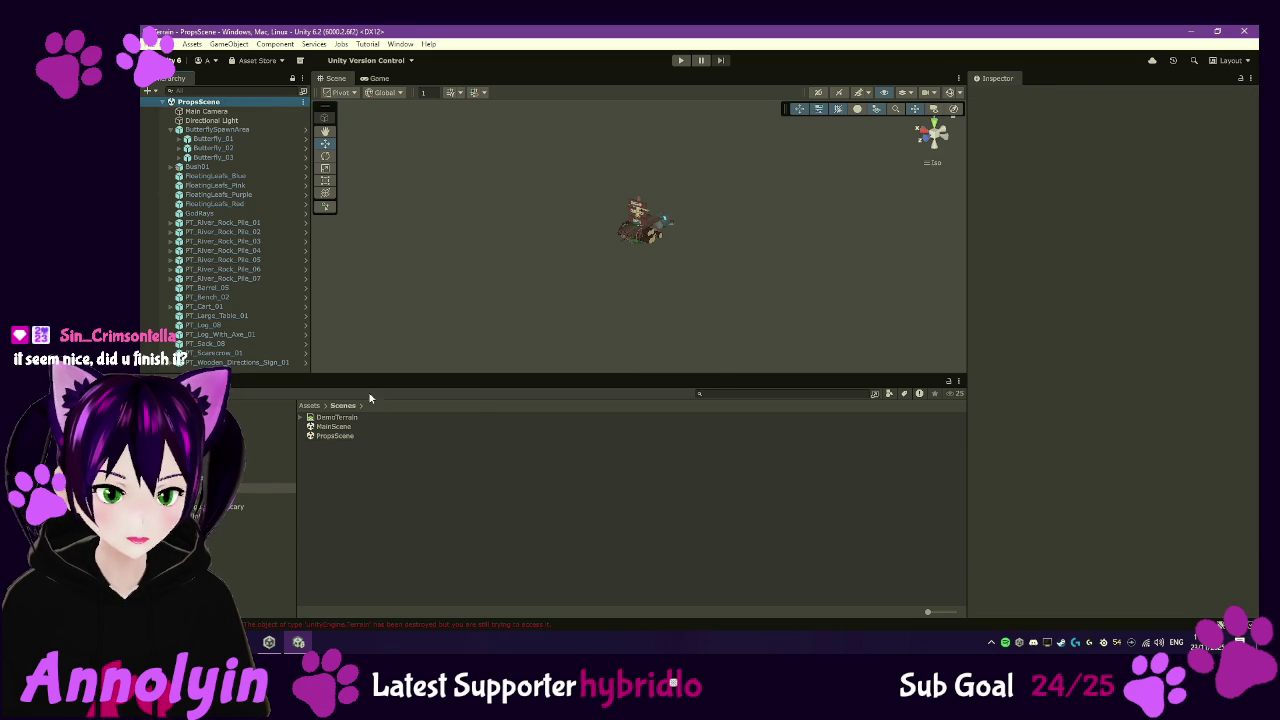
left_click(353, 436)
right_click(354, 436)
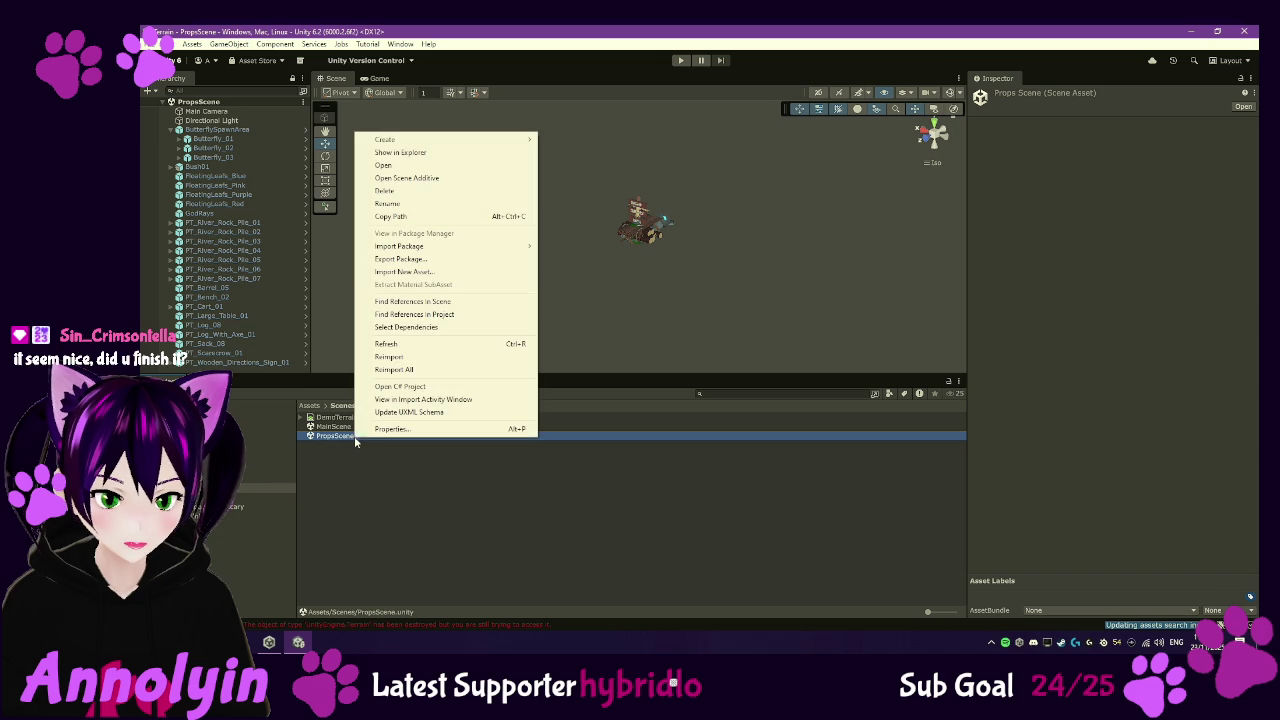
left_click(418, 259)
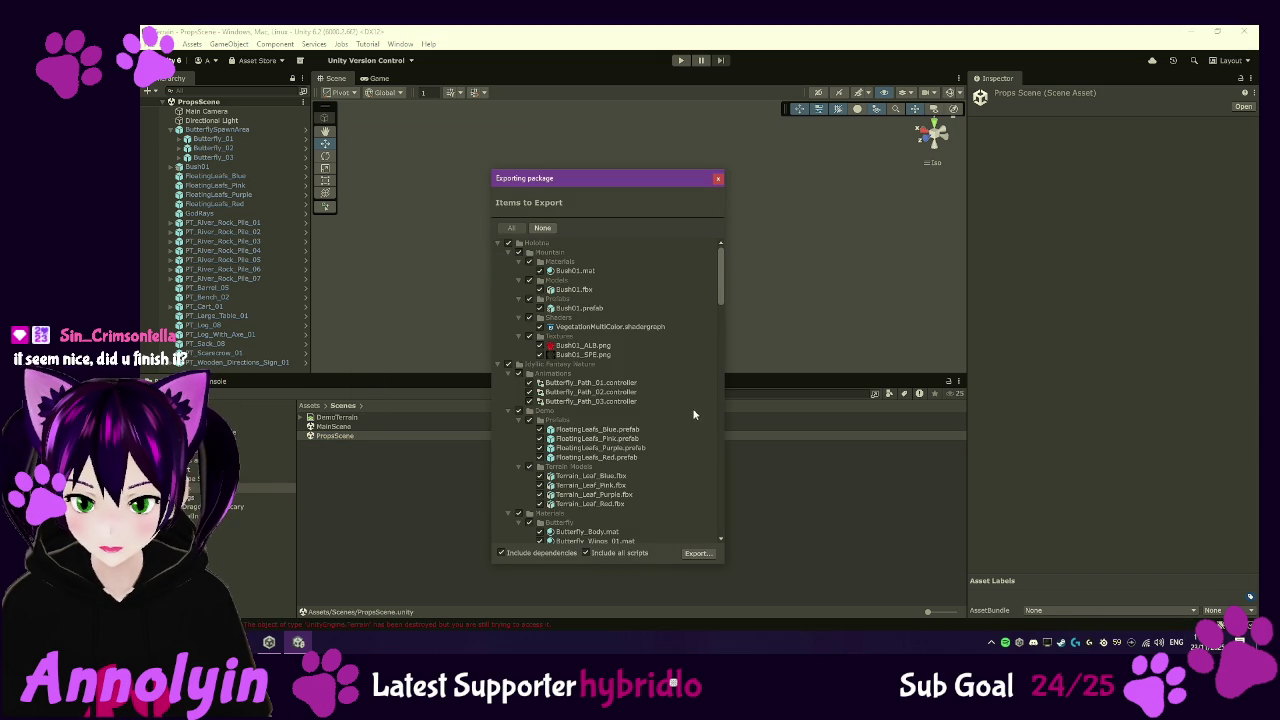
- Uncheck Include all scripts in the export list and continue to the save dialog
scroll(696, 416, "down", 2)
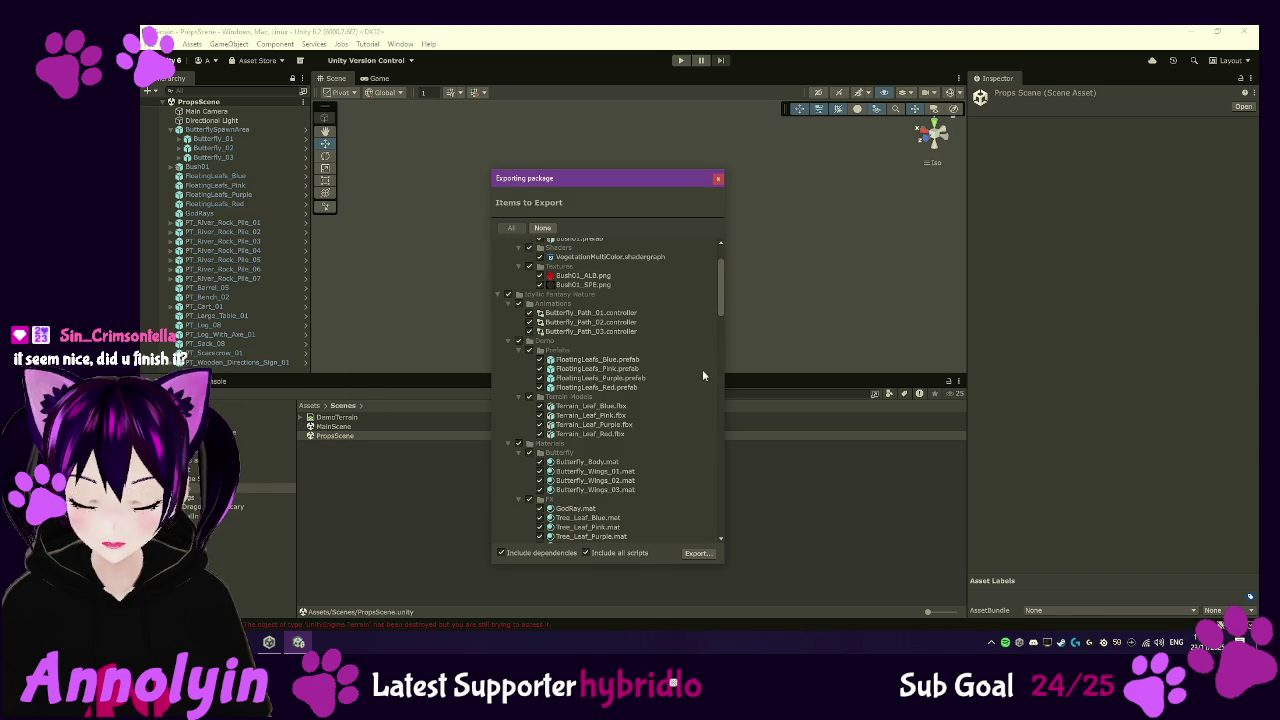
scroll(702, 374, "down", 4)
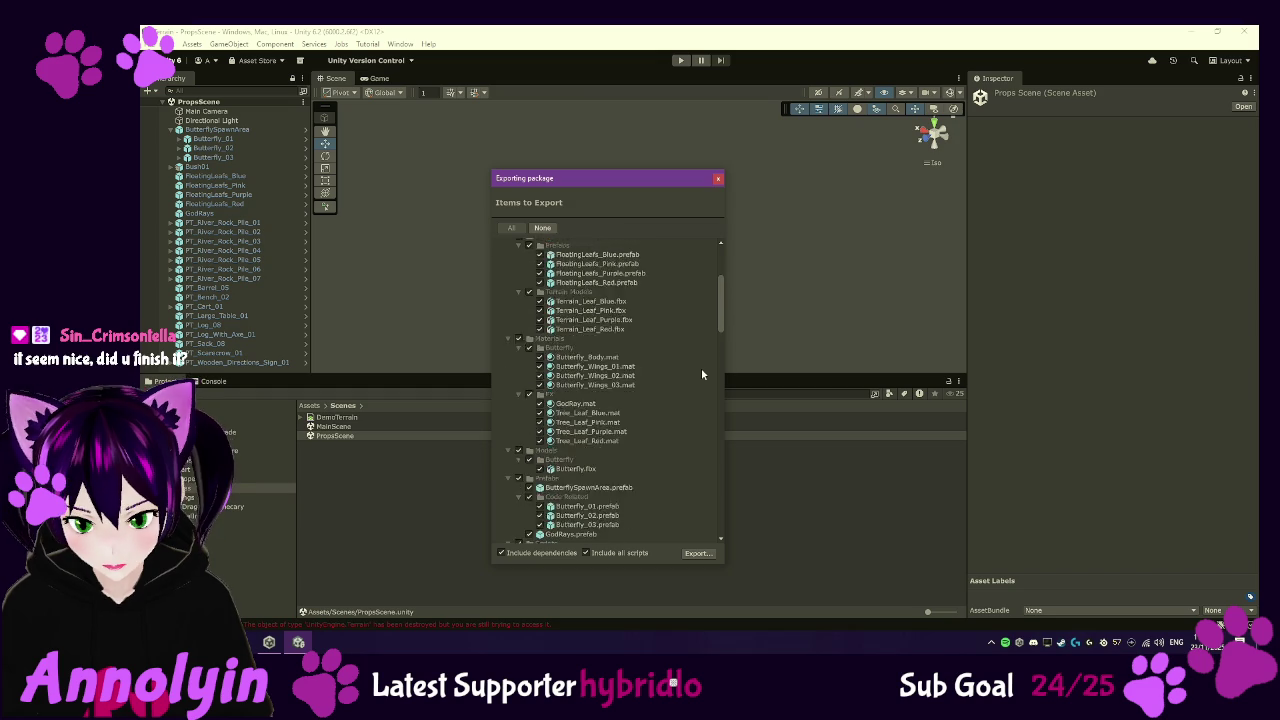
scroll(701, 374, "down", 3)
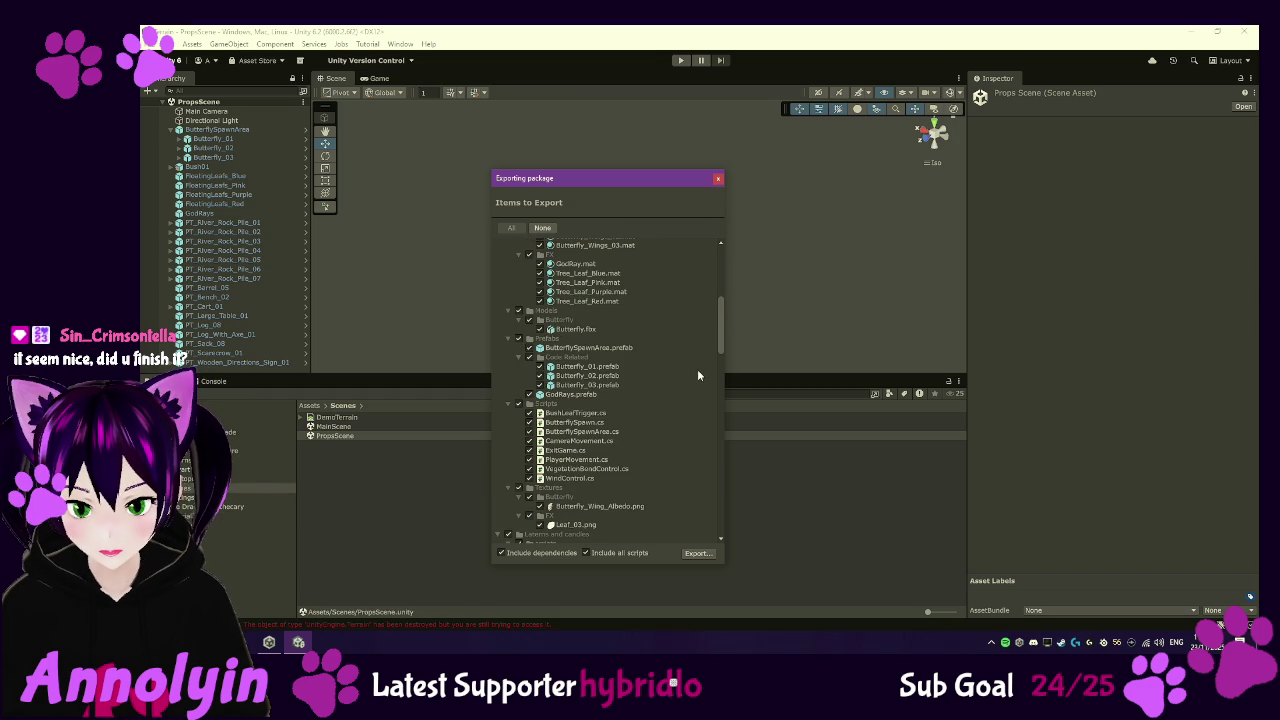
scroll(698, 375, "down", 2)
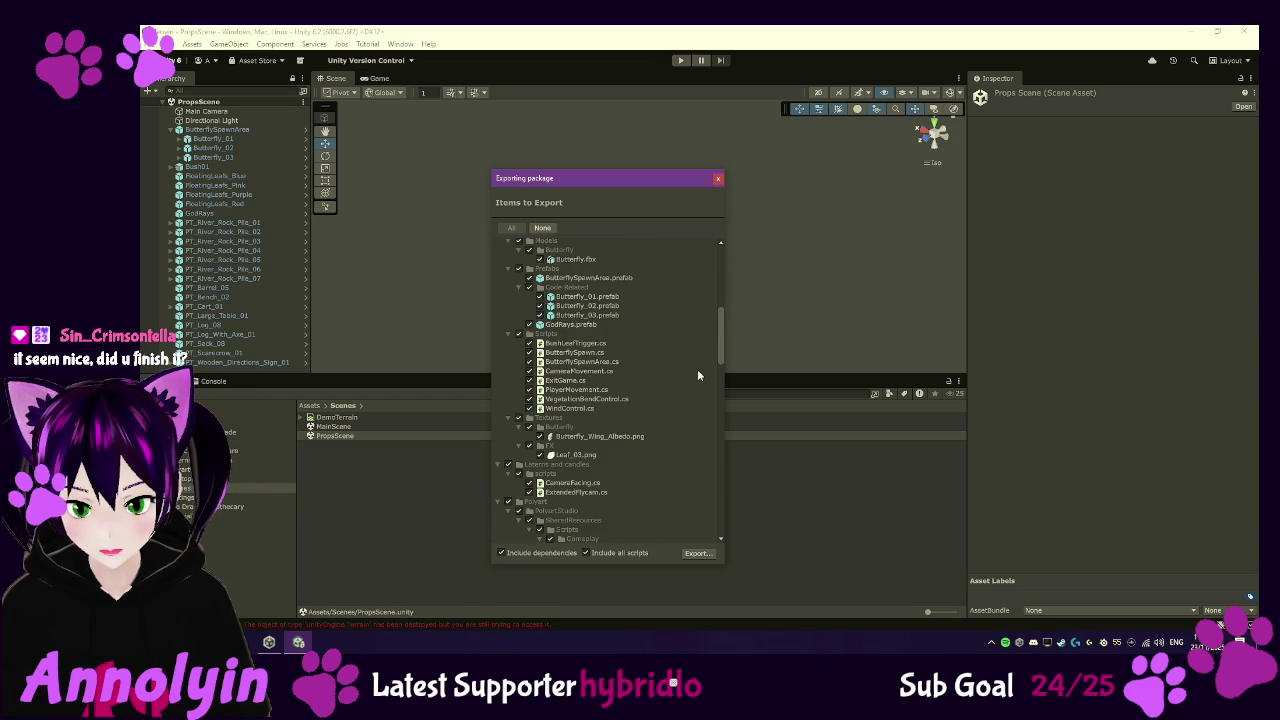
left_click(613, 555)
scroll(671, 408, "down", 5)
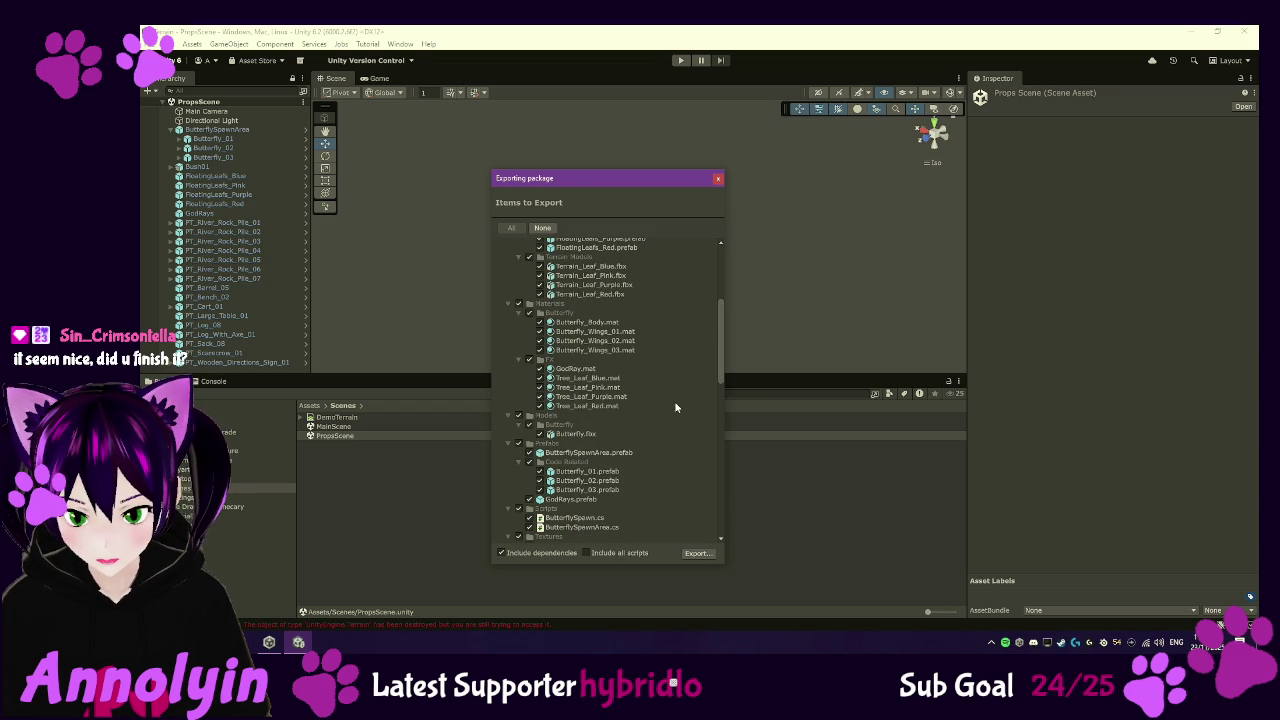
scroll(675, 407, "down", 5)
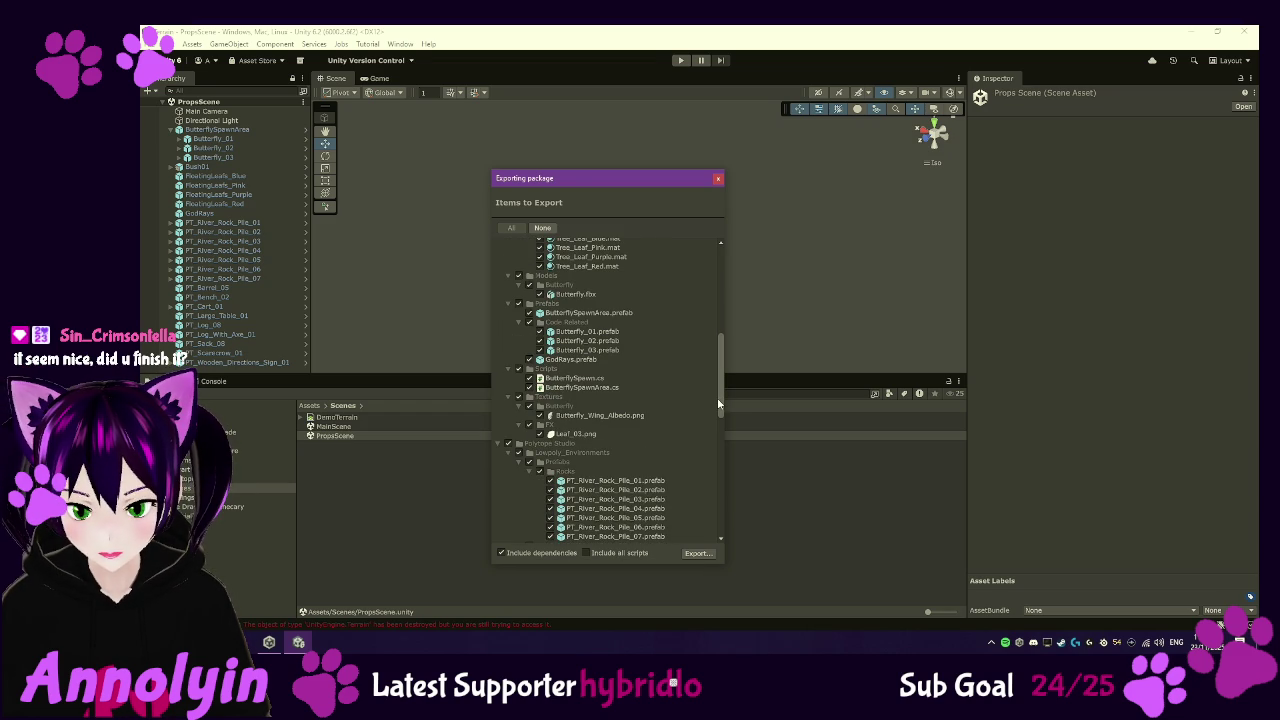
scroll(717, 404, "down", 6)
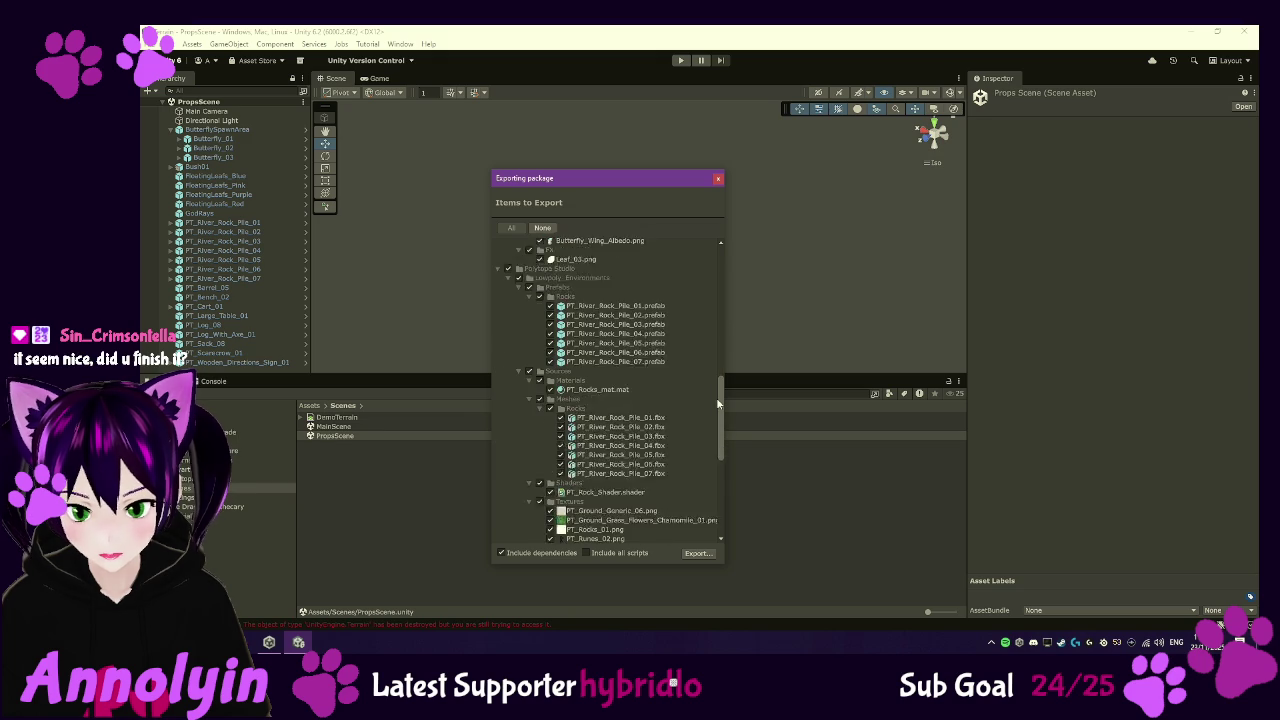
scroll(717, 404, "down", 10)
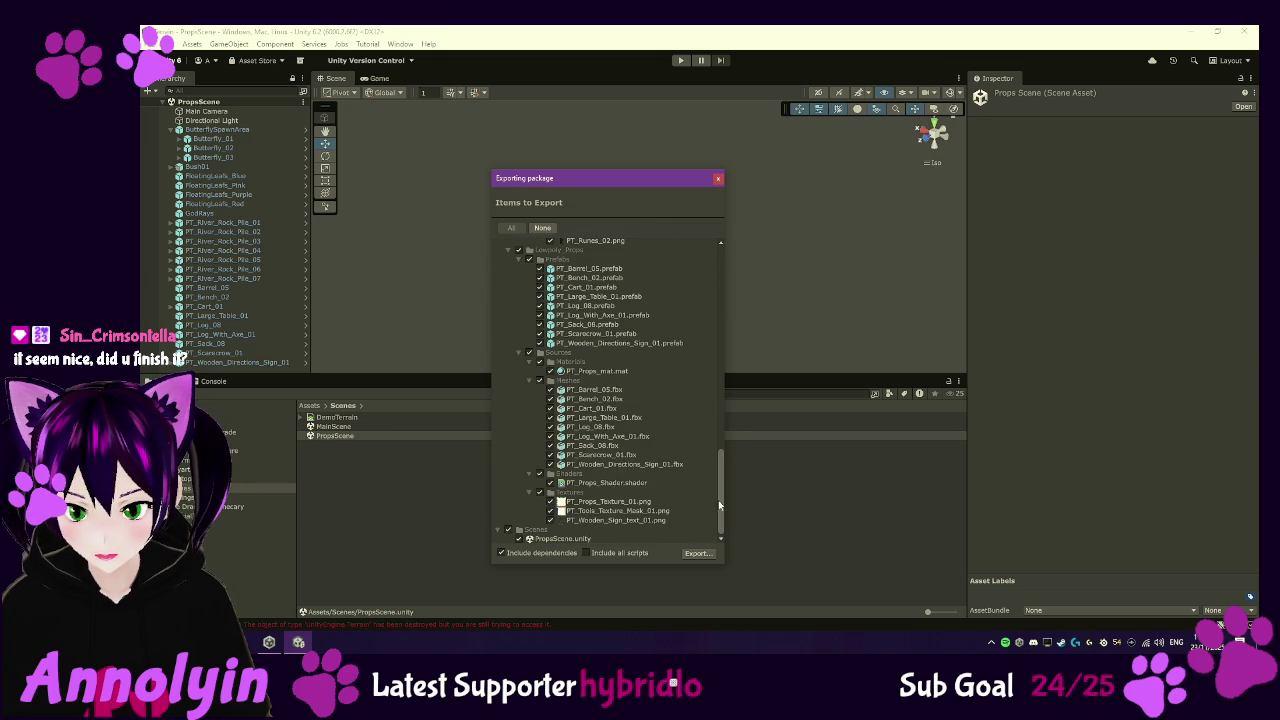
left_click(698, 554)
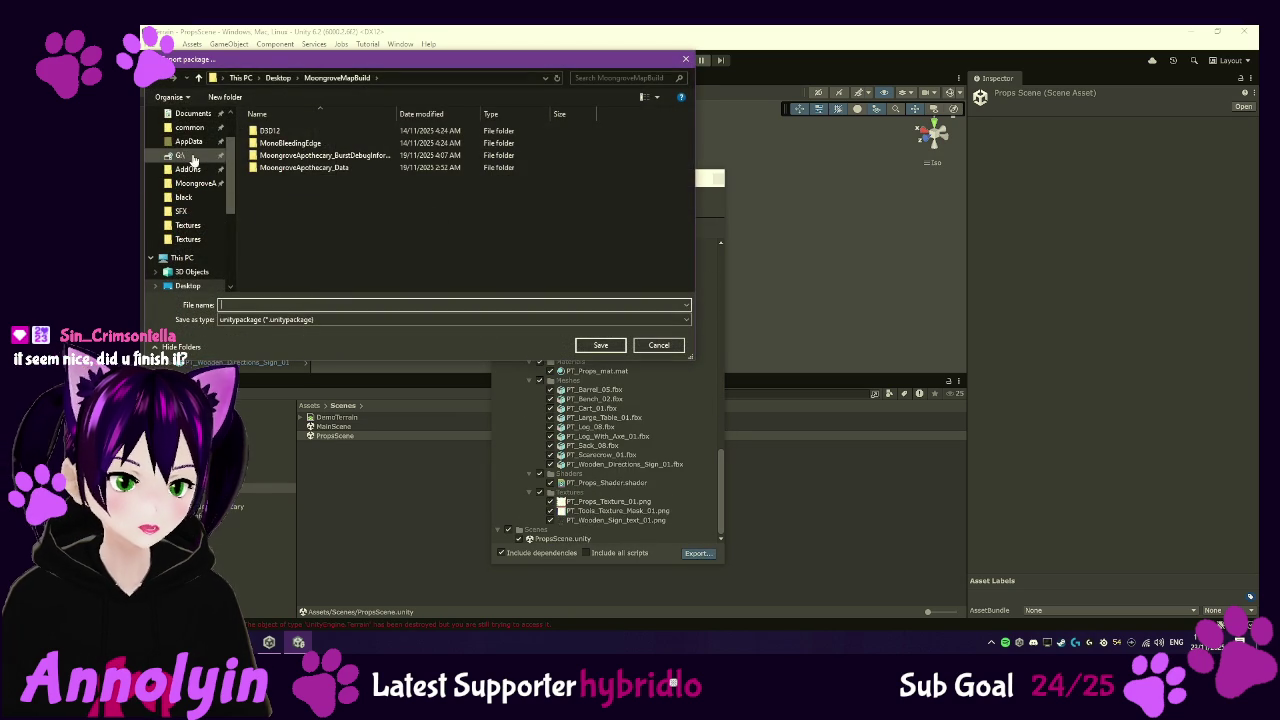
- Save the package to the Desktop as PropsExport
left_click(275, 78)
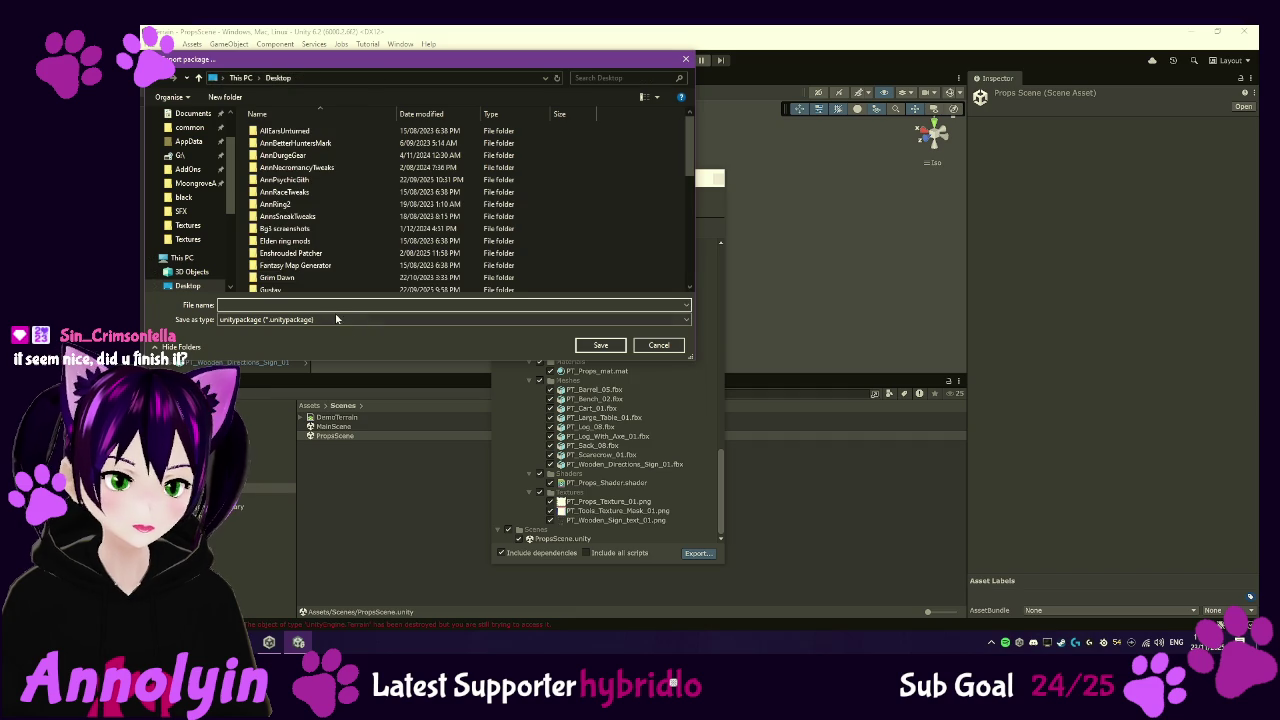
type("Pro")
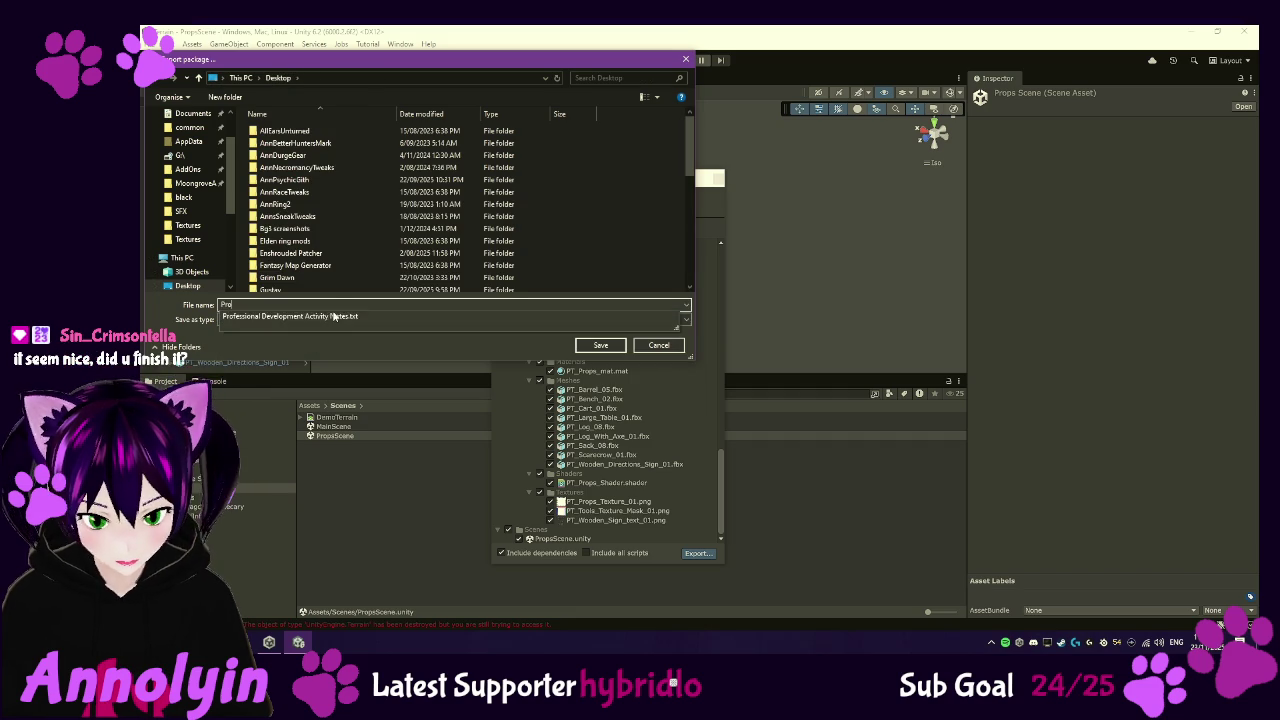
type("psExport")
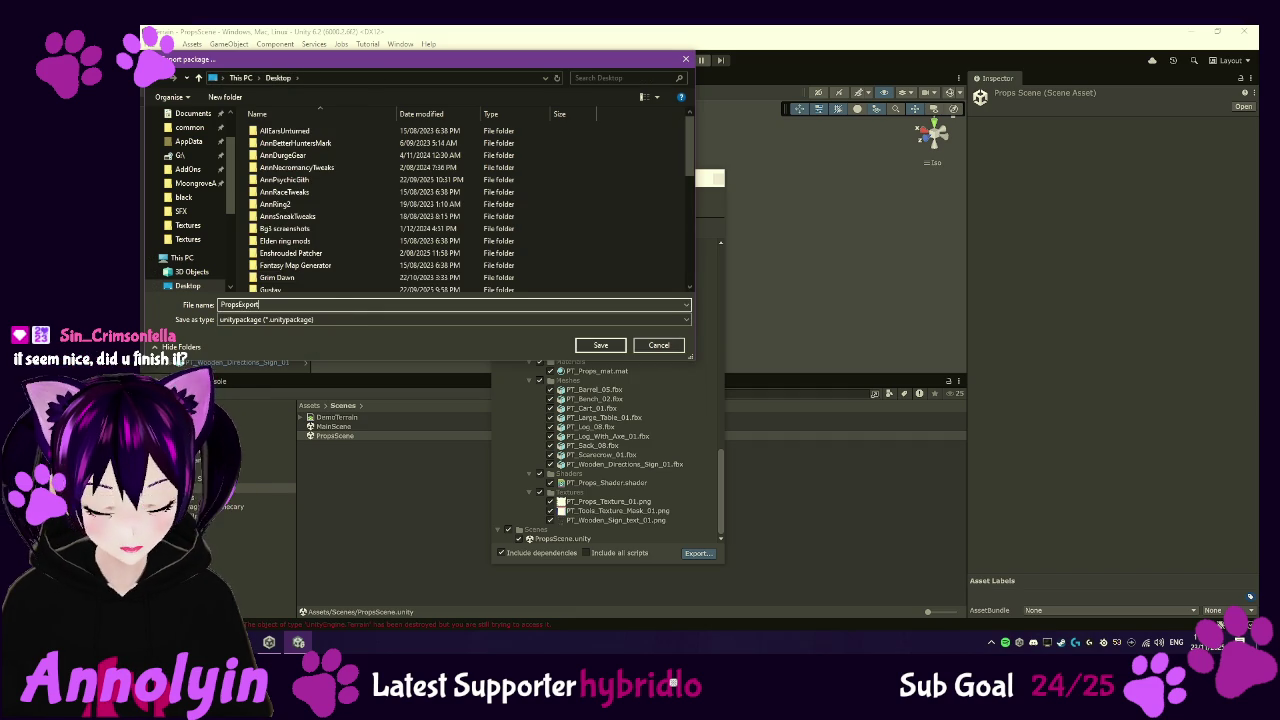
left_click(601, 346)
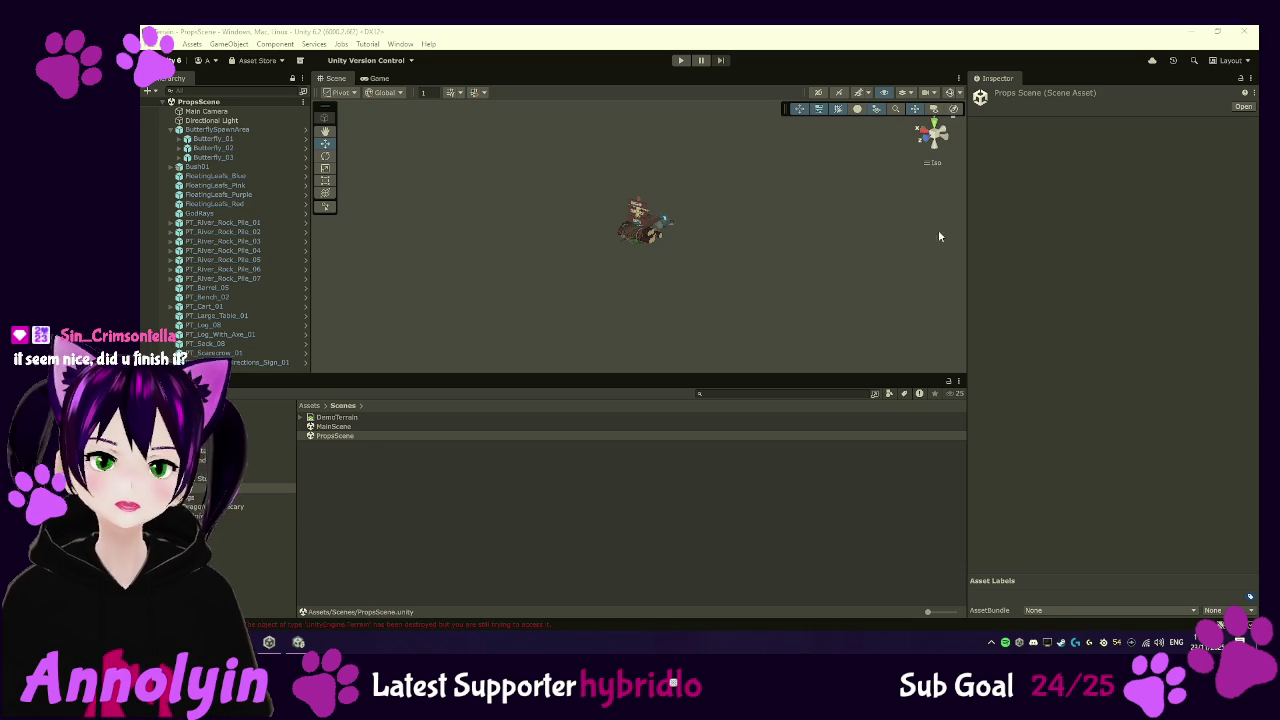
left_click(1106, 238)
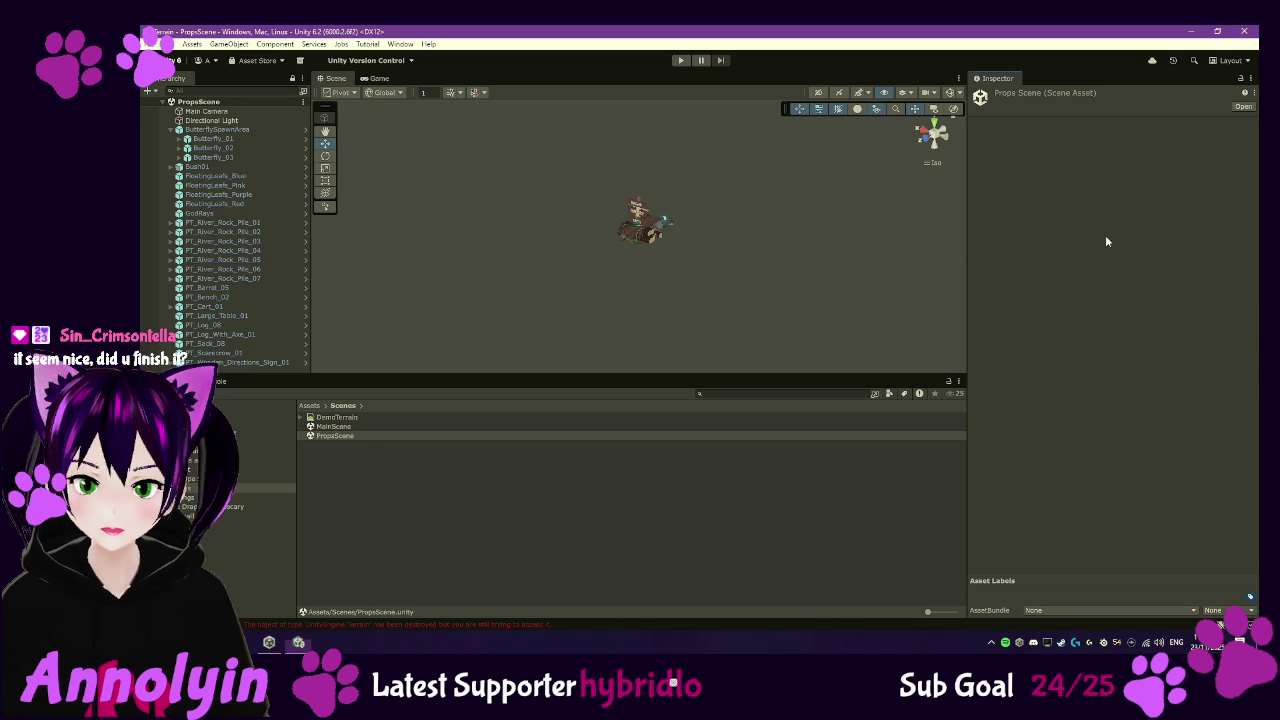
- Close the Terrain project editor and open MoongroveApothecary from Unity Hub's project list
left_click(1238, 31)
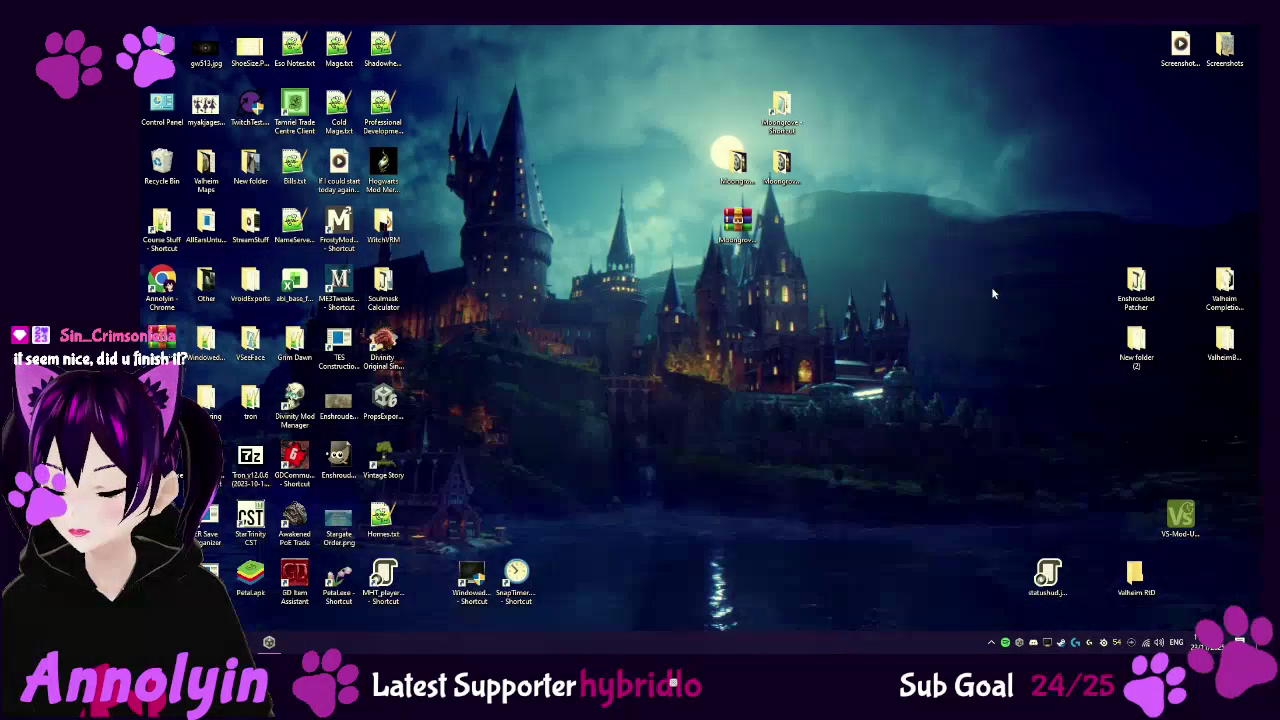
left_click(270, 643)
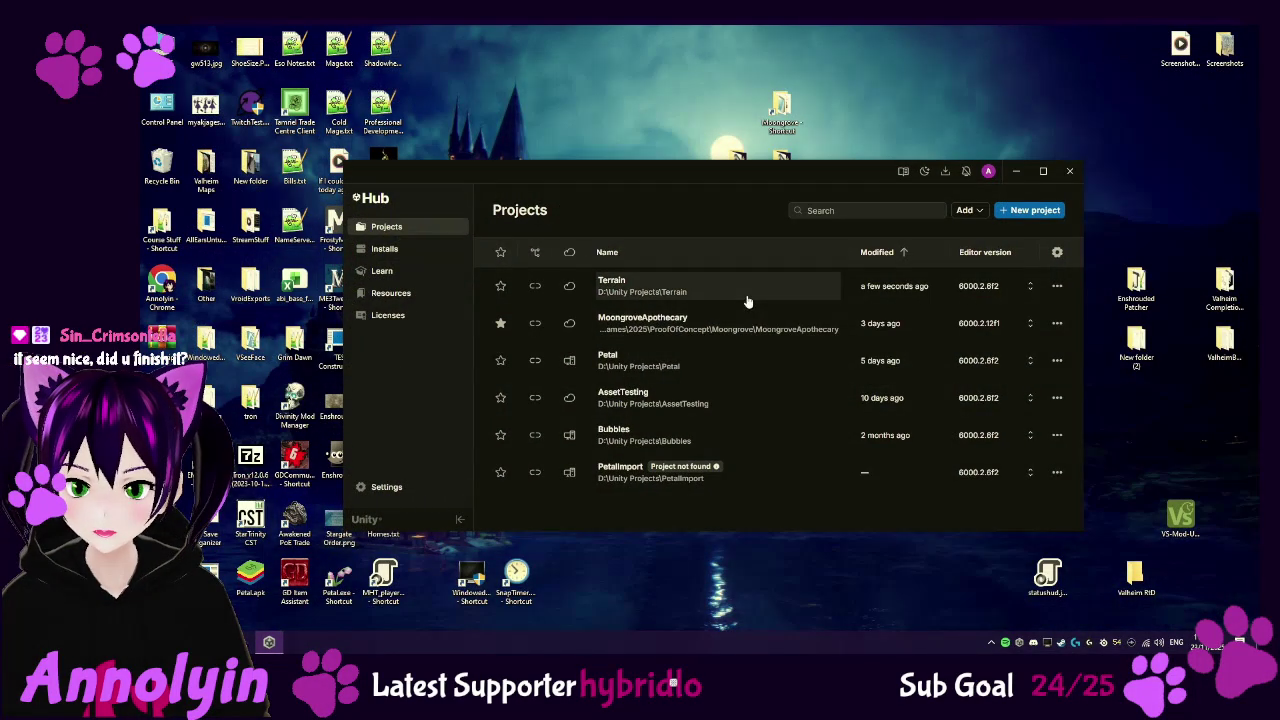
left_click(754, 329)
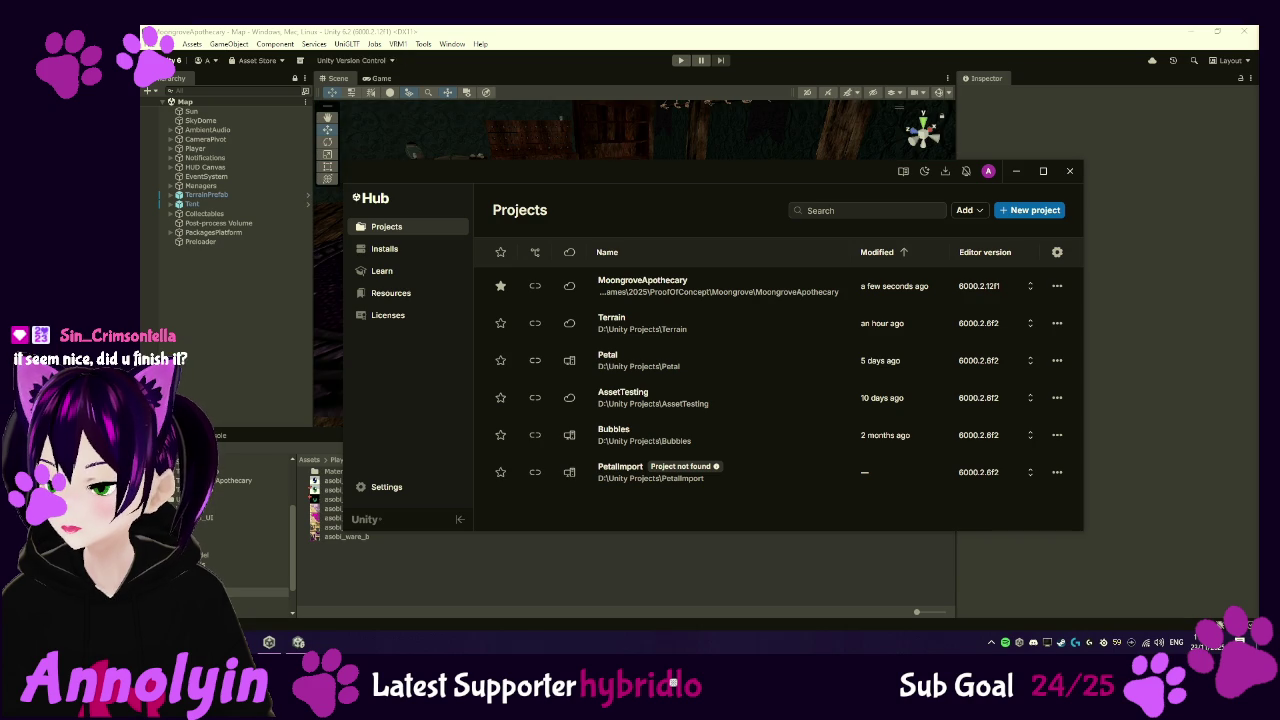
- With Unity Hub dismissed, select the Order script in Assets/Scripts to view its code
left_click(1016, 171)
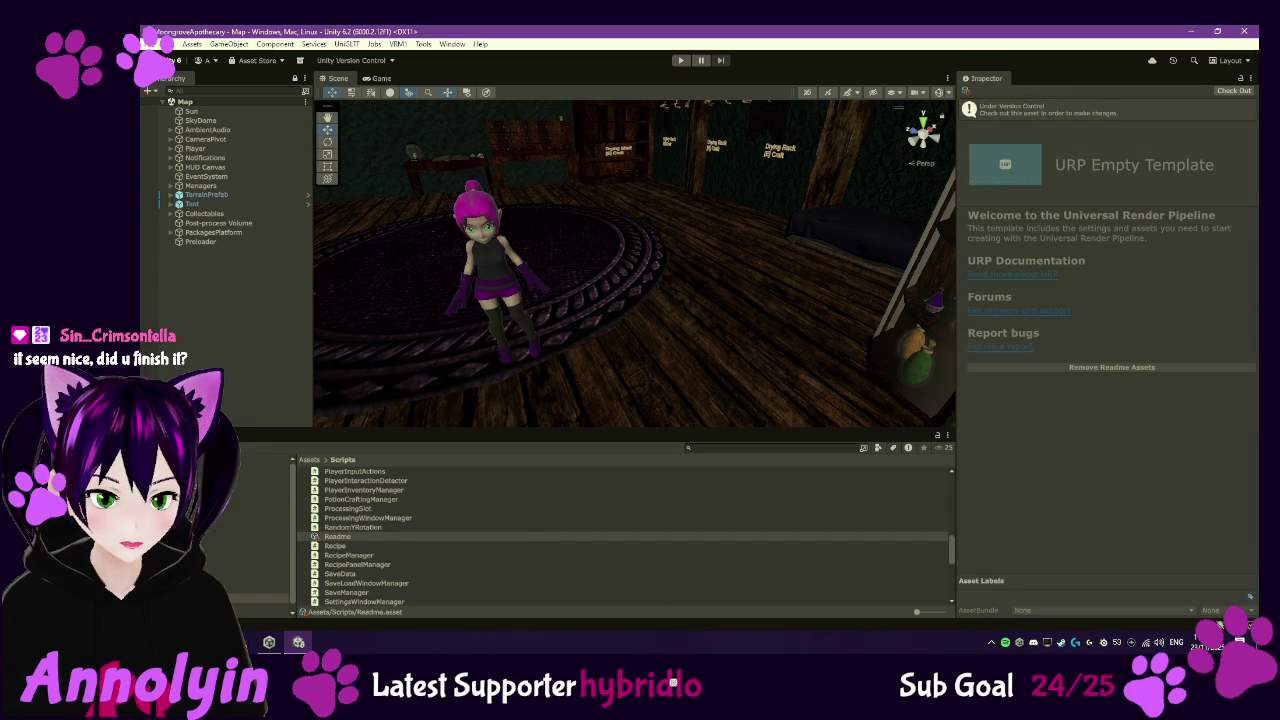
left_click(344, 536)
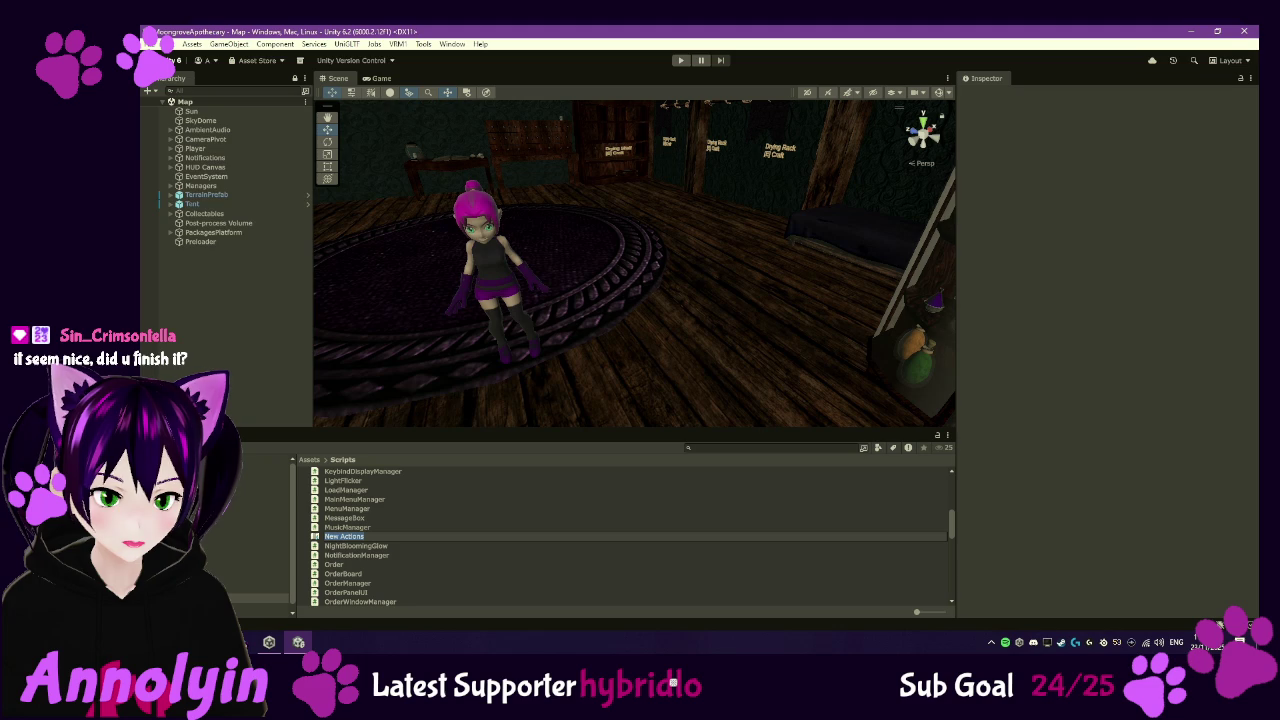
right_click(250, 446)
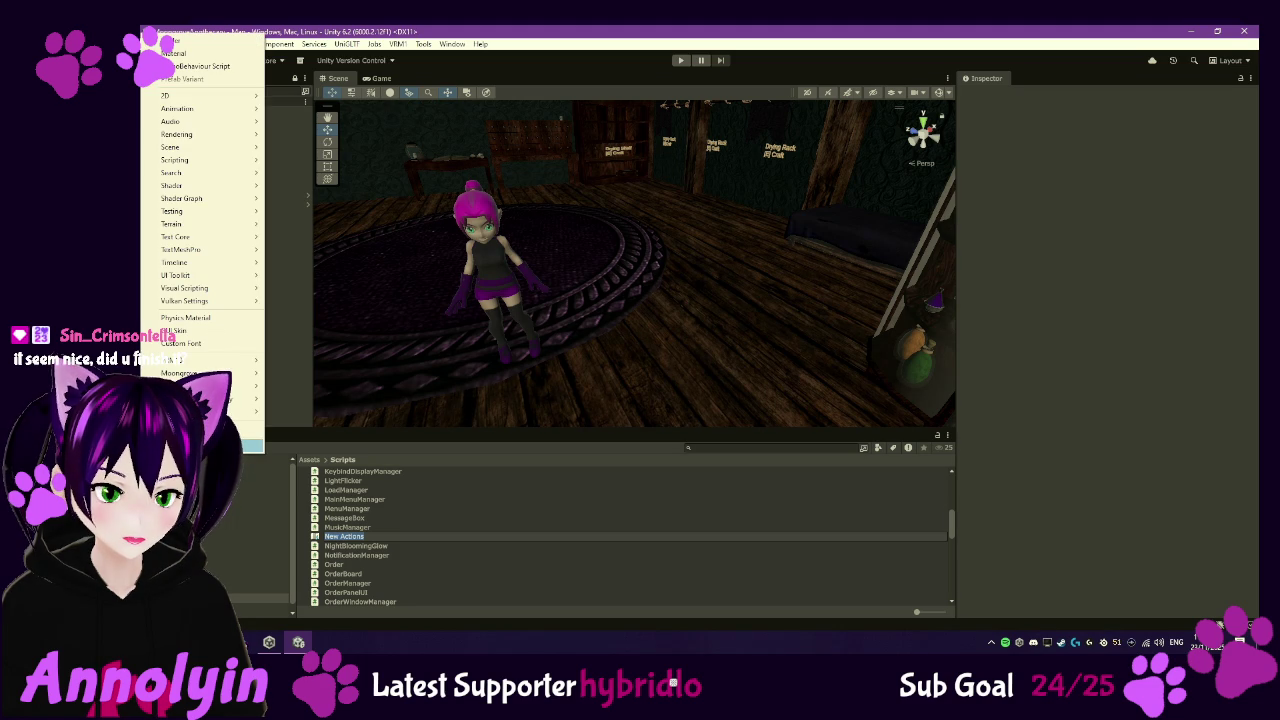
left_click(487, 566)
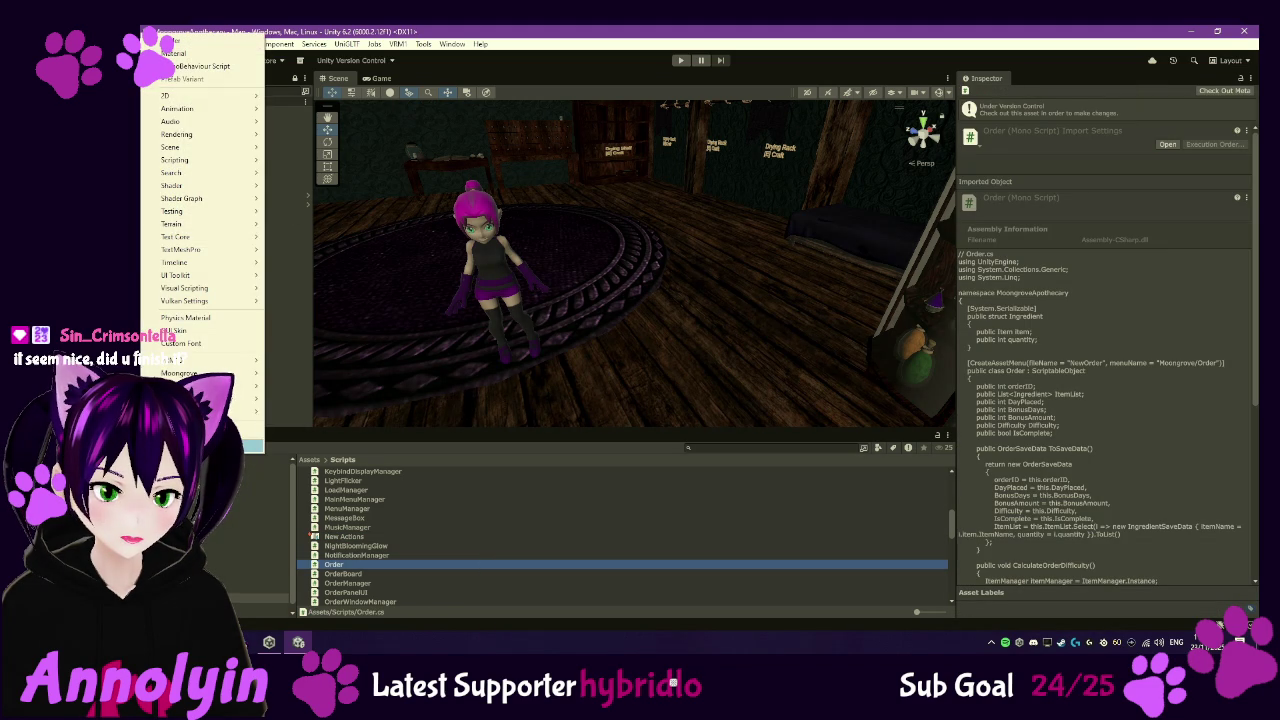
left_click(457, 626)
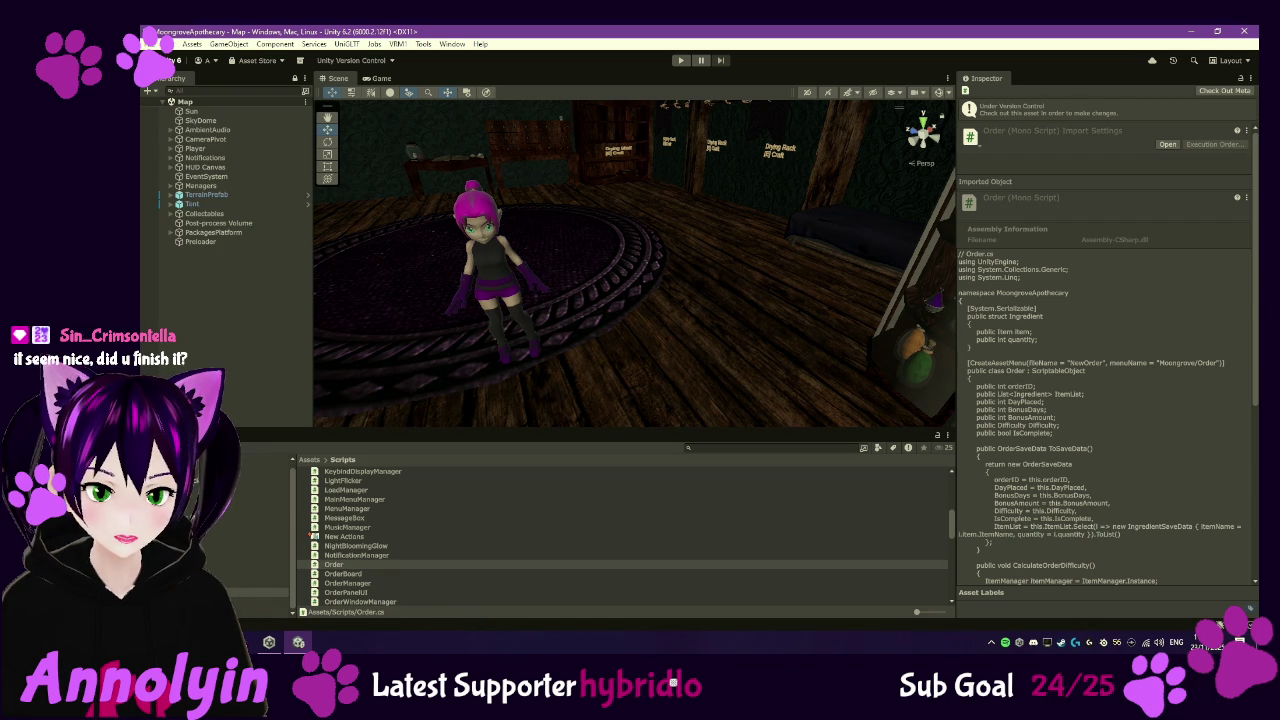
right_click(180, 480)
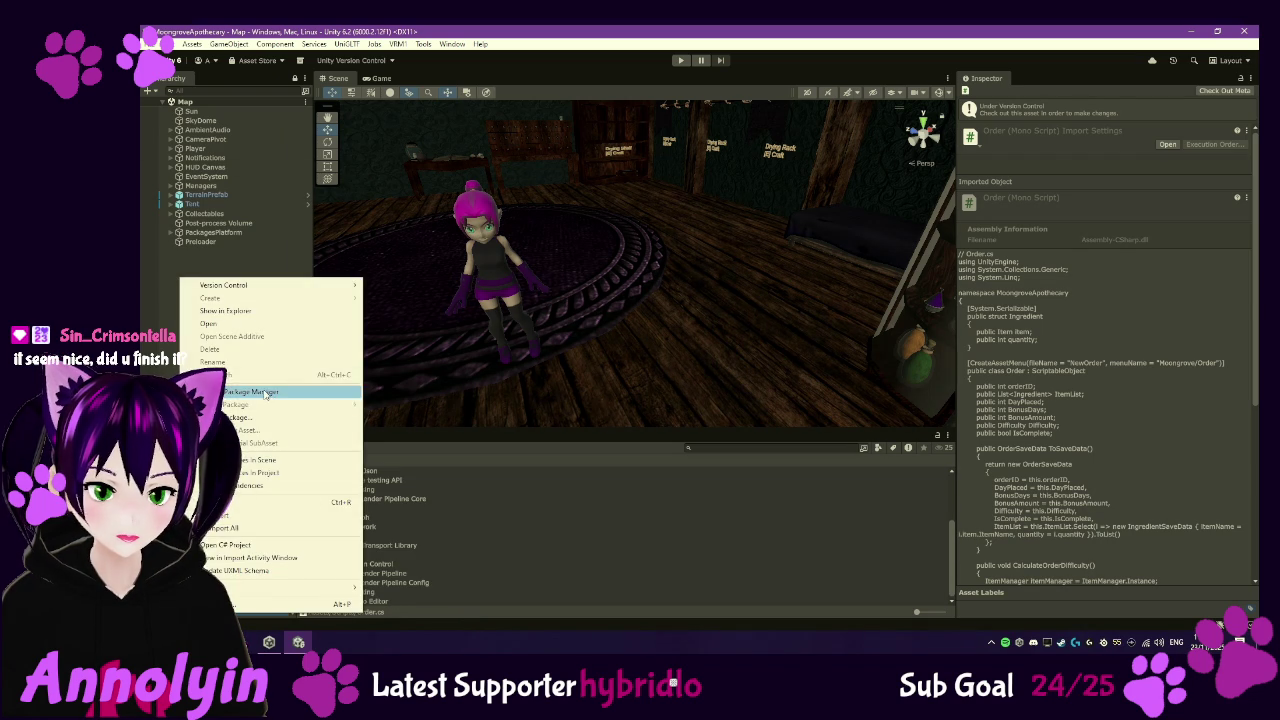
- Open Package Manager, try 'Install package from disk', then cancel the file picker
left_click(265, 392)
left_click(460, 145)
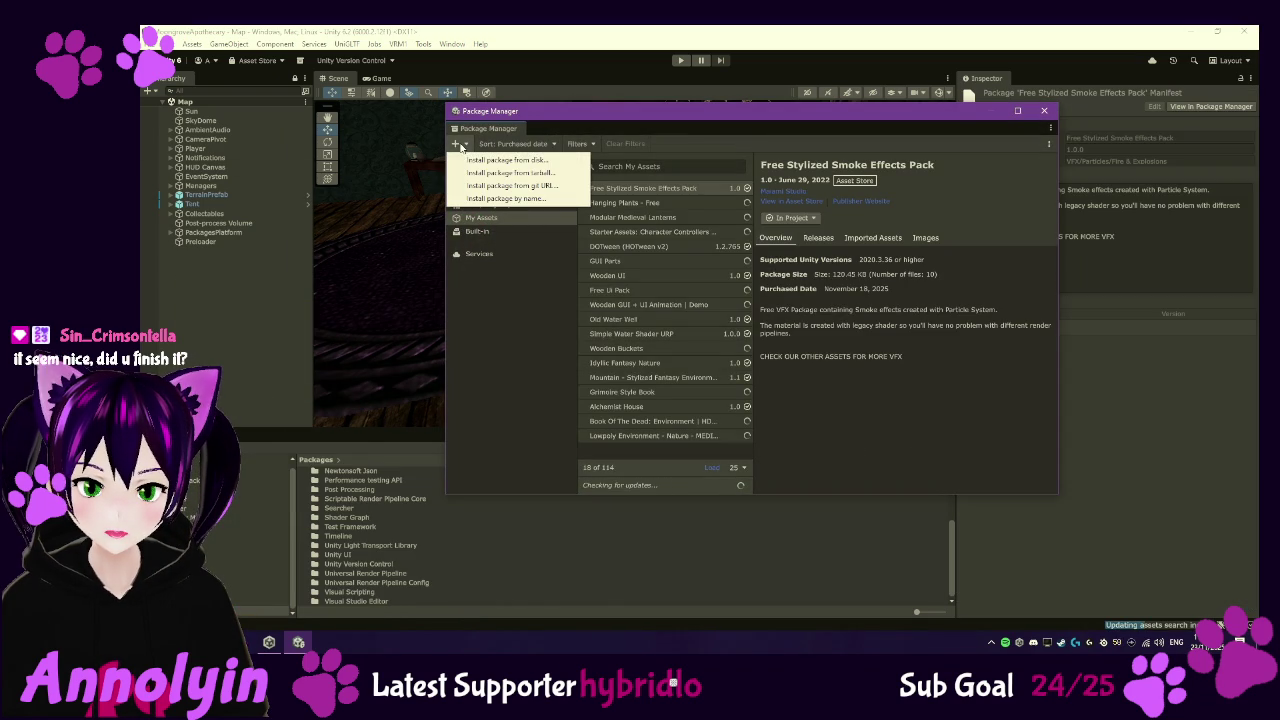
left_click(490, 160)
scroll(386, 227, "down", 10)
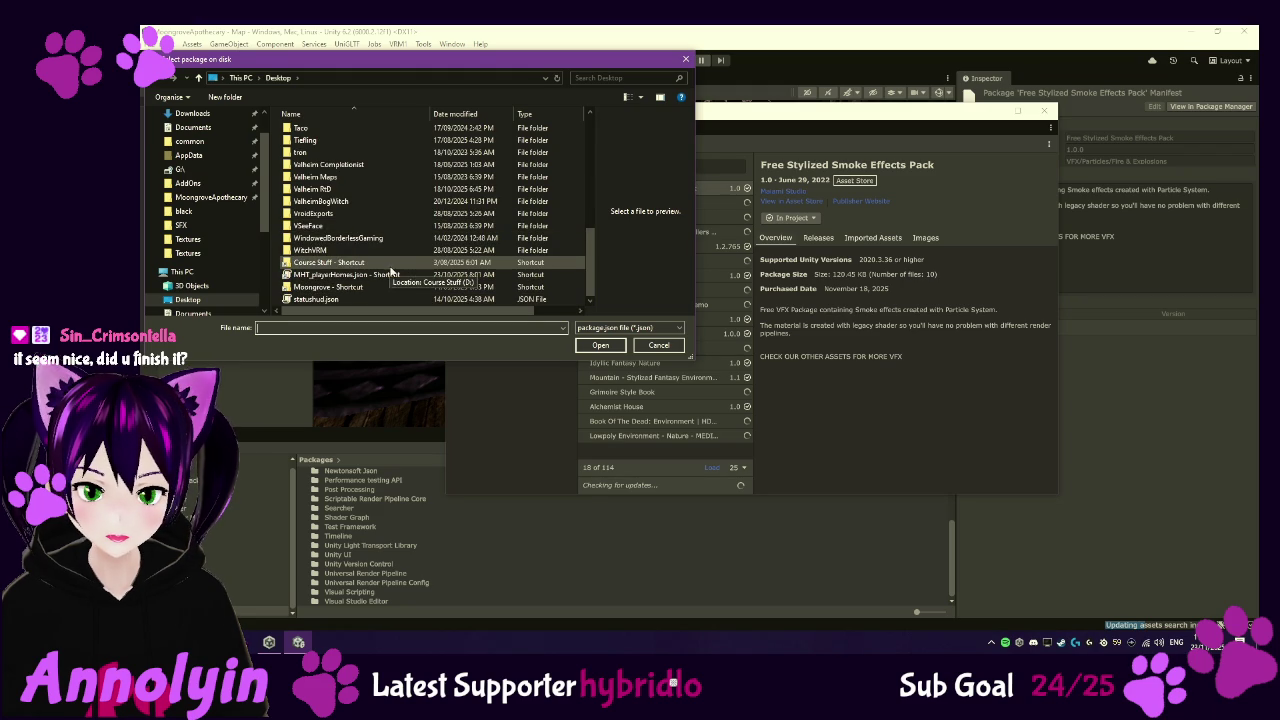
scroll(405, 268, "up", 10)
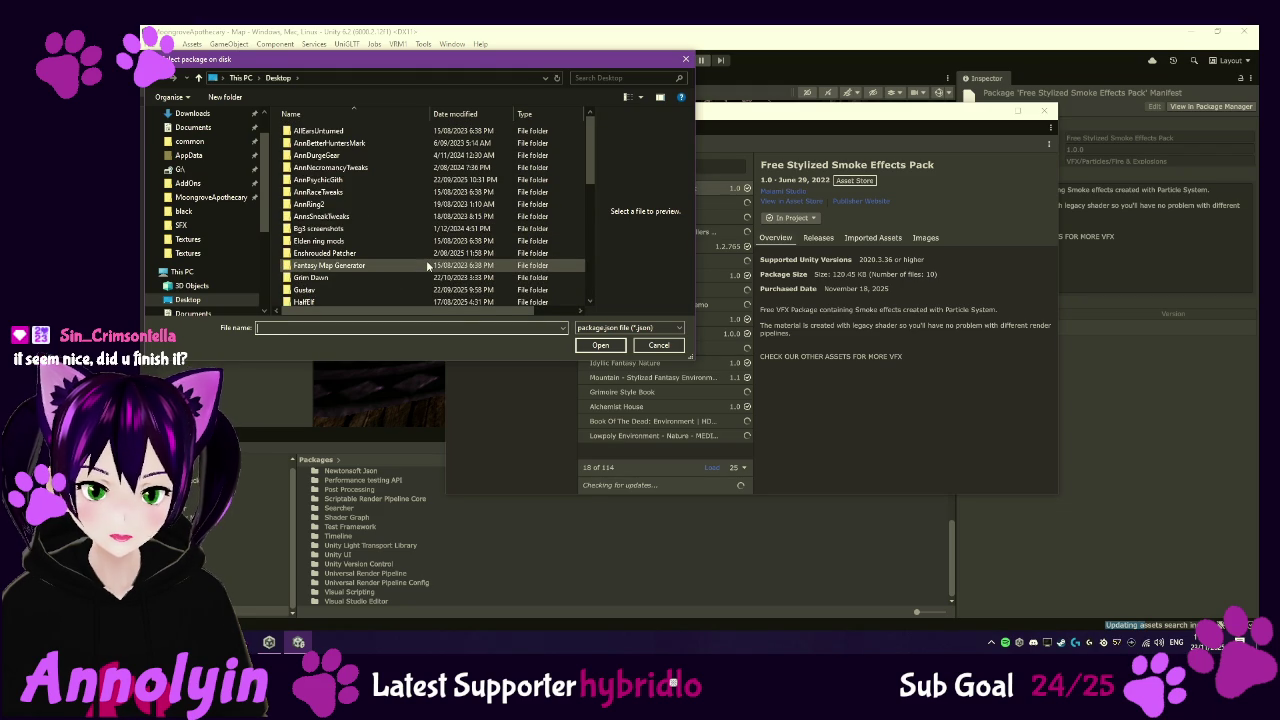
scroll(428, 275, "down", 10)
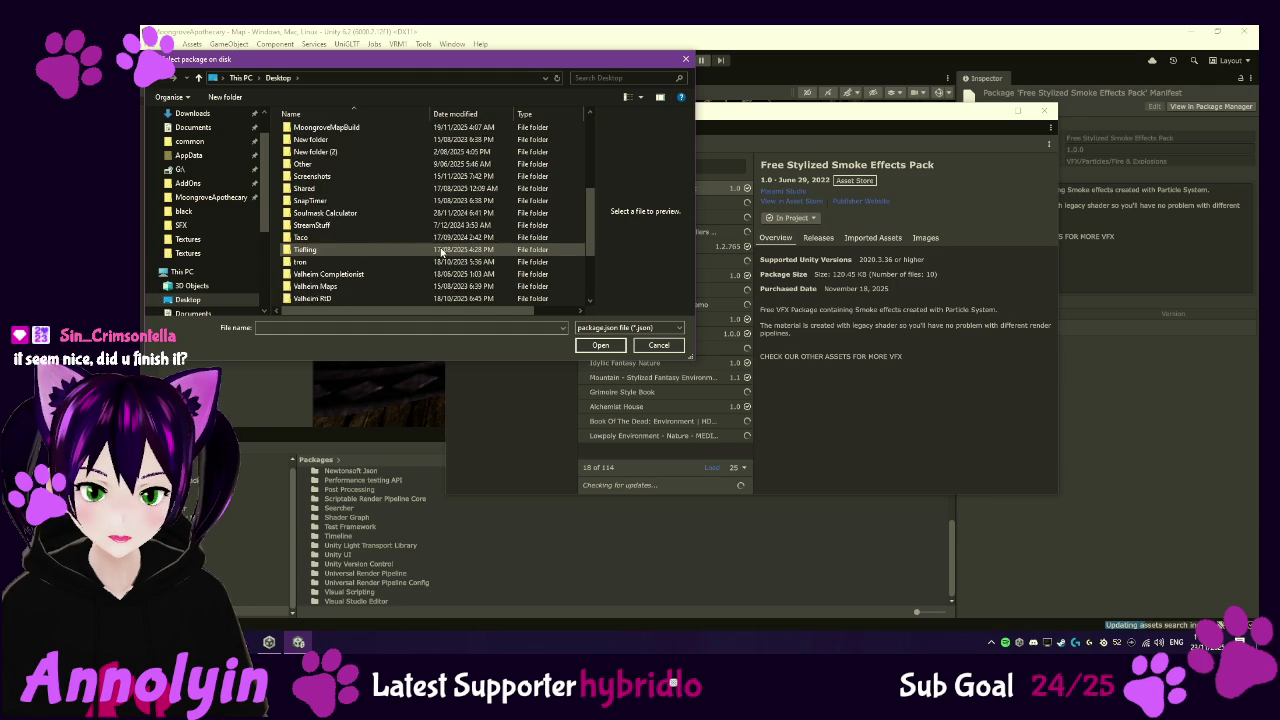
scroll(440, 252, "up", 2)
left_click(659, 345)
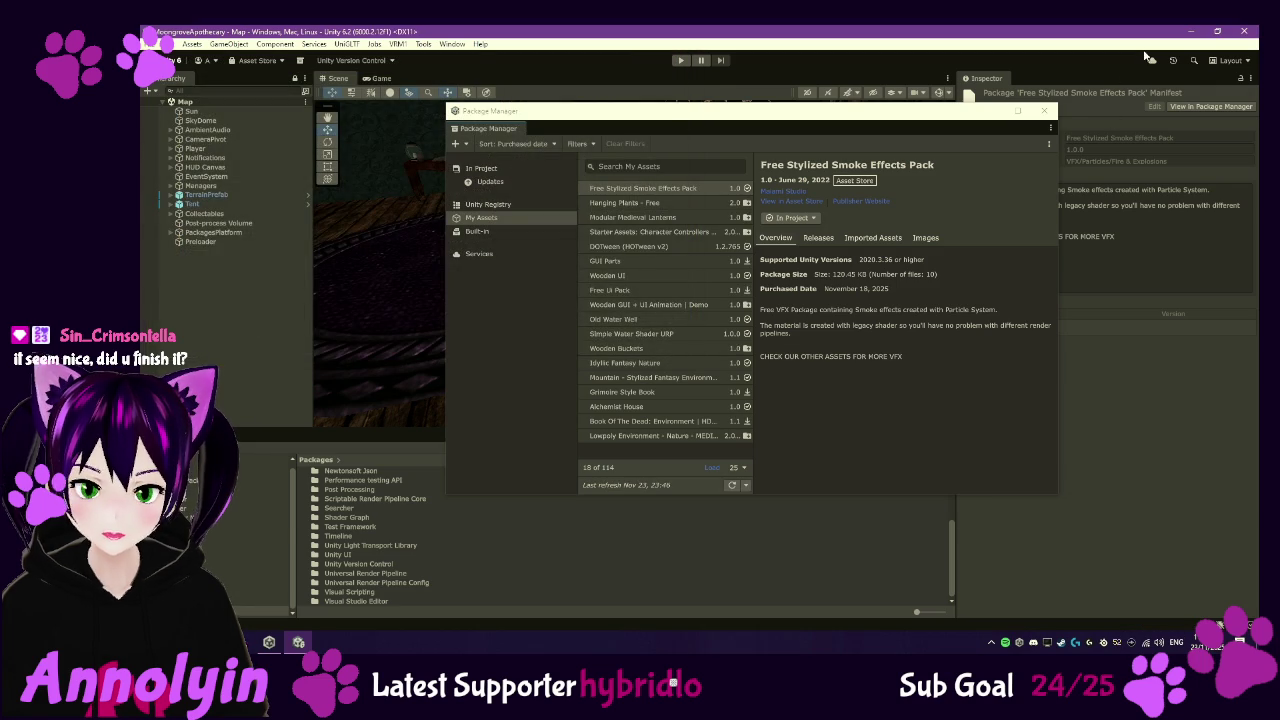
- Select PropsExport on the desktop, then close Package Manager and minimize Unity
key("super+d")
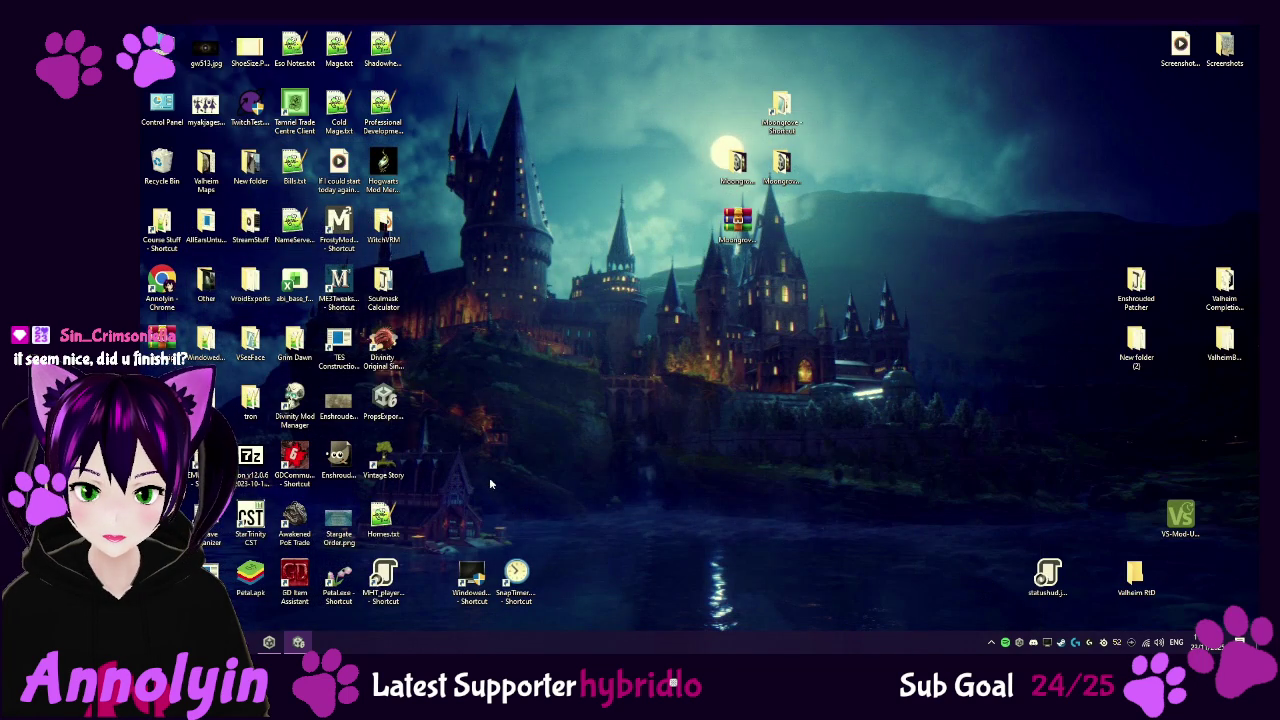
left_click(390, 400)
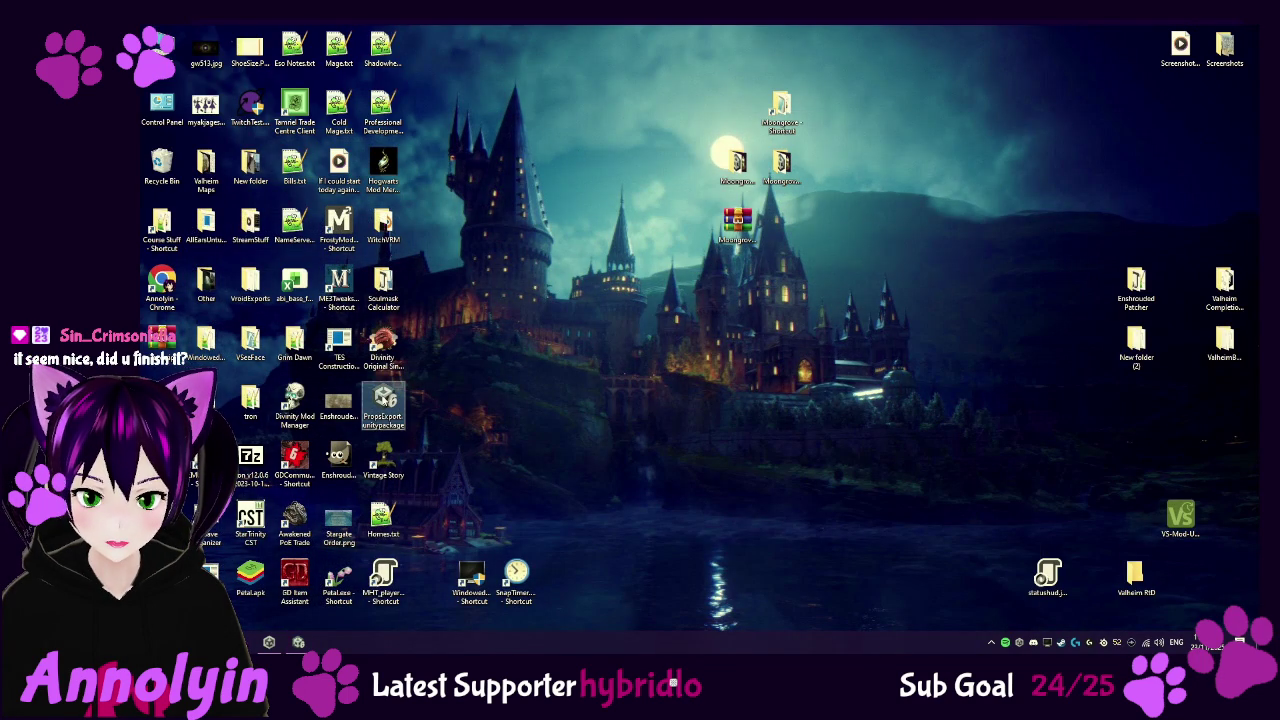
left_click(298, 643)
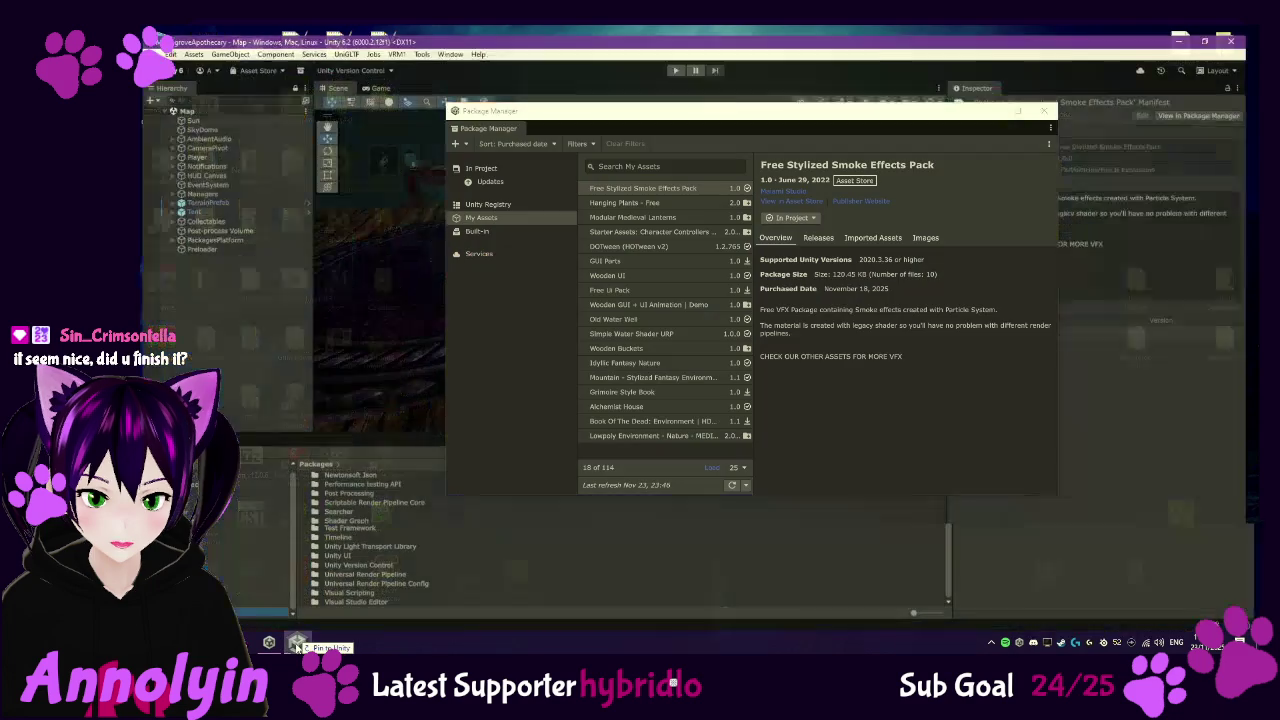
left_click(289, 364)
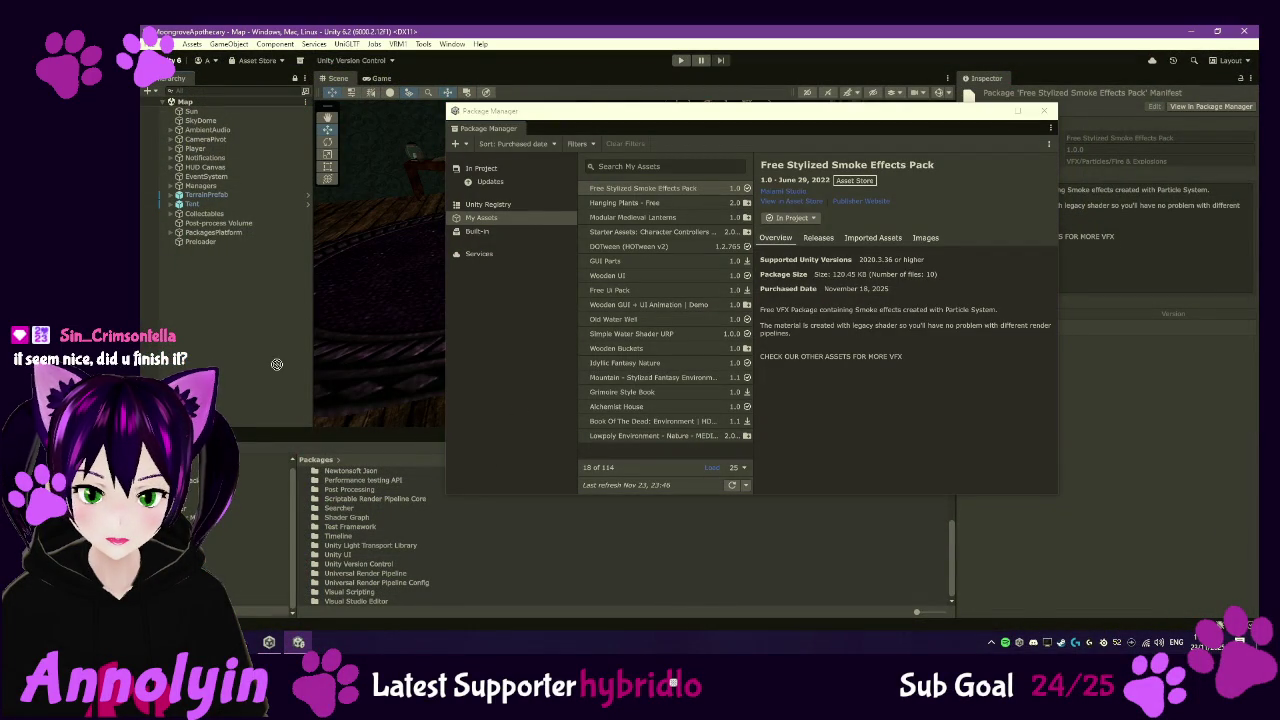
left_click(1044, 110)
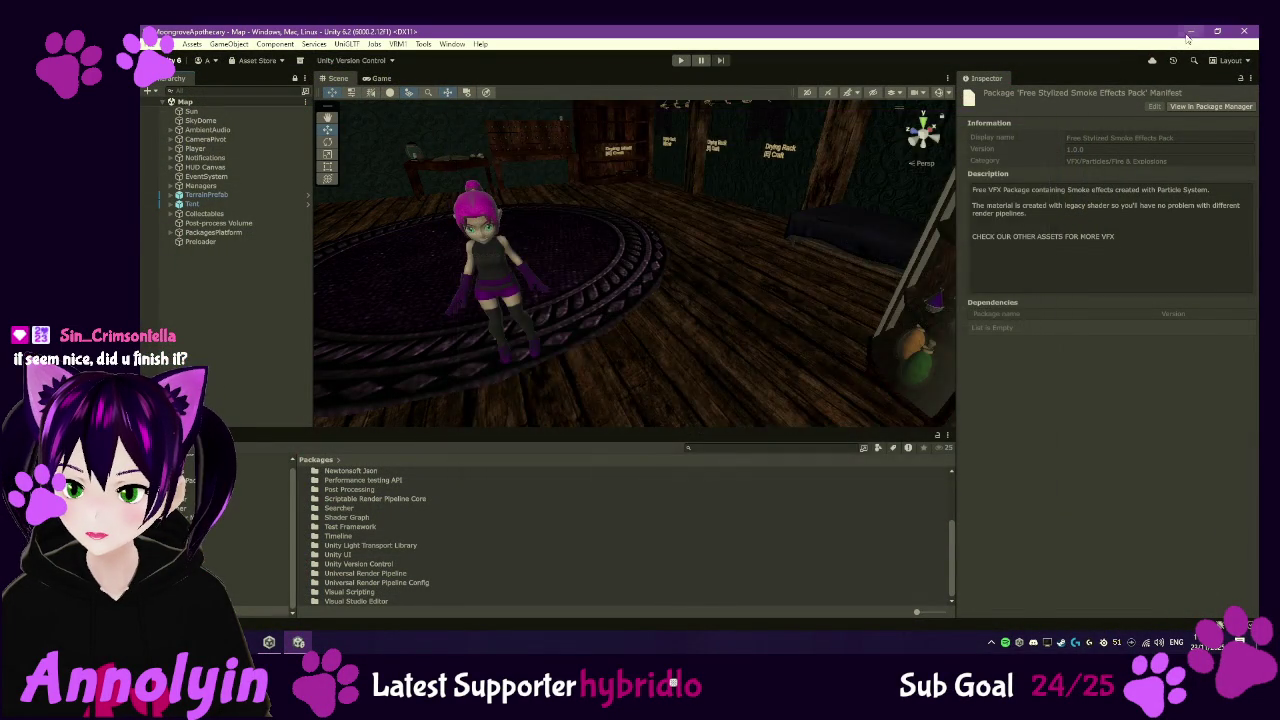
left_click(1188, 32)
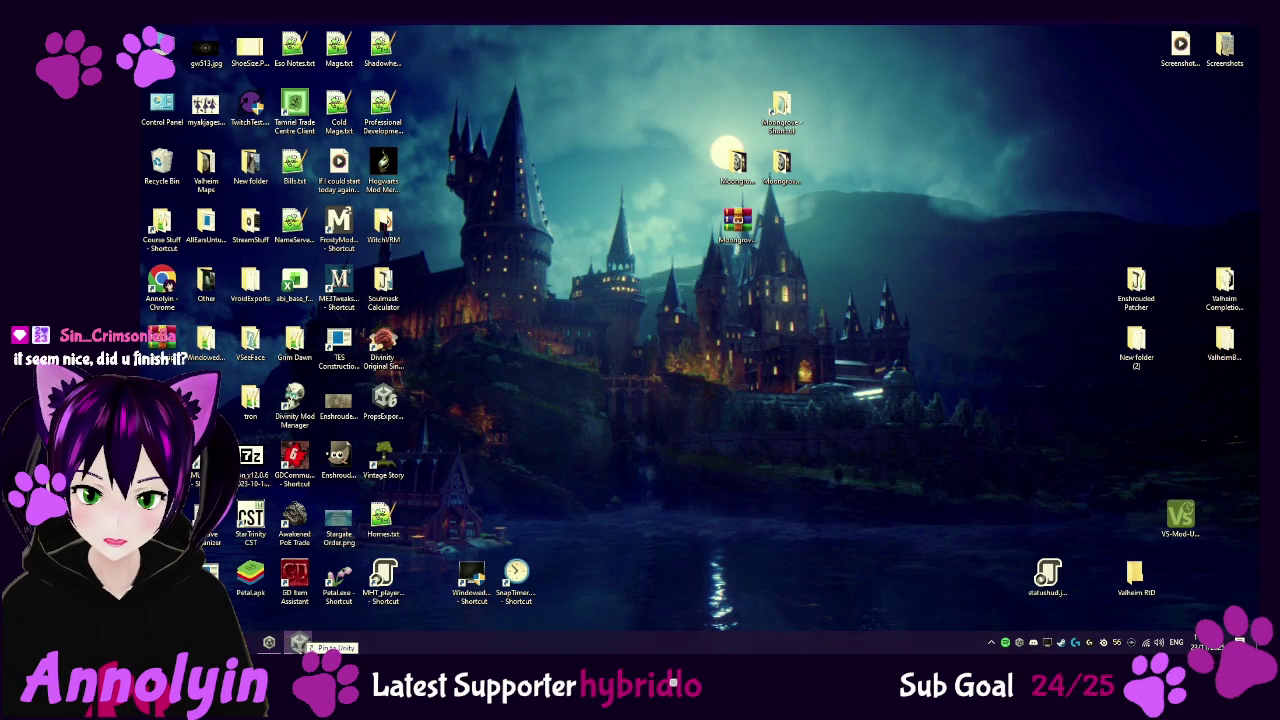
- Restore Unity and open PropsExport.unitypackage to show its Import Unity Package list
left_click(298, 643)
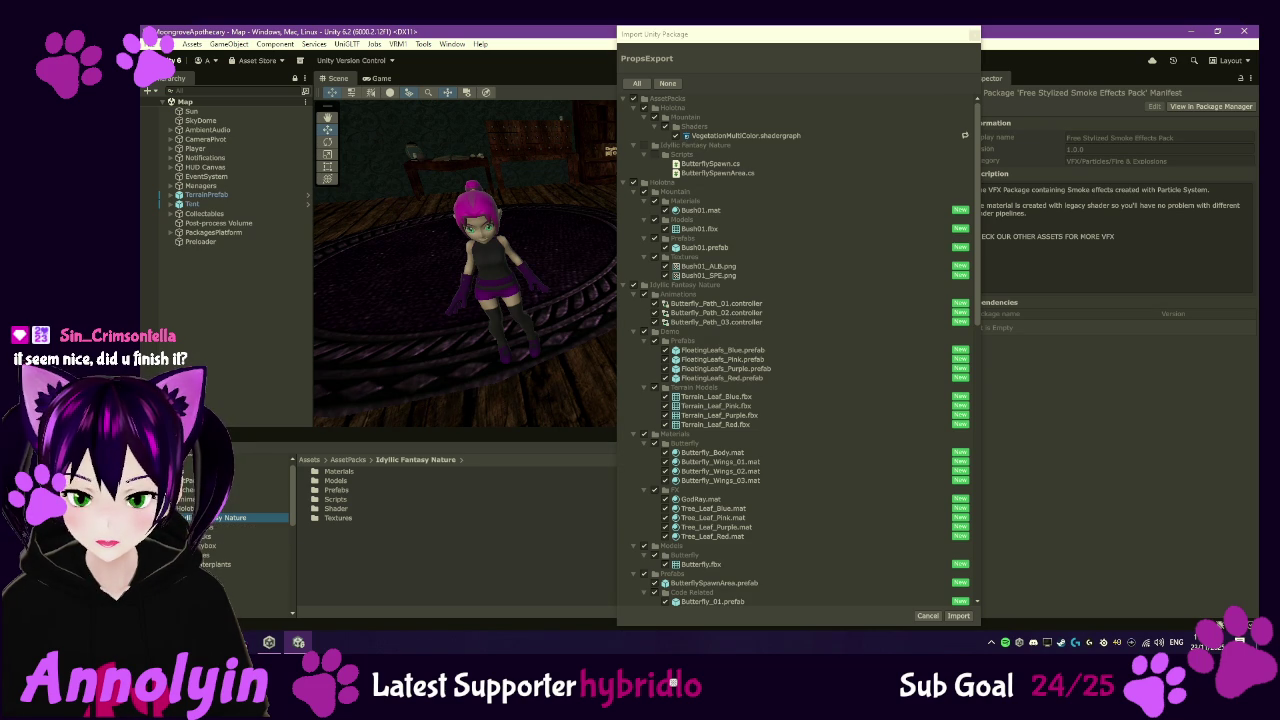
double_click(335, 501)
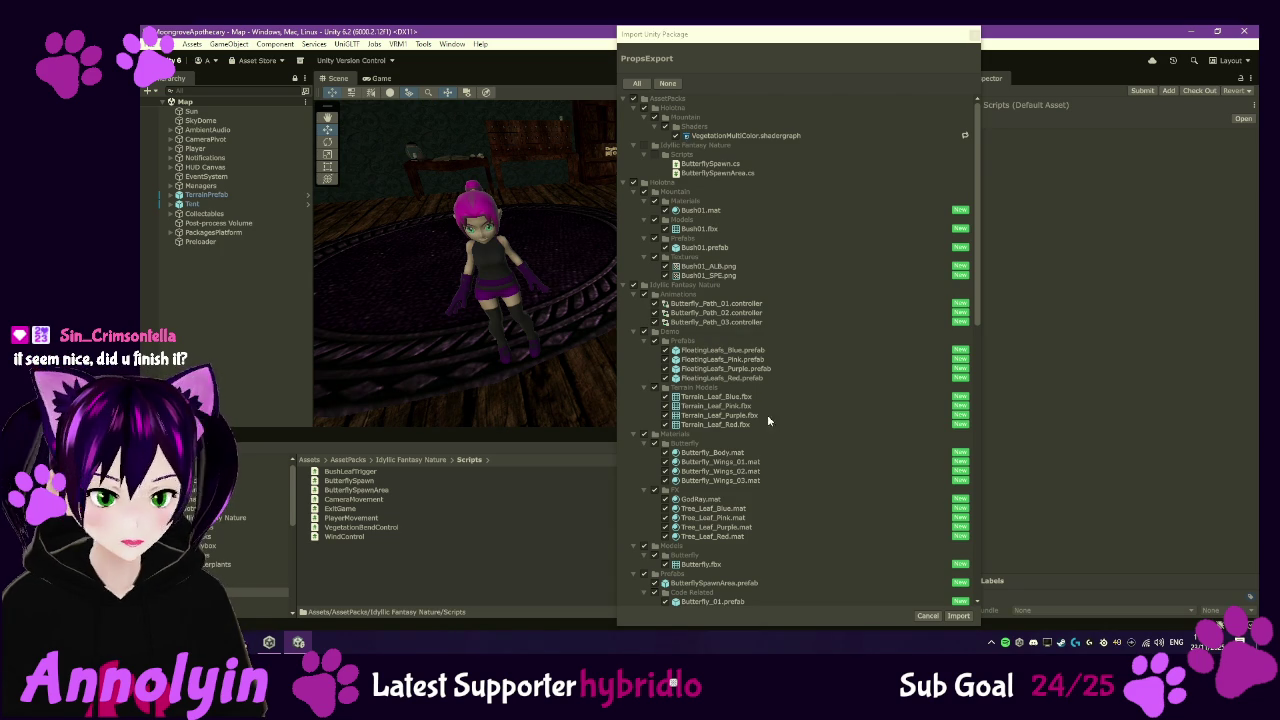
- Review the PropsExport import list and import every item, leaving all ticked
scroll(815, 425, "down", 15)
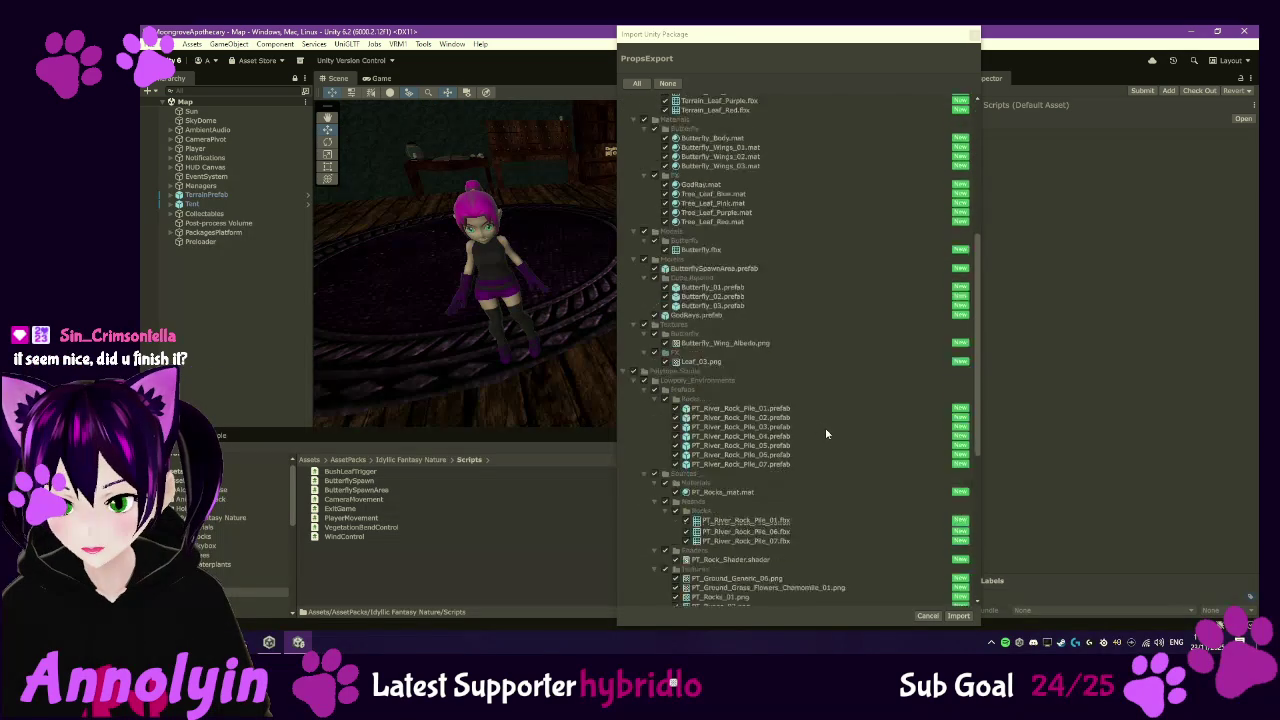
scroll(826, 433, "down", 5)
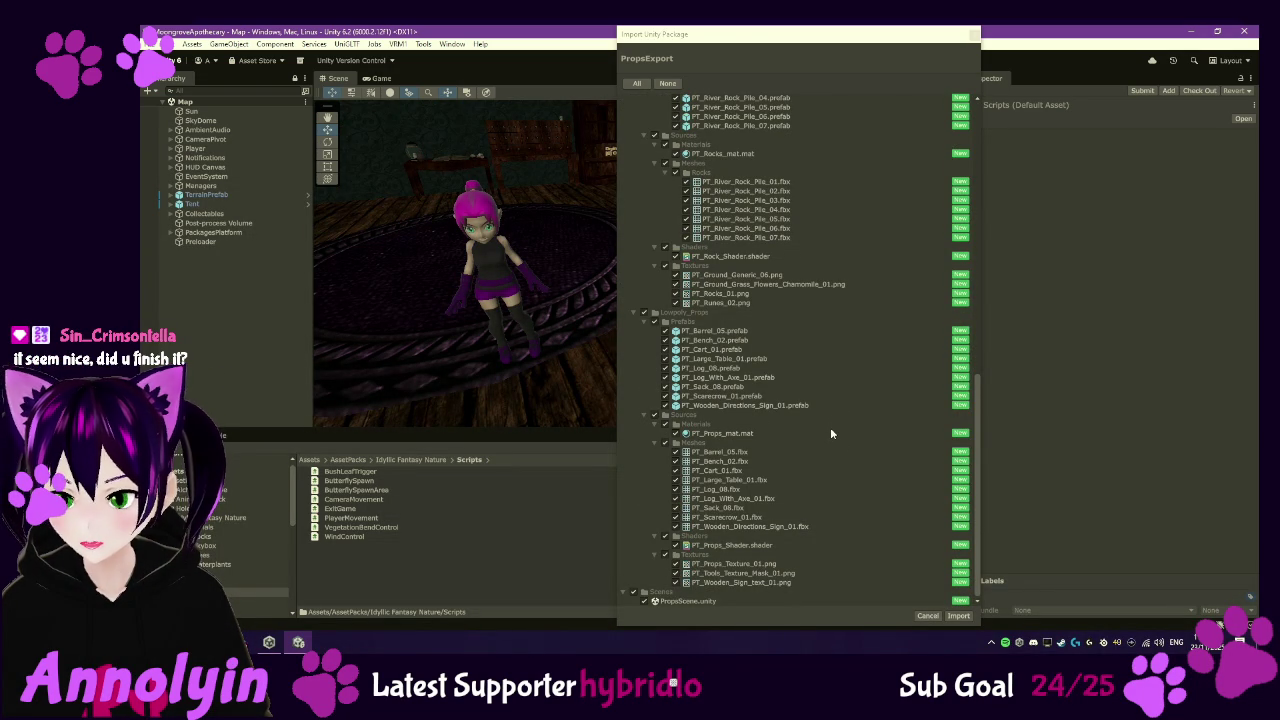
left_click(959, 616)
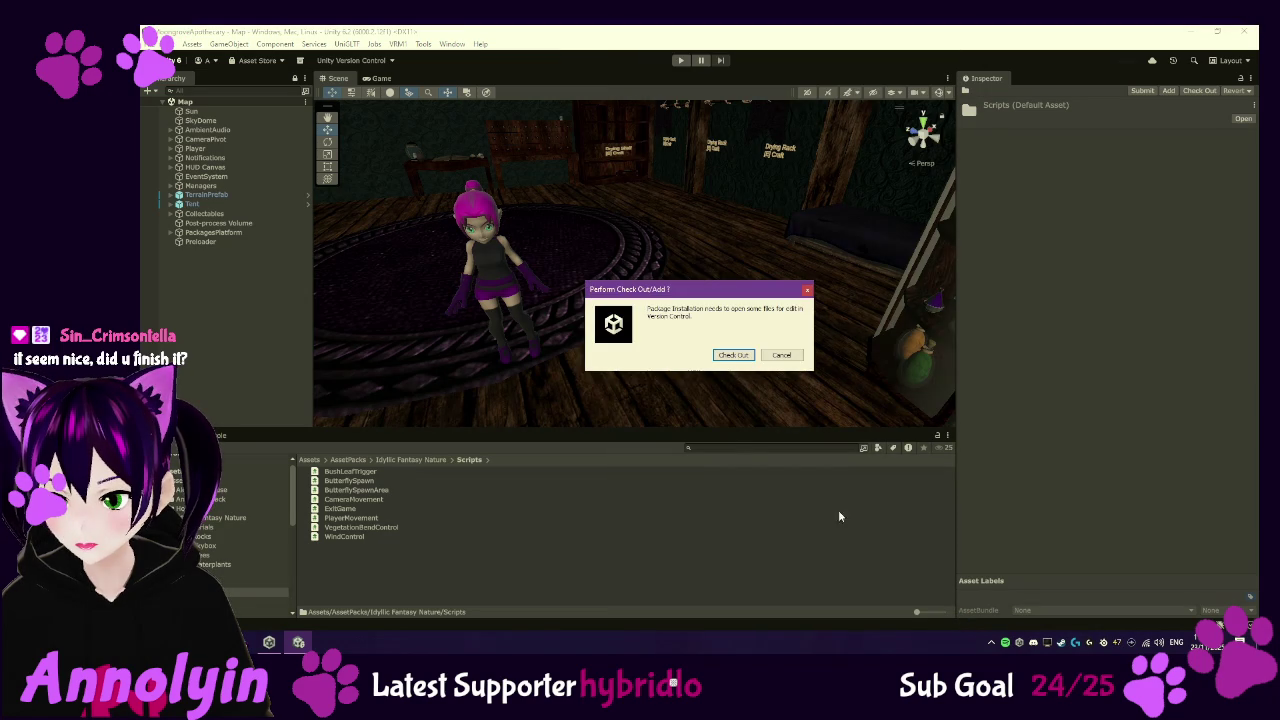
- Approve the version-control Check Out so PropsExport finishes importing
left_click(733, 355)
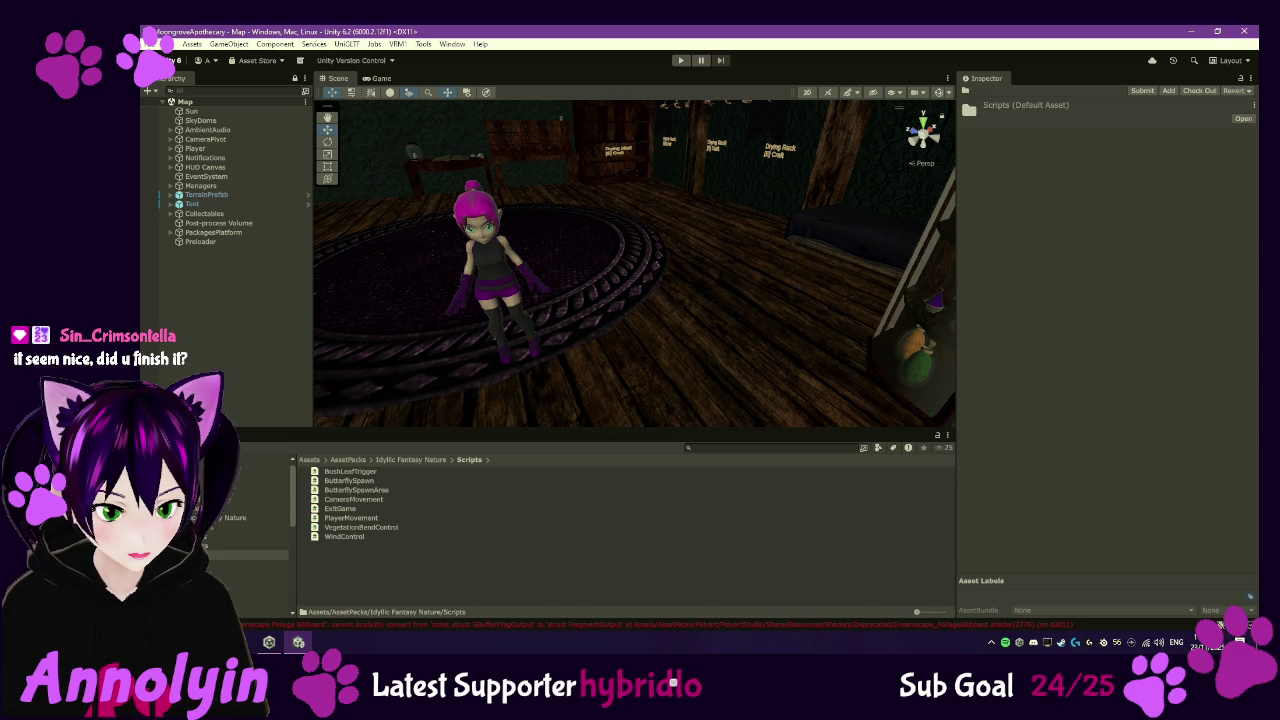
- Search Idyllic Fantasy Nature Prefabs for 'butt', inspect ButterflySpawnArea, then clear the search
left_click(265, 545)
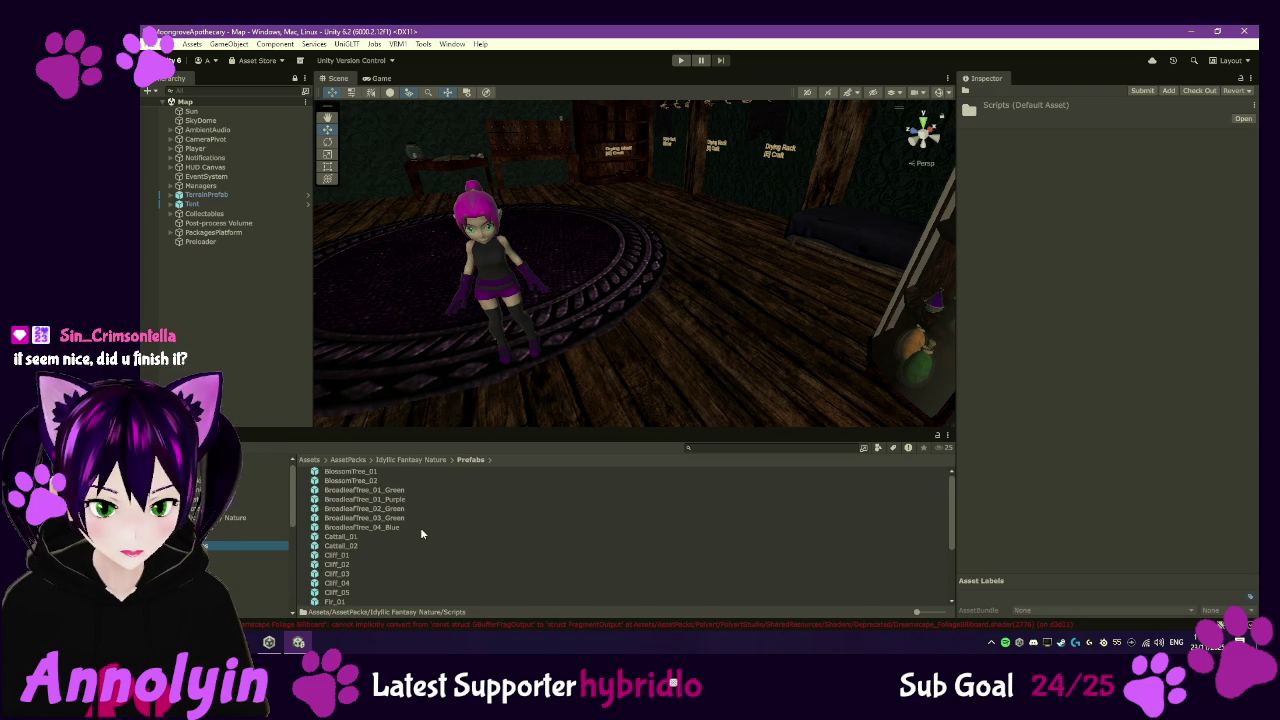
scroll(421, 532, "down", 3)
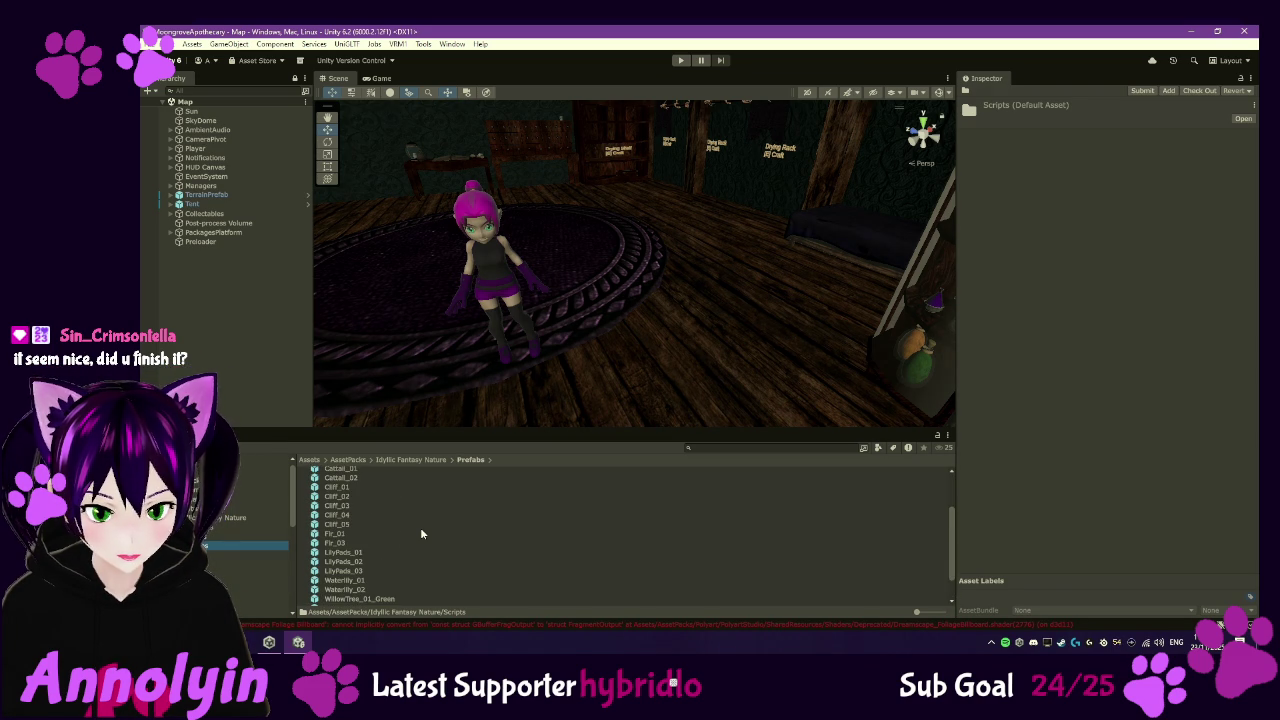
left_click(800, 447)
type("butt")
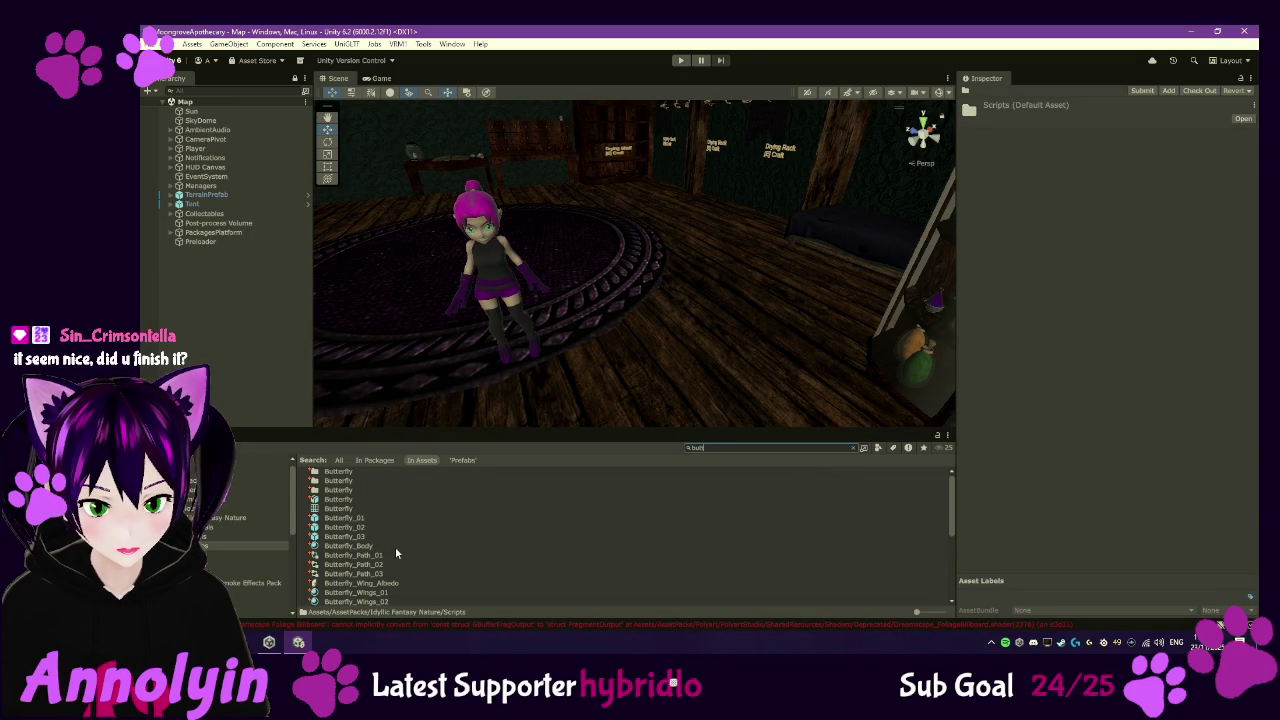
scroll(420, 535, "down", 4)
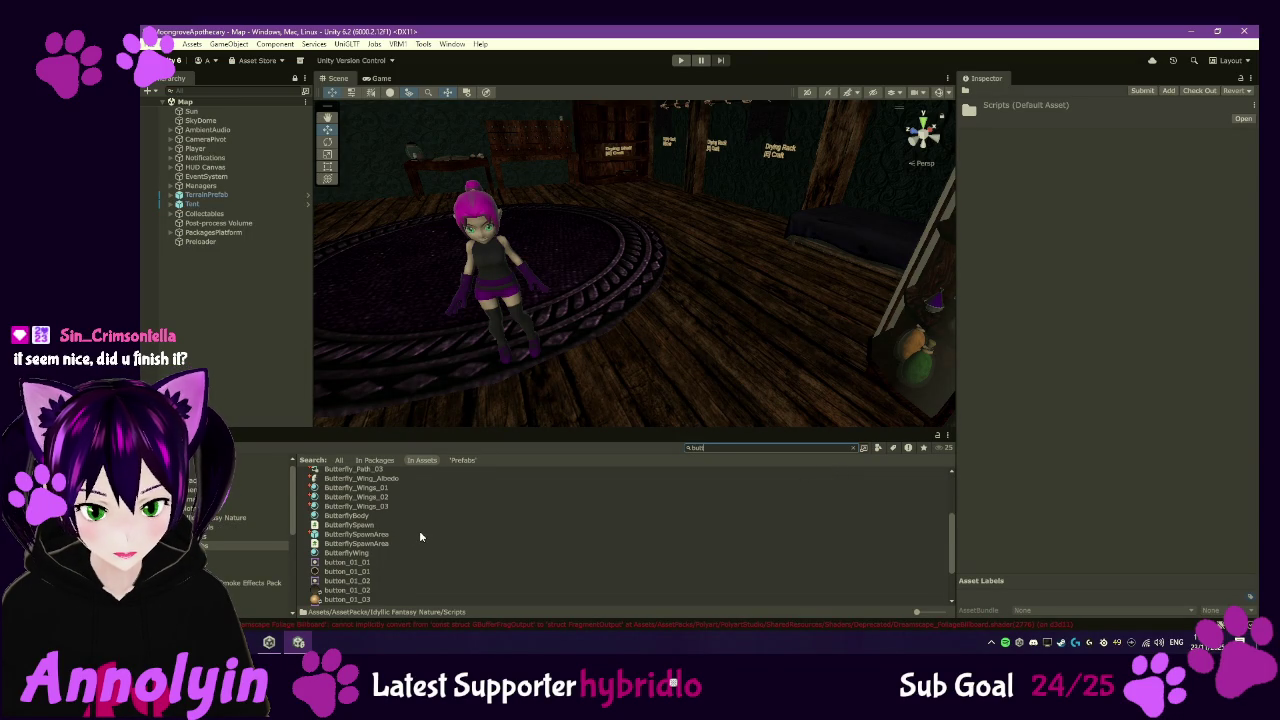
left_click(385, 535)
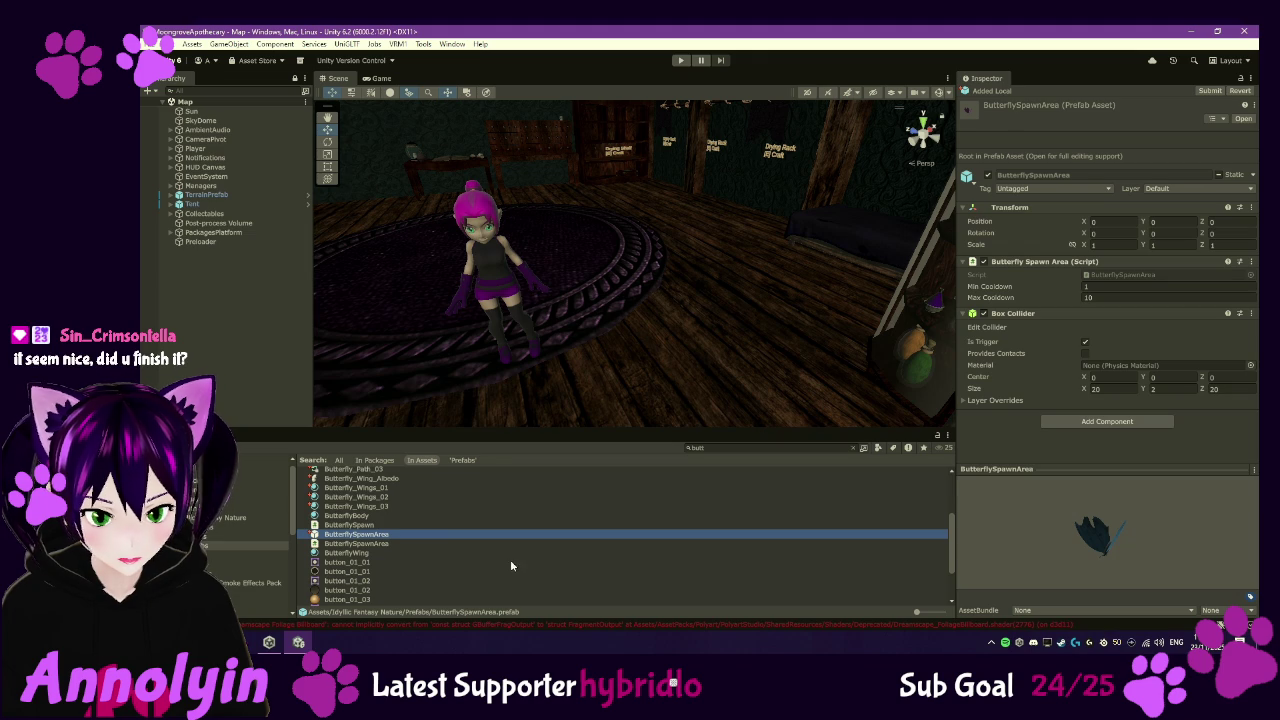
scroll(510, 562, "down", 2)
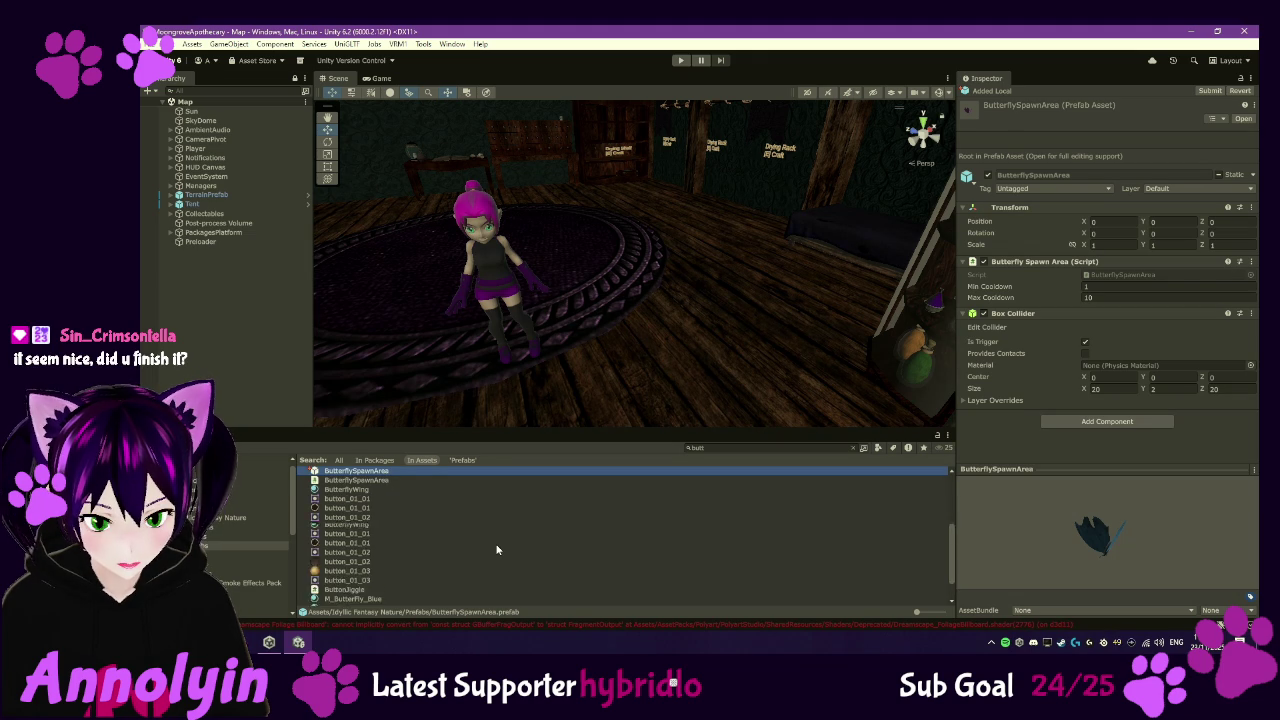
scroll(497, 549, "up", 4)
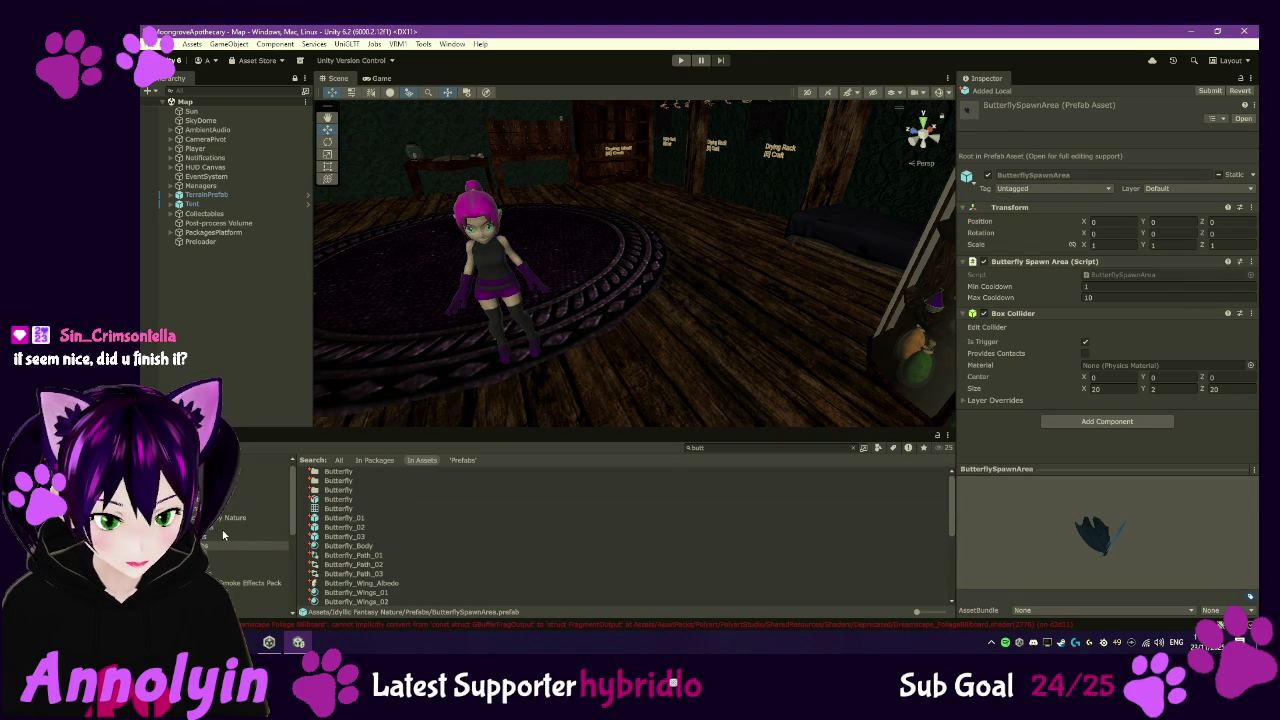
left_click(717, 450)
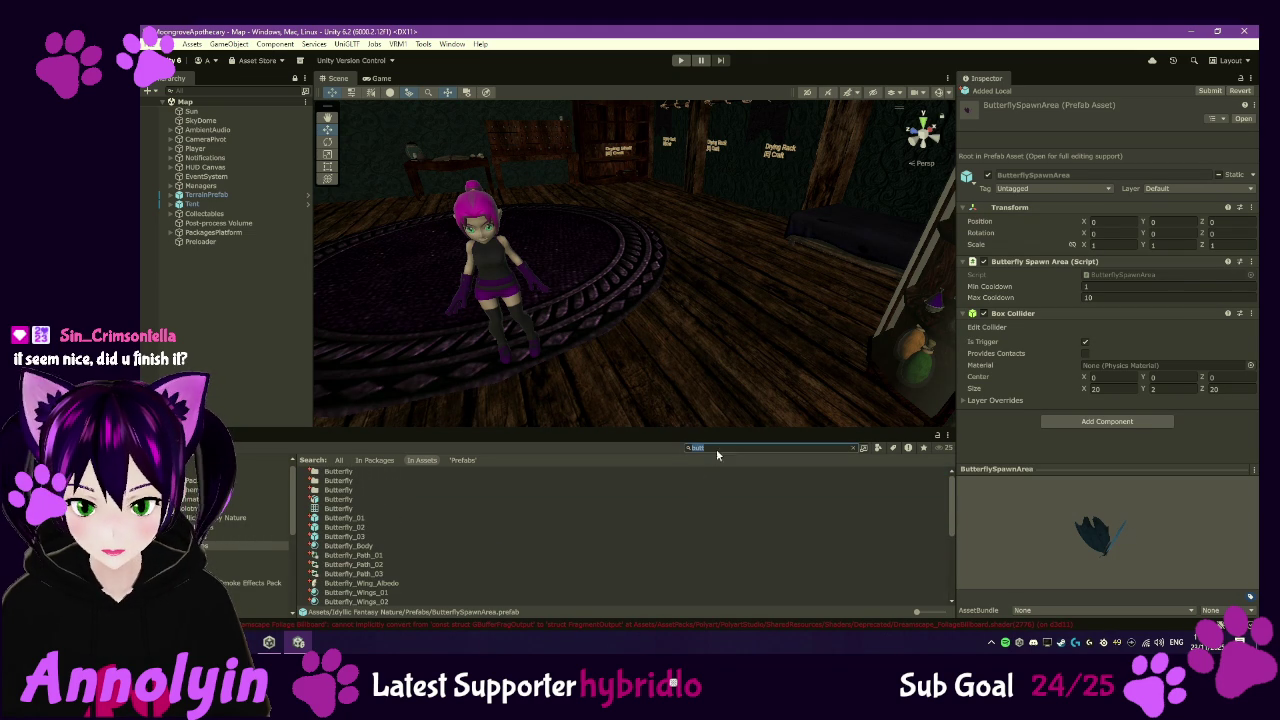
- Search 'god', inspect the GodRays prefab and GodRay material, then search 'leave'
type("god")
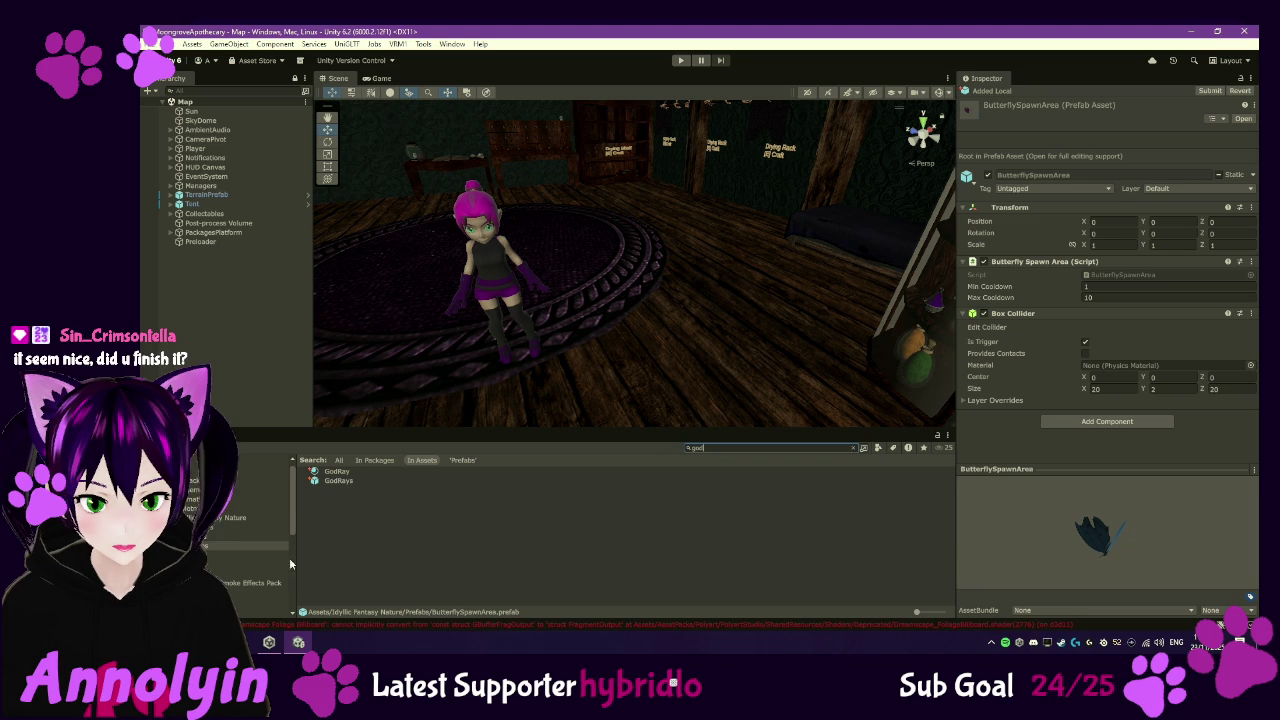
left_click(344, 482)
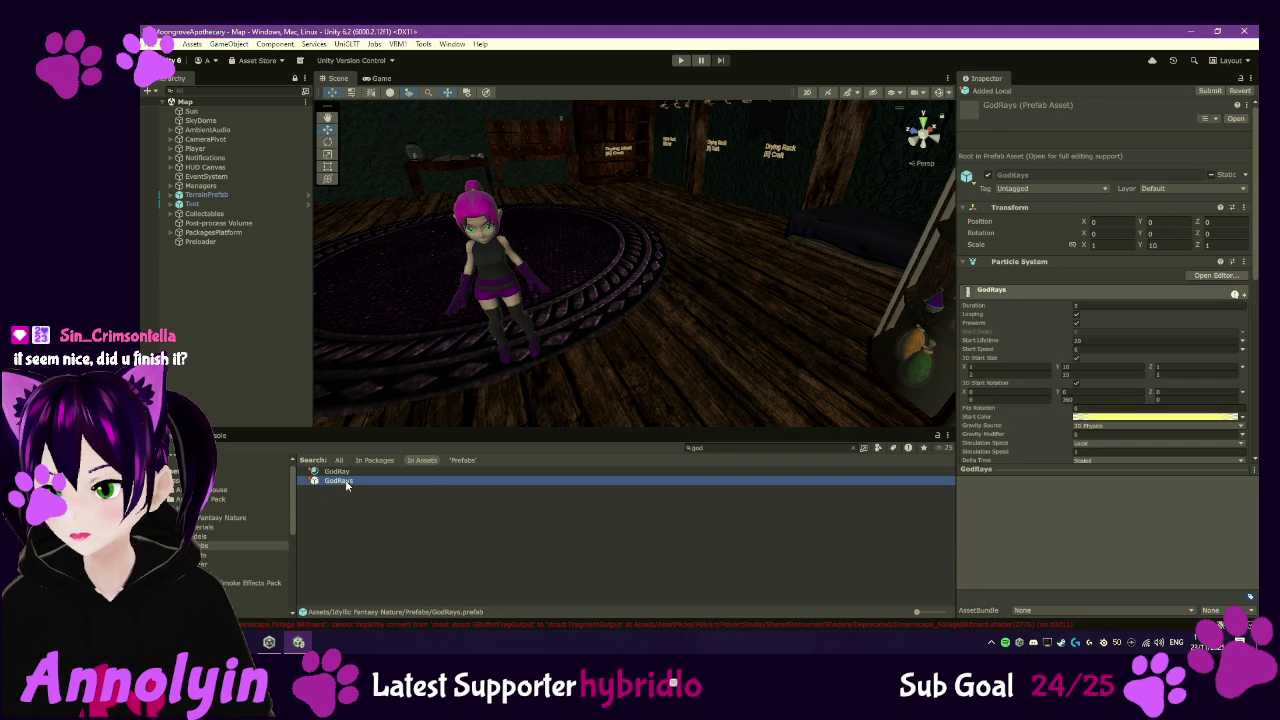
left_click(335, 472)
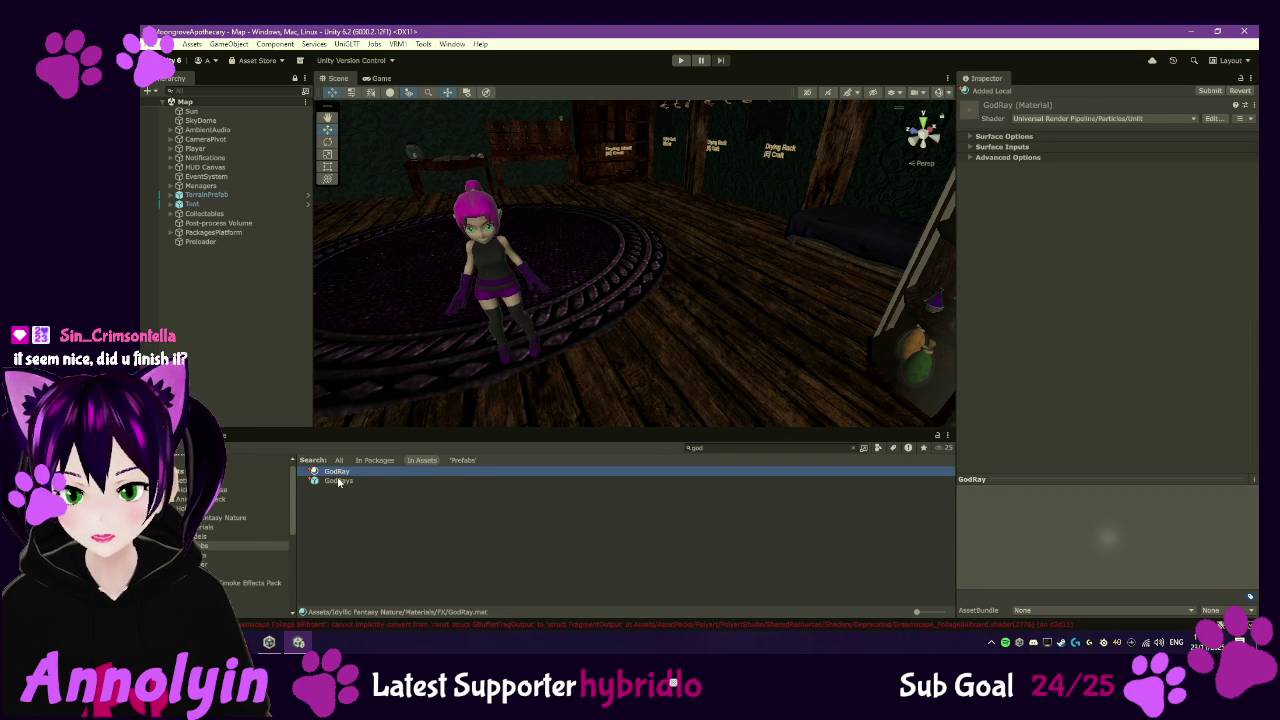
left_click(338, 481)
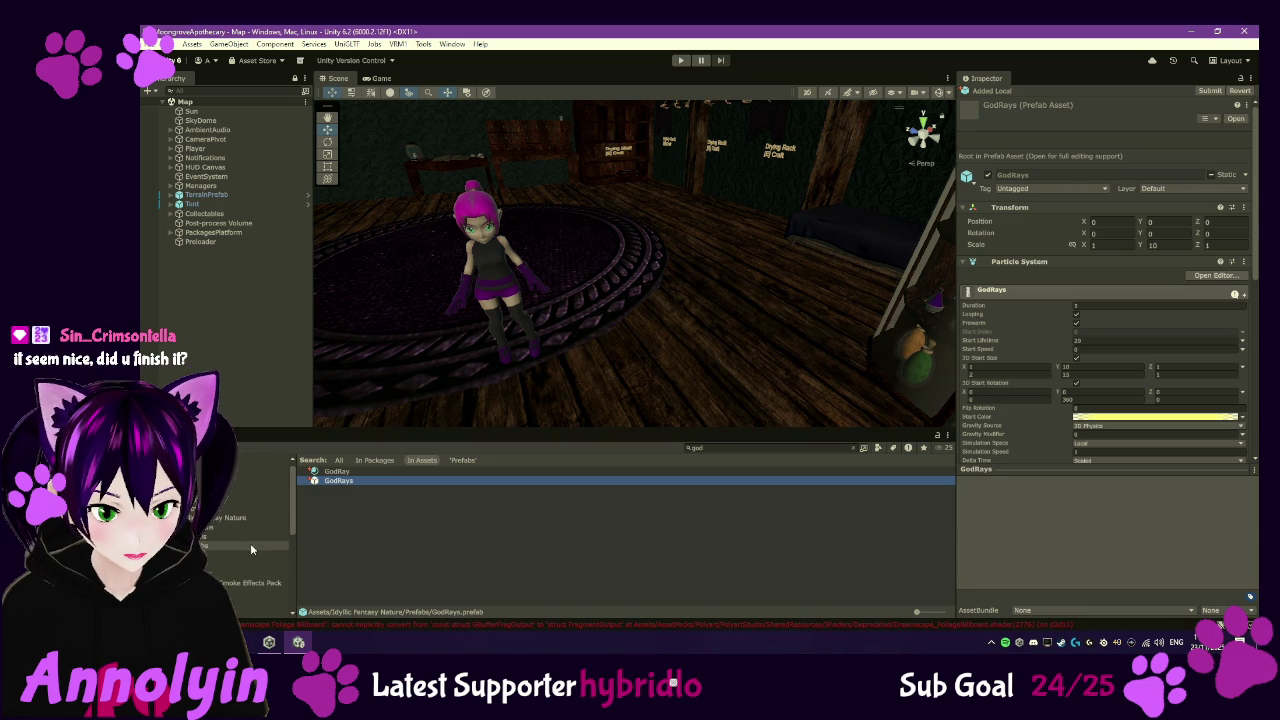
left_click(731, 449)
type("leave")
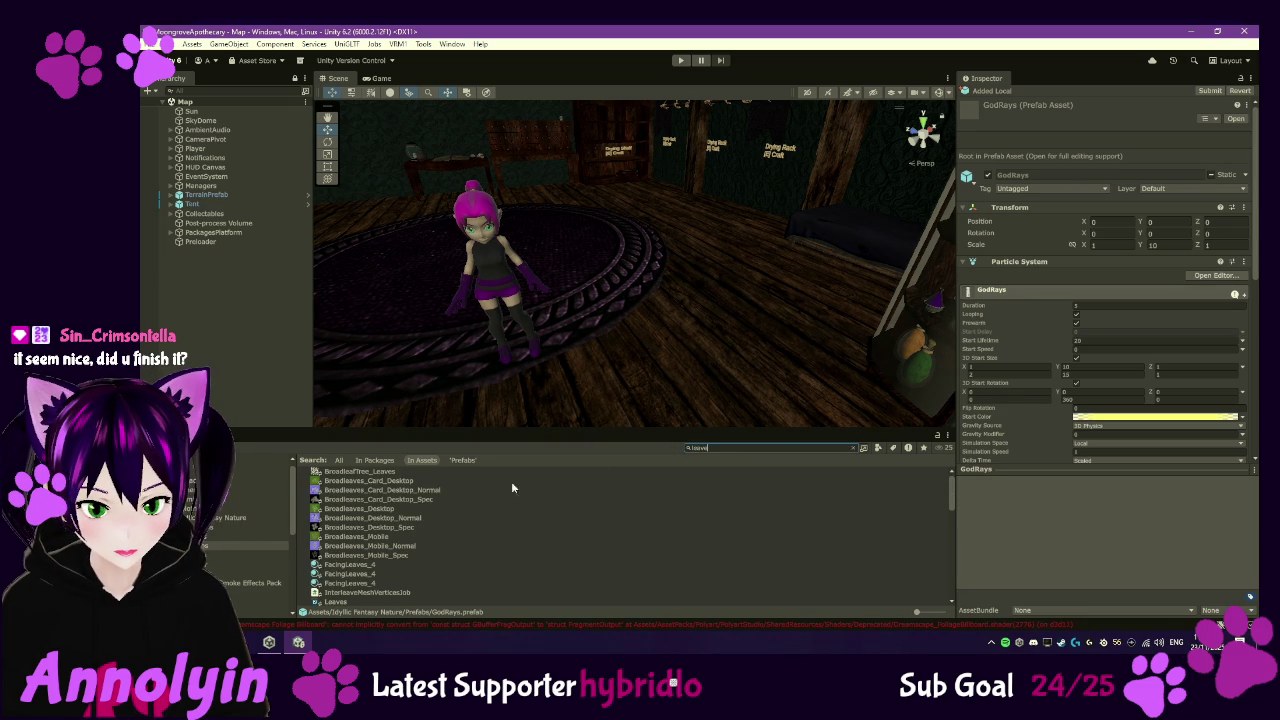
- Find P_FallingLeaves_Tower in the leaves results and open it in Prefab Mode
scroll(474, 521, "down", 10)
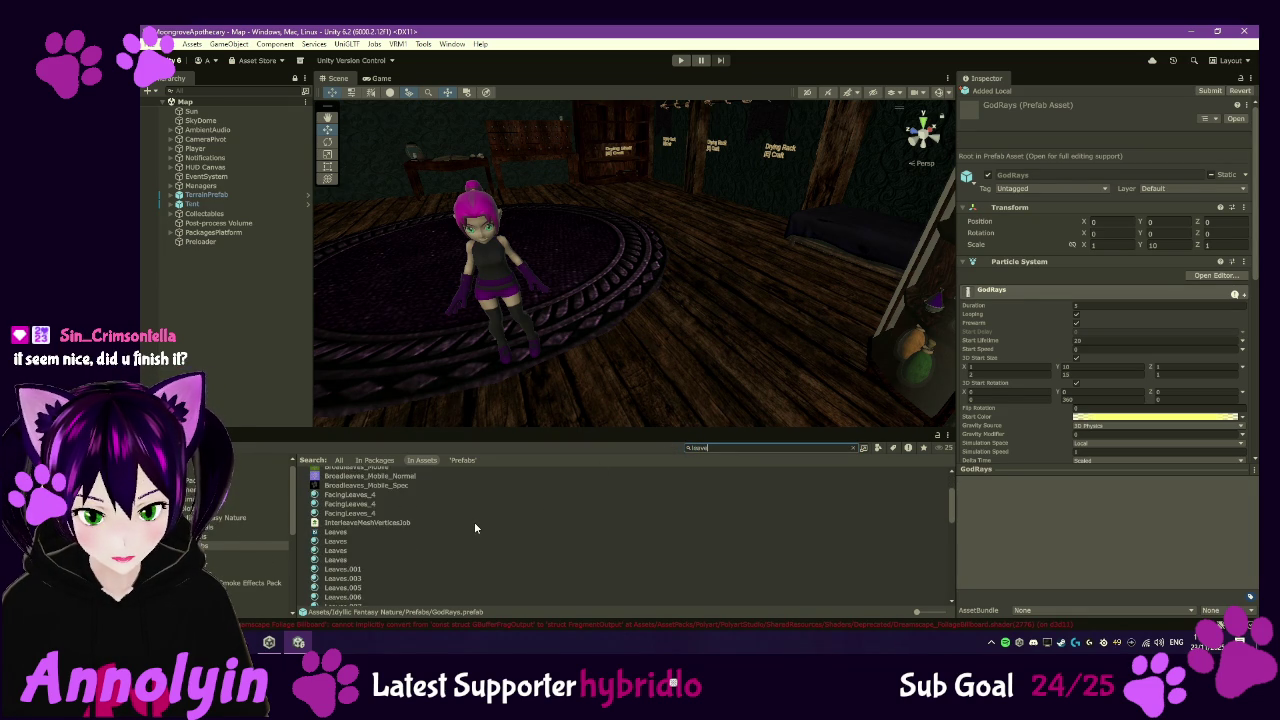
scroll(474, 522, "down", 10)
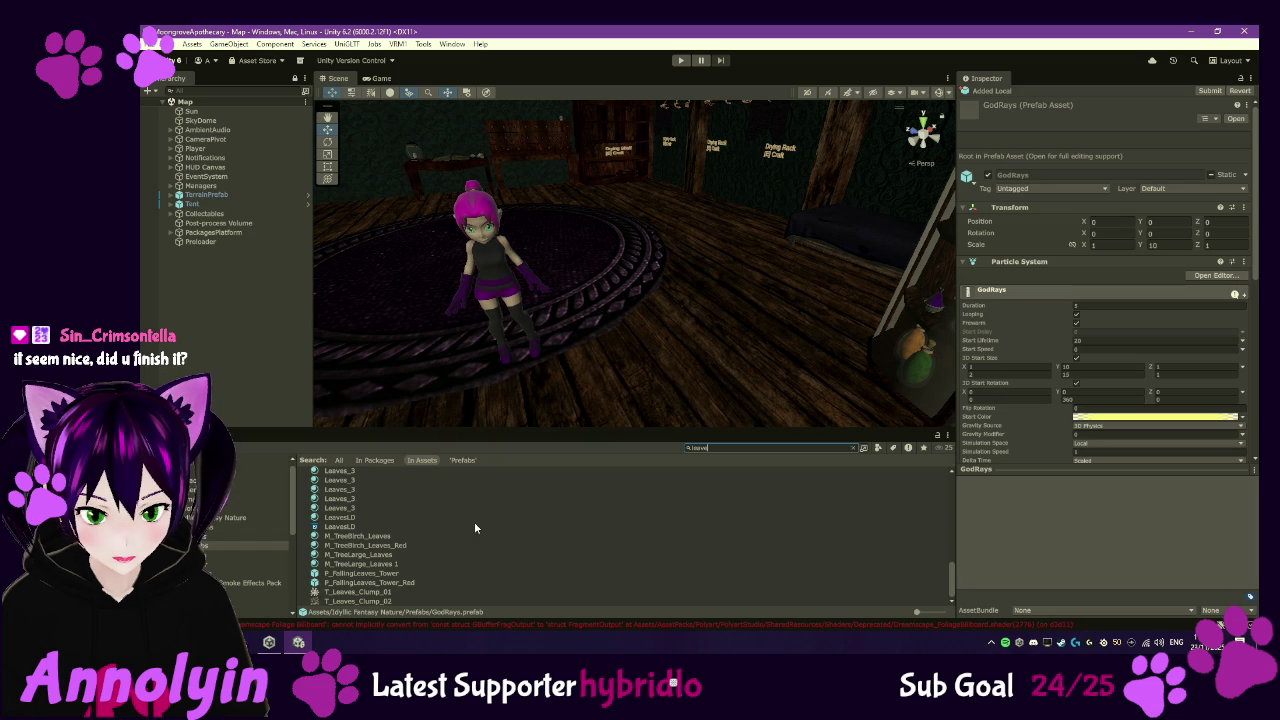
left_click(391, 574)
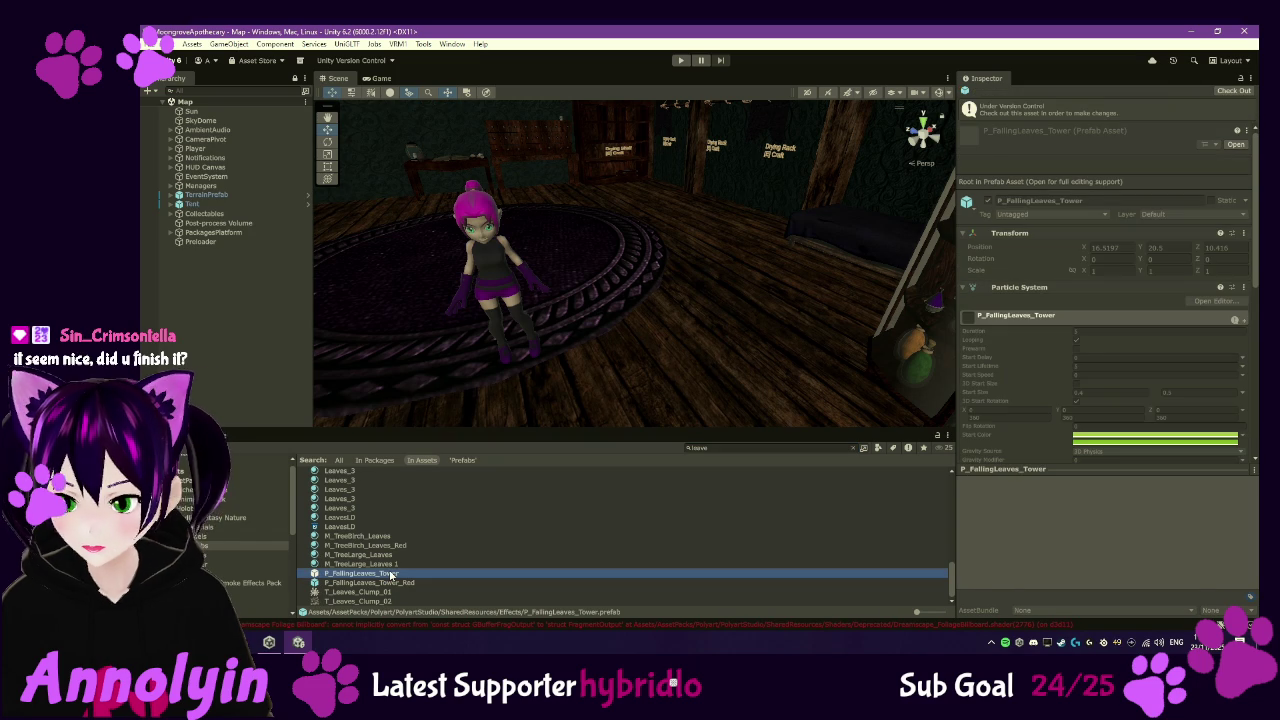
double_click(391, 574)
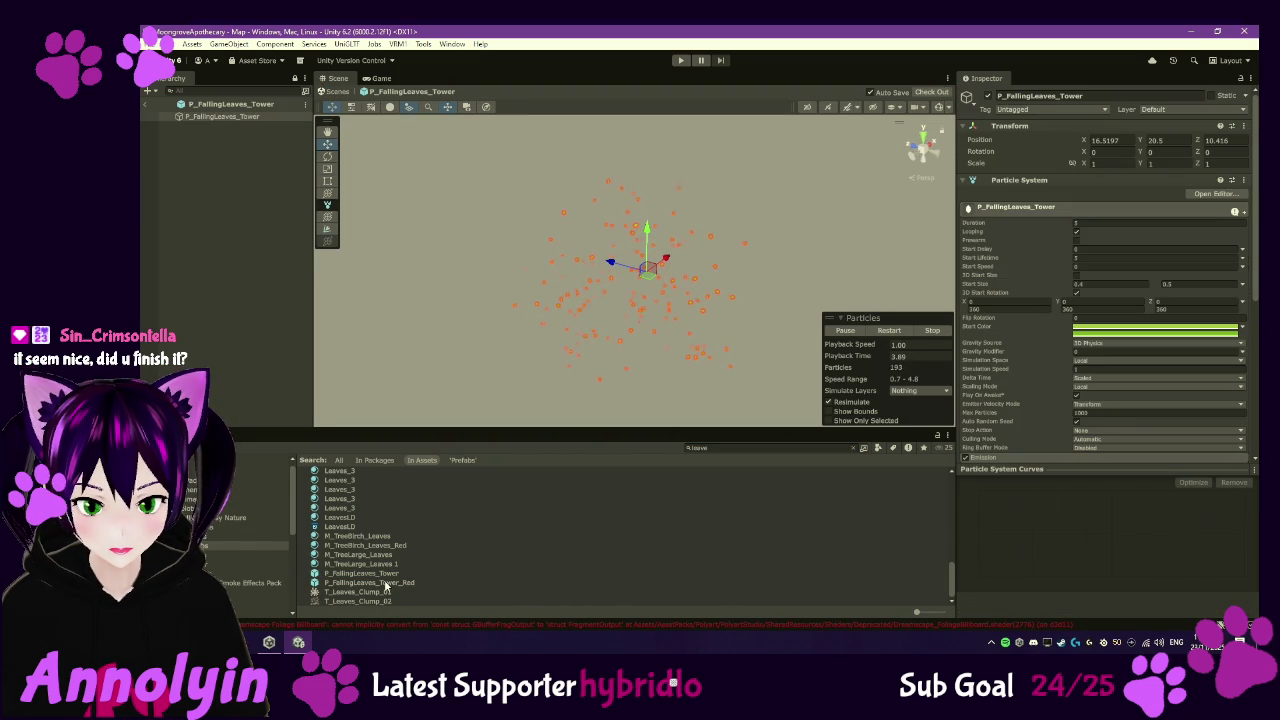
- Open P_FallingLeaves_Tower_Red, frame and orbit its particles, then select green P_FallingLeaves_Tower
double_click(384, 584)
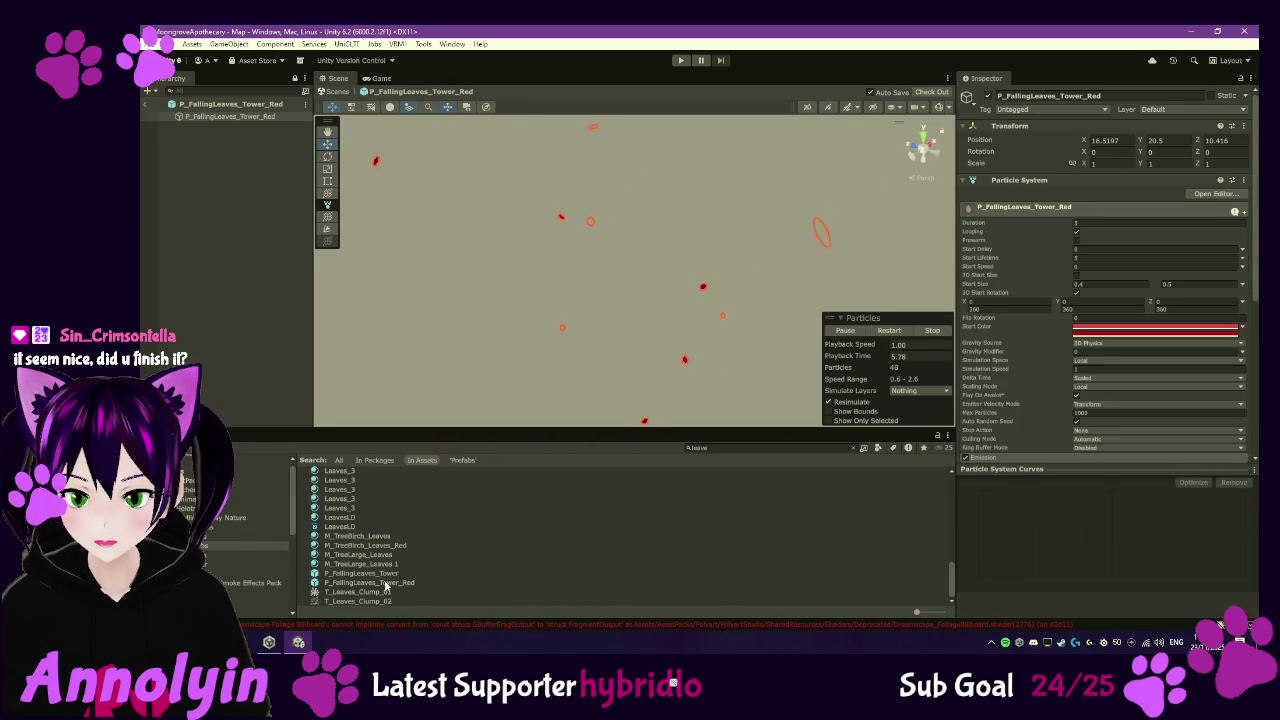
key("f")
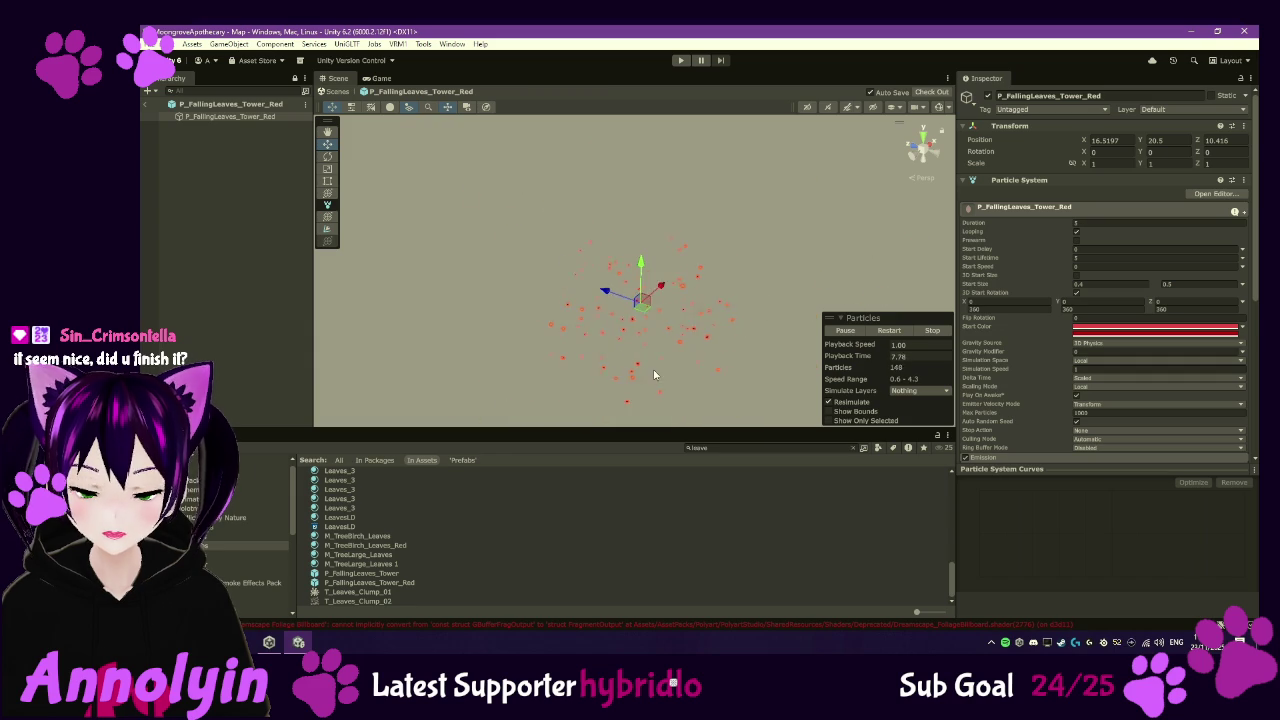
left_click_drag(660, 356, 695, 247)
key("f")
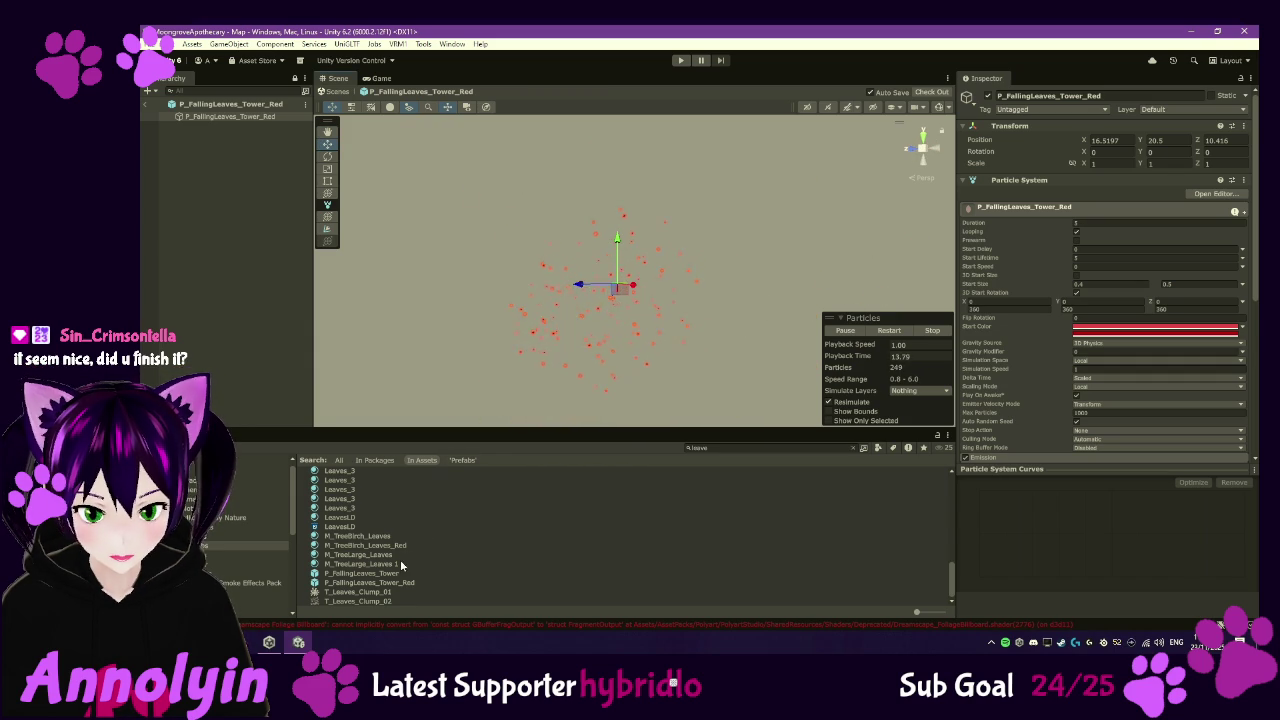
scroll(395, 563, "up", 5)
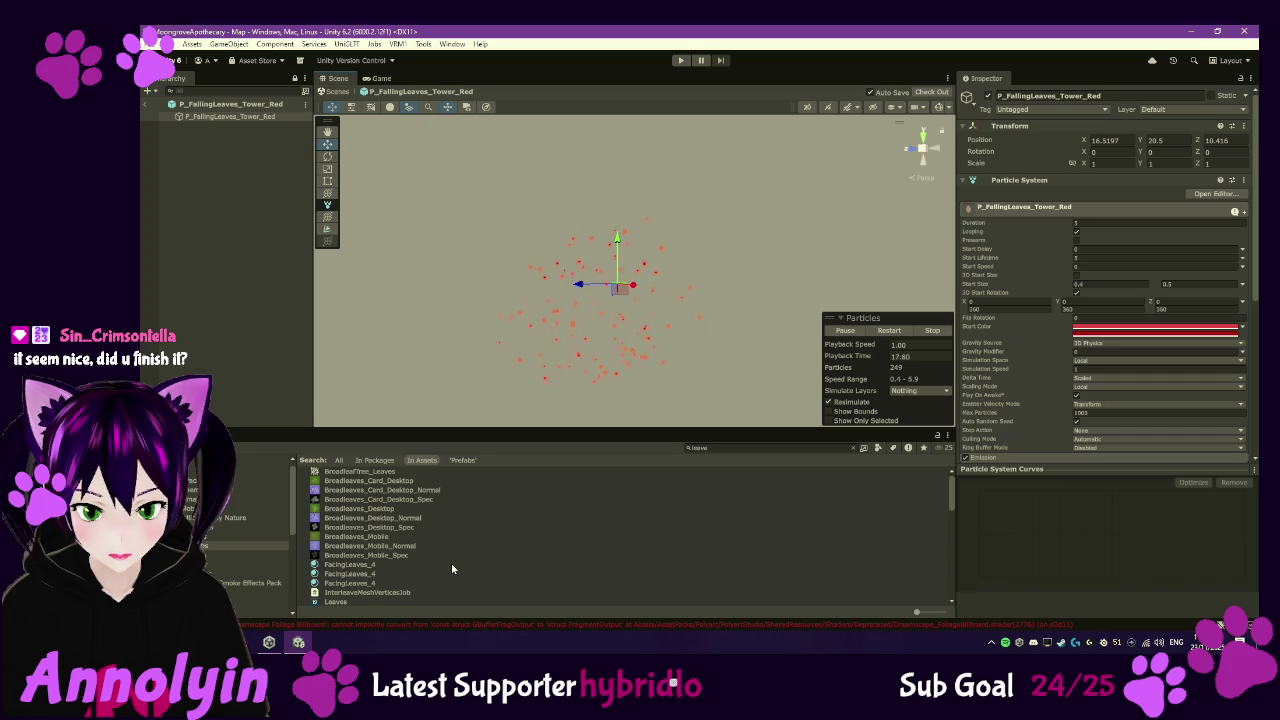
scroll(452, 566, "down", 10)
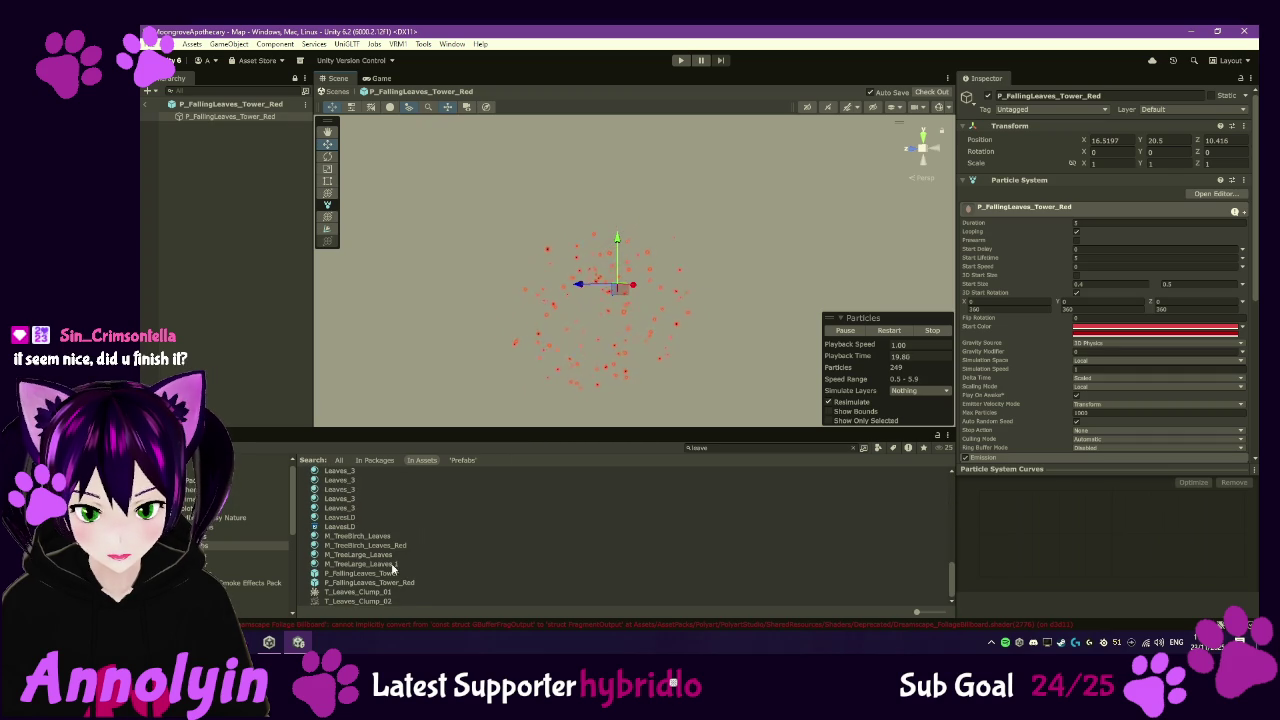
left_click(381, 575)
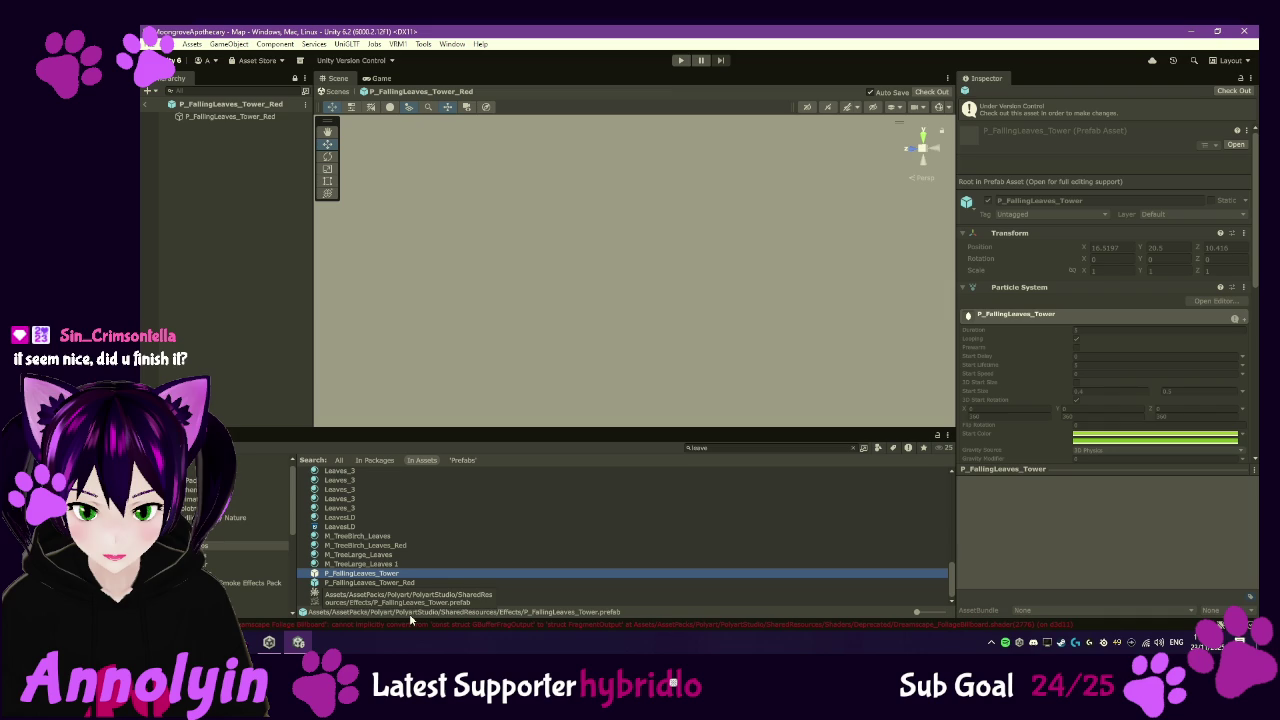
- Clear the search and browse the Idyllic Fantasy Nature Prefabs and PolyartStudio folders
scroll(418, 568, "up", 5)
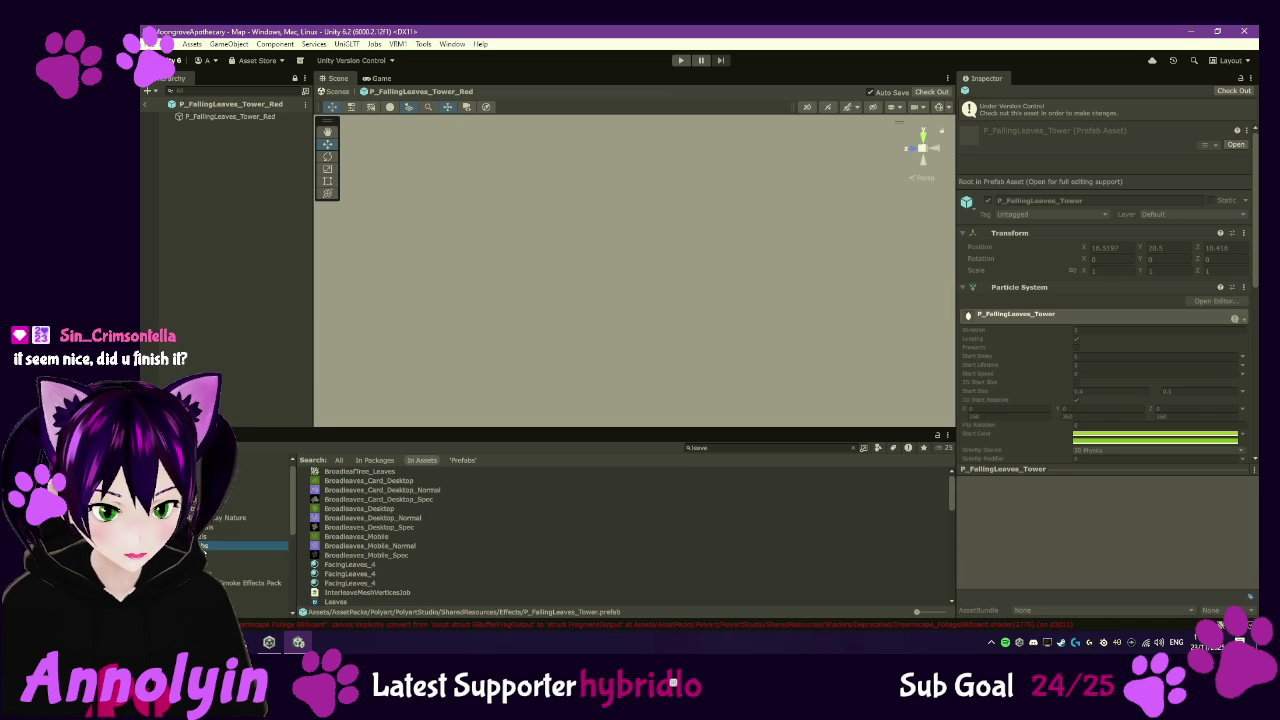
left_click(205, 537)
left_click(206, 546)
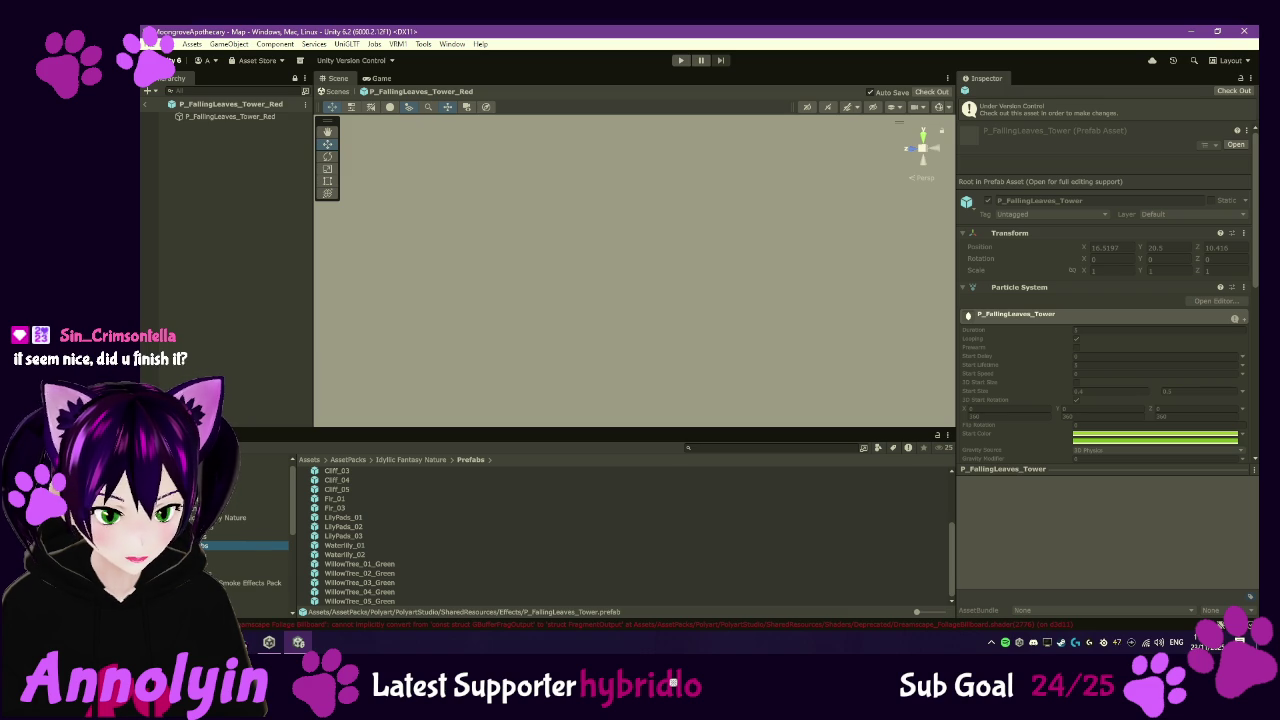
left_click(255, 592)
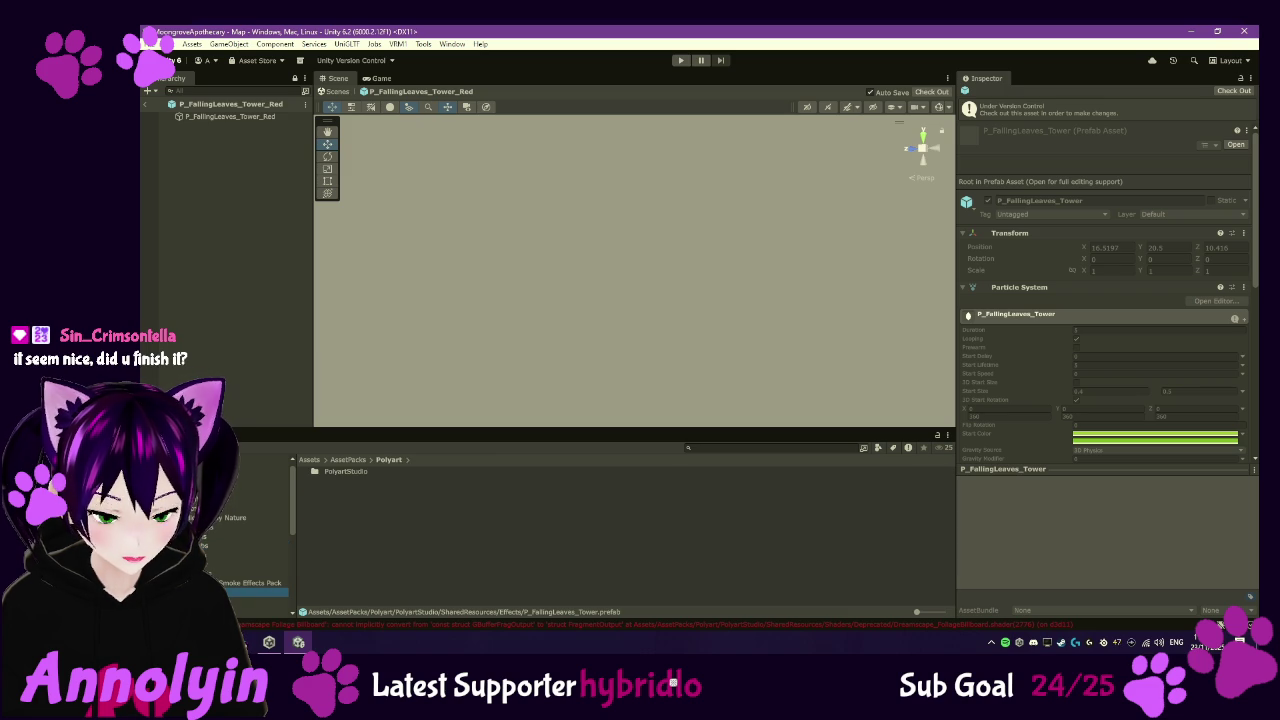
double_click(341, 472)
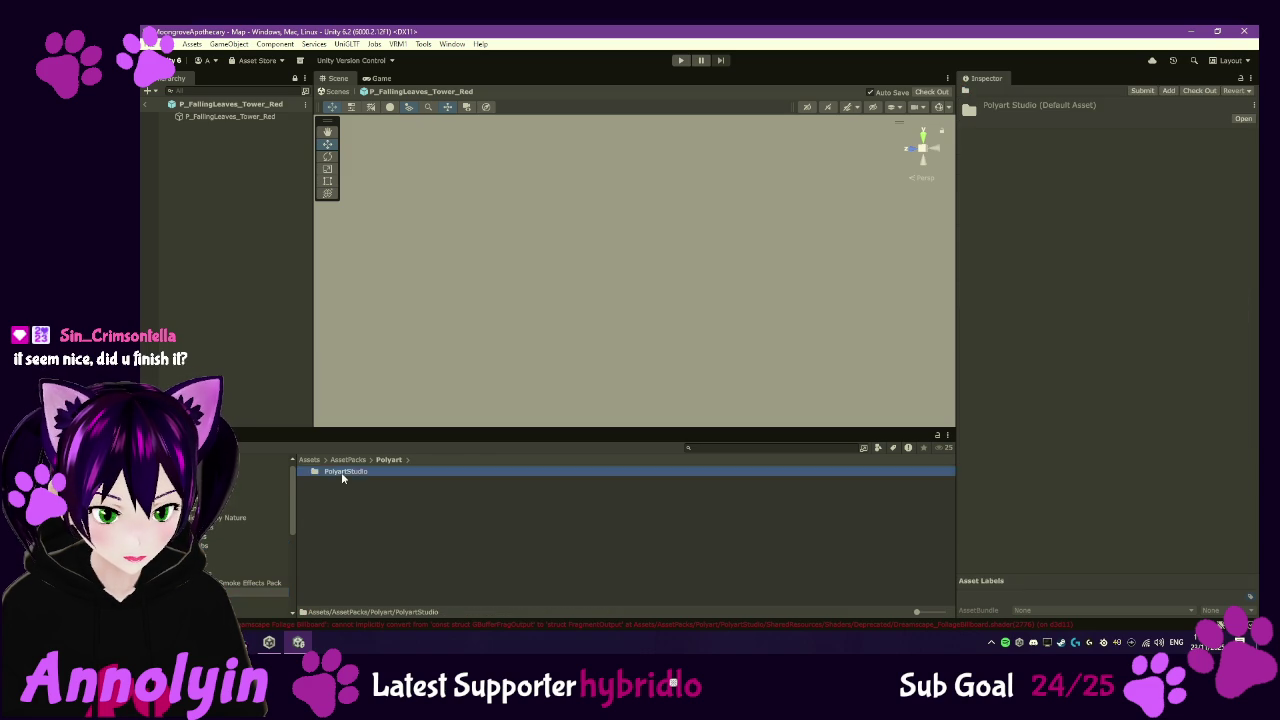
- Open the Idyllic Fantasy Nature Prefabs folder, scroll its prefabs, and minimize Unity
left_click(216, 518)
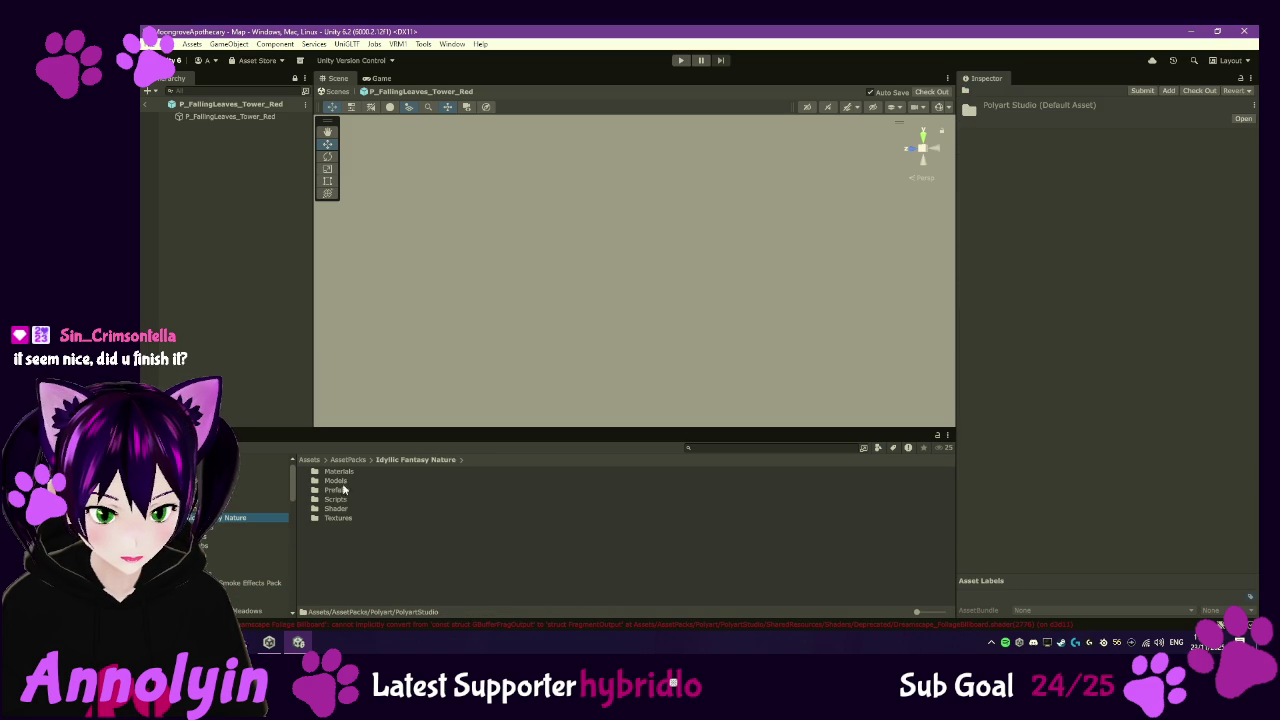
left_click(342, 491)
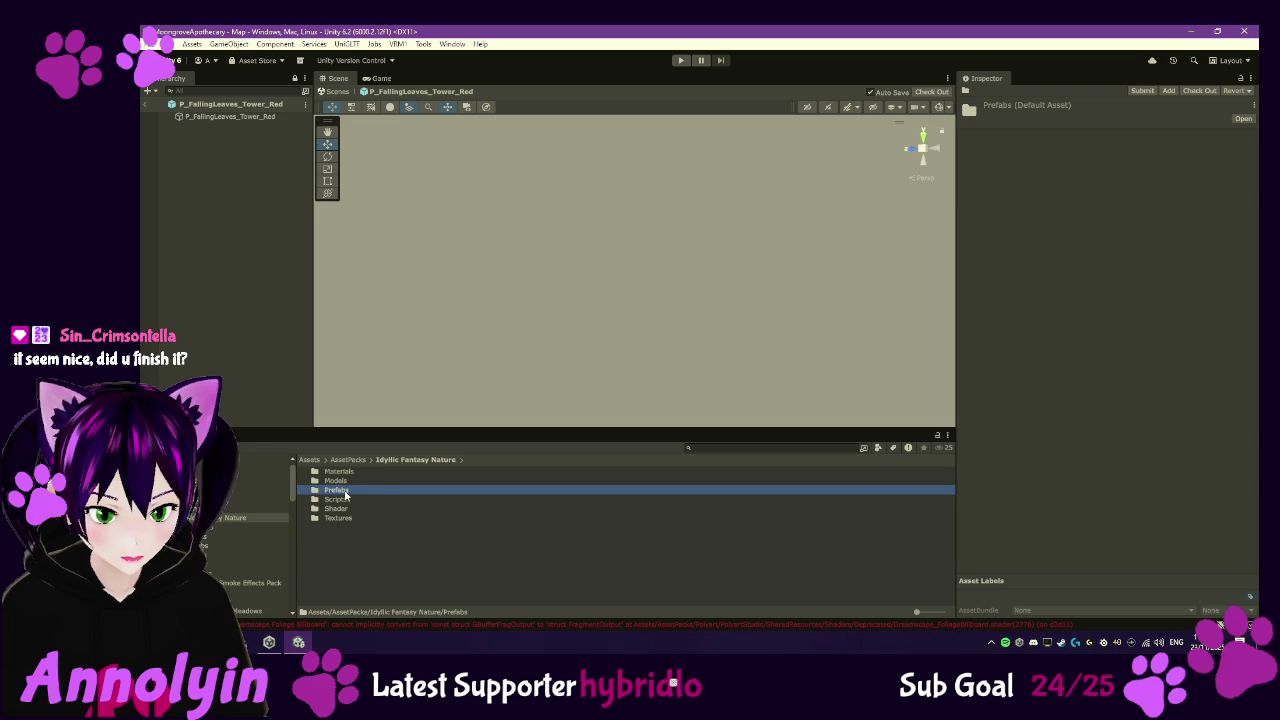
double_click(345, 493)
scroll(428, 483, "down", 5)
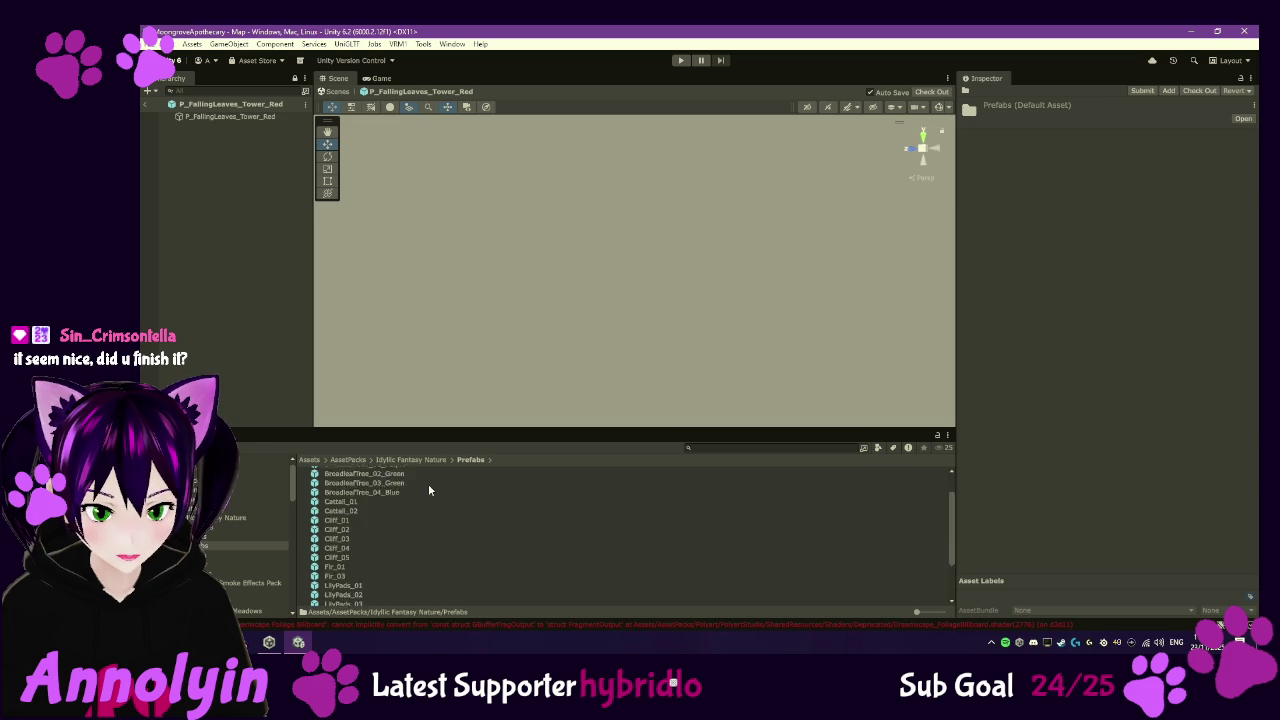
scroll(428, 485, "up", 5)
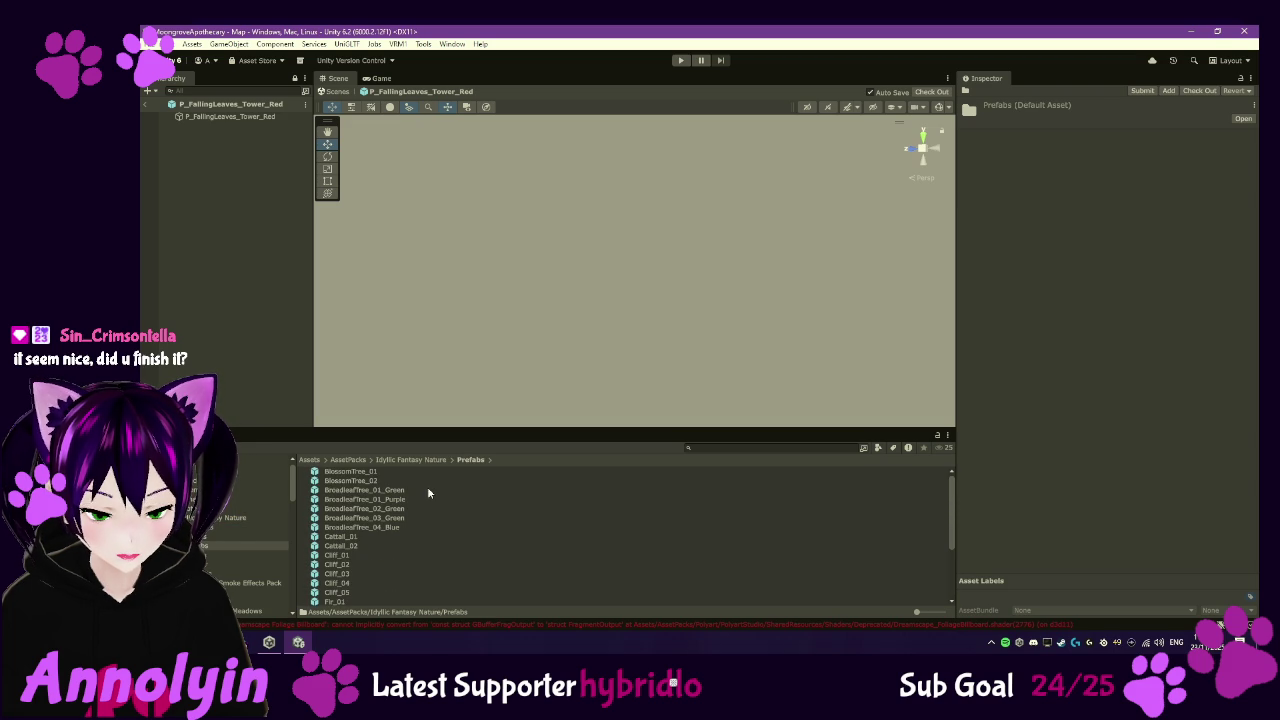
scroll(236, 532, "down", 3)
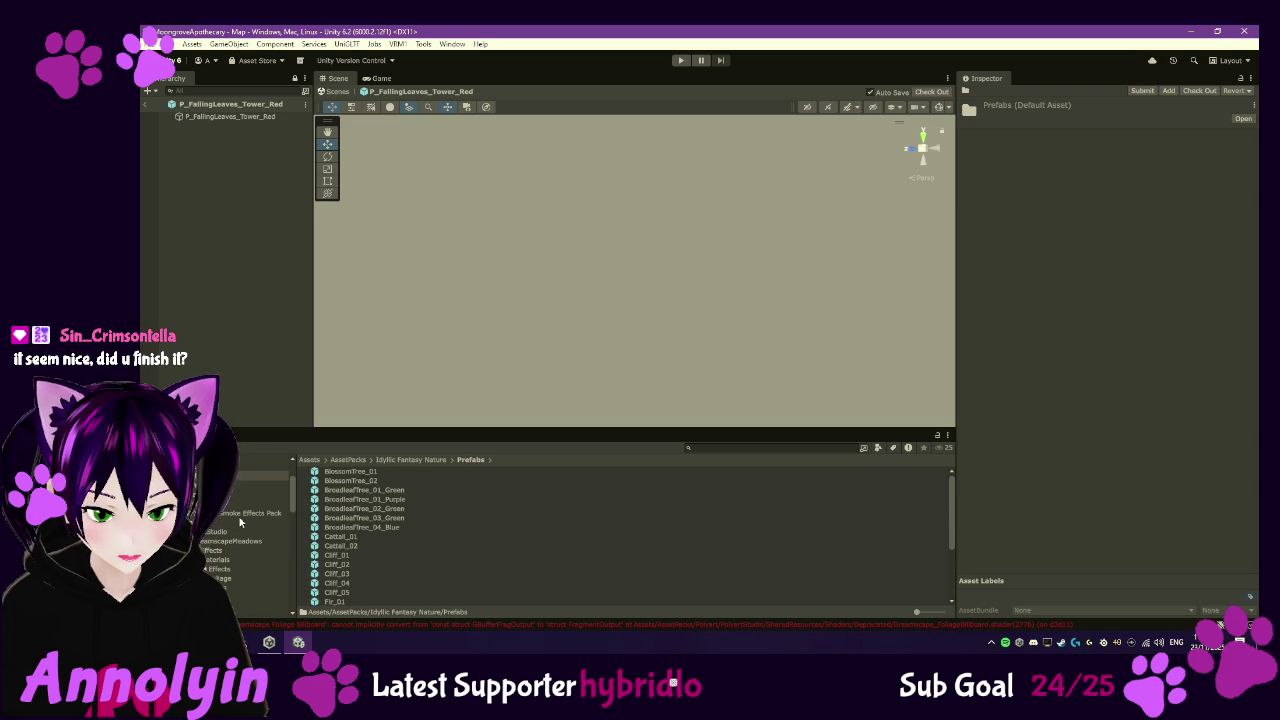
scroll(402, 527, "down", 3)
scroll(233, 530, "up", 3)
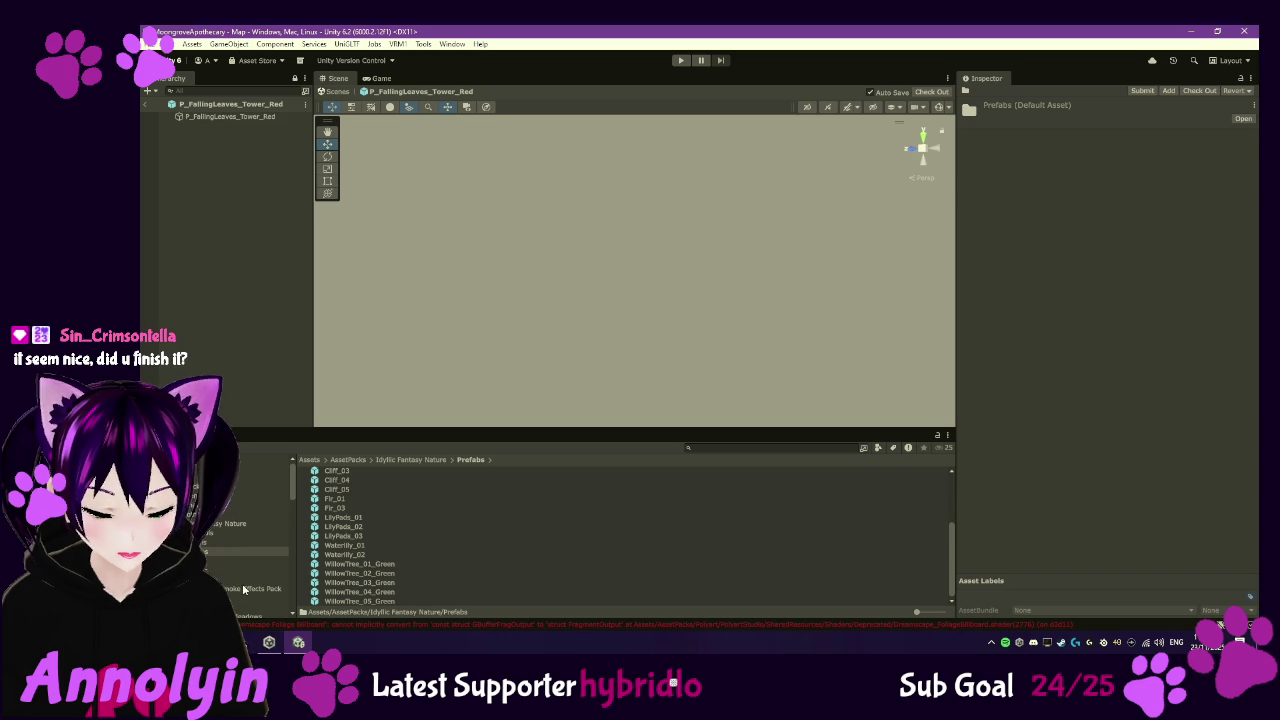
left_click(1189, 31)
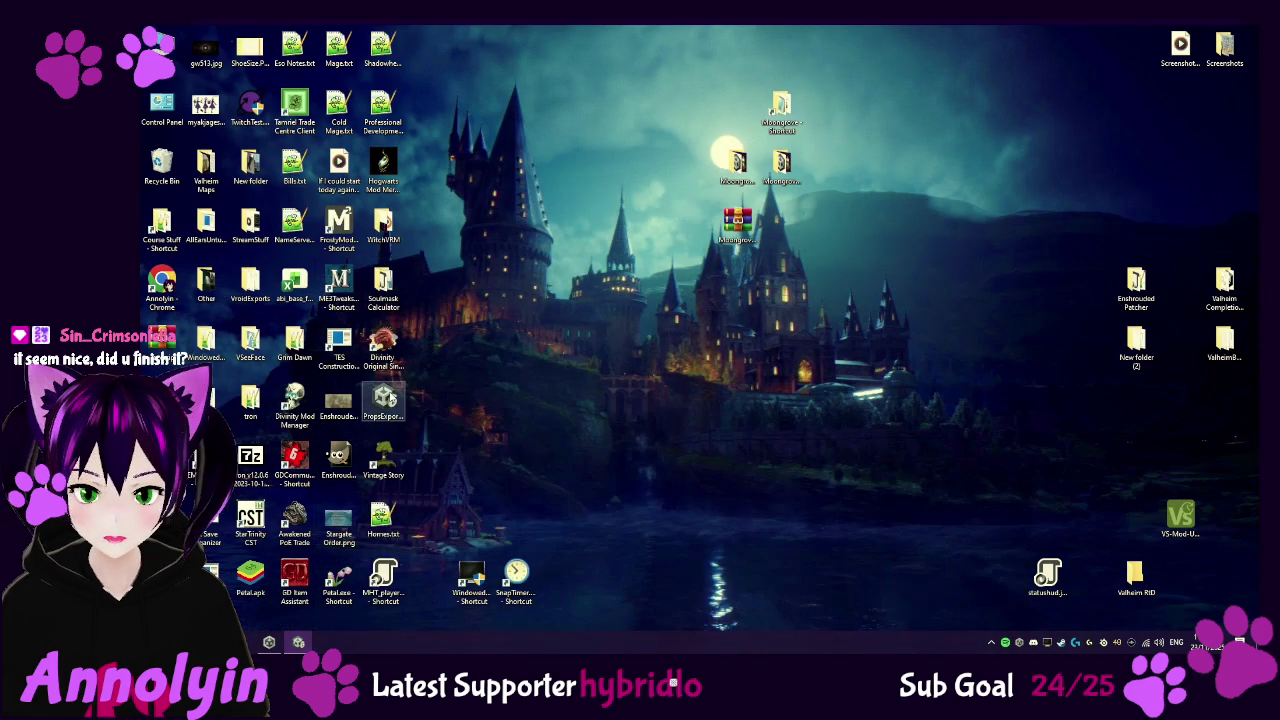
- Restore Unity, dismiss the 'Nothing to import' notice, and focus the project search field
left_click(301, 642)
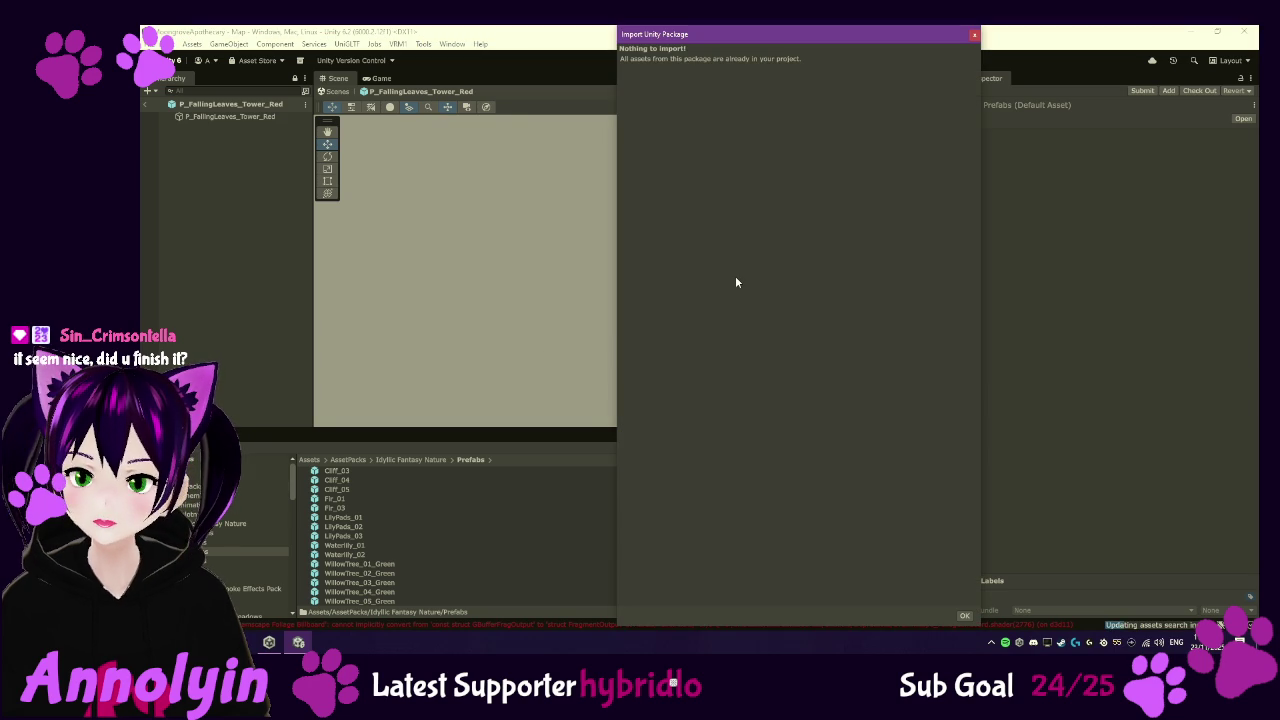
left_click(964, 617)
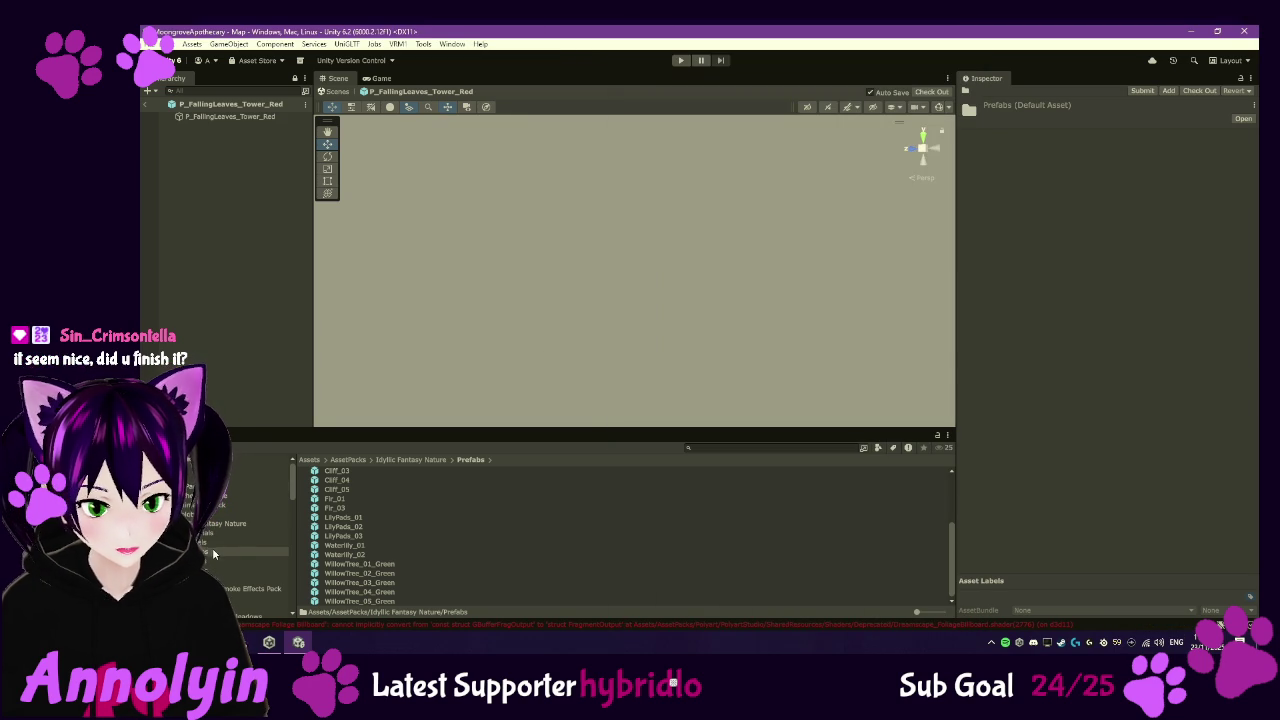
left_click(770, 447)
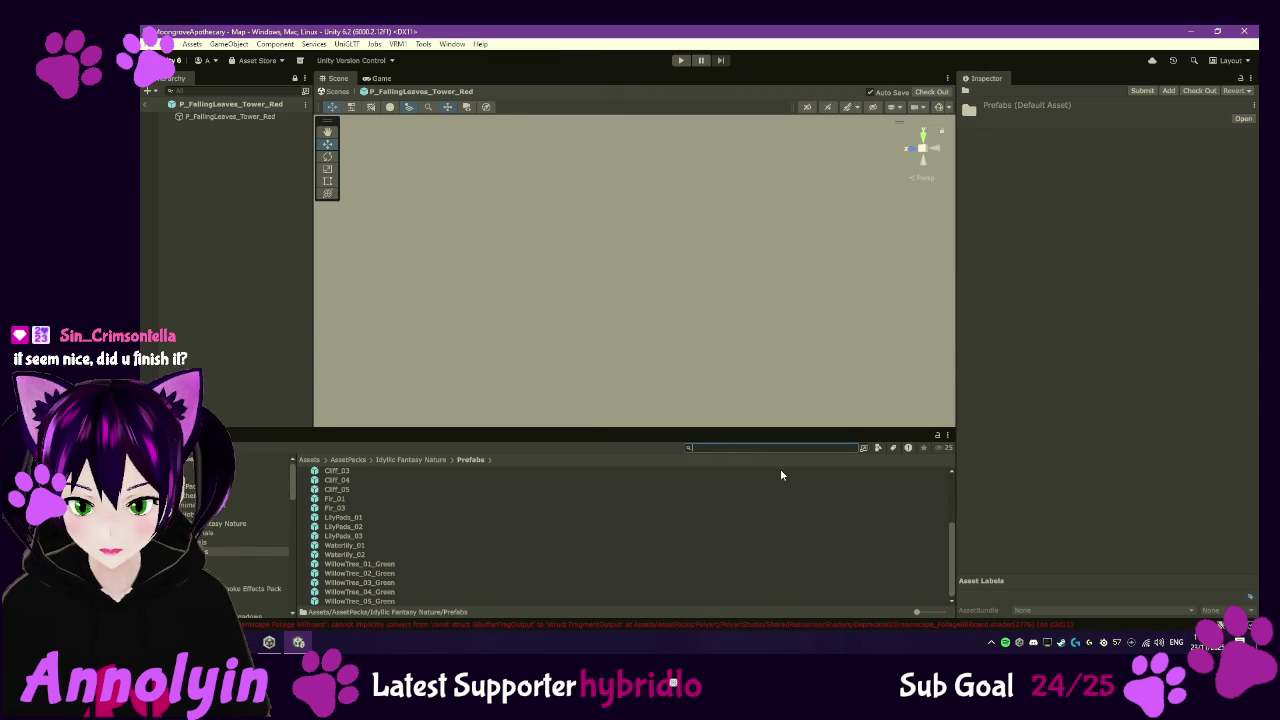
- Search 'butt' to inspect the ButterflySpawnArea prefab, then return to the top-level Assets folder
type("butt")
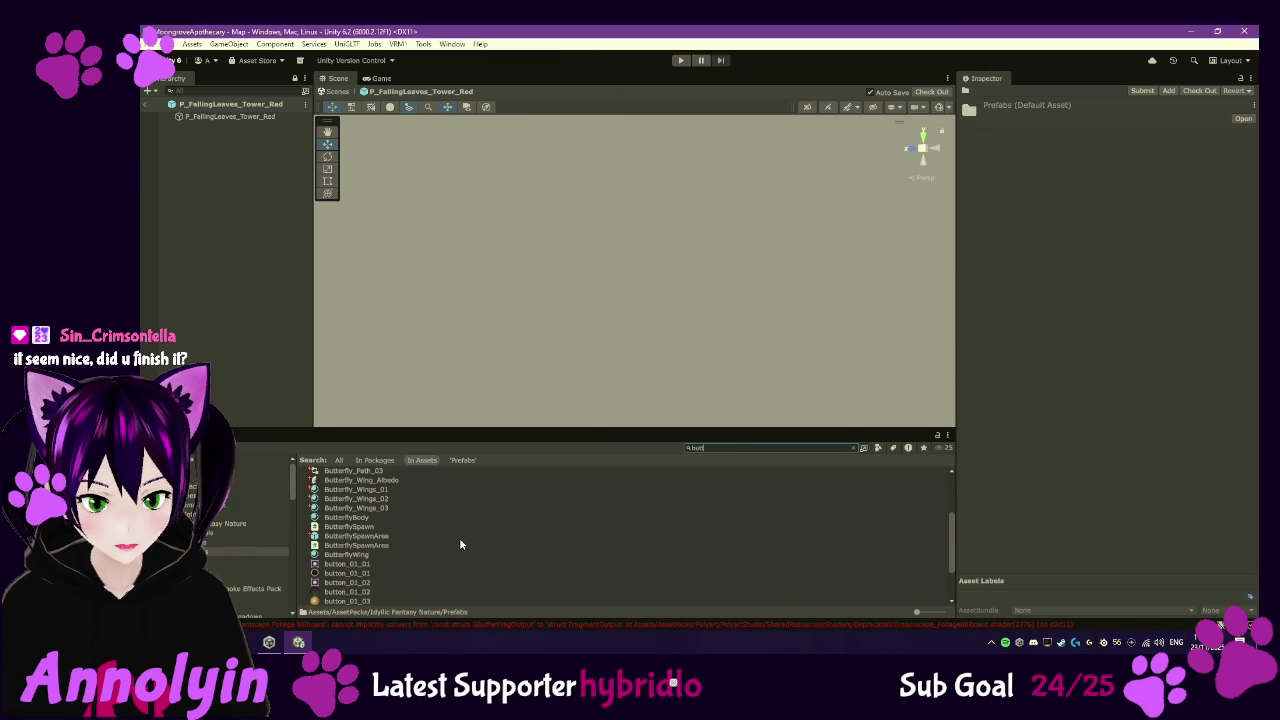
left_click(357, 536)
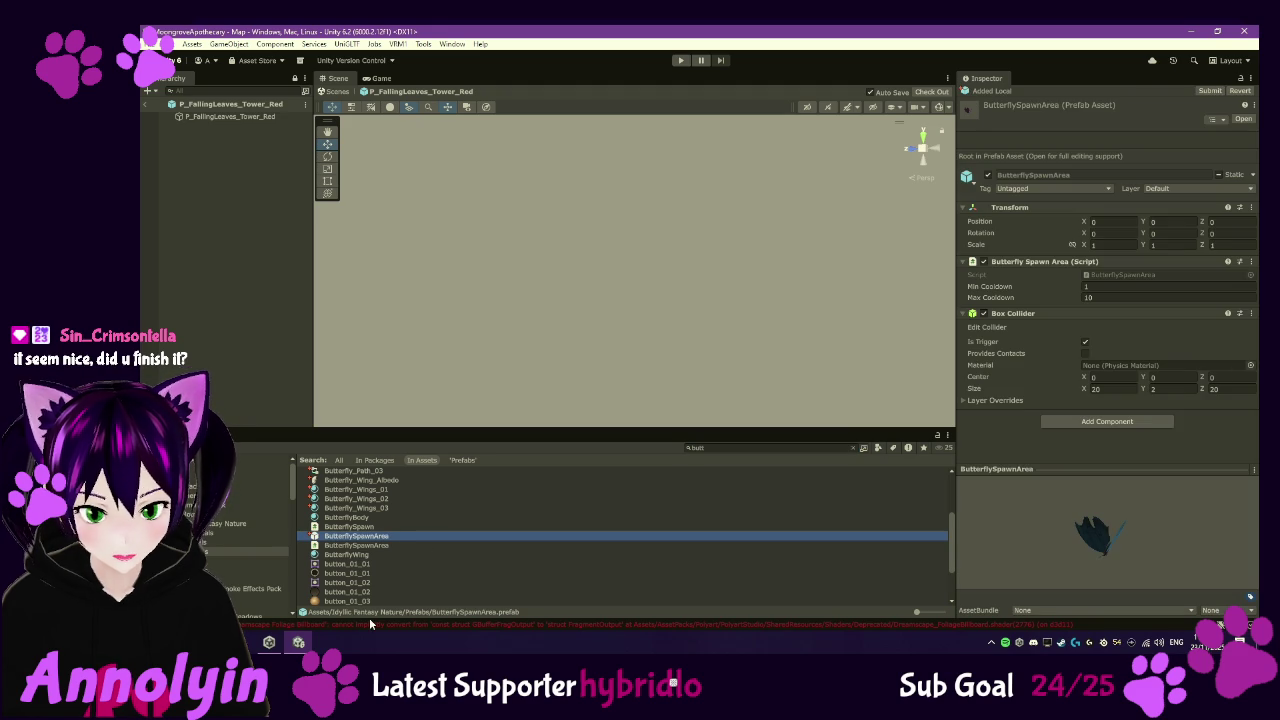
left_click(240, 551)
left_click(240, 551)
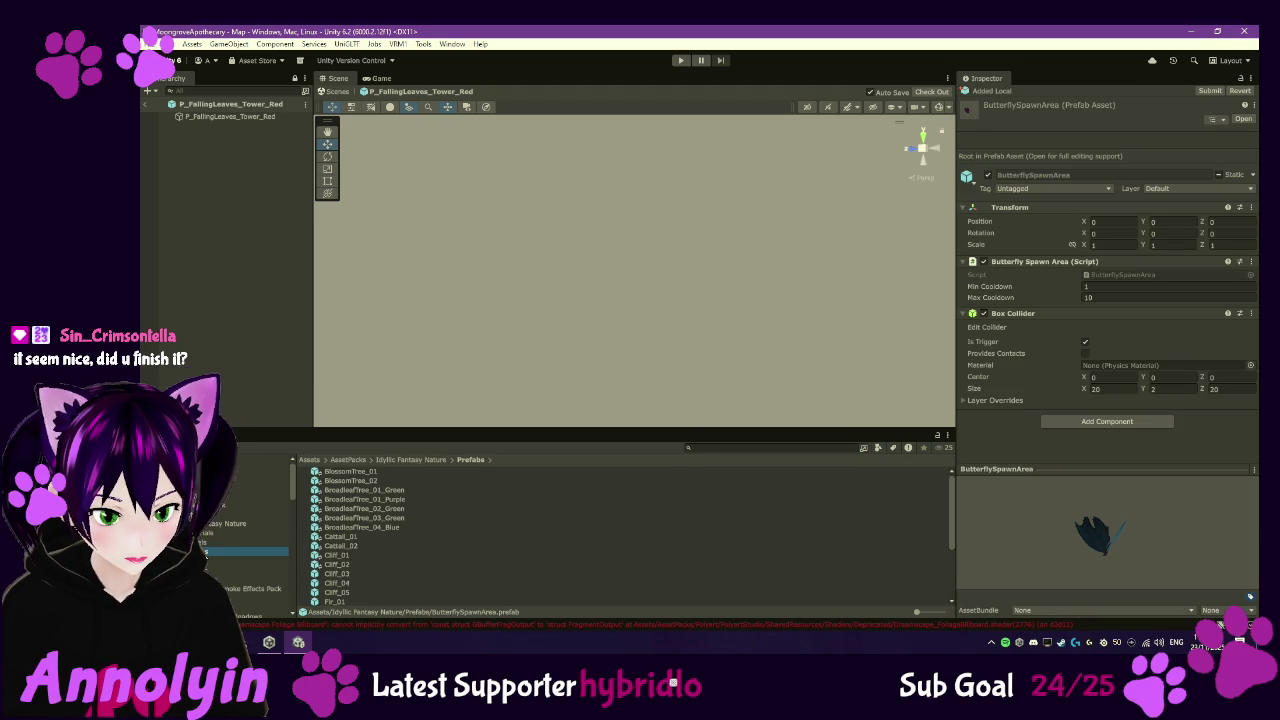
scroll(438, 503, "down", 4)
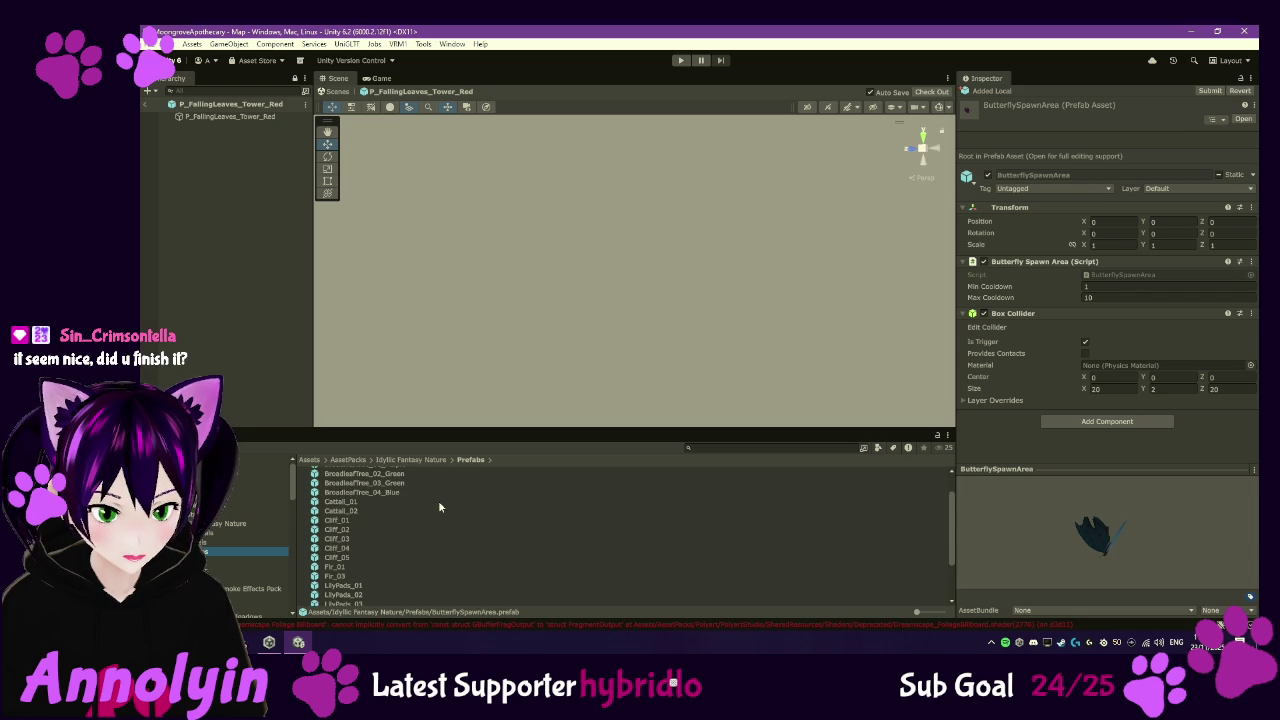
scroll(437, 500, "up", 4)
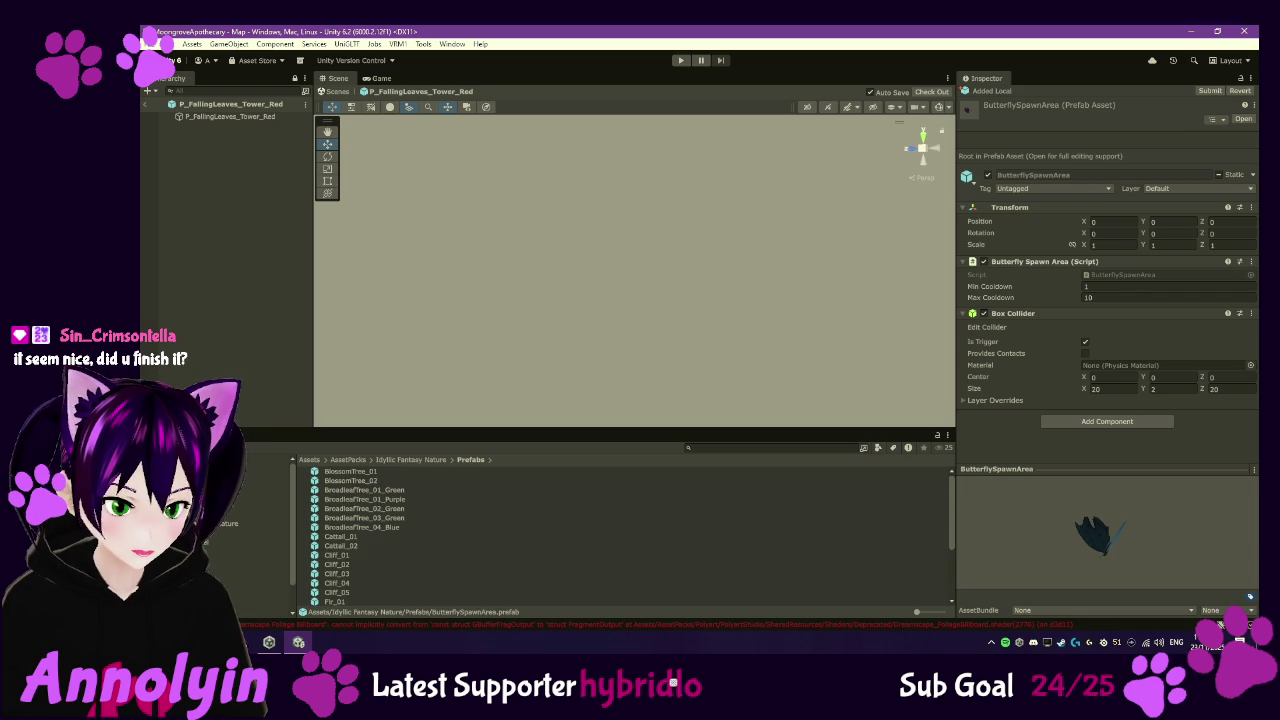
left_click(309, 459)
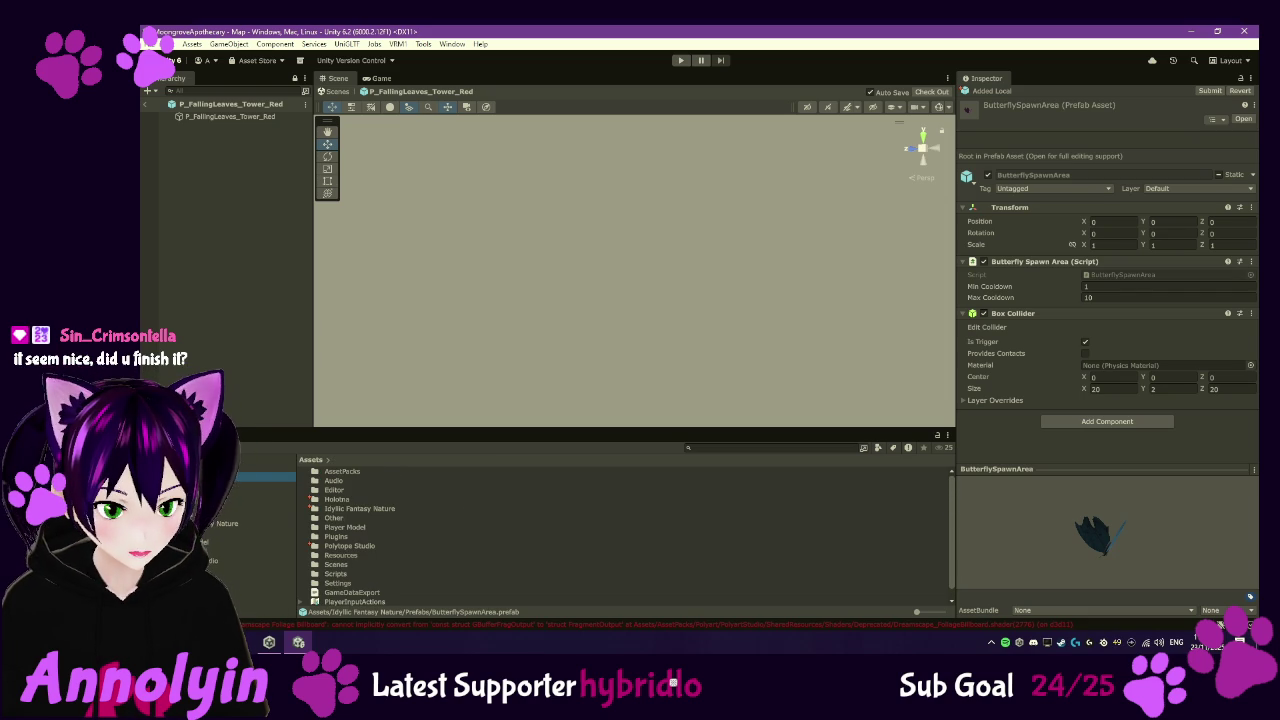
- Select Holotna and Idyllic Fantasy Nature and approve moving the Holotna folders into AssetPacks
double_click(337, 499)
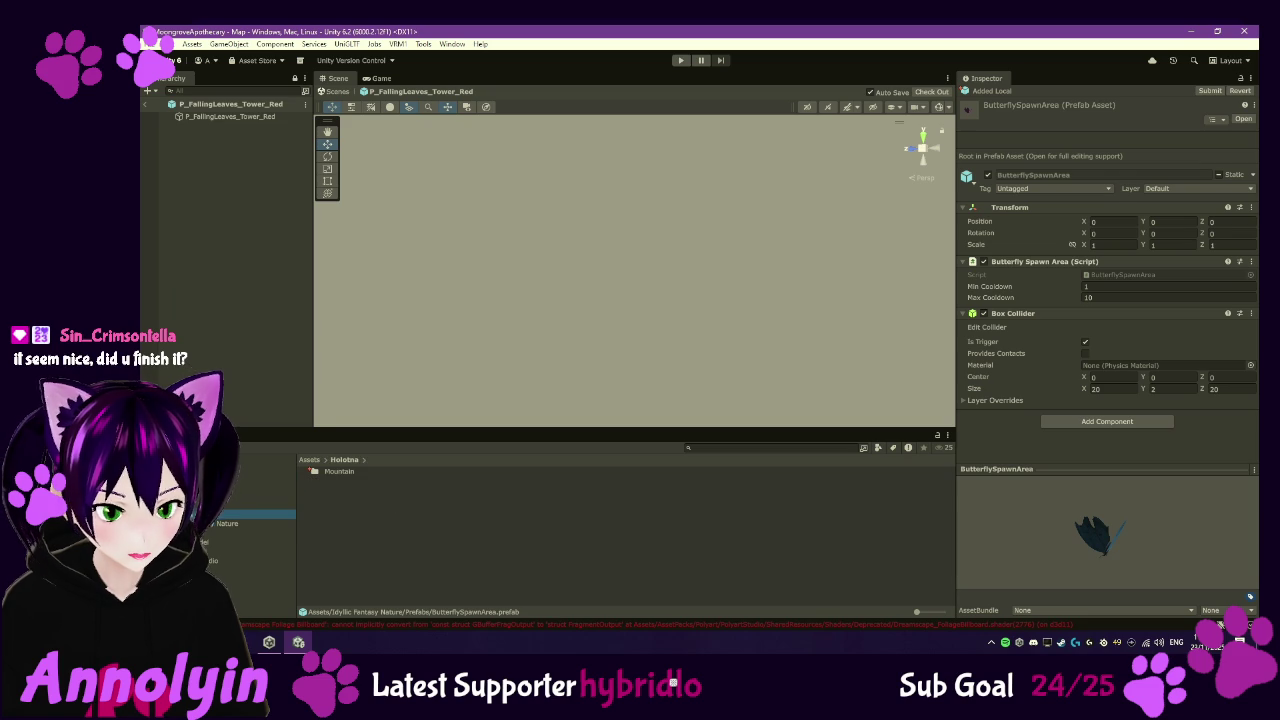
left_click(255, 523, "ctrl")
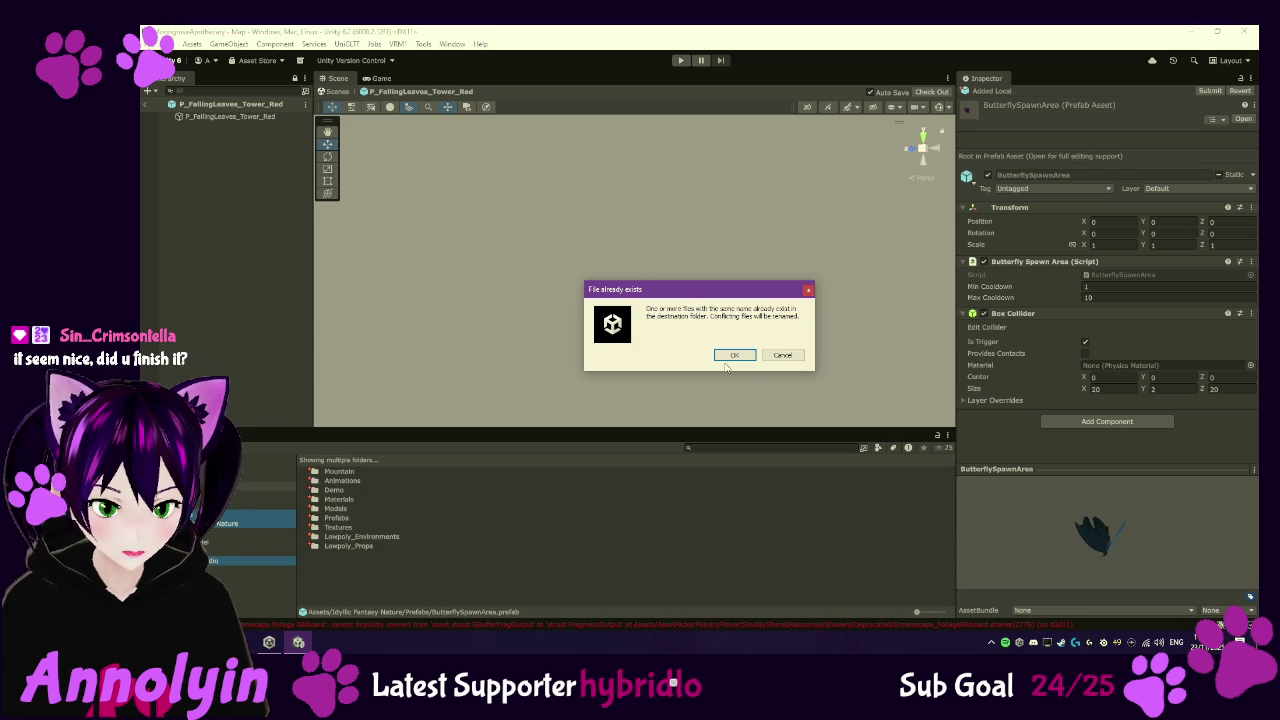
left_click(727, 358)
left_click(733, 368)
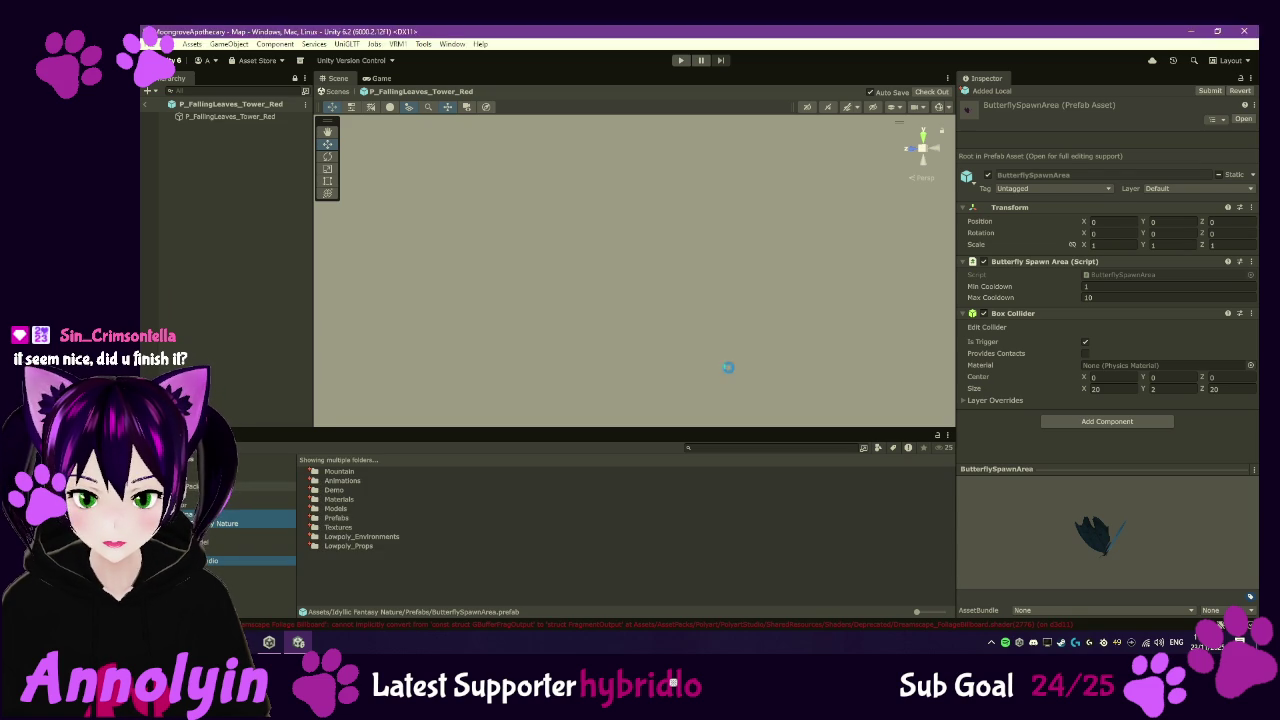
left_click(735, 366)
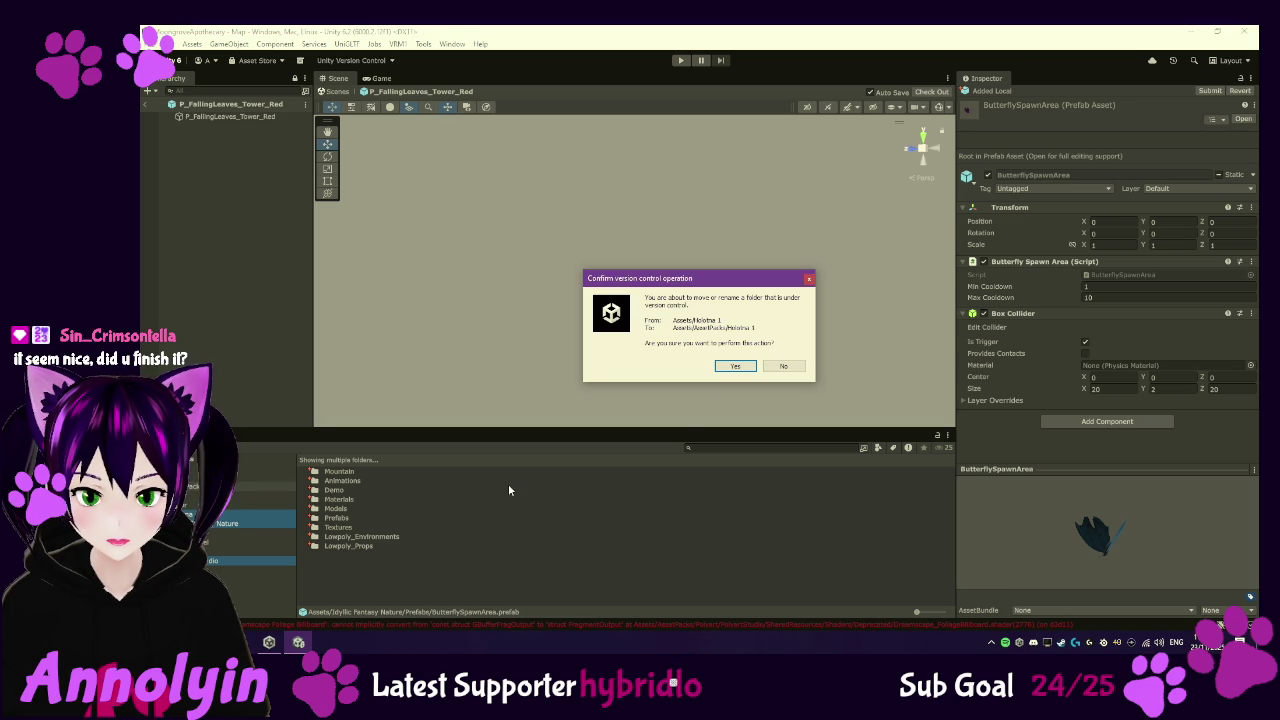
left_click(748, 370)
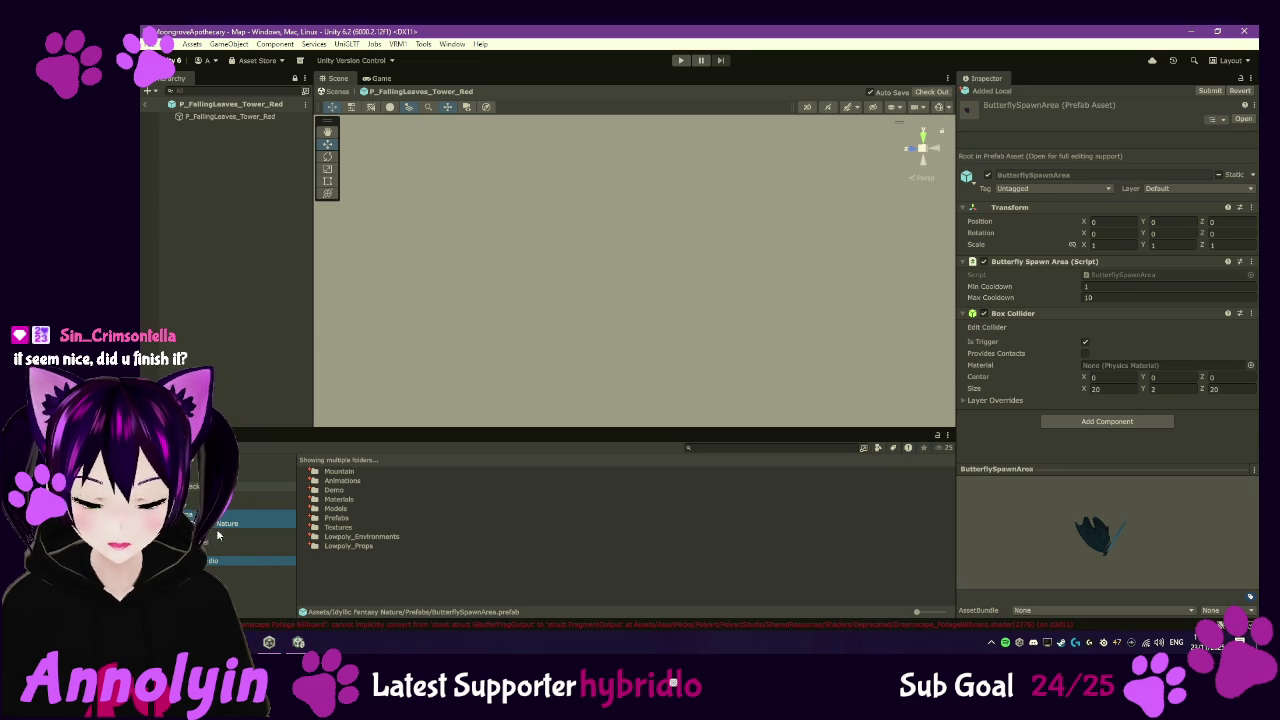
- Dismiss Unity Hub, approve the Idyllic Fantasy Nature 1 move, and decline moving Polytope Studio
left_click(300, 642)
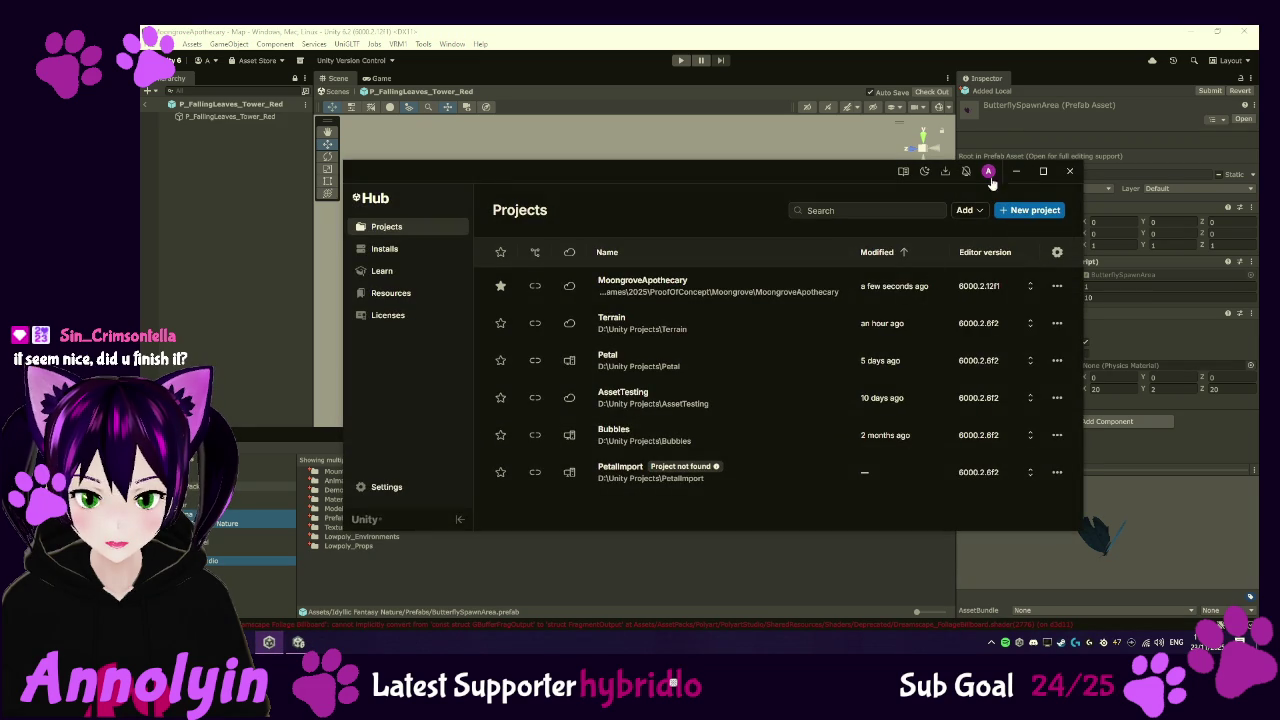
left_click(1065, 174)
left_click(779, 368)
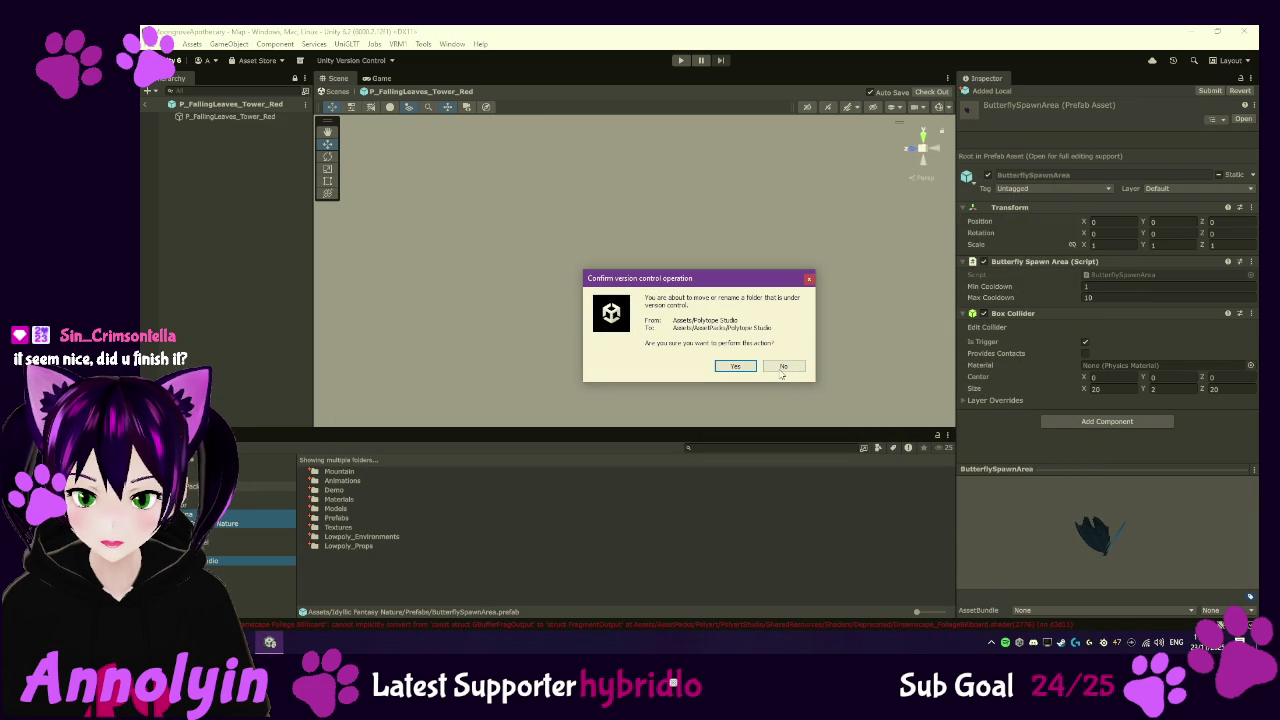
left_click(784, 367)
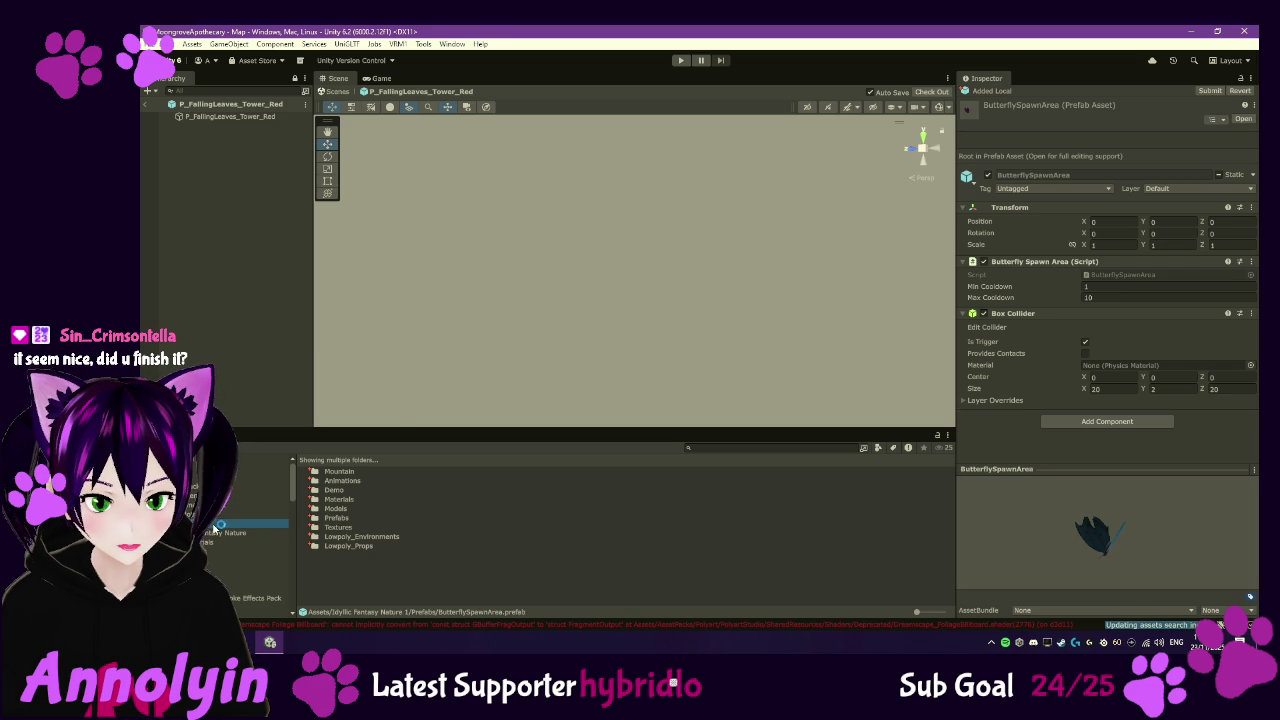
- Show the selected asset folders in Explorer, accepting multiple windows, and place AssetPacks top-left
right_click(215, 524)
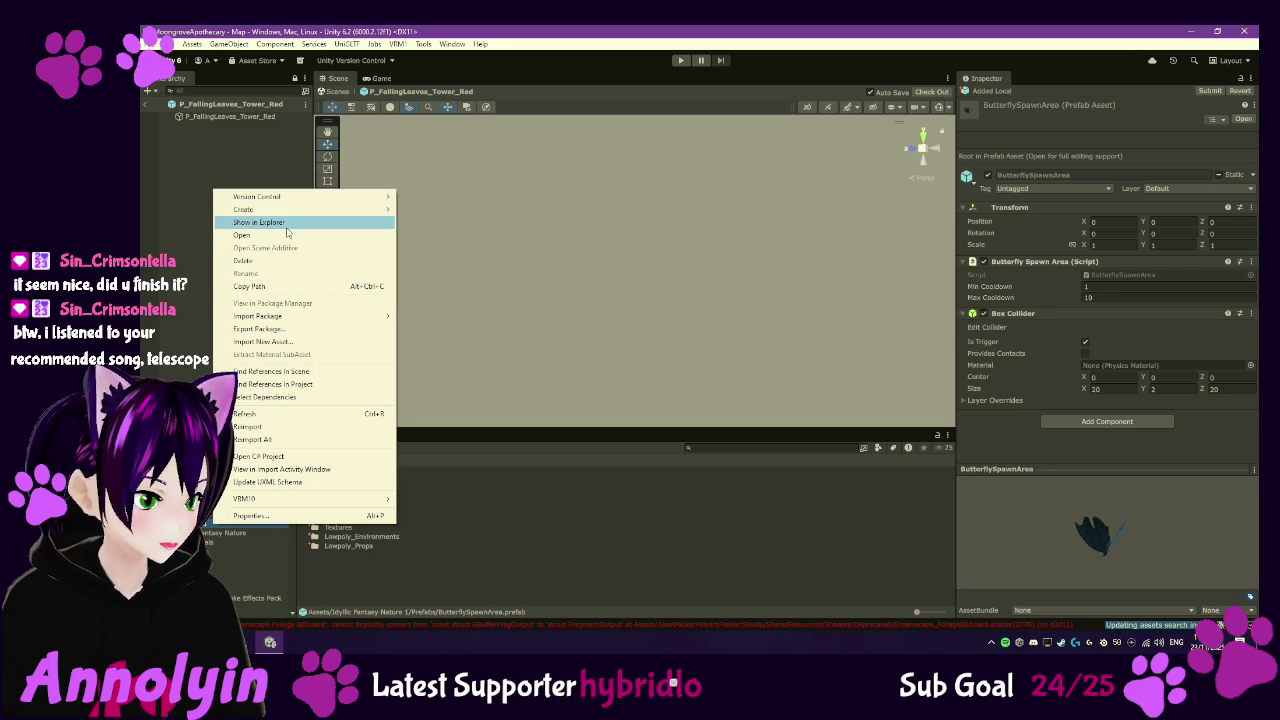
left_click(260, 222)
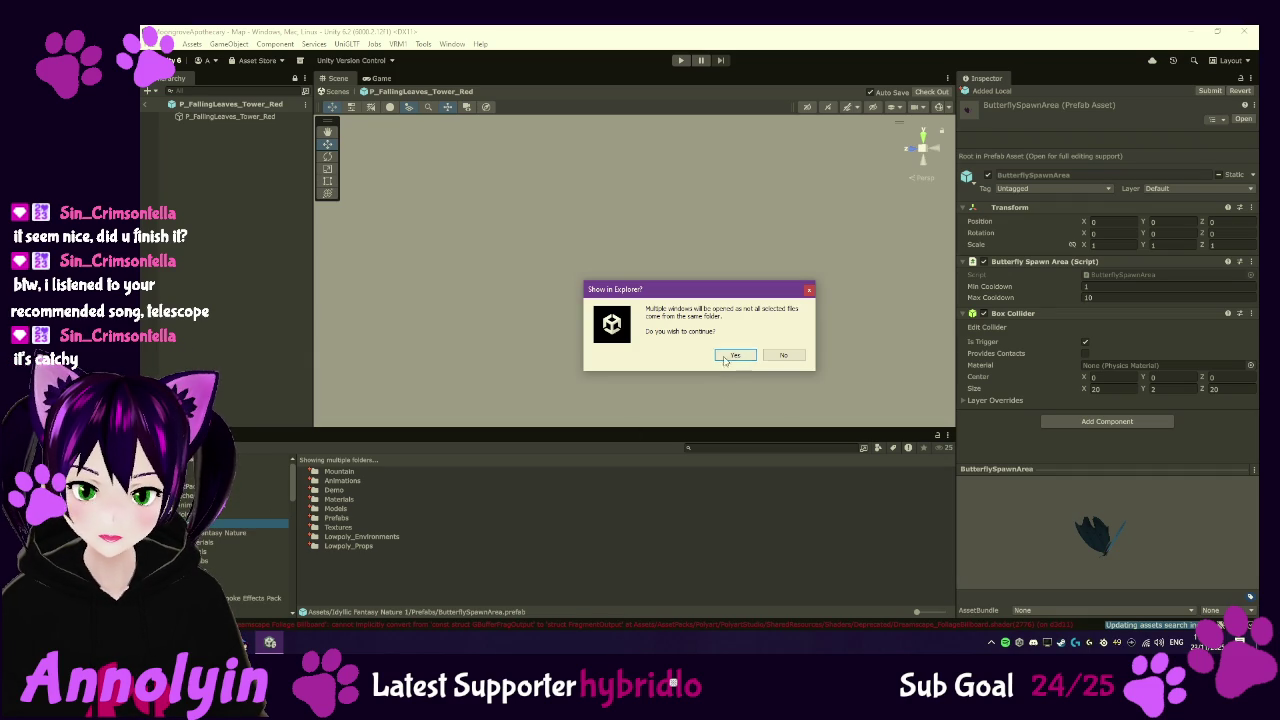
left_click(727, 352)
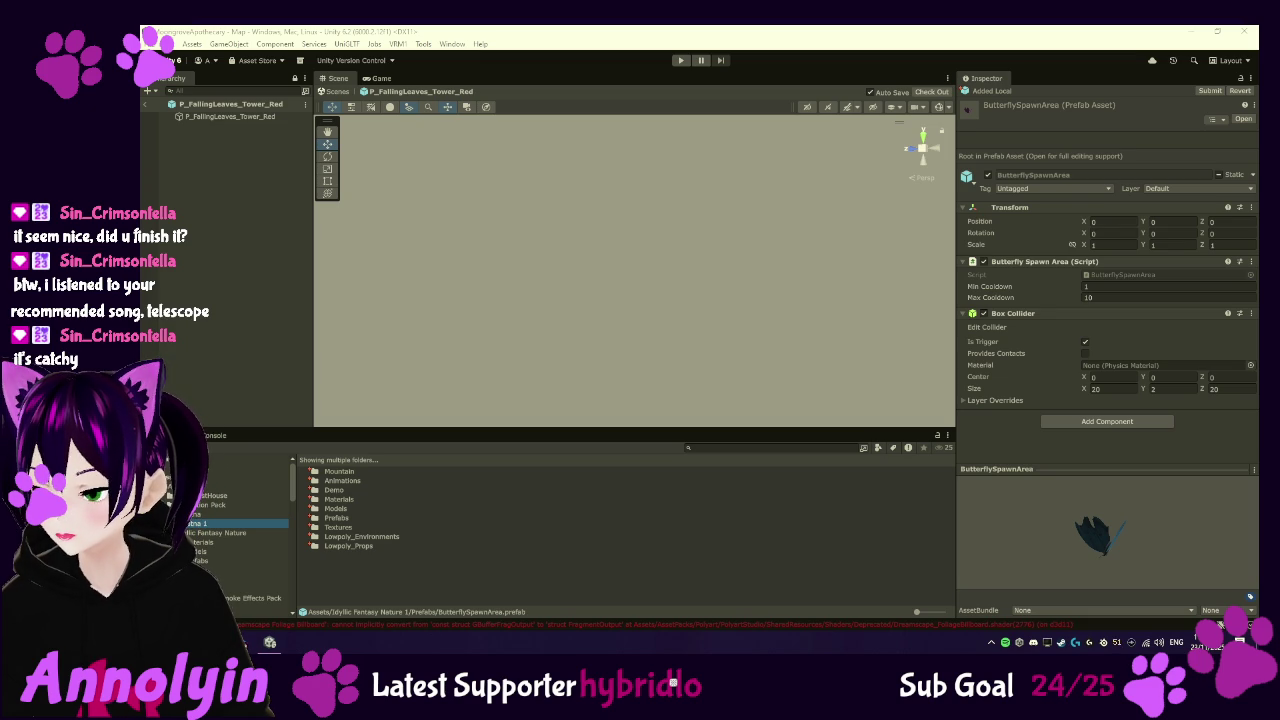
mouse_move(1250, 130)
left_mouse_down()
mouse_move(406, 250)
mouse_move(343, 127)
left_mouse_up()
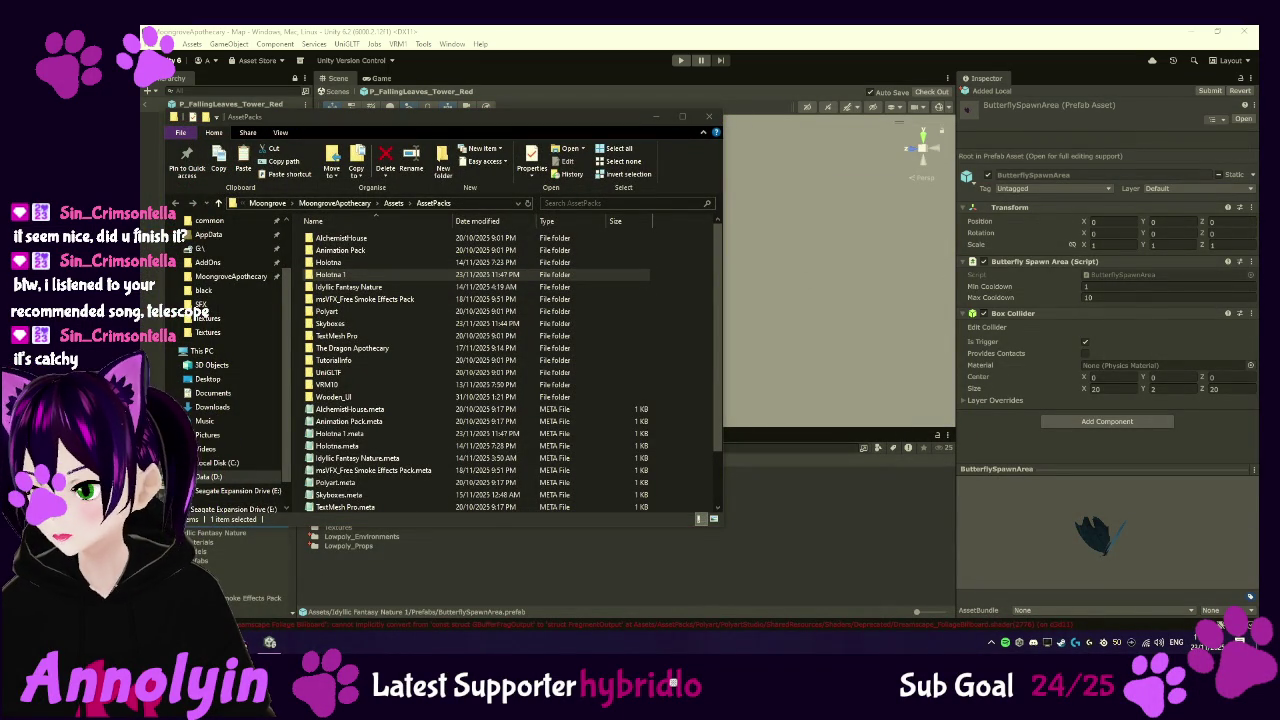
- Move all of Holotna 1's contents into Holotna, replacing same-named files
double_click(326, 274)
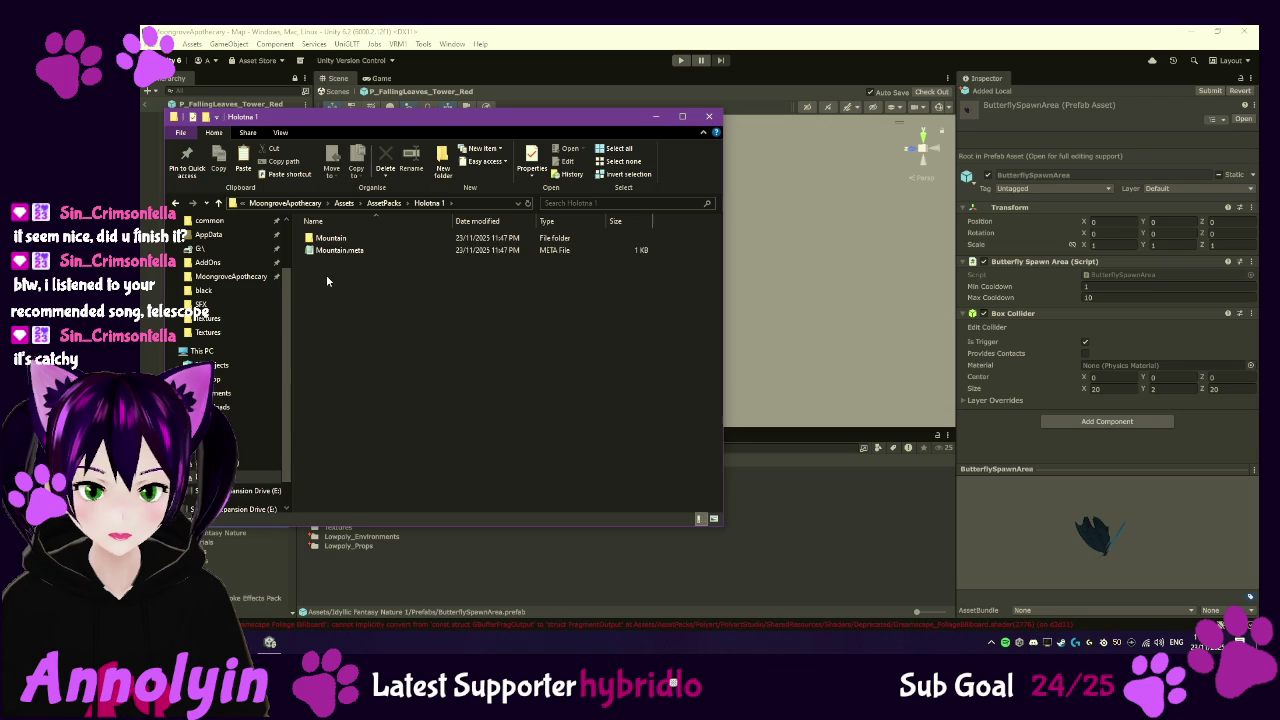
key("ctrl+a")
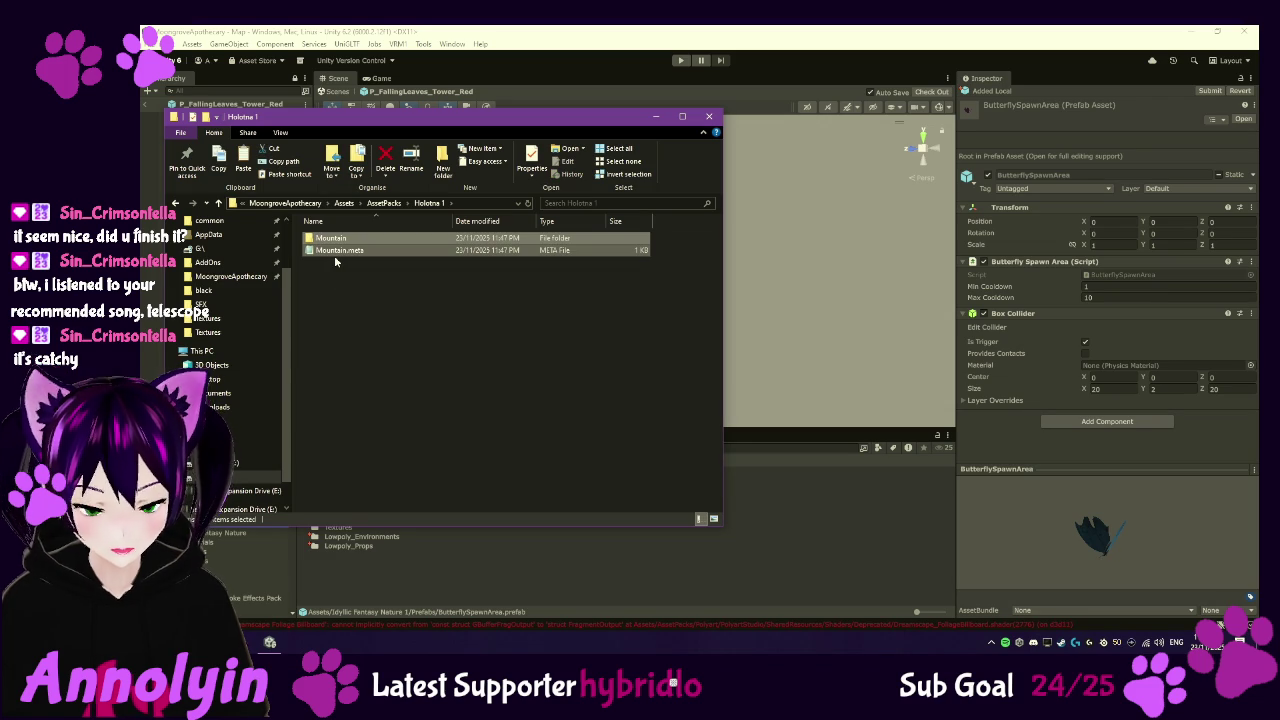
left_click(384, 203)
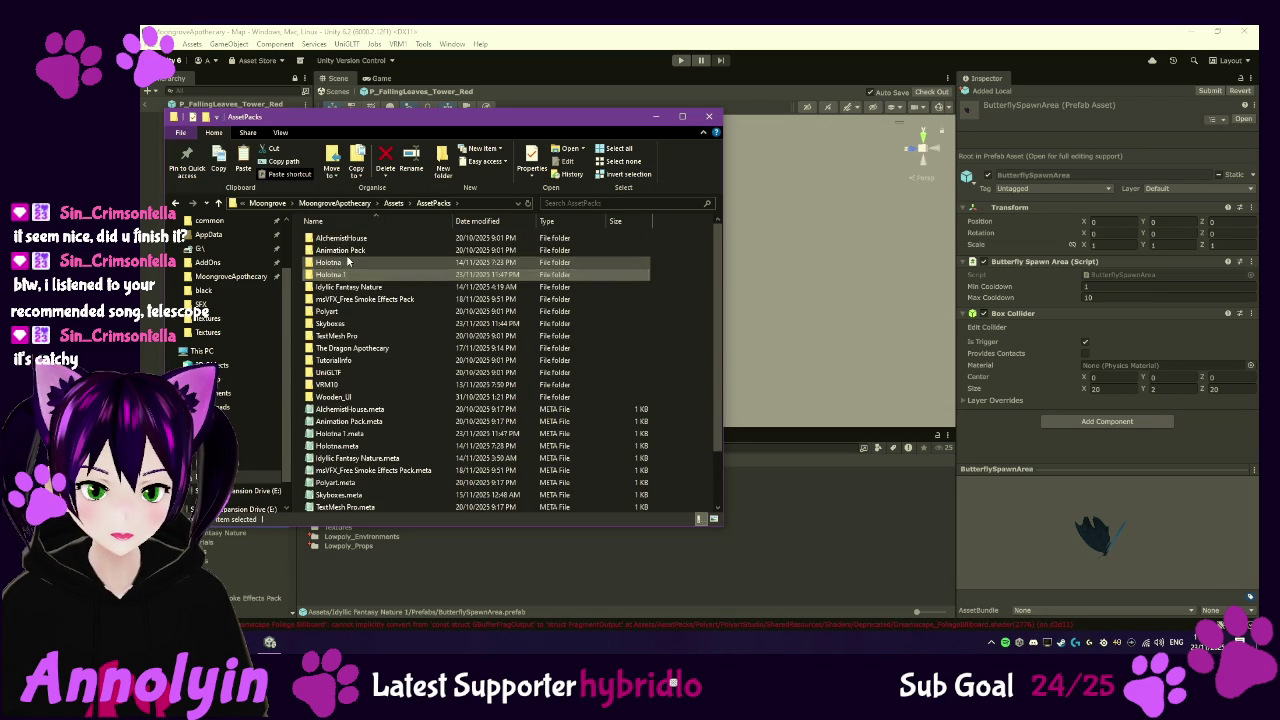
double_click(347, 261)
key("ctrl+v")
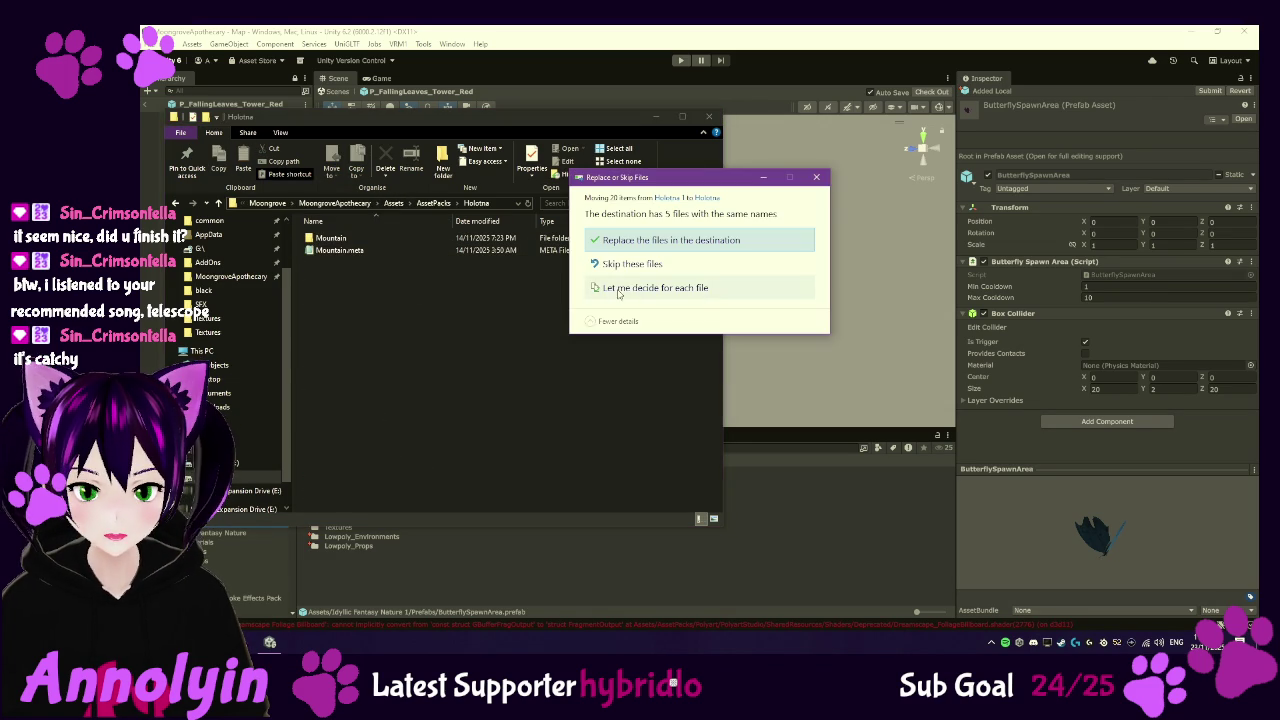
left_click(633, 247)
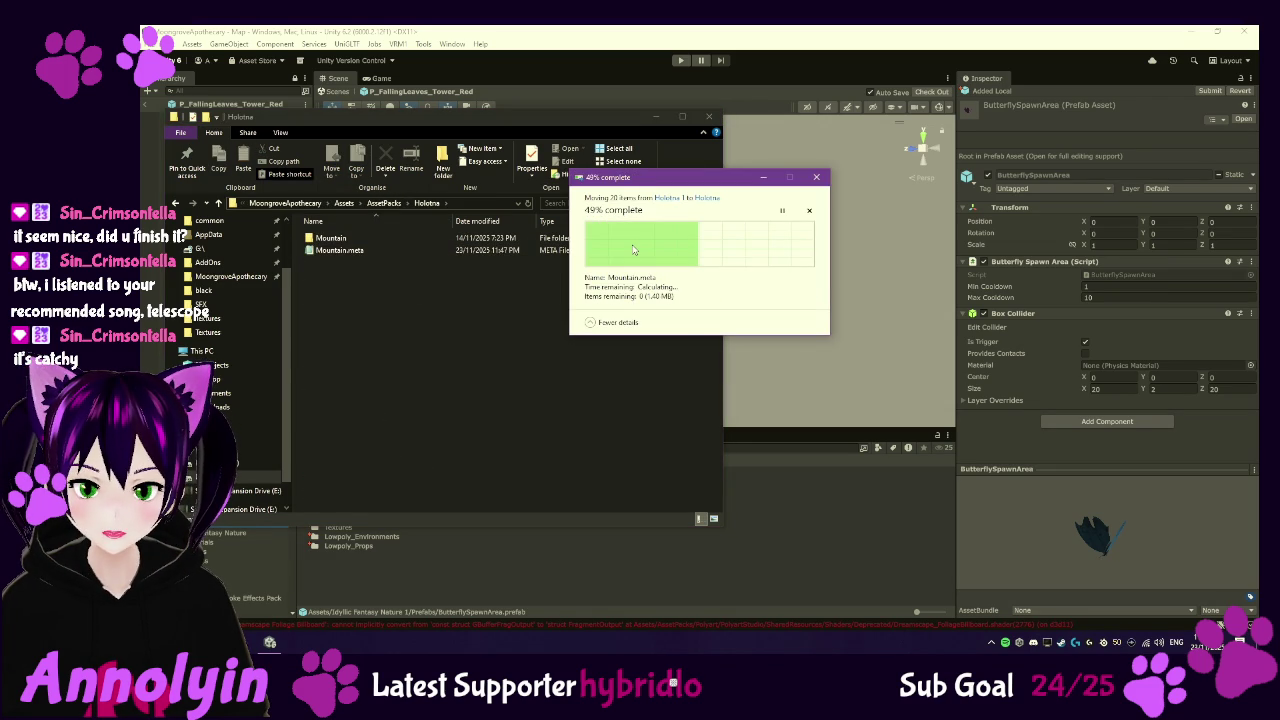
- Delete the emptied Holotna 1 folder from AssetPacks
left_click(433, 203)
left_click(362, 274)
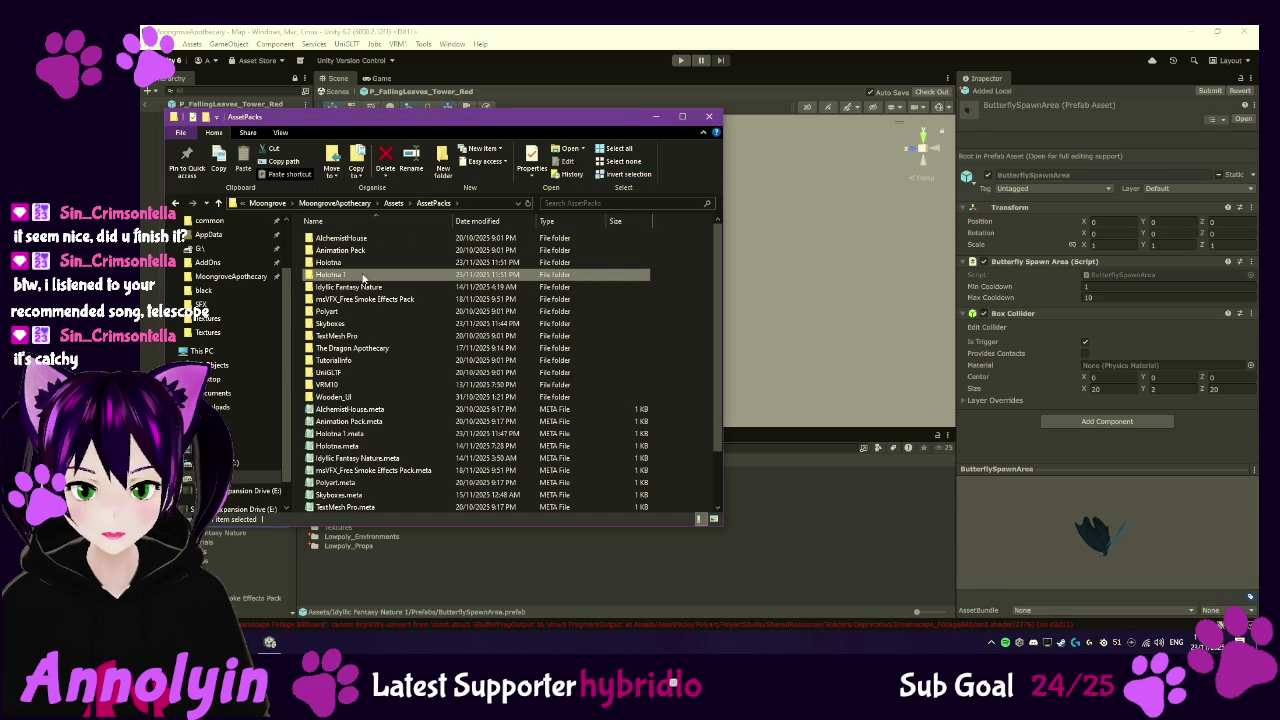
key("Delete")
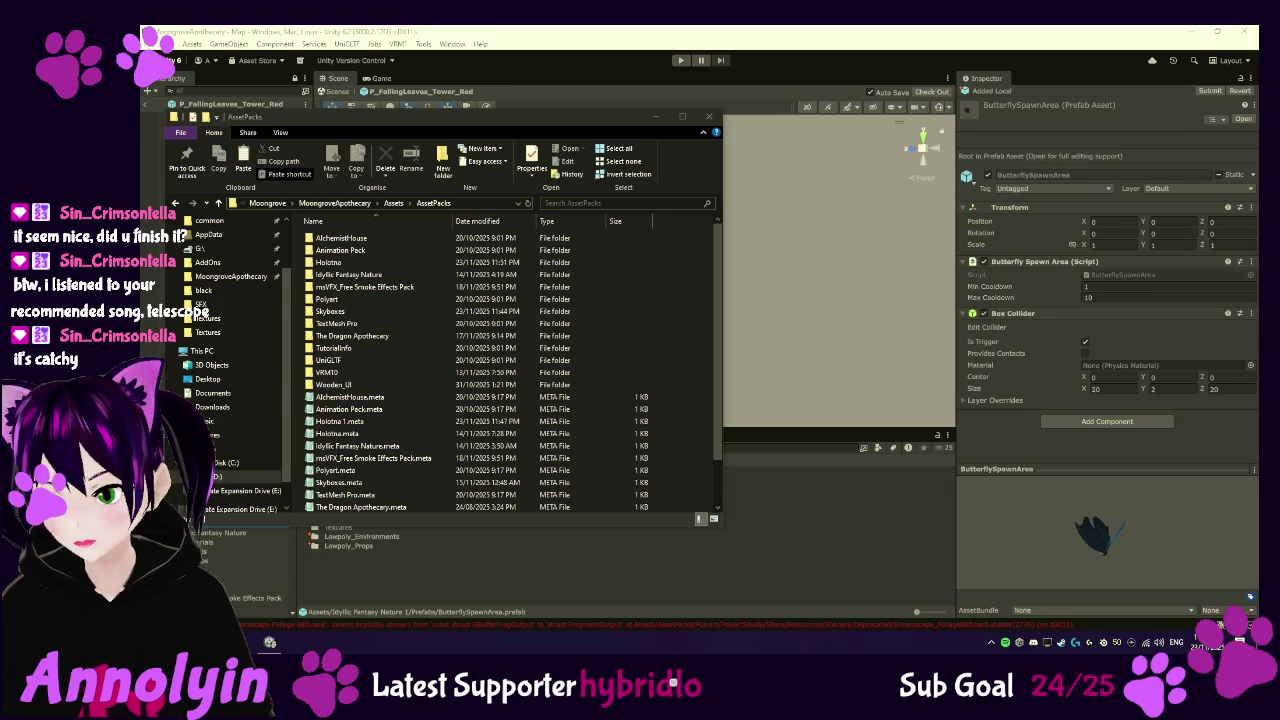
- Paste Idyllic Fantasy Nature 1's items into Idyllic Fantasy Nature, replacing duplicates, and check Textures
double_click(415, 273)
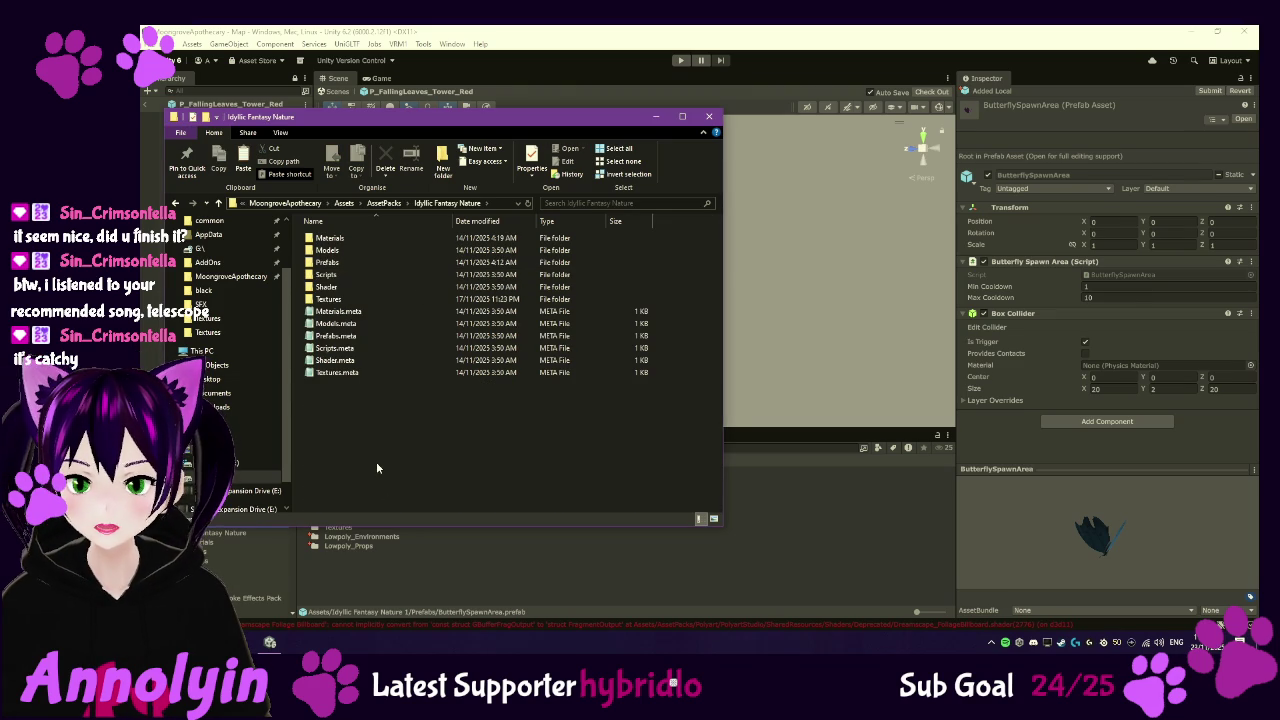
key("ctrl+v")
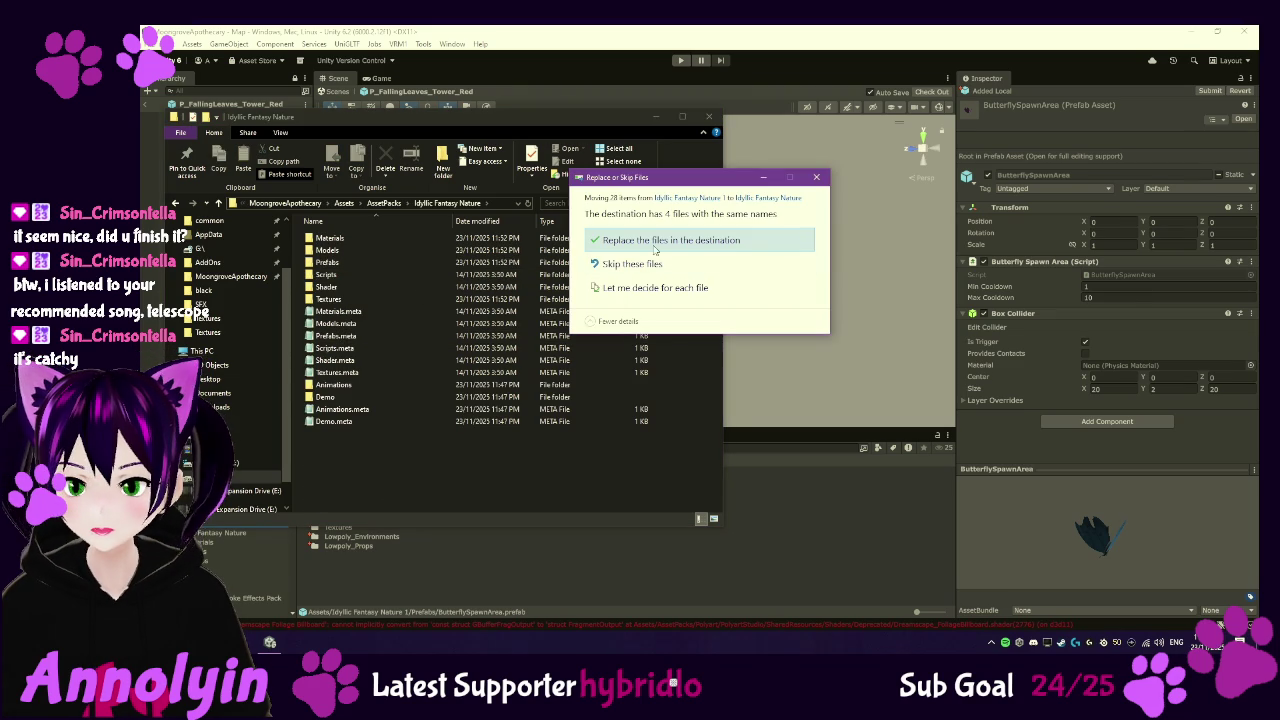
left_click(655, 241)
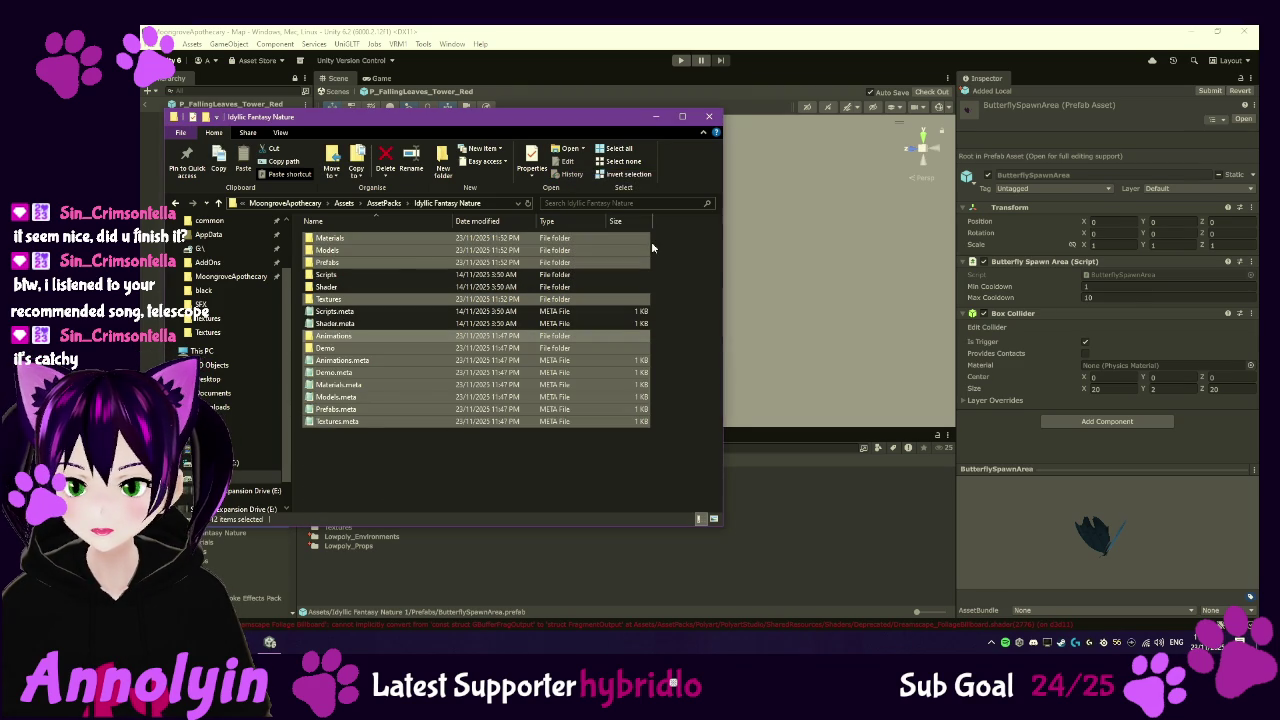
double_click(381, 300)
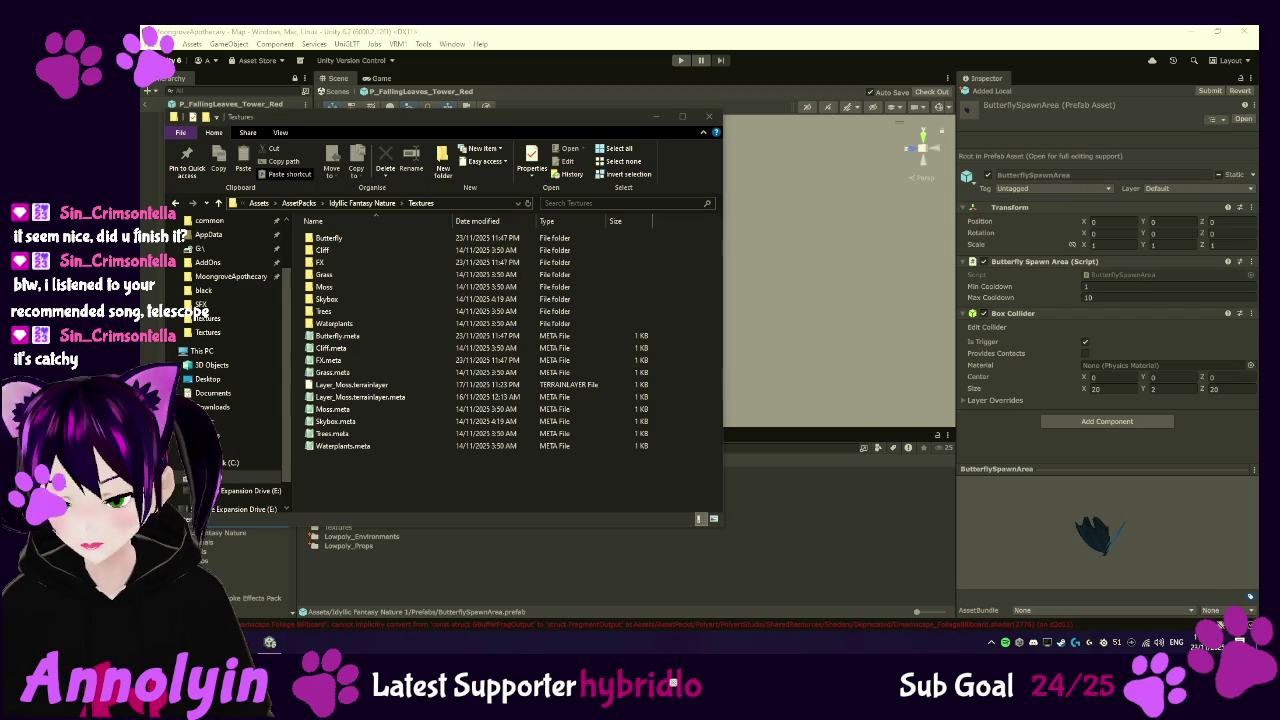
left_click(299, 203)
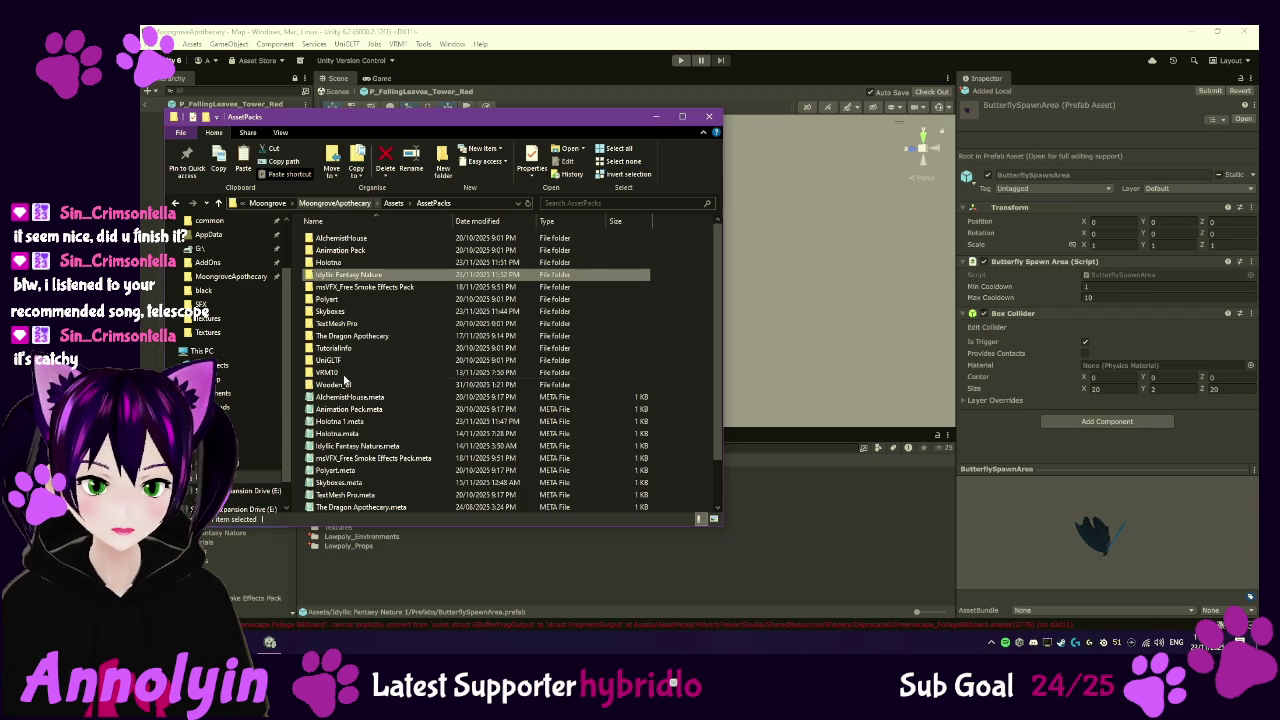
- Paste Polytope Studio into AssetPacks, delete Holotna 1.meta, and close the Explorer window
left_click(708, 293)
key("ctrl+v")
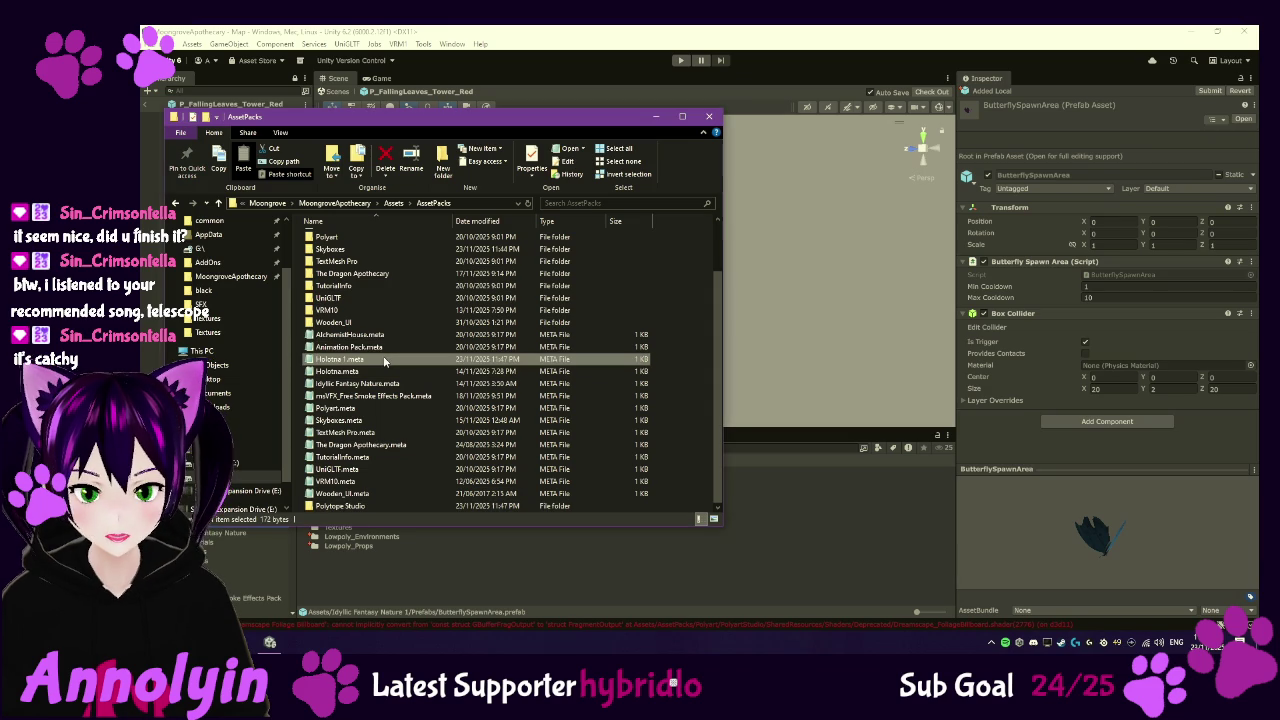
key("Delete")
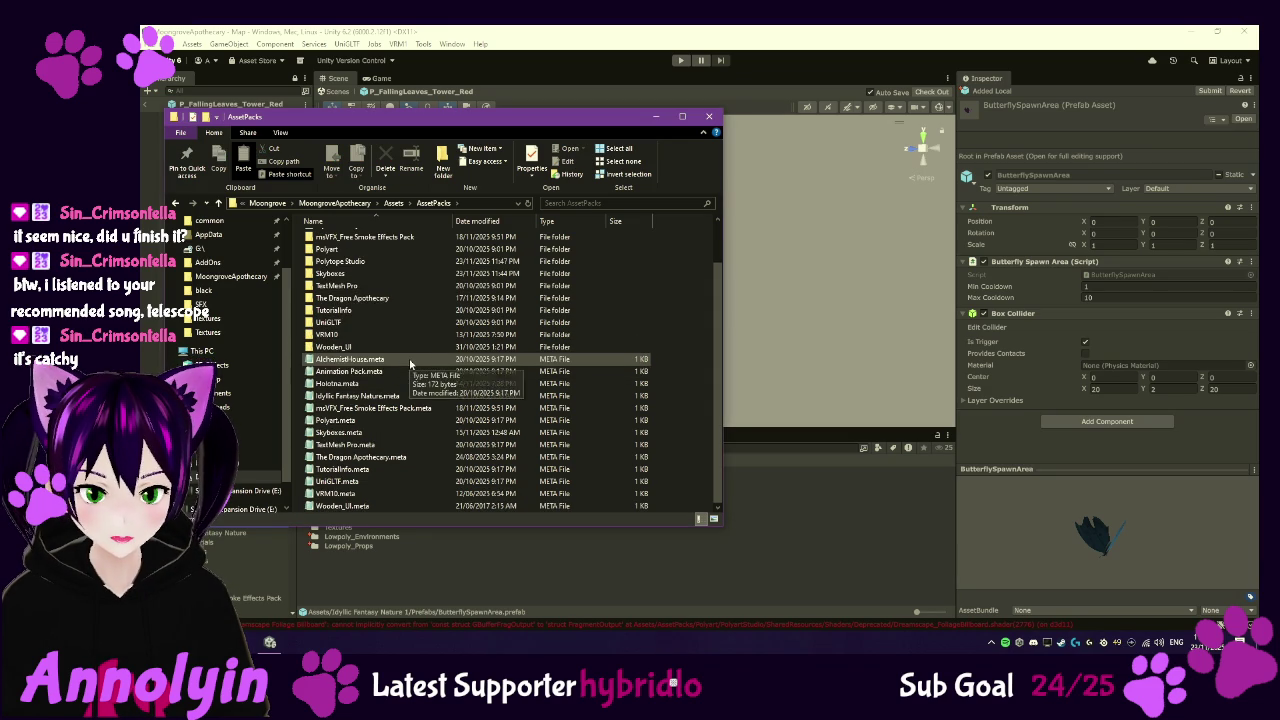
left_click(709, 116)
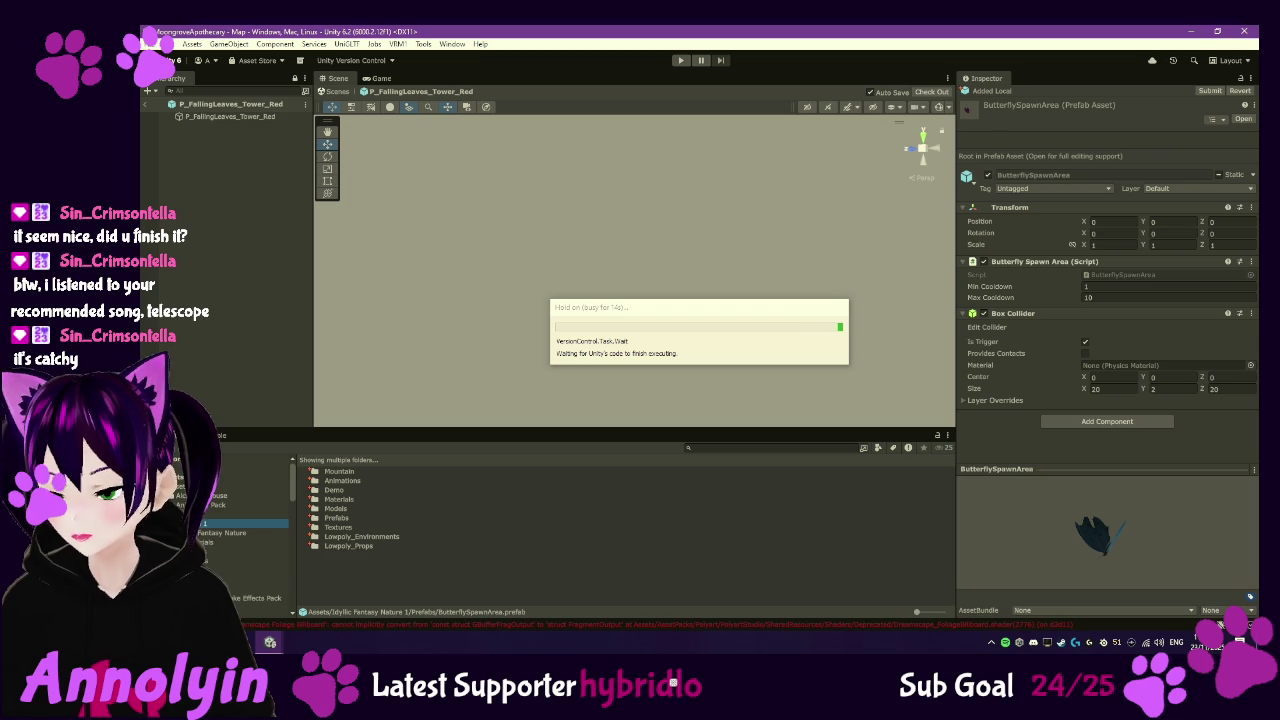
key("super+d")
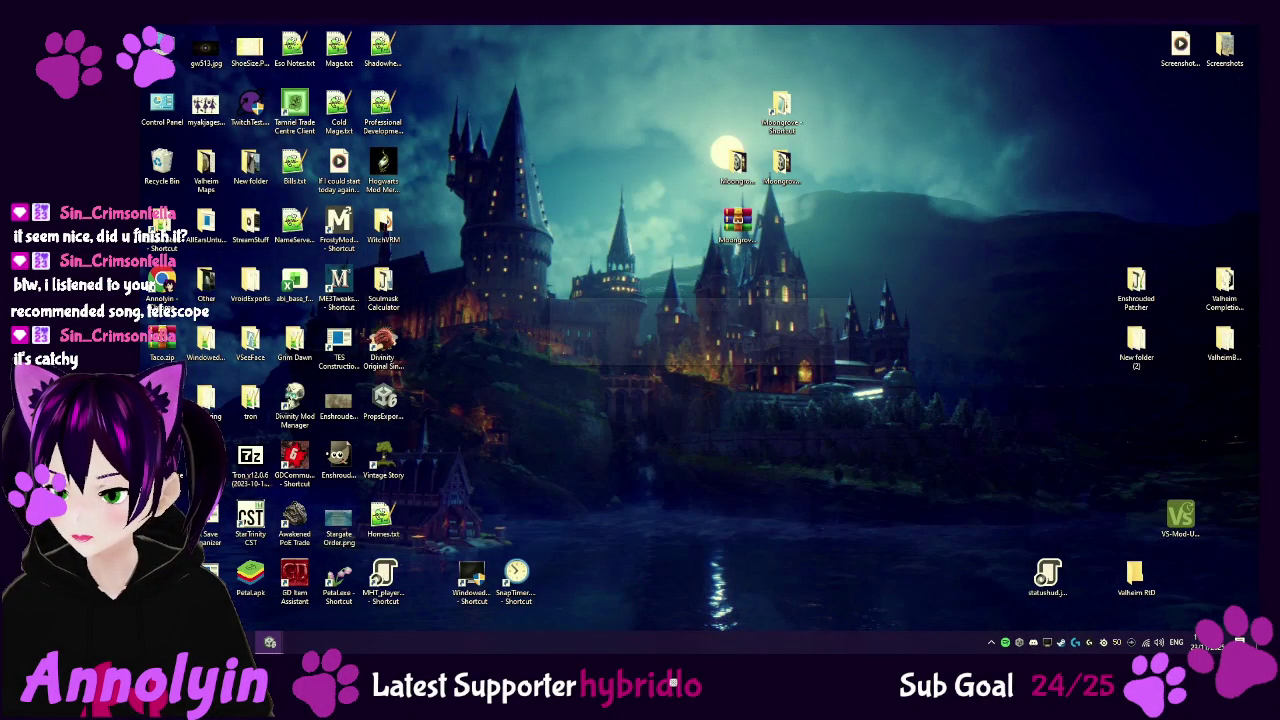
key("super+d")
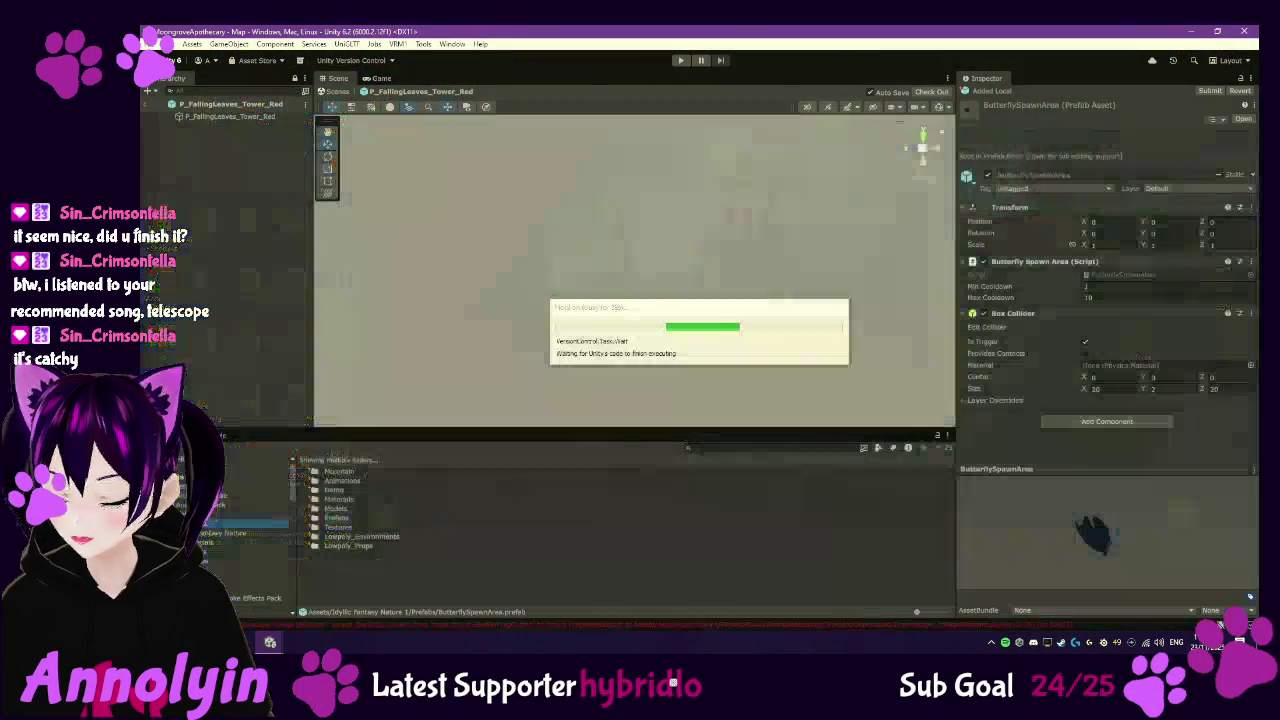
key("super+d")
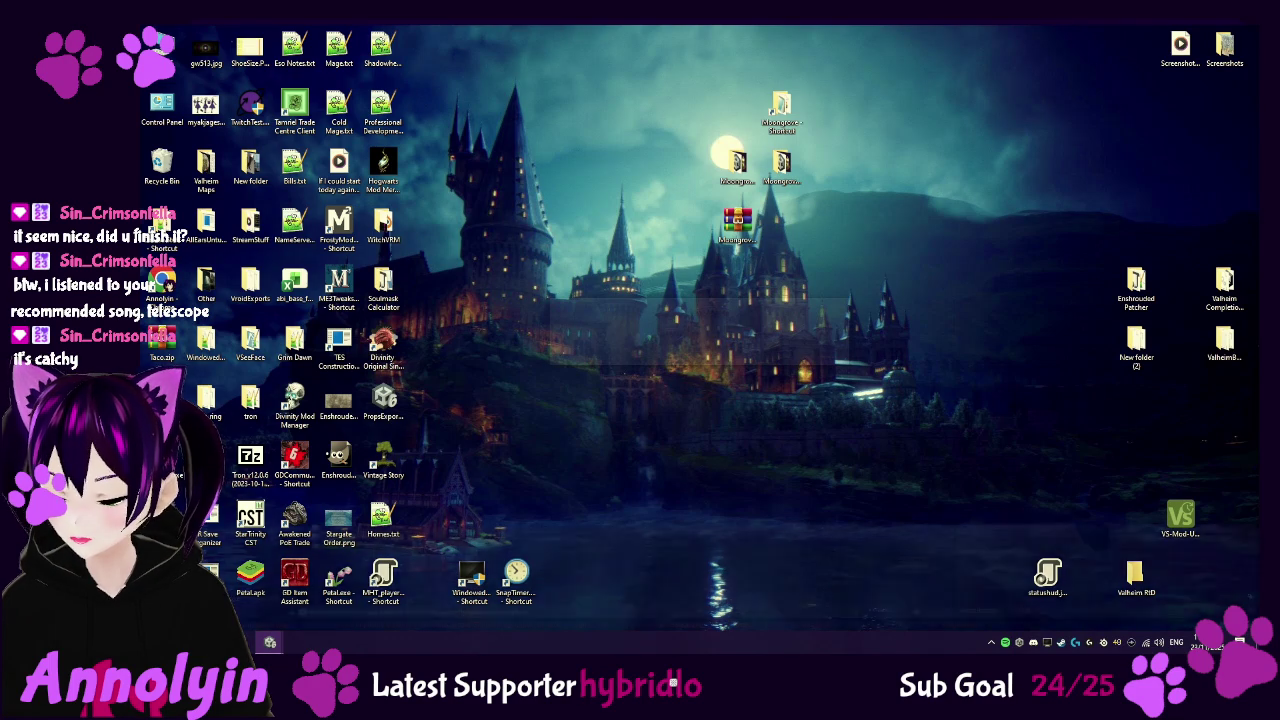
key("super+d")
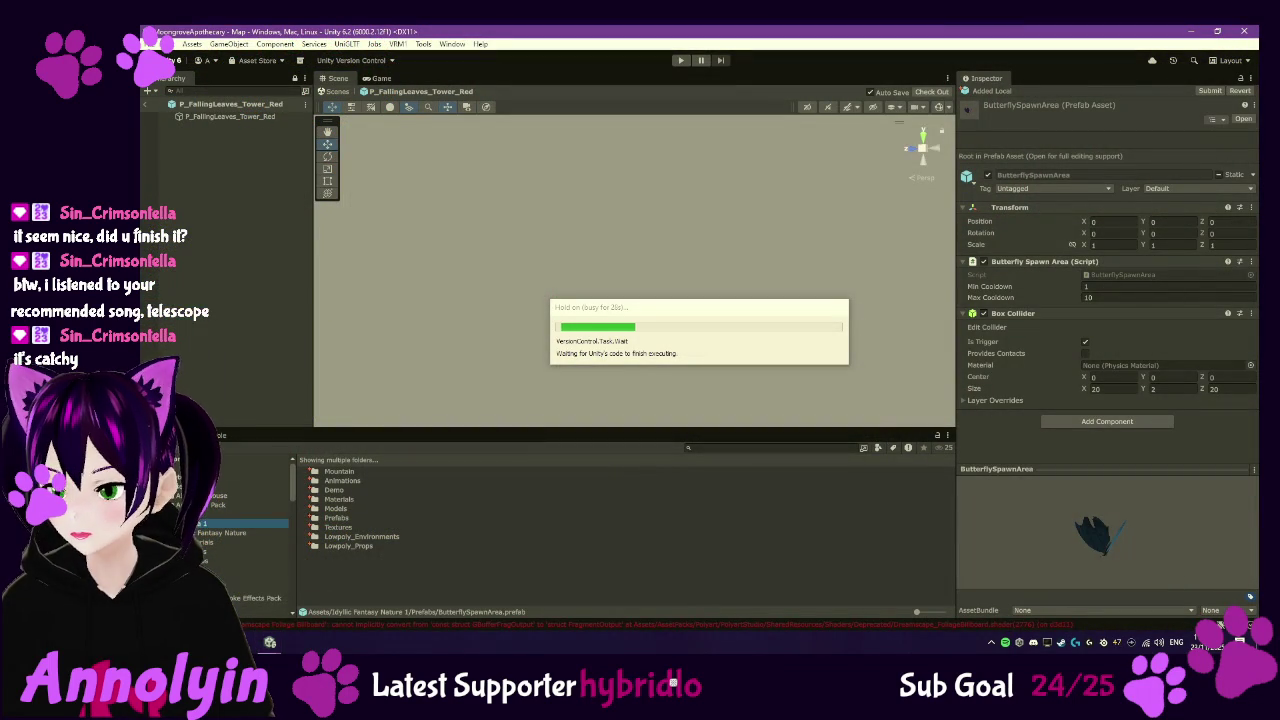
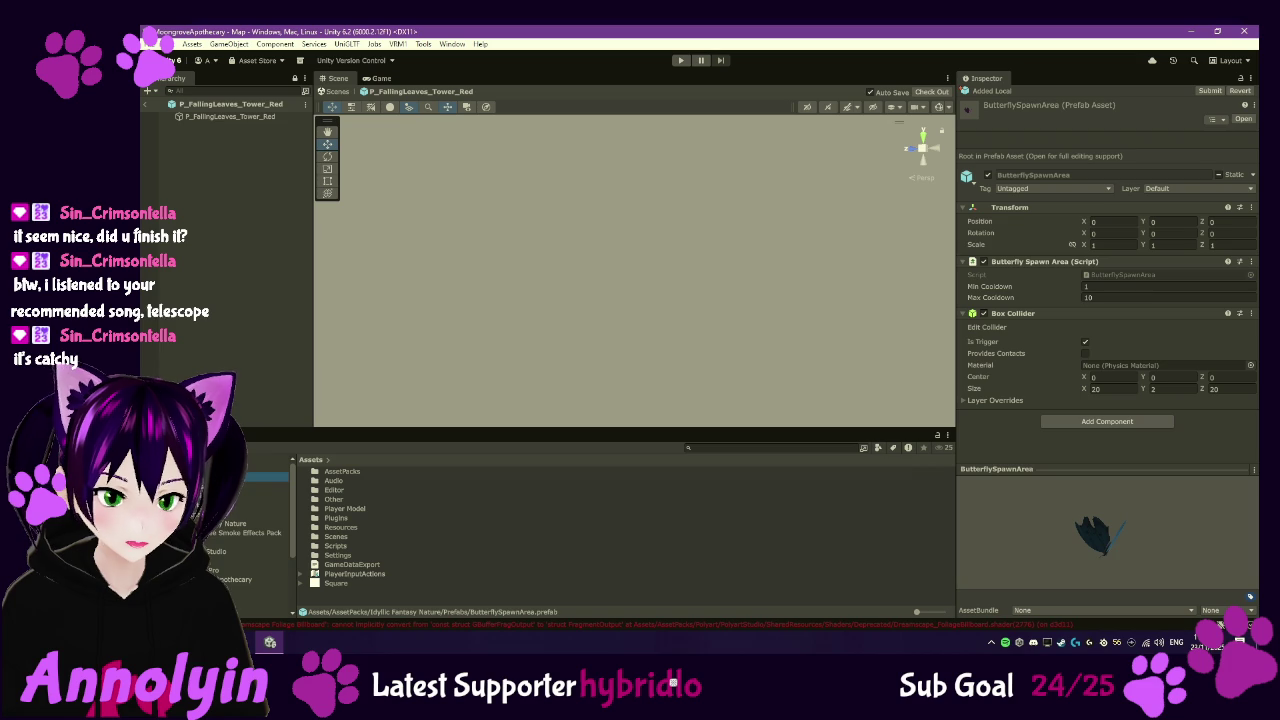
- Open the Skyboxes folder, leave prefab mode for the Map scene, and inspect SkyDome's Sky Manager
left_click(262, 560)
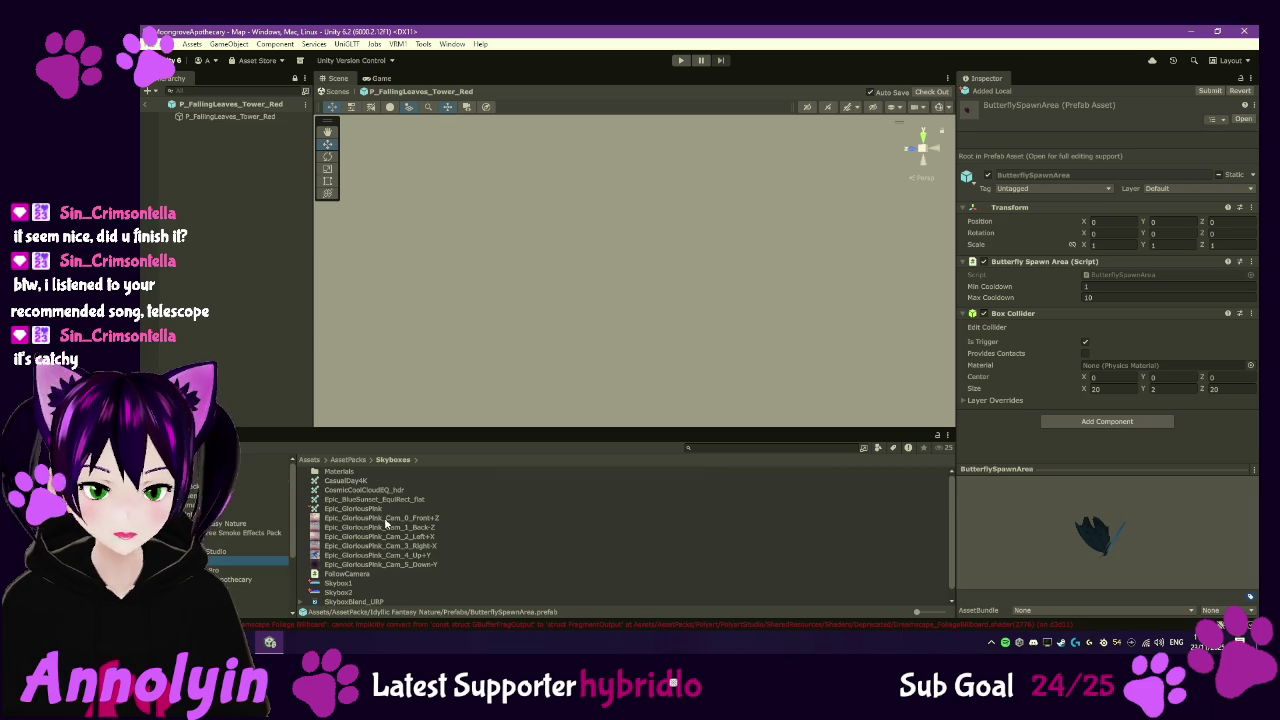
left_click(148, 108)
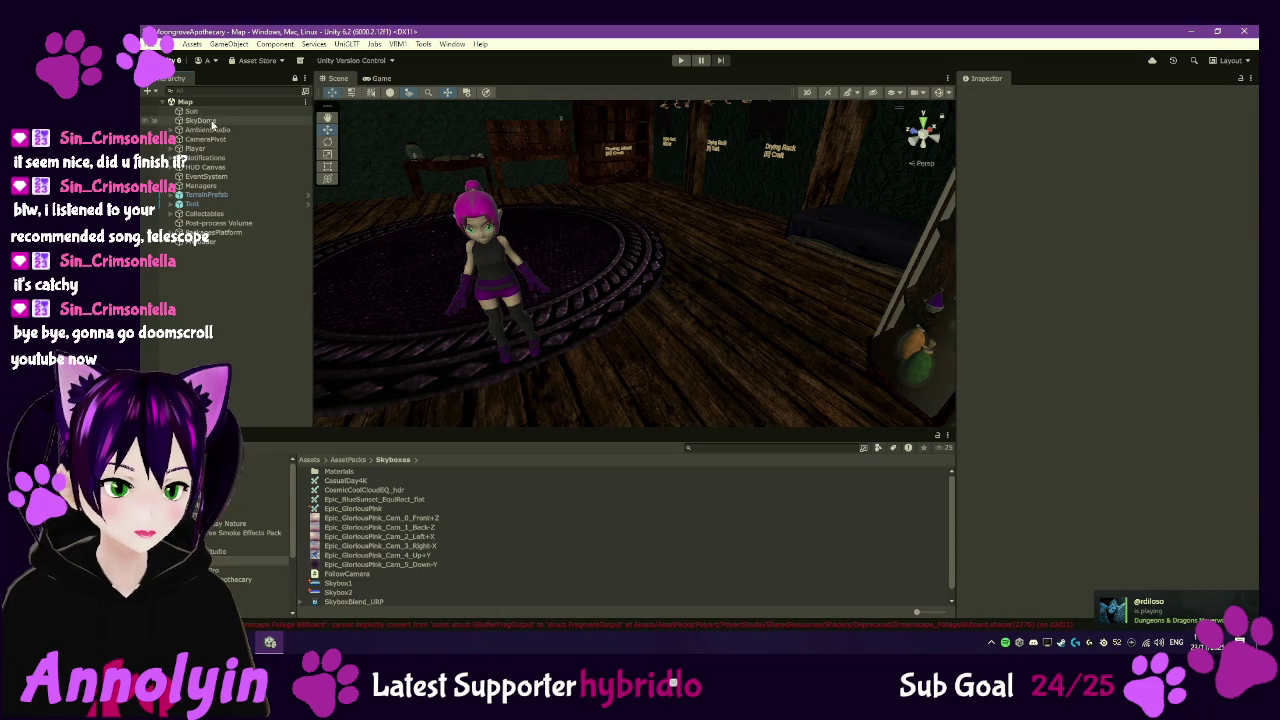
left_click(205, 120)
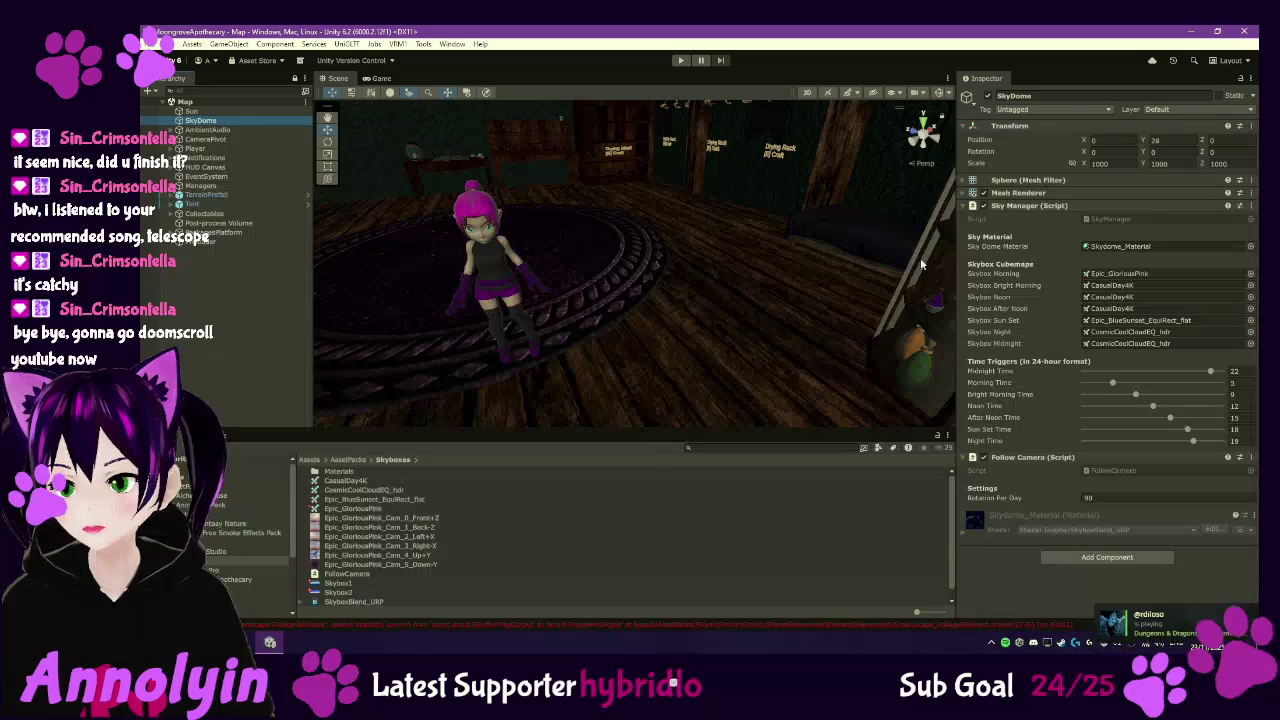
- Compare the import settings of the Skybox1 and Skybox2 textures
left_click(338, 584)
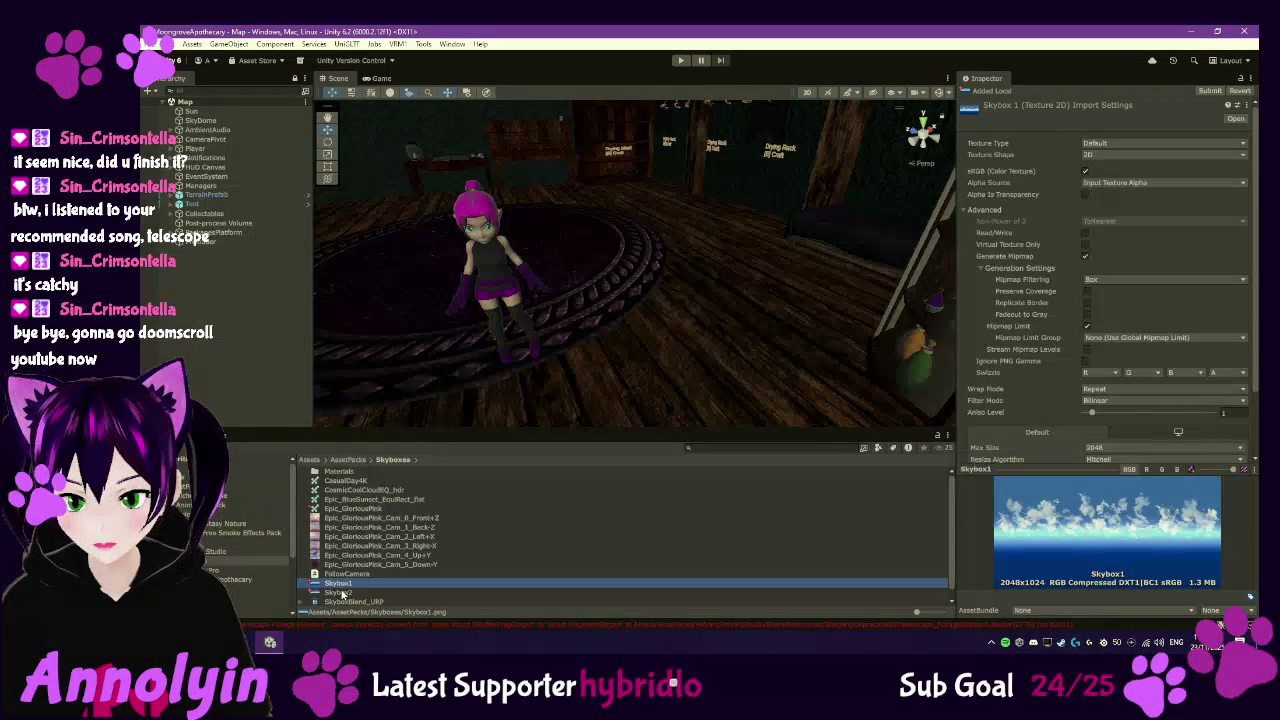
left_click(340, 593)
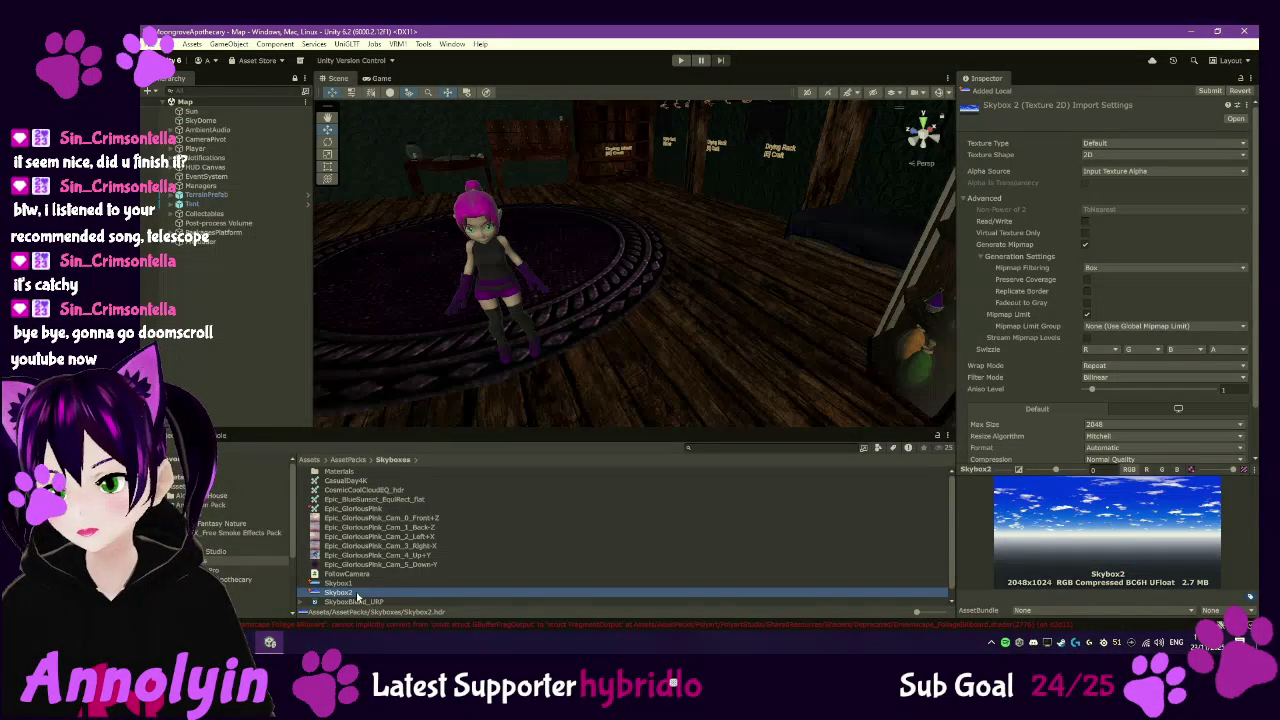
left_click(354, 585)
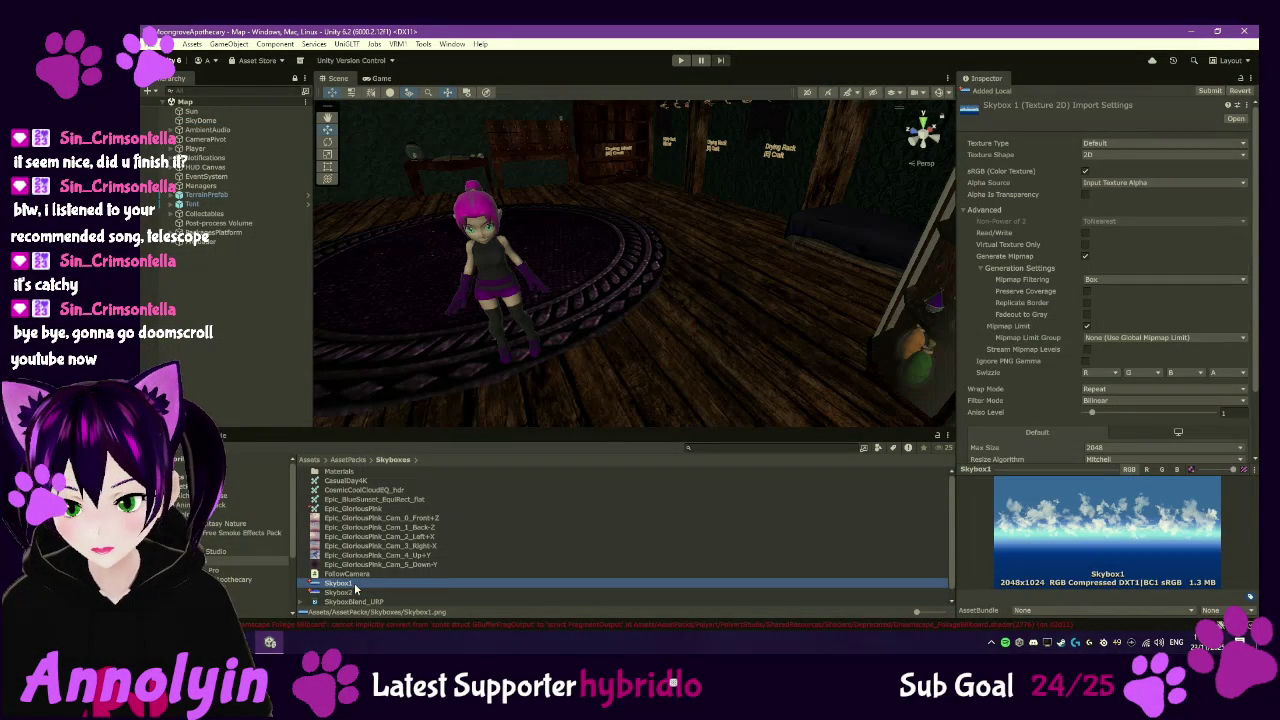
left_click(355, 593)
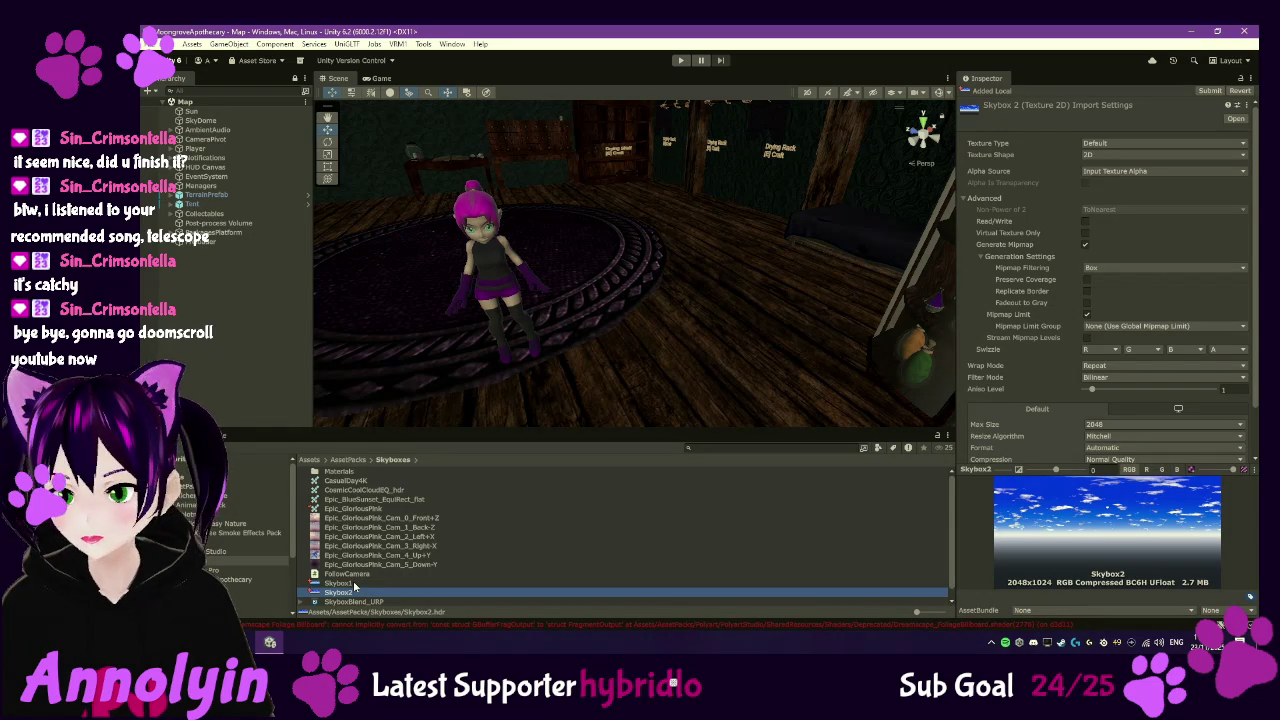
left_click(354, 584)
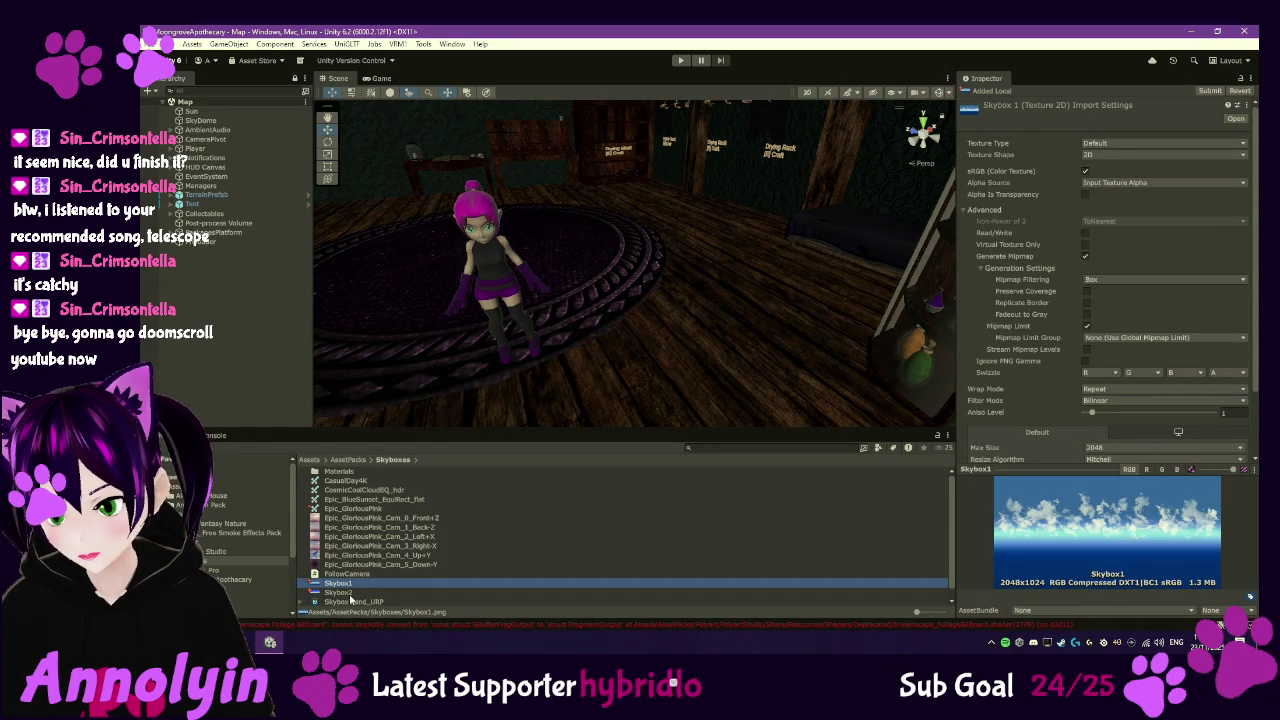
left_click(350, 594)
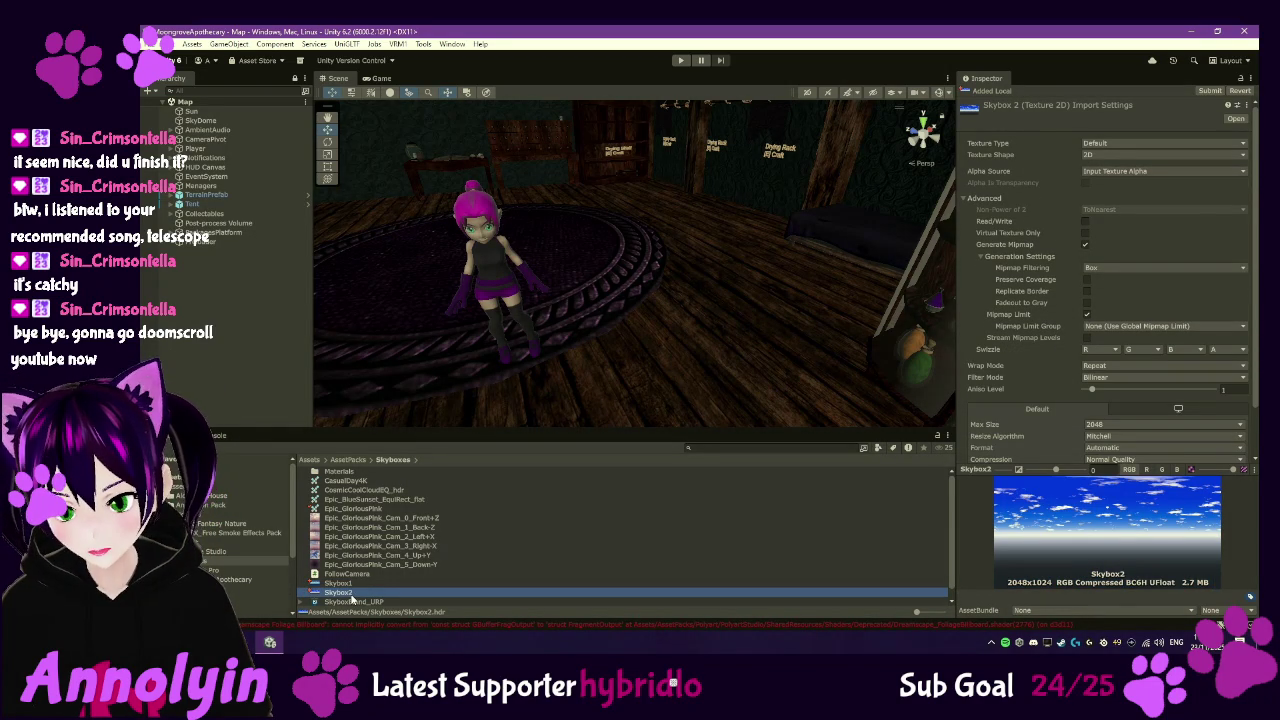
- Check which cubemaps SkyDome uses and view the CasualDay4K cubemap's import settings
left_click(210, 121)
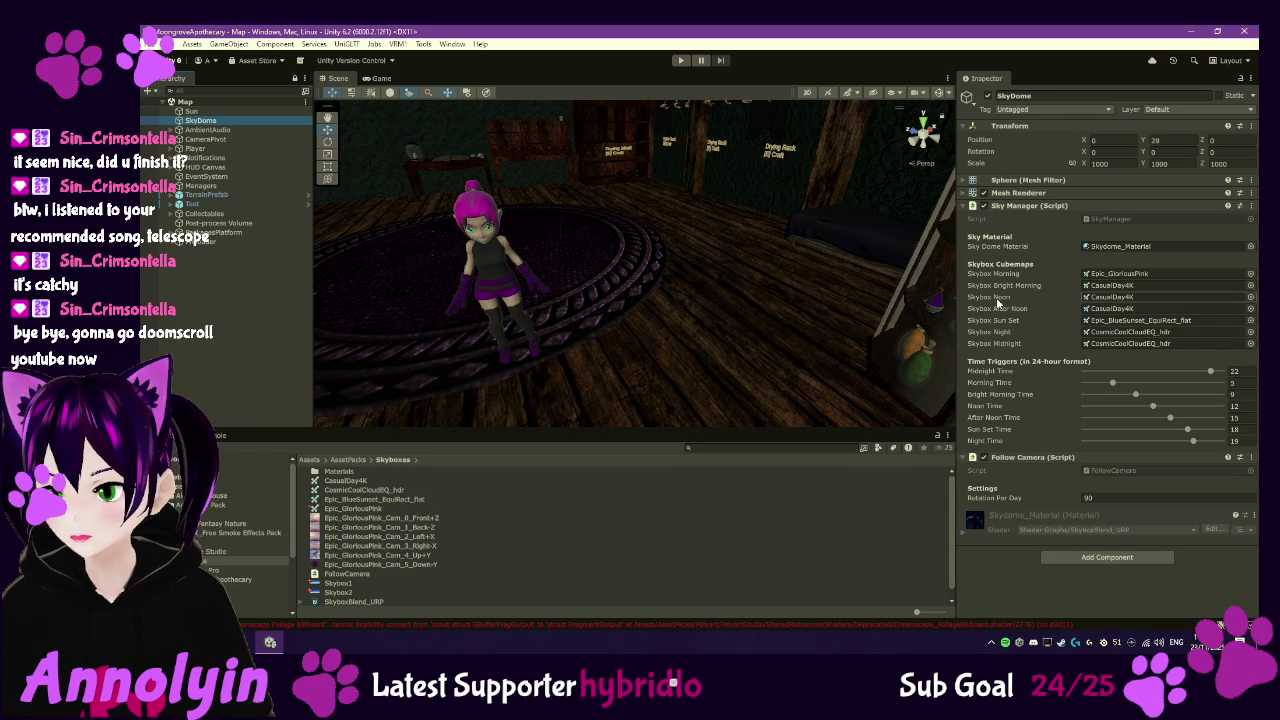
left_click(345, 584)
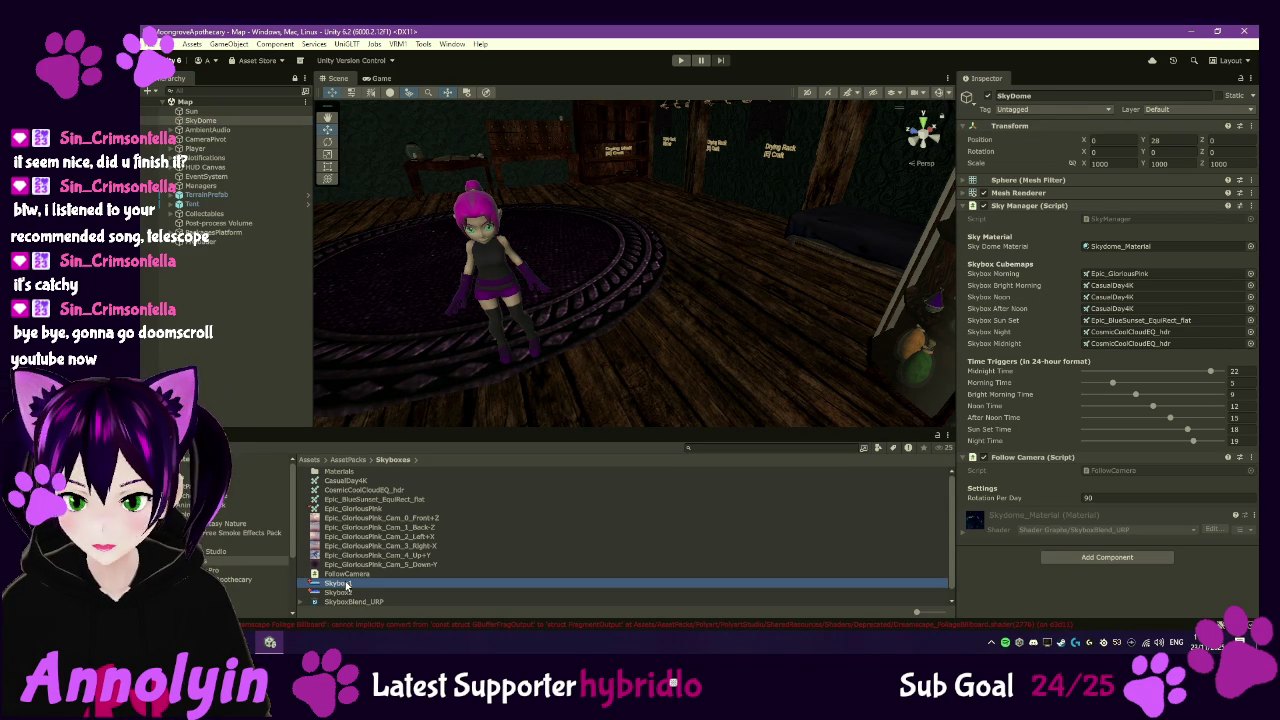
left_click(340, 592)
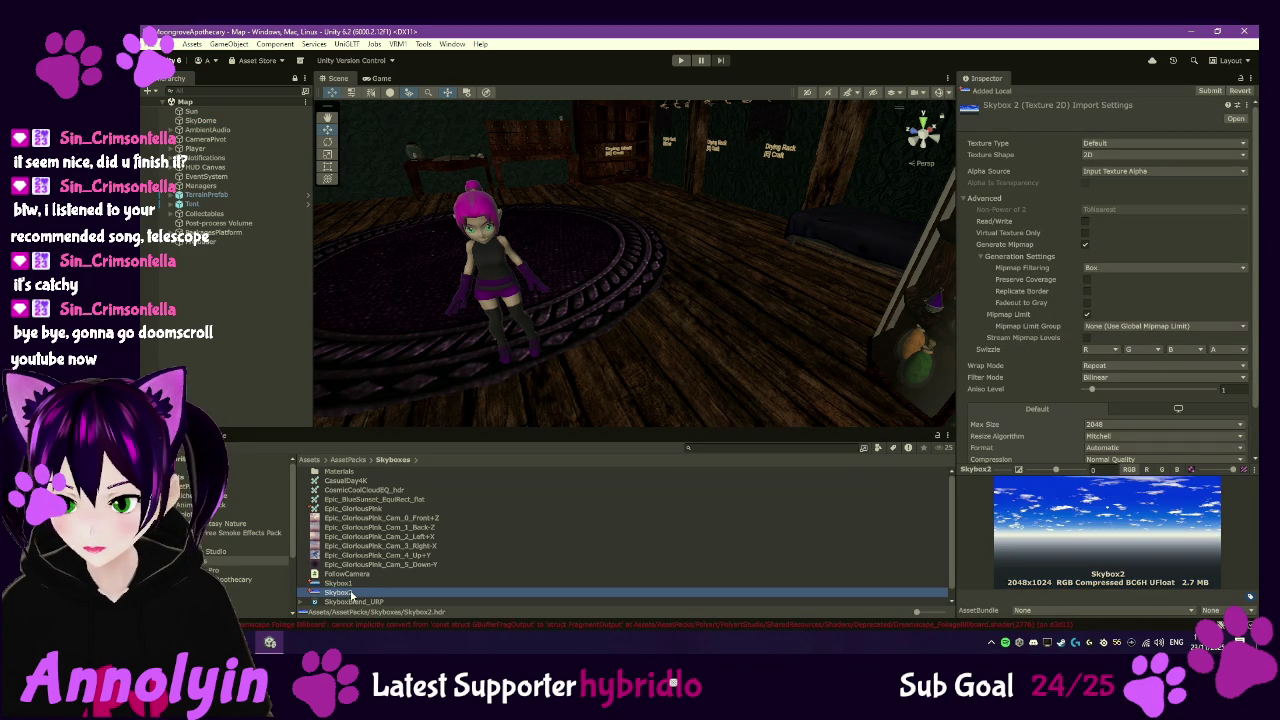
left_click(200, 120)
left_click(1133, 306)
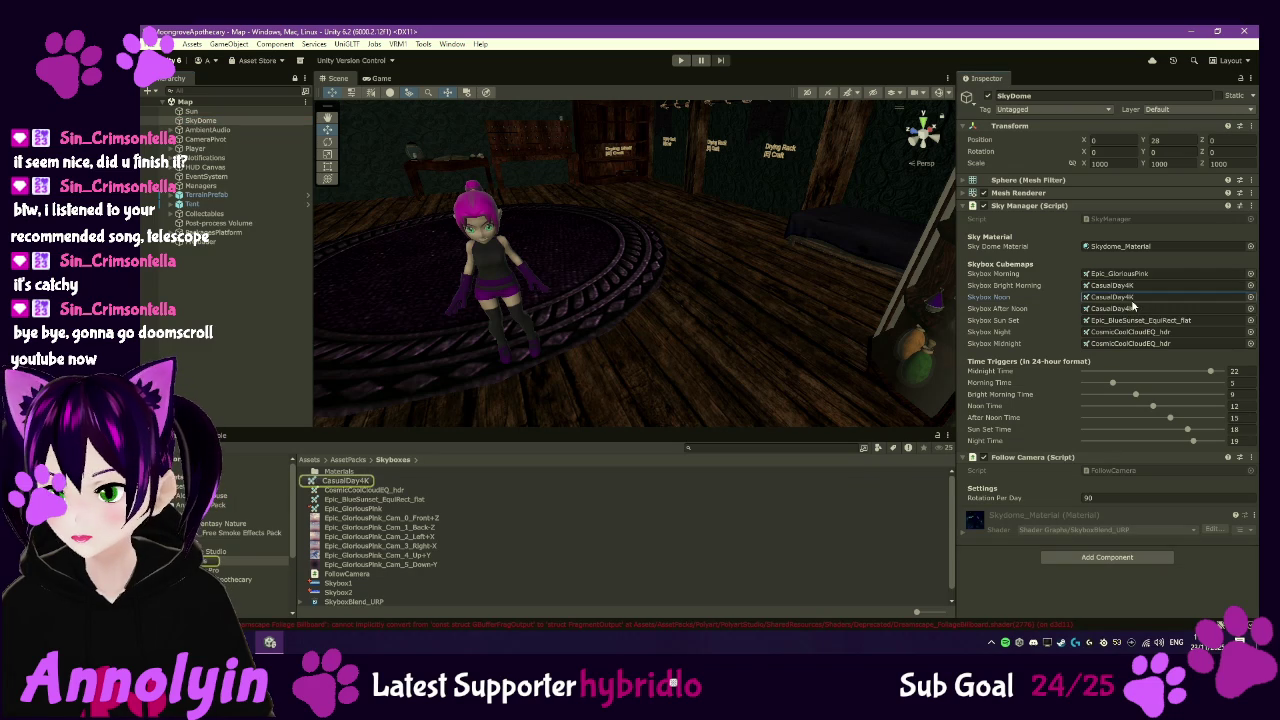
left_click(347, 485)
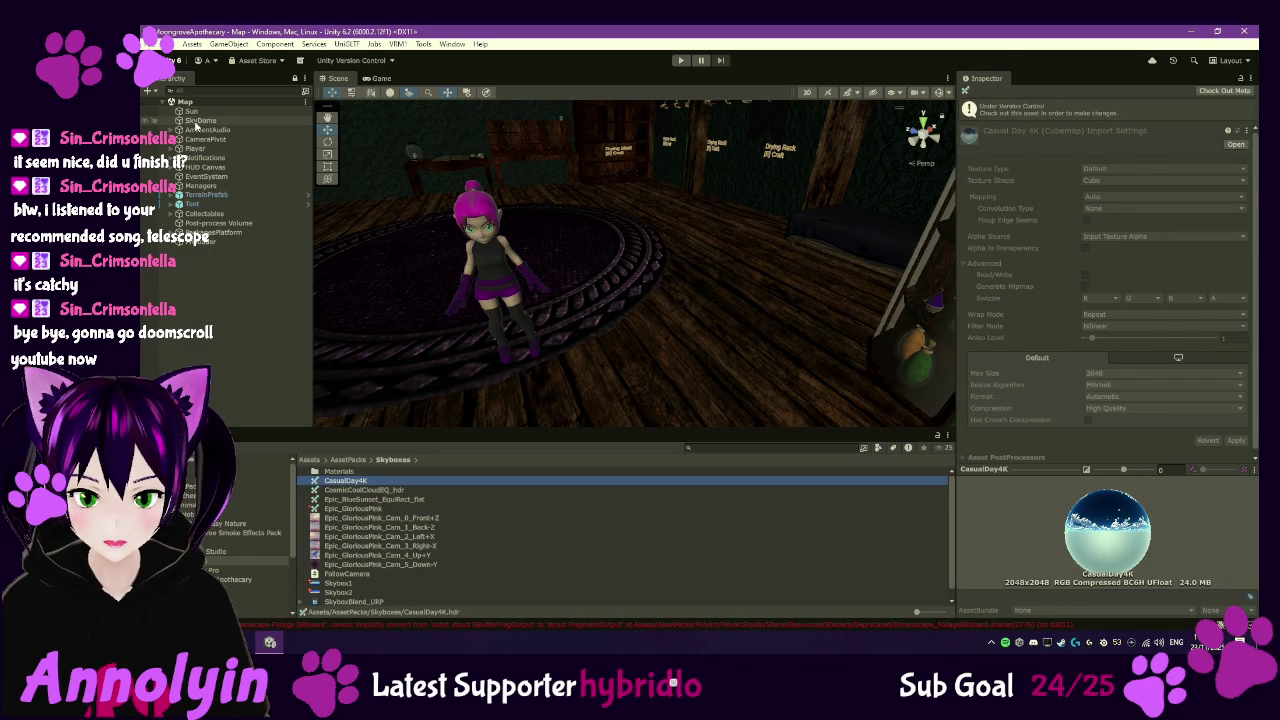
- Inspect the Epic_GloriousPink cubemap and Cam_5_Down-Y texture, ending on Skybox1's import settings
left_click(200, 120)
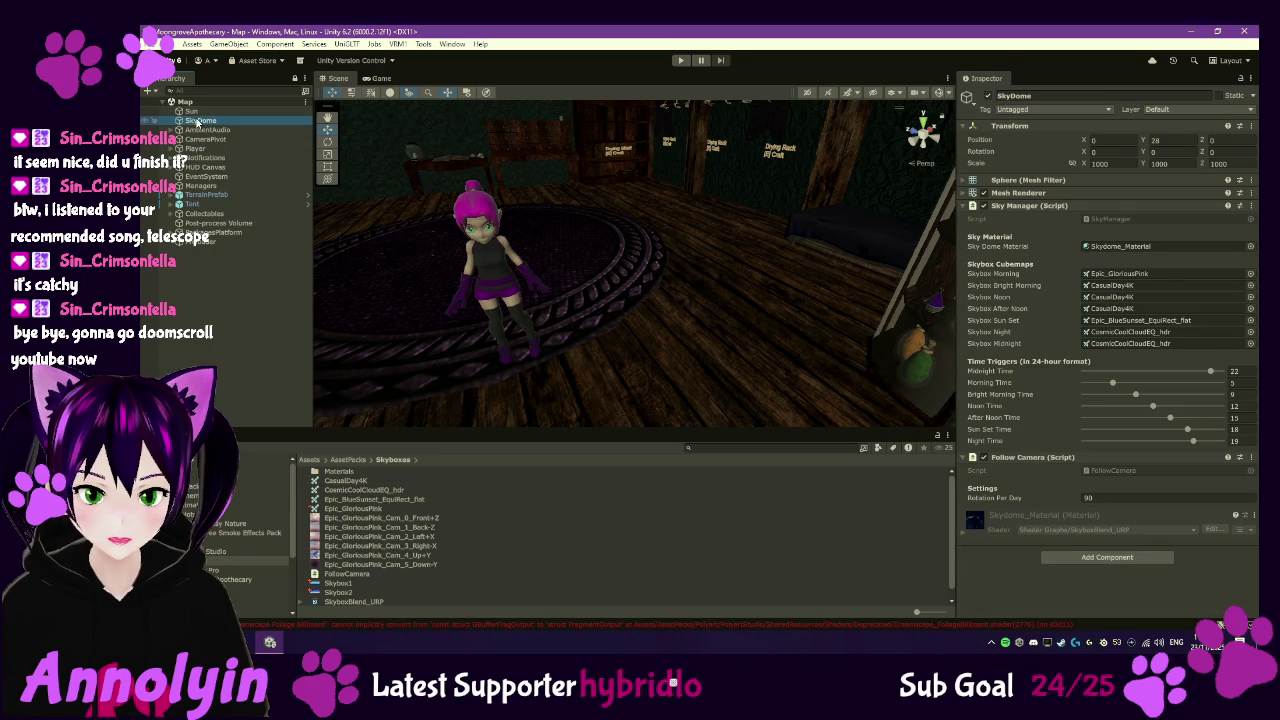
left_click(340, 583)
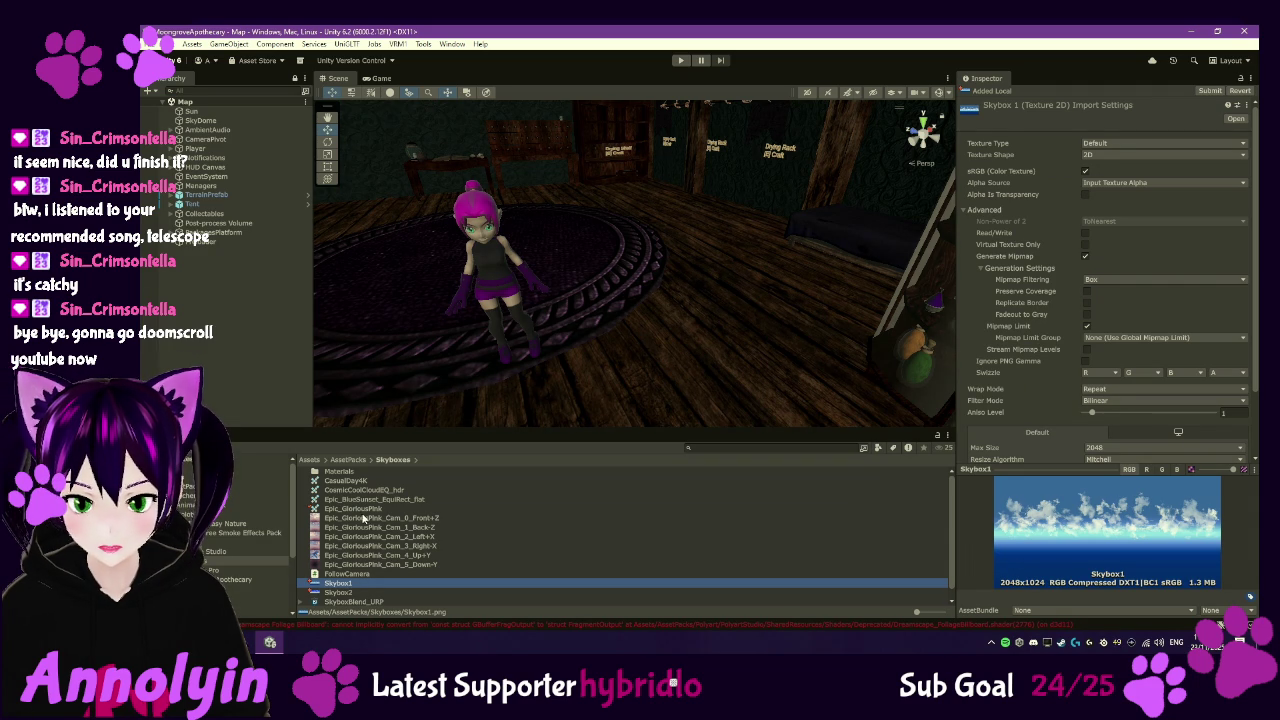
left_click(363, 508)
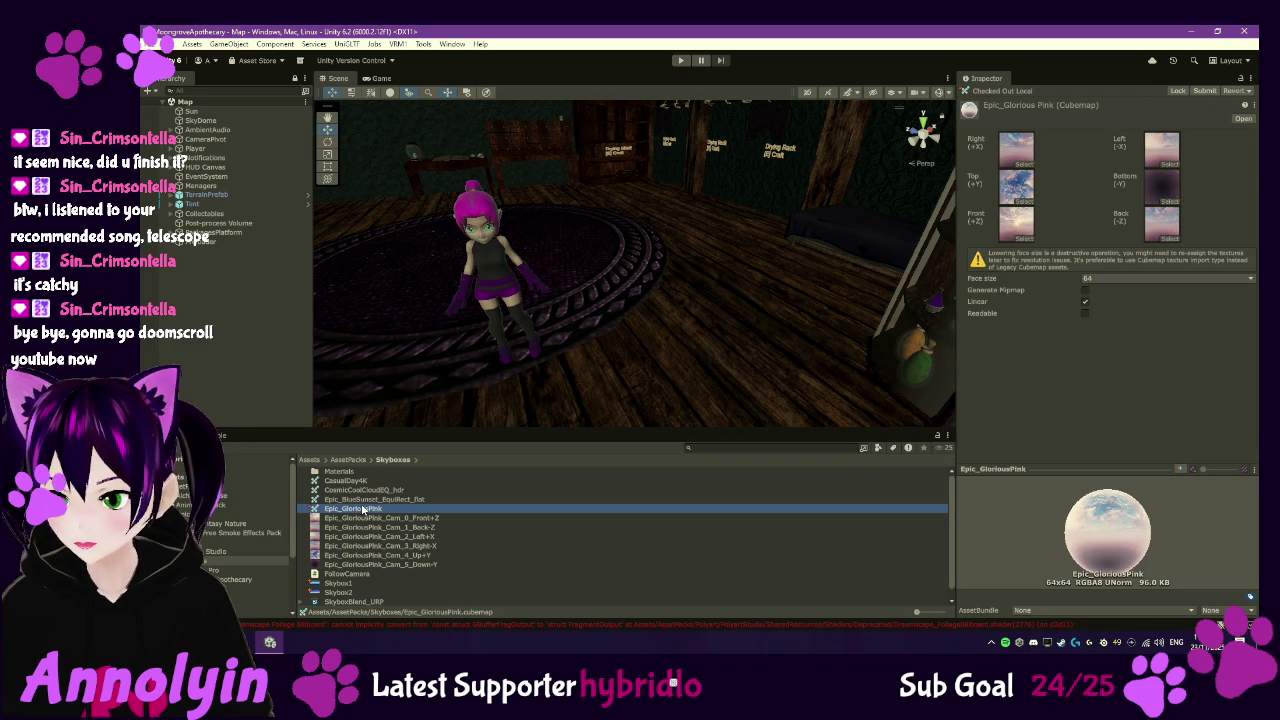
left_click(353, 565)
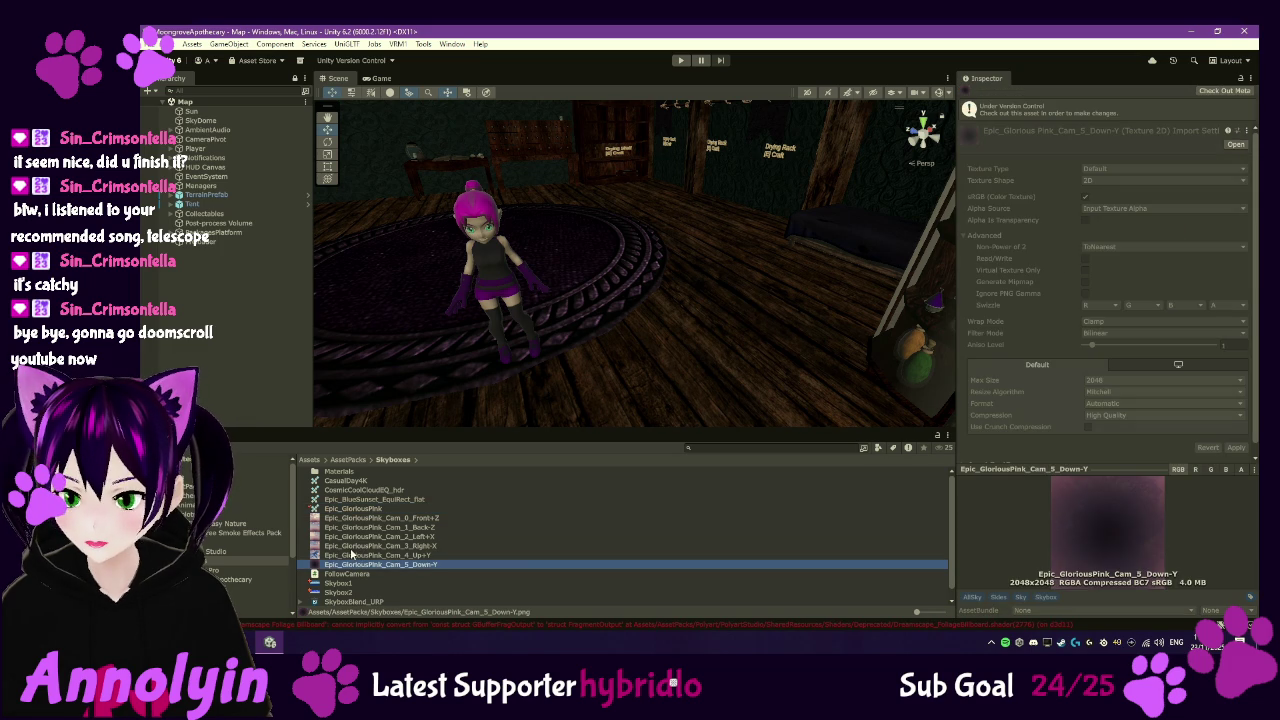
left_click(352, 584)
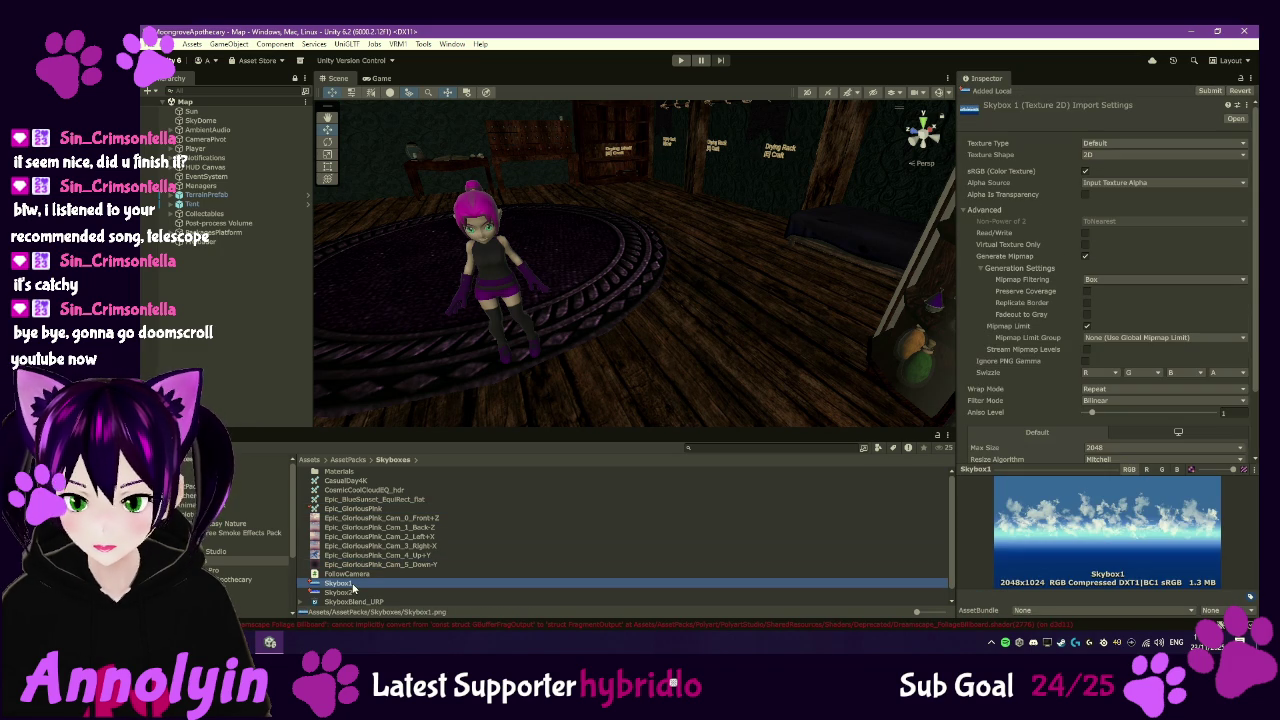
- Set Skybox1's Texture Shape to Cube and apply the reimport
left_click(1113, 157)
left_click(1120, 177)
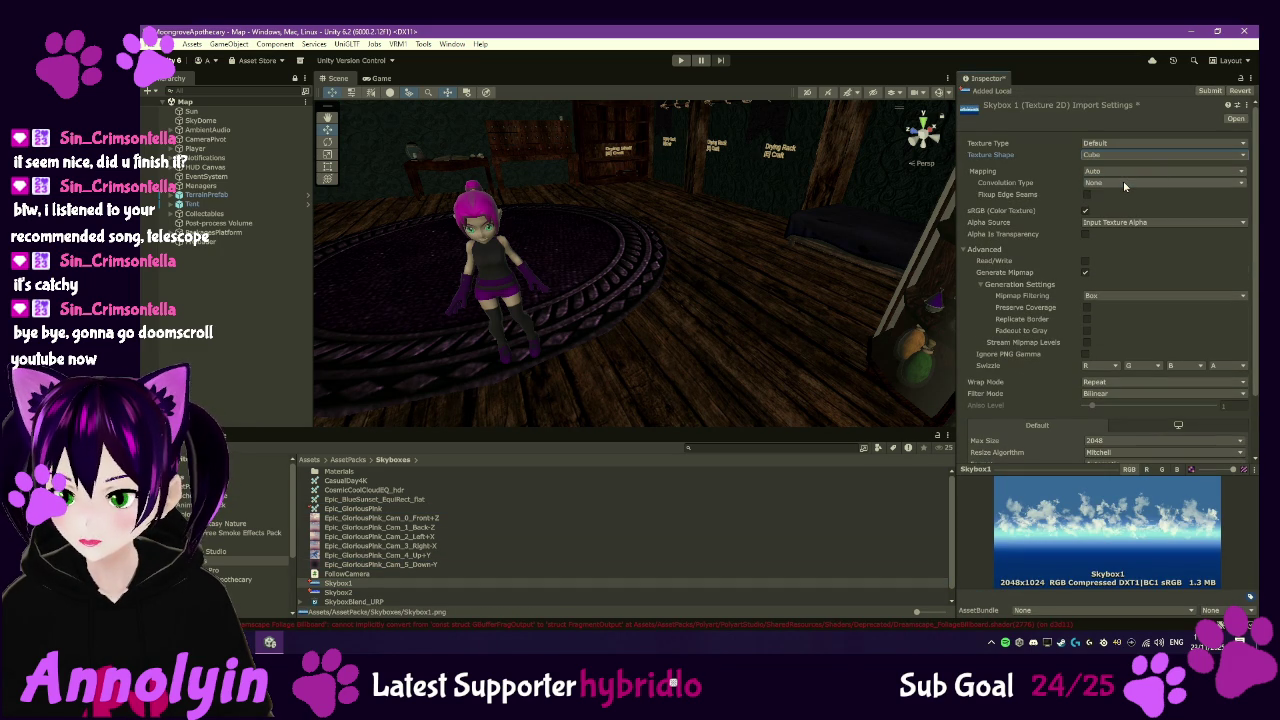
scroll(1150, 280, "down", 3)
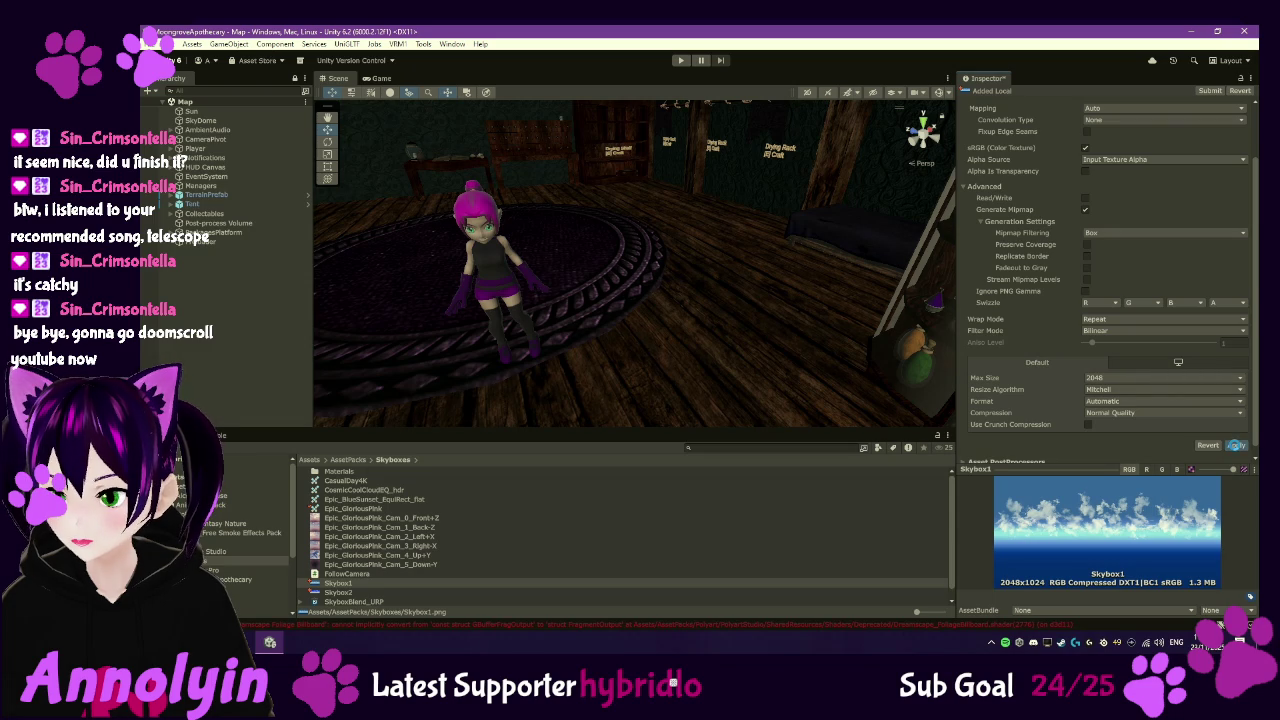
left_click(1236, 445)
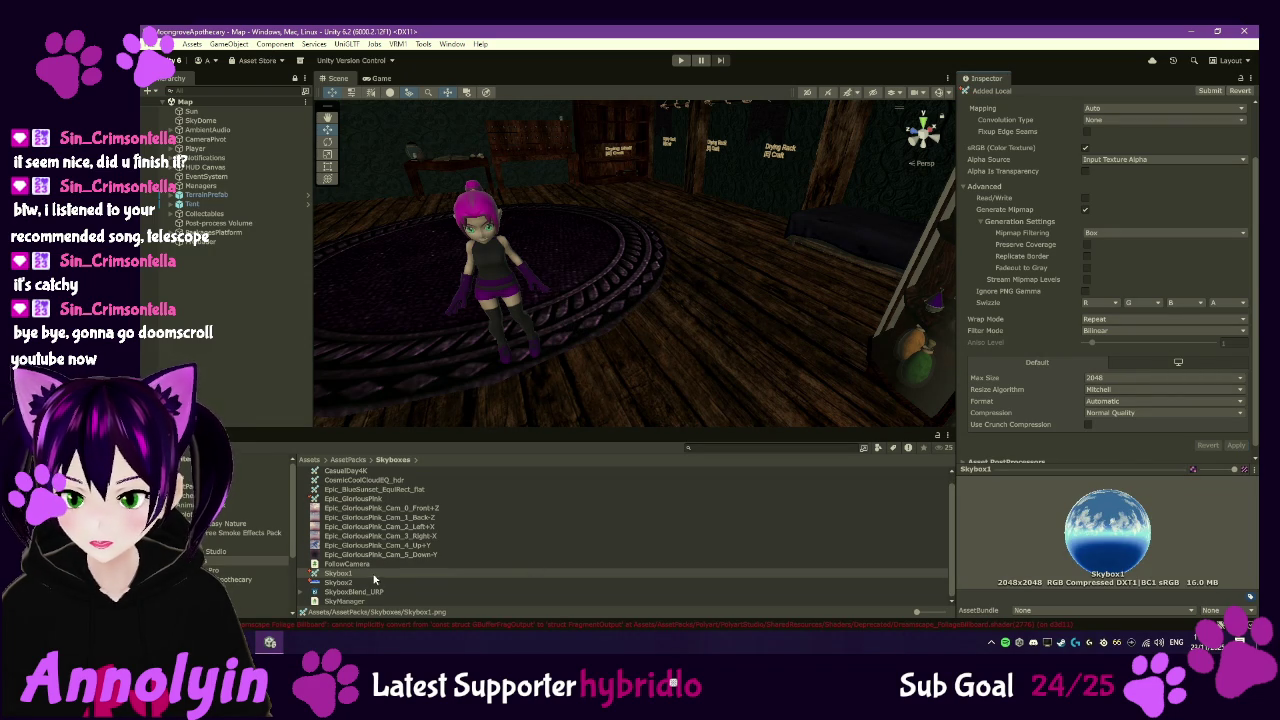
- Reimport Skybox2 with Texture Shape Cube, then view the Epic_GloriousPink cubemap
left_click(347, 584)
scroll(1120, 140, "up", 3)
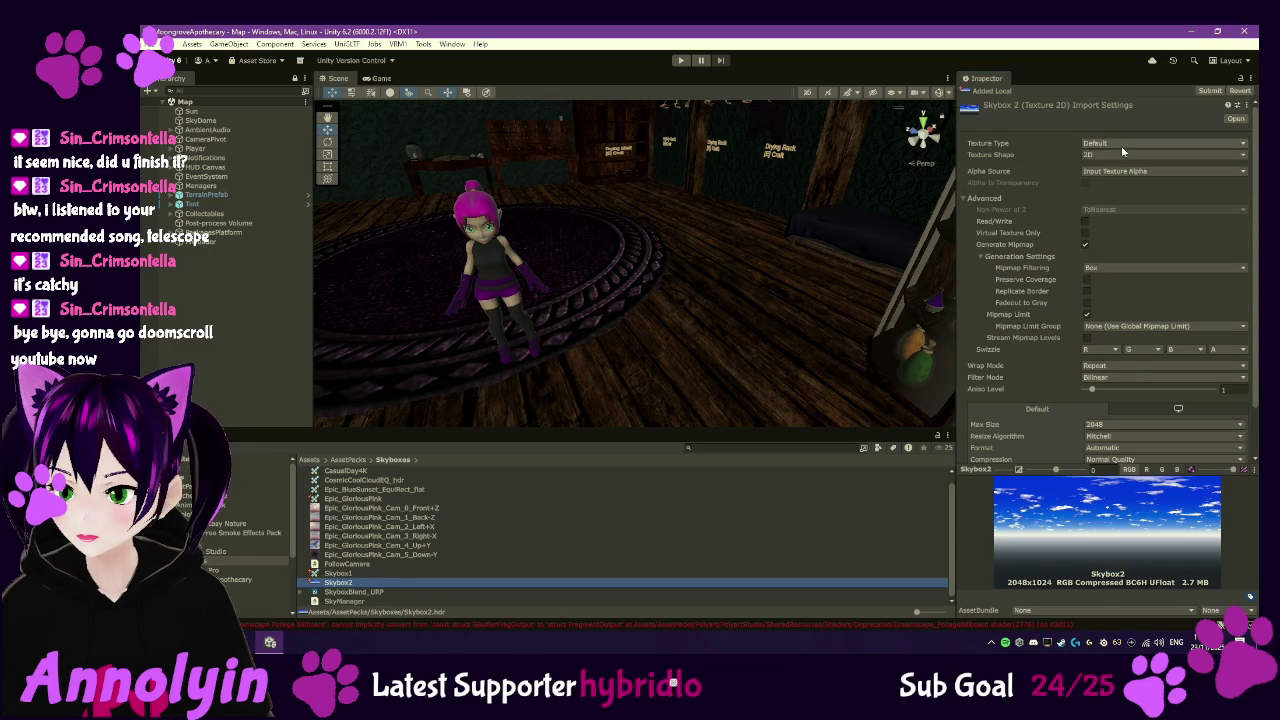
left_click(1107, 155)
left_click(1110, 180)
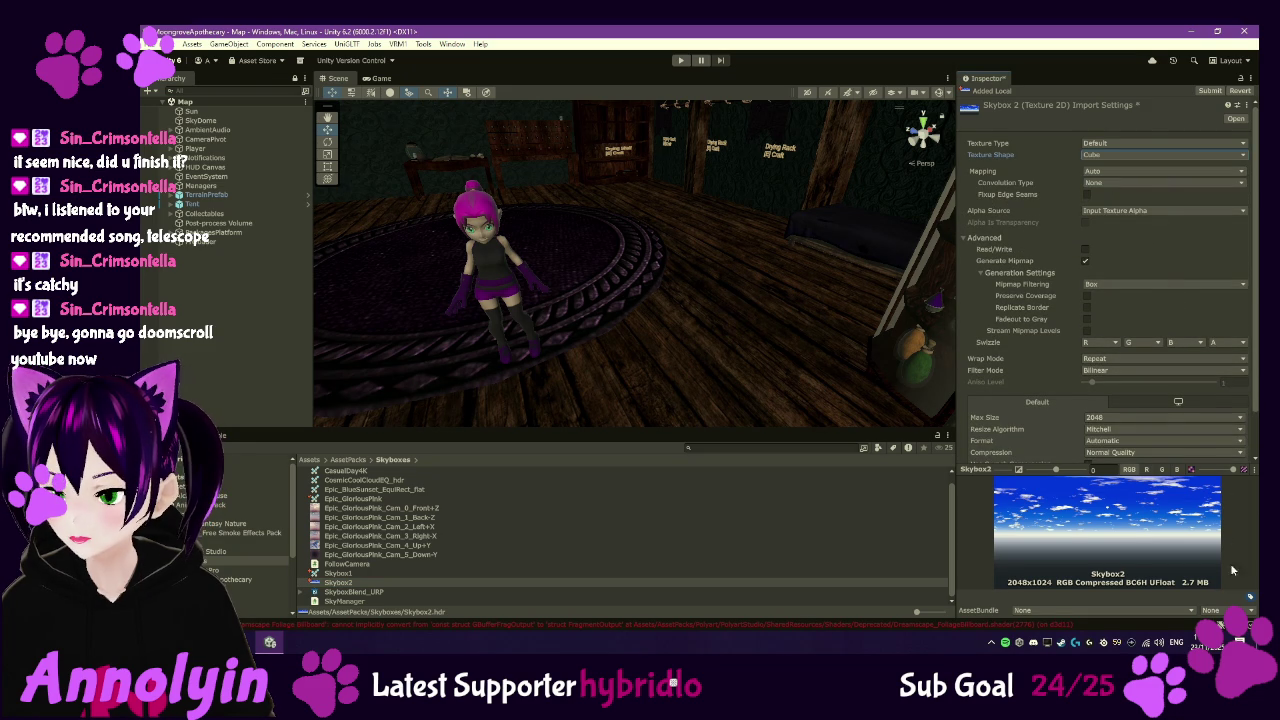
scroll(1230, 403, "down", 2)
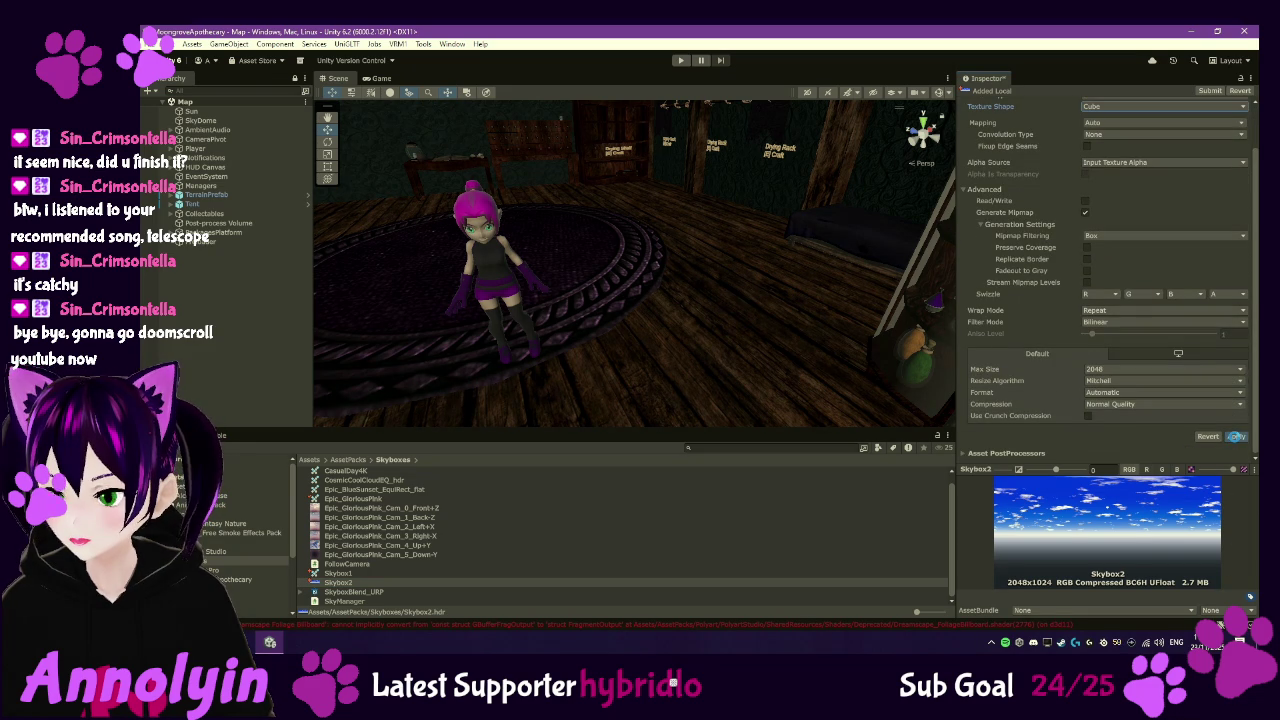
left_click(1236, 436)
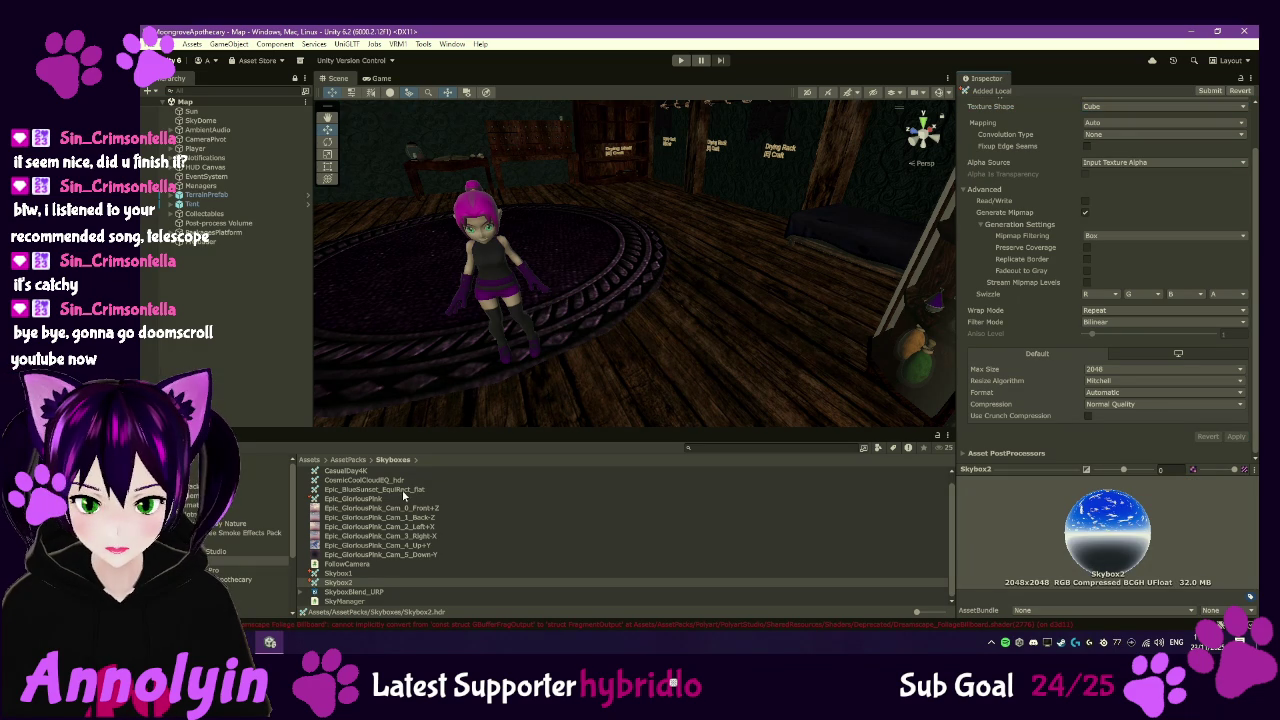
left_click(352, 498)
- Confirm Skybox1 is a cubemap and assign it to Skybox Bright Morning
mouse_move(1060, 517)
left_mouse_down()
mouse_move(1140, 510)
mouse_move(1237, 468)
mouse_move(1194, 567)
left_mouse_up()
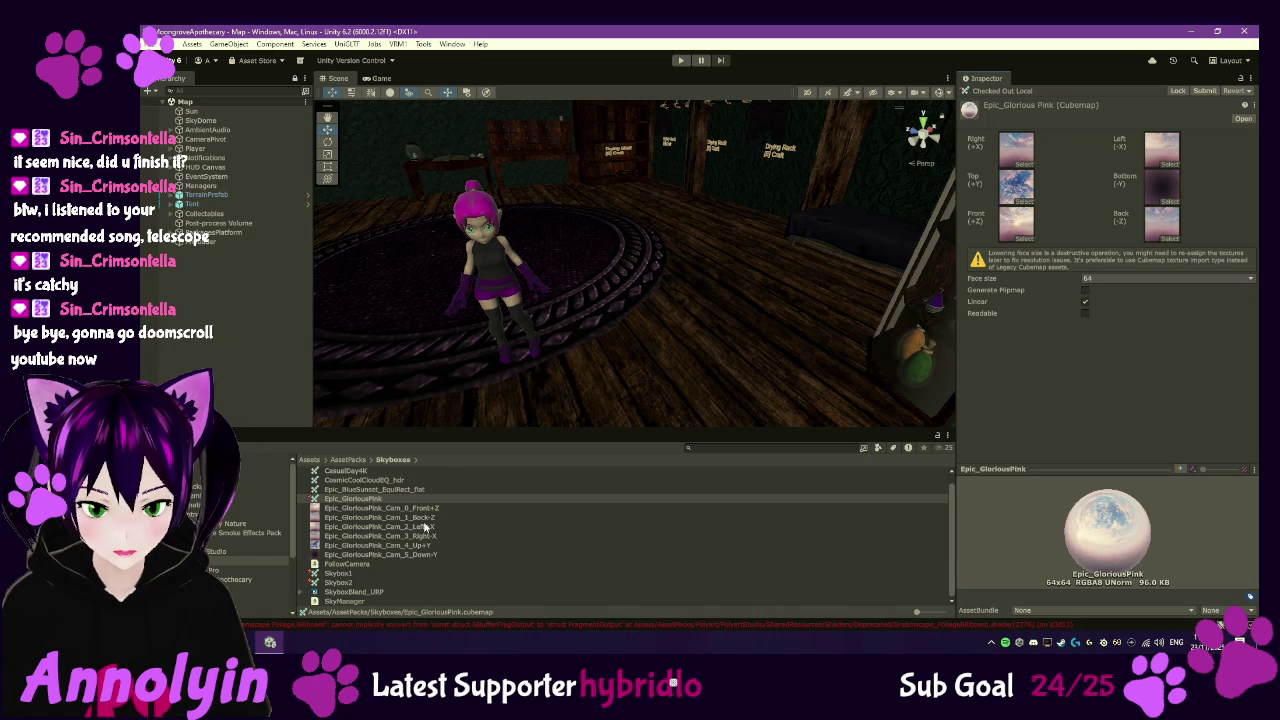
scroll(357, 478, "up", 1)
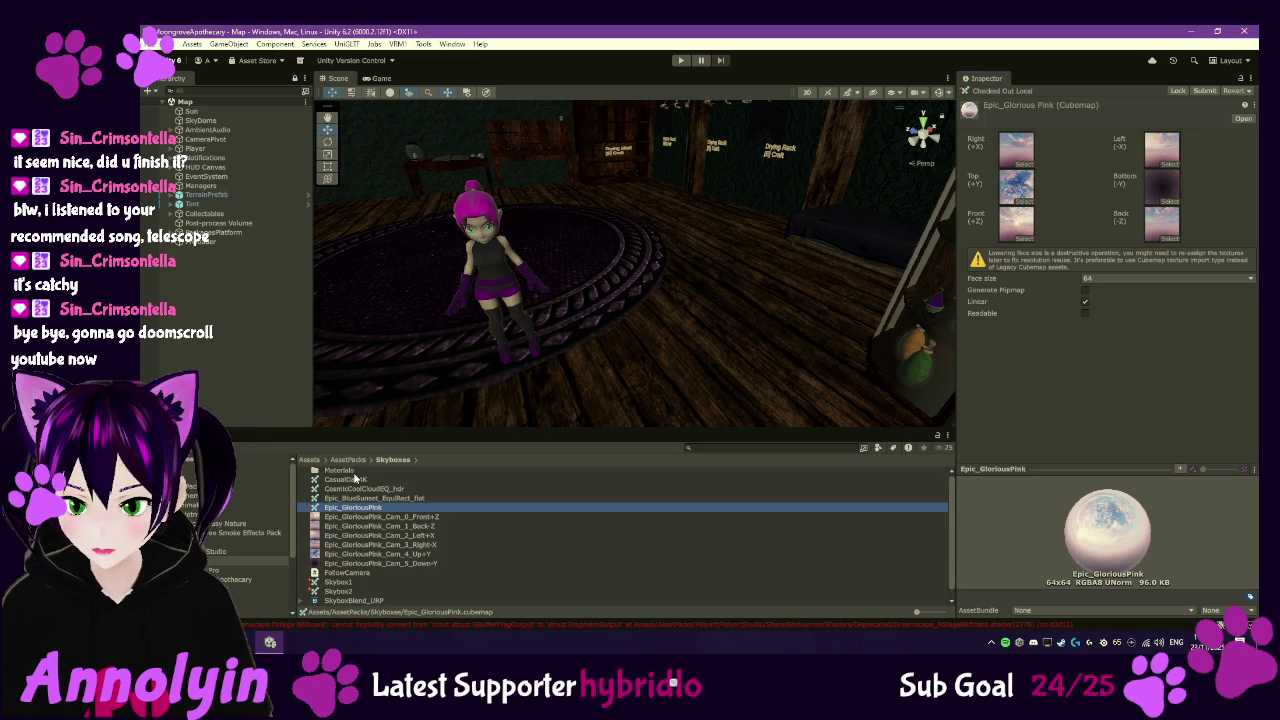
left_click(345, 480)
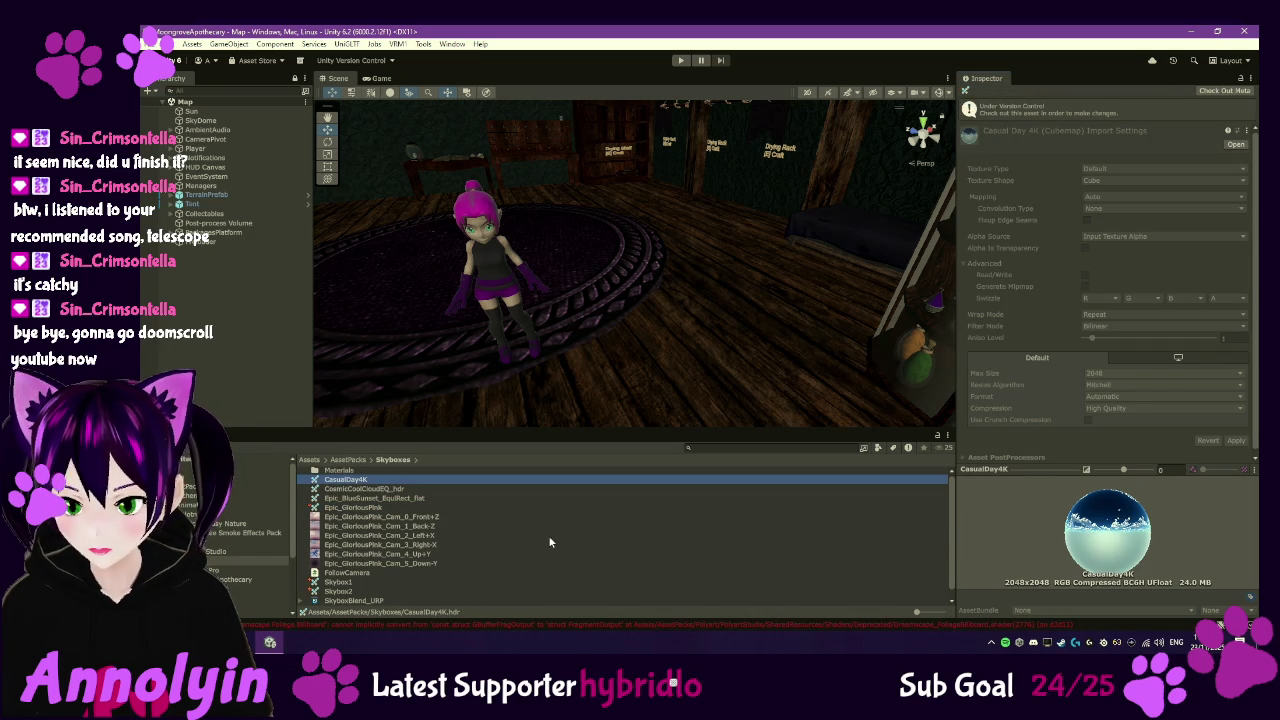
left_click(342, 582)
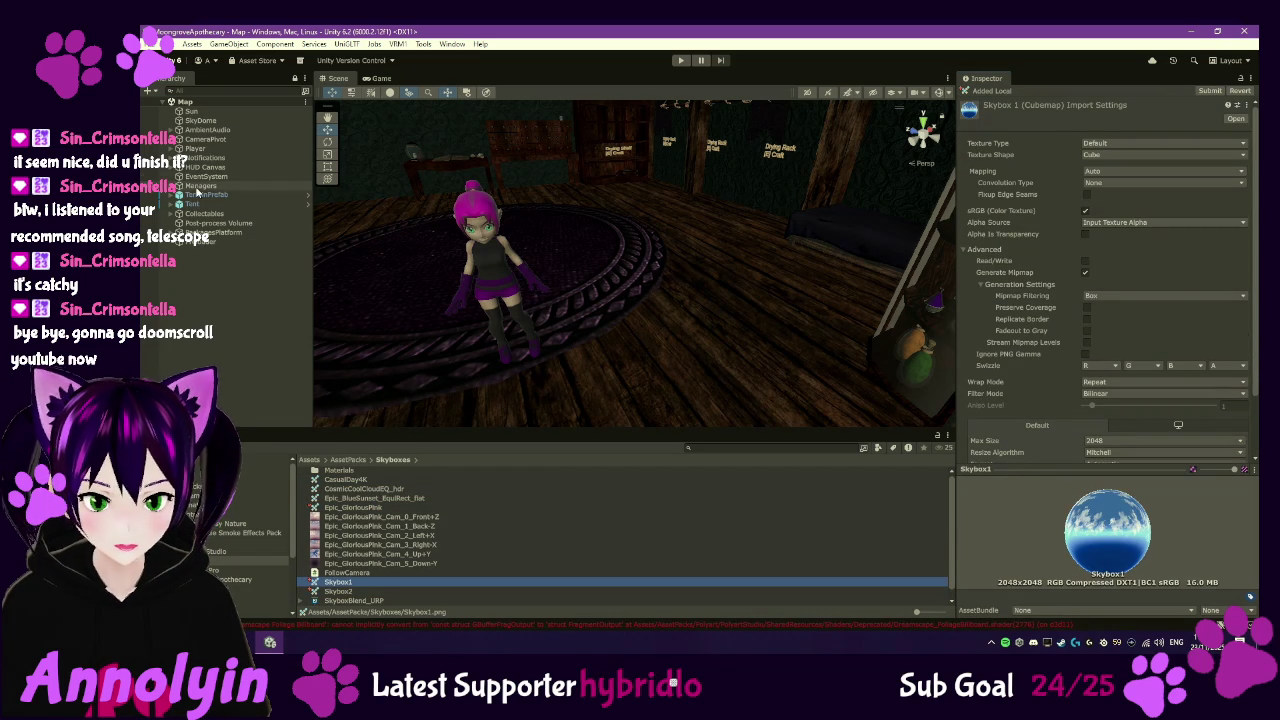
left_click(201, 120)
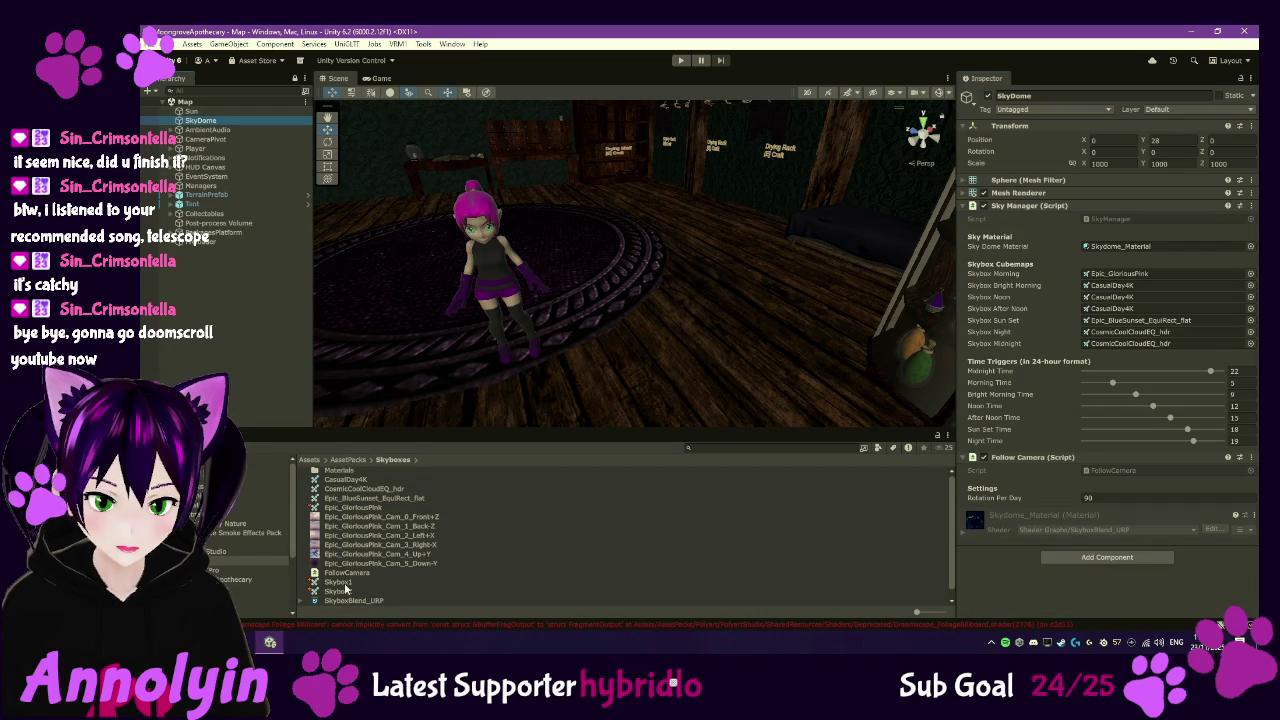
left_click(340, 583)
mouse_move(340, 583)
left_mouse_down()
mouse_move(1000, 378)
mouse_move(1118, 288)
left_mouse_up()
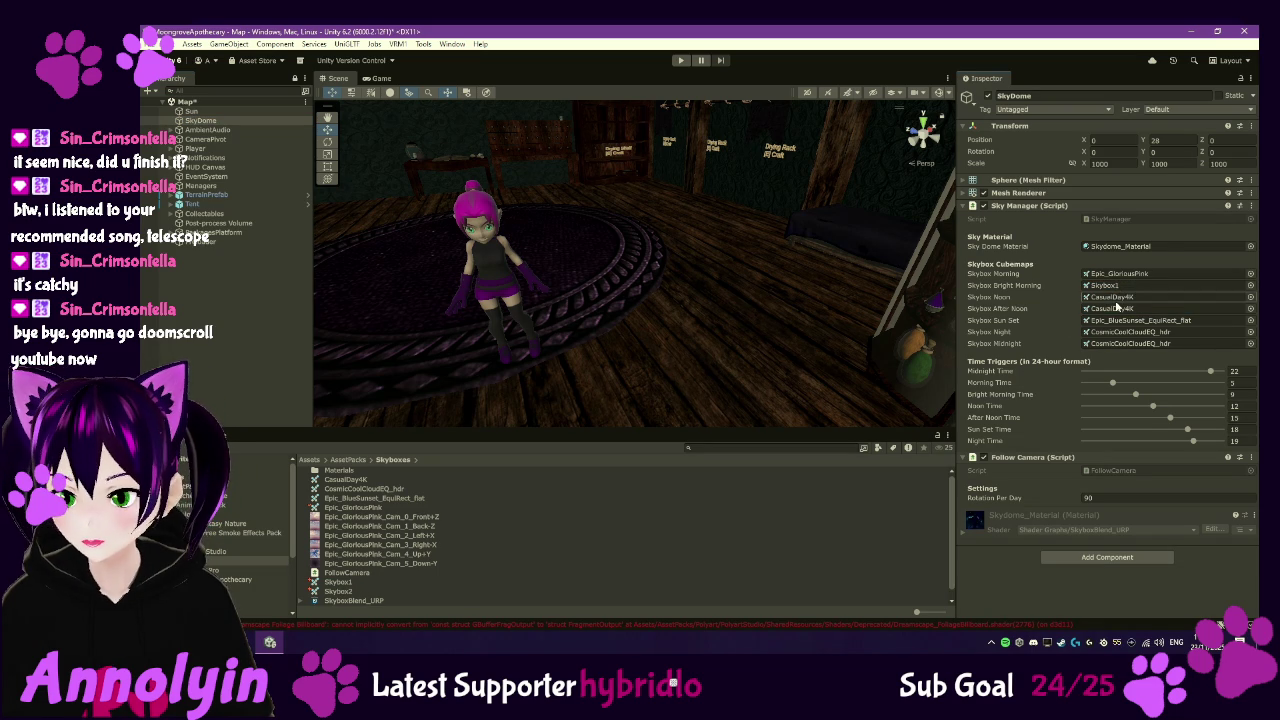
- Assign the Skybox2 cubemap to the Sky Manager's Skybox After Noon field
left_click(340, 593)
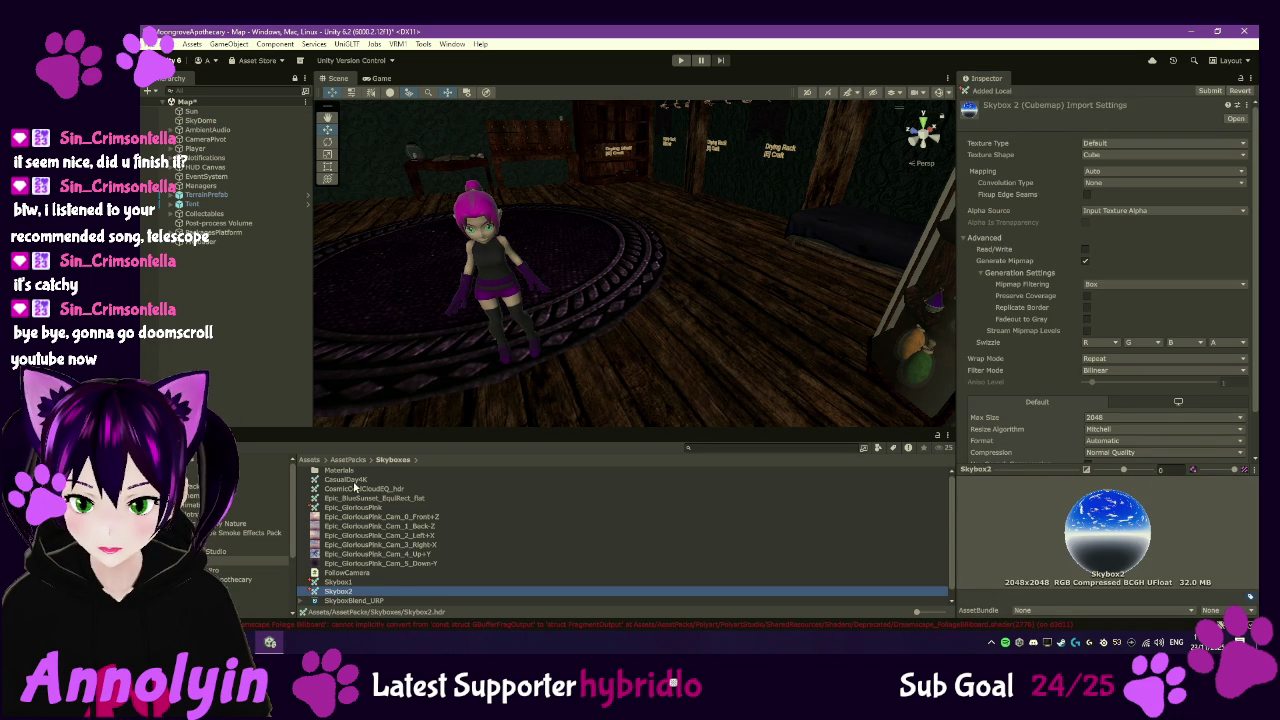
left_click(350, 481)
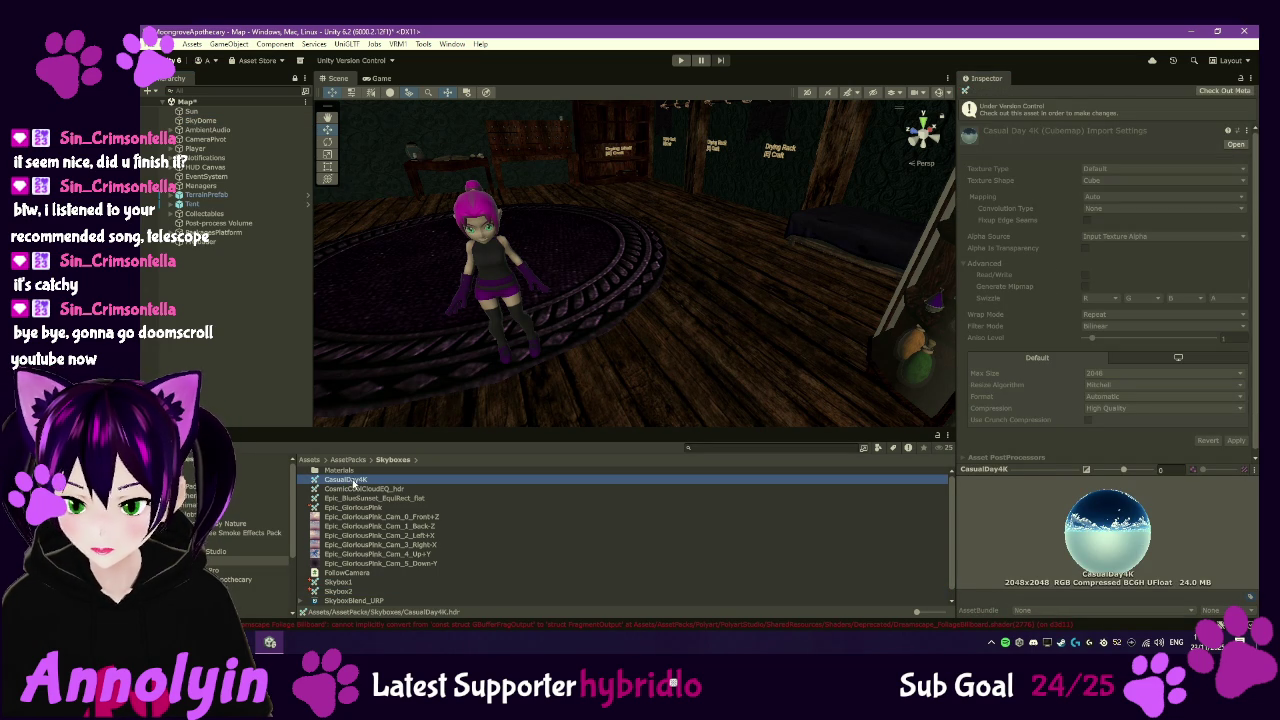
left_click(340, 591)
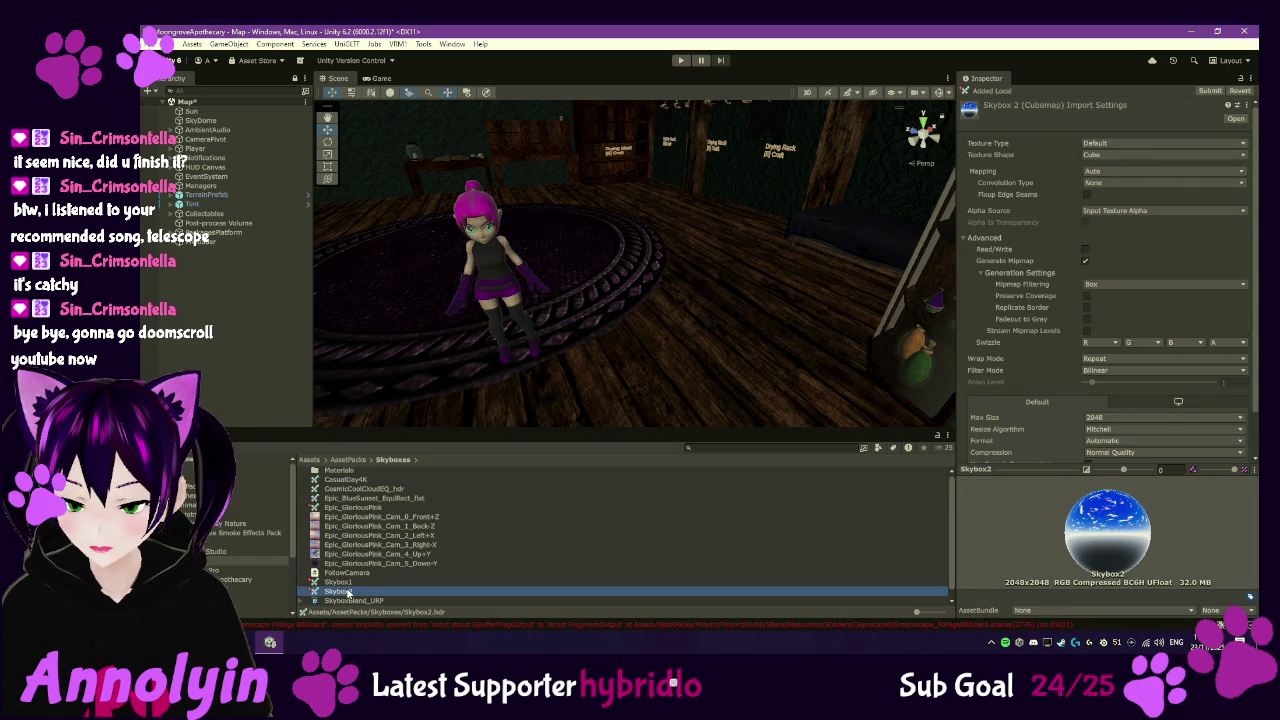
left_click(208, 121)
mouse_move(340, 592)
left_mouse_down()
mouse_move(420, 500)
mouse_move(1160, 309)
left_mouse_up()
- Check the current Sun Set cubemap, Epic_BlueSunset_EquiRect_flat, and return to SkyDome
left_click(1157, 320)
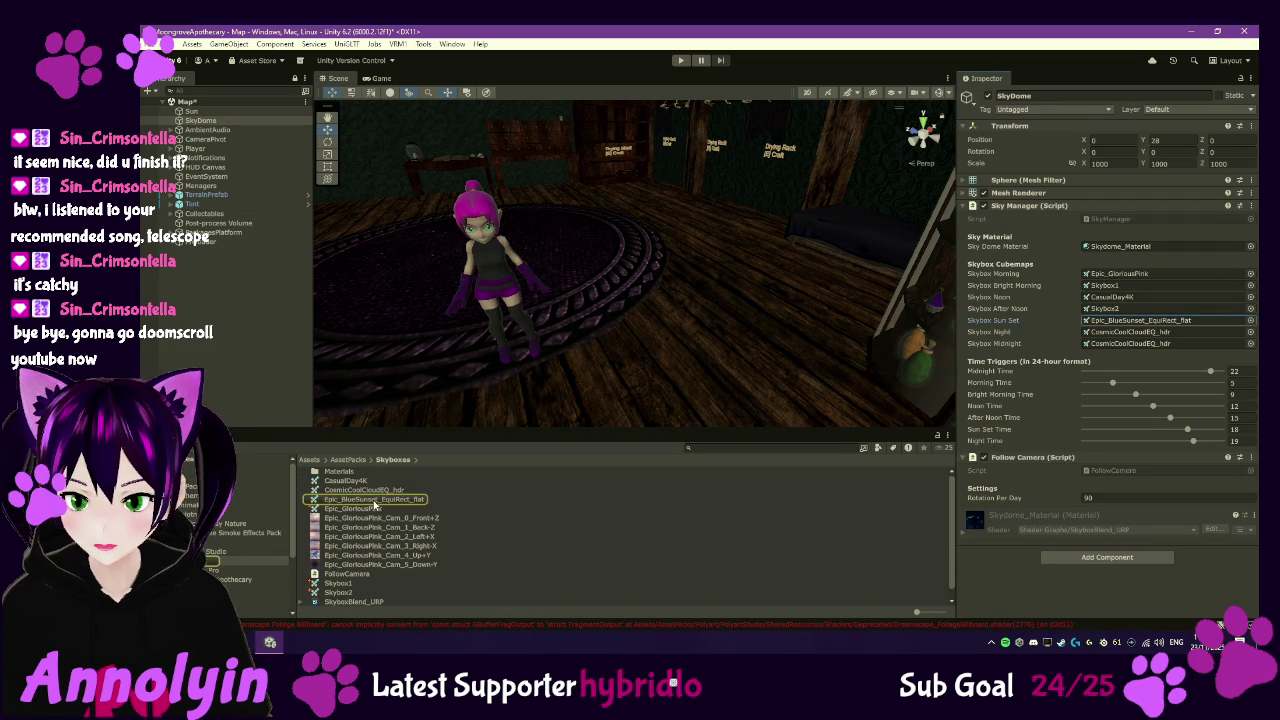
left_click(375, 500)
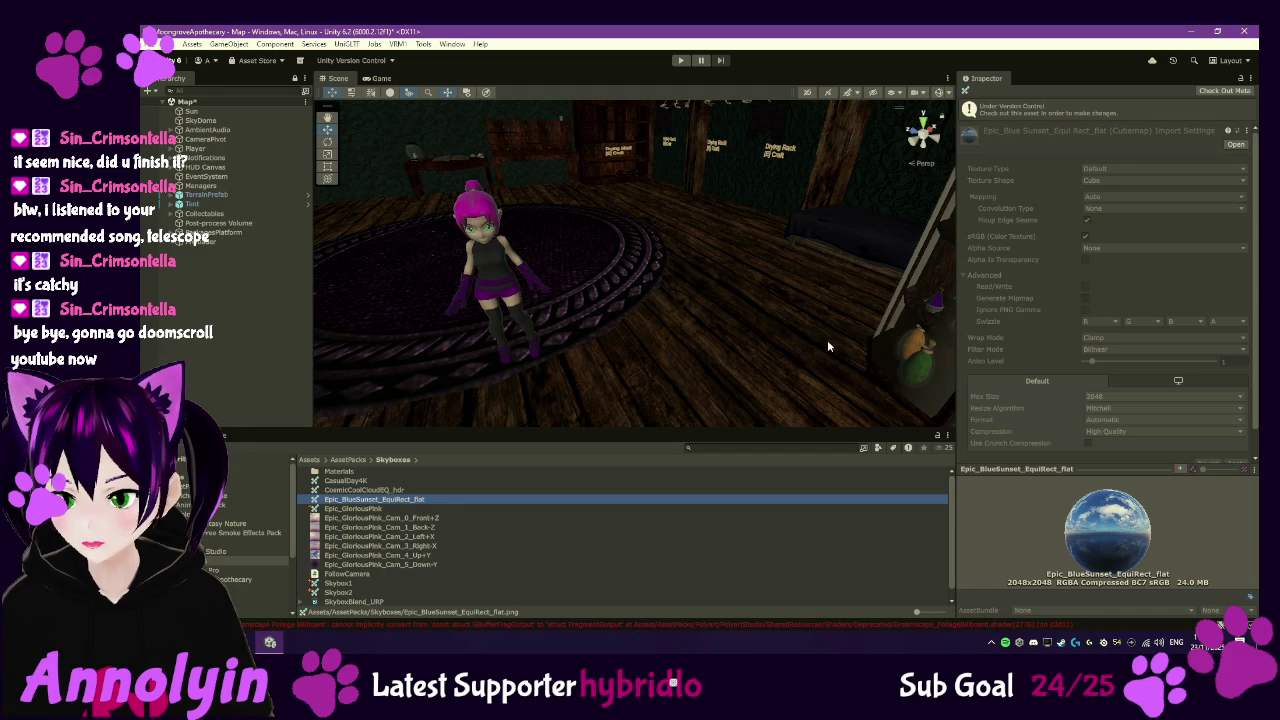
left_click(203, 121)
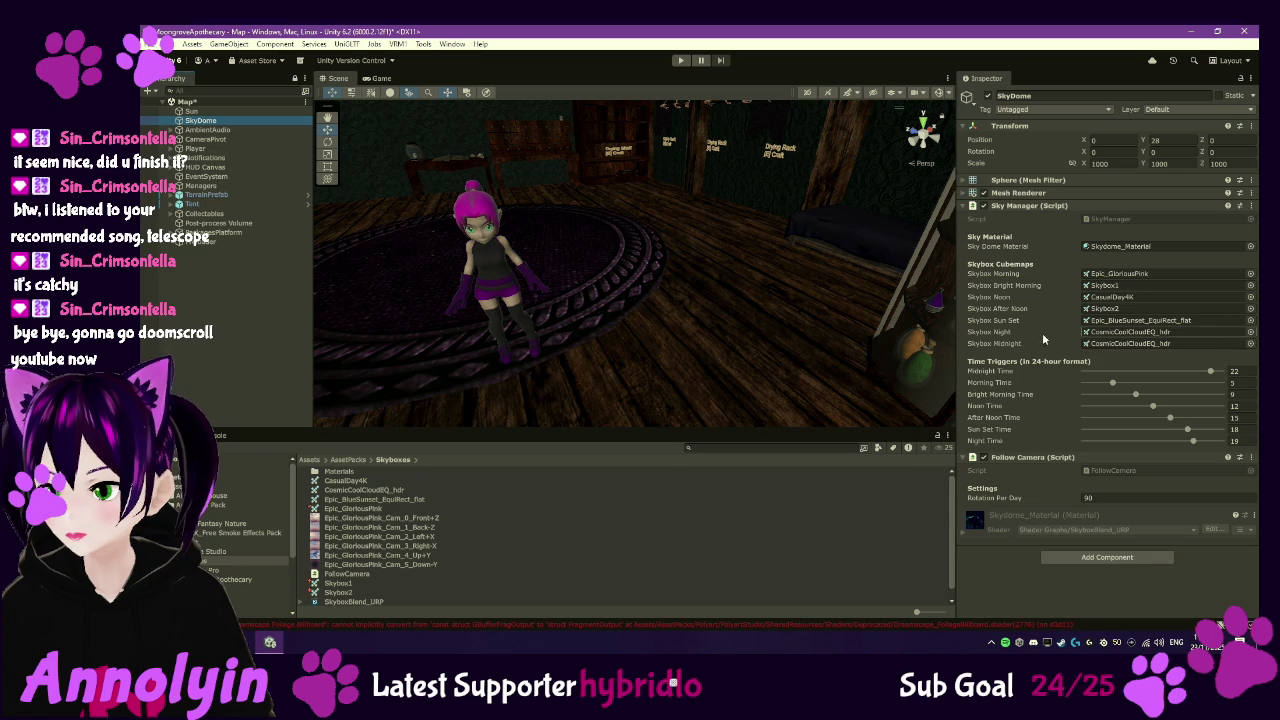
left_click(1094, 338)
left_click(384, 491)
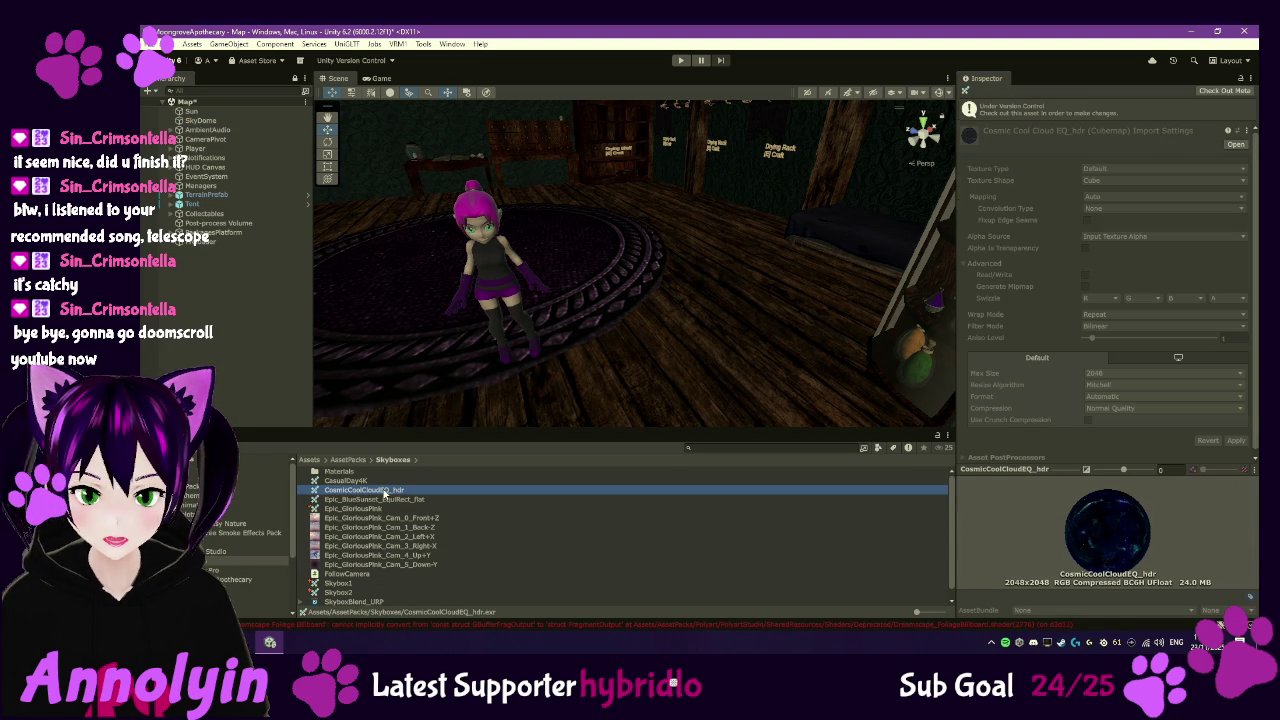
mouse_move(1100, 530)
left_mouse_down()
mouse_move(1020, 482)
mouse_move(1200, 539)
mouse_move(1152, 482)
mouse_move(1121, 556)
left_mouse_up()
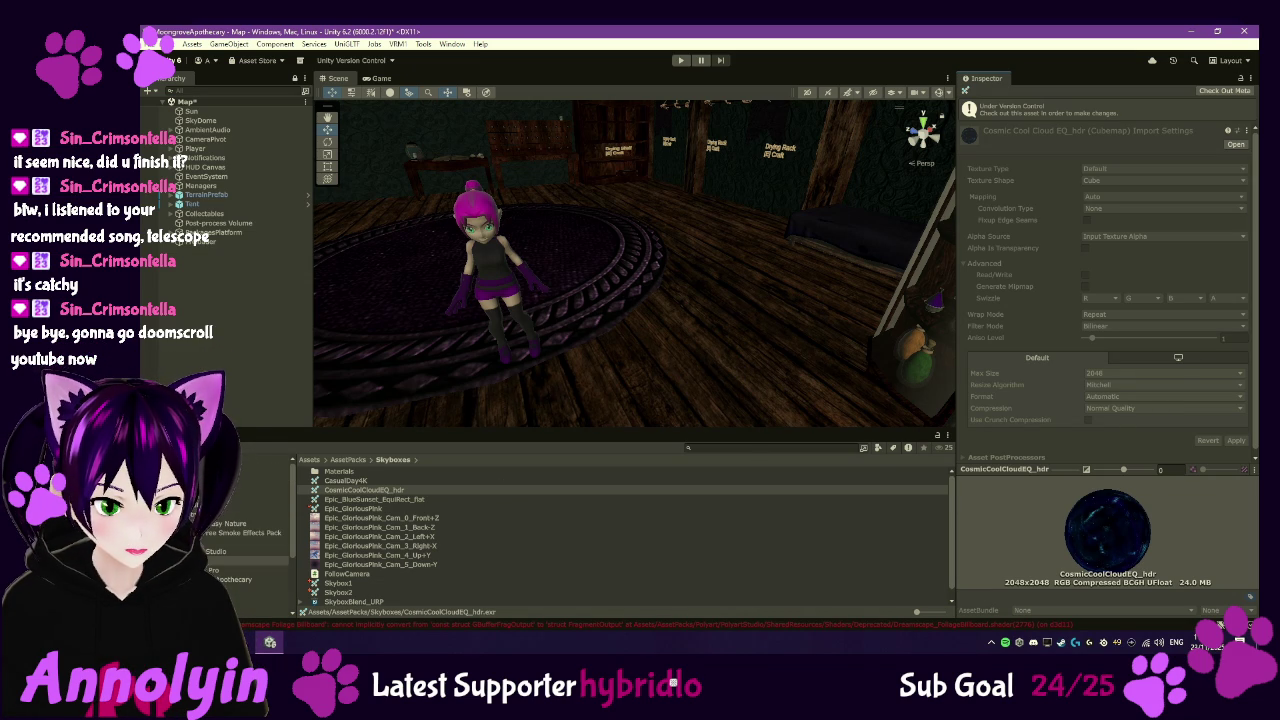
left_click(720, 490)
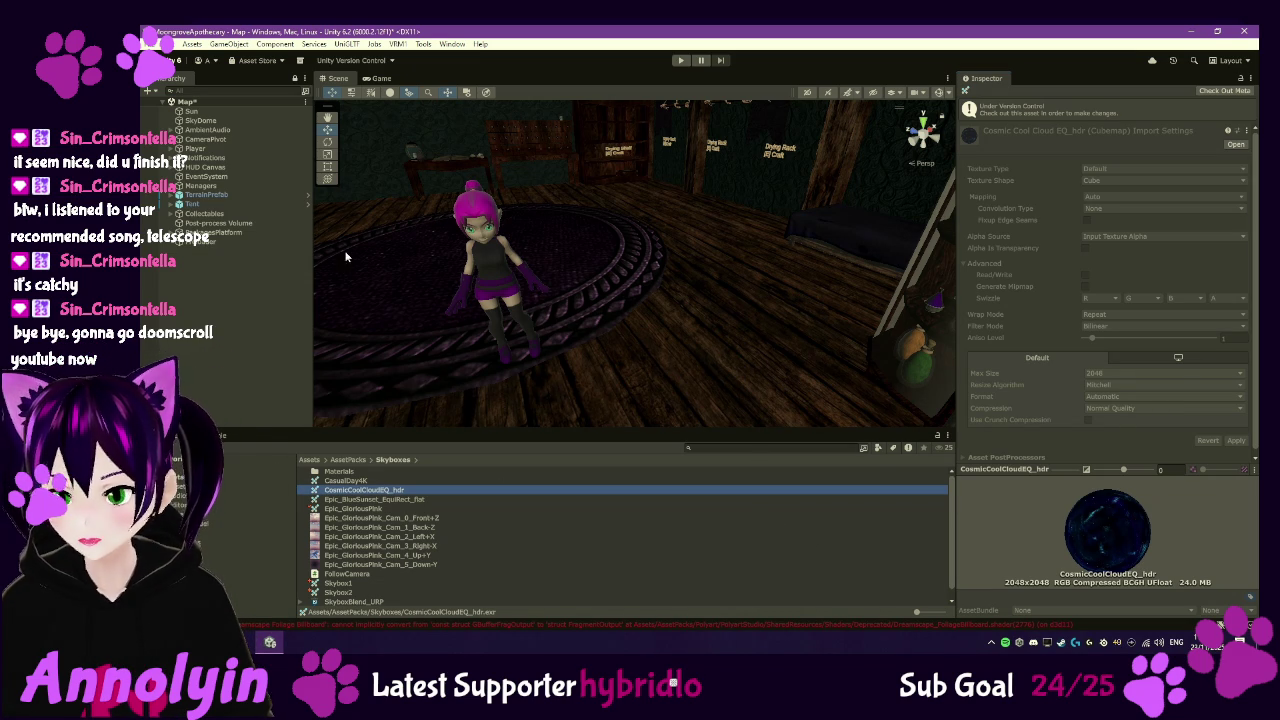
left_click(230, 121)
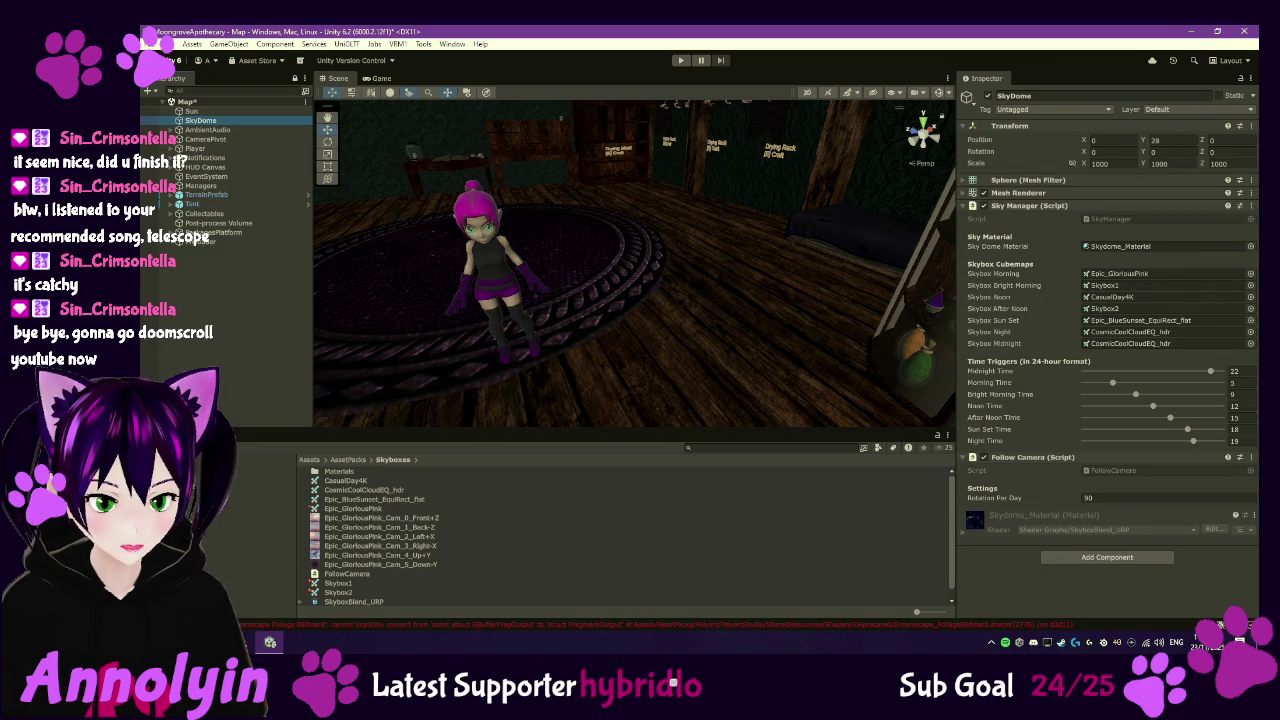
- Open the Package Manager from the Packages folder and search My Assets for 'sky'
left_click(180, 577)
right_click(180, 577)
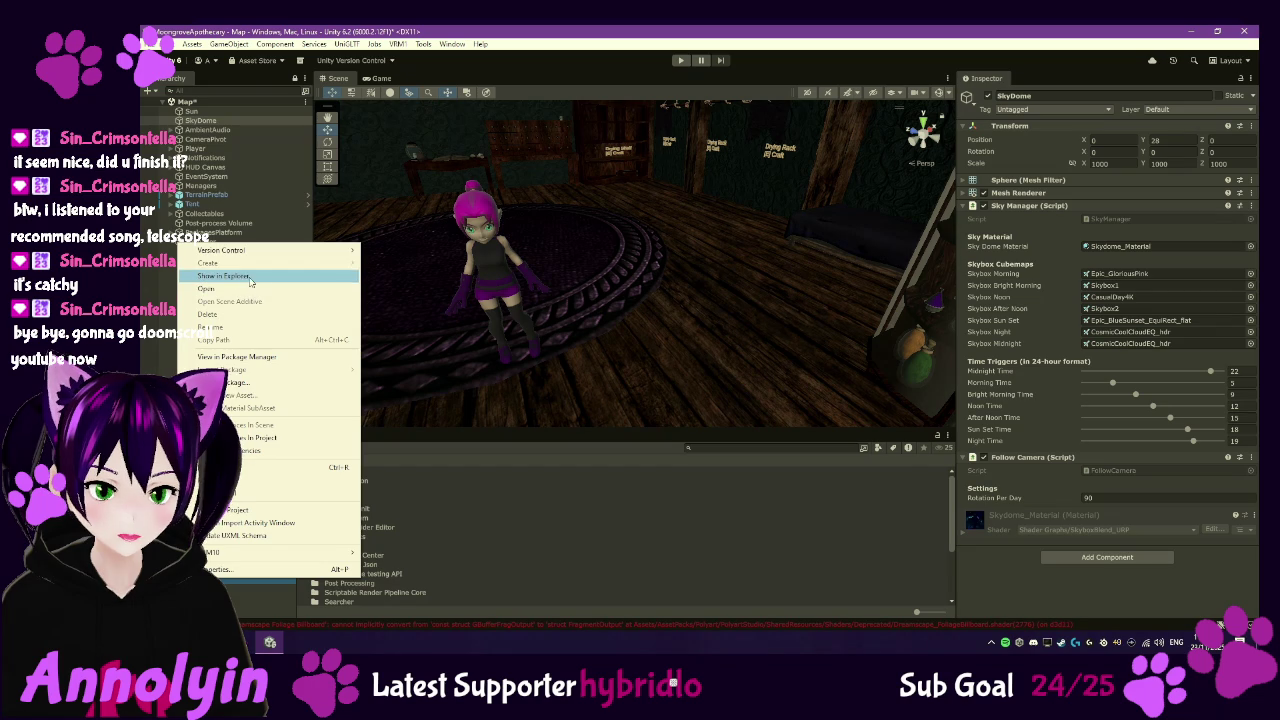
left_click(268, 357)
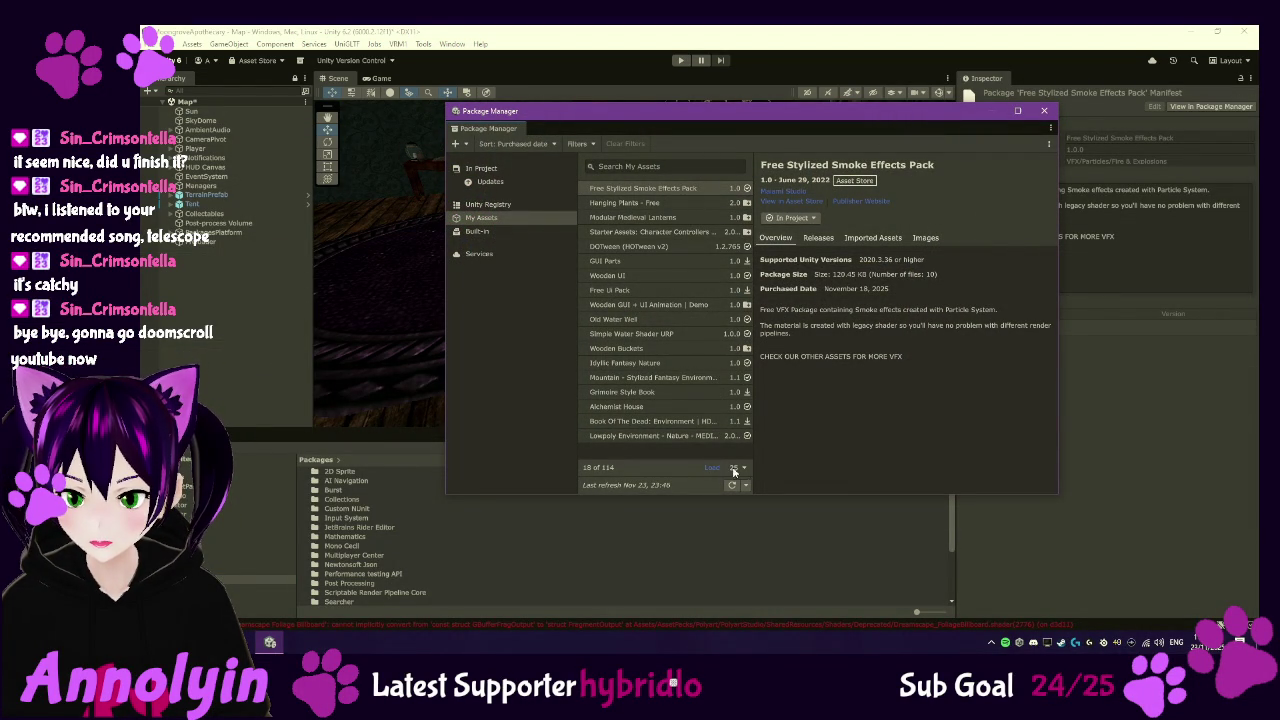
left_click(628, 168)
type("sky")
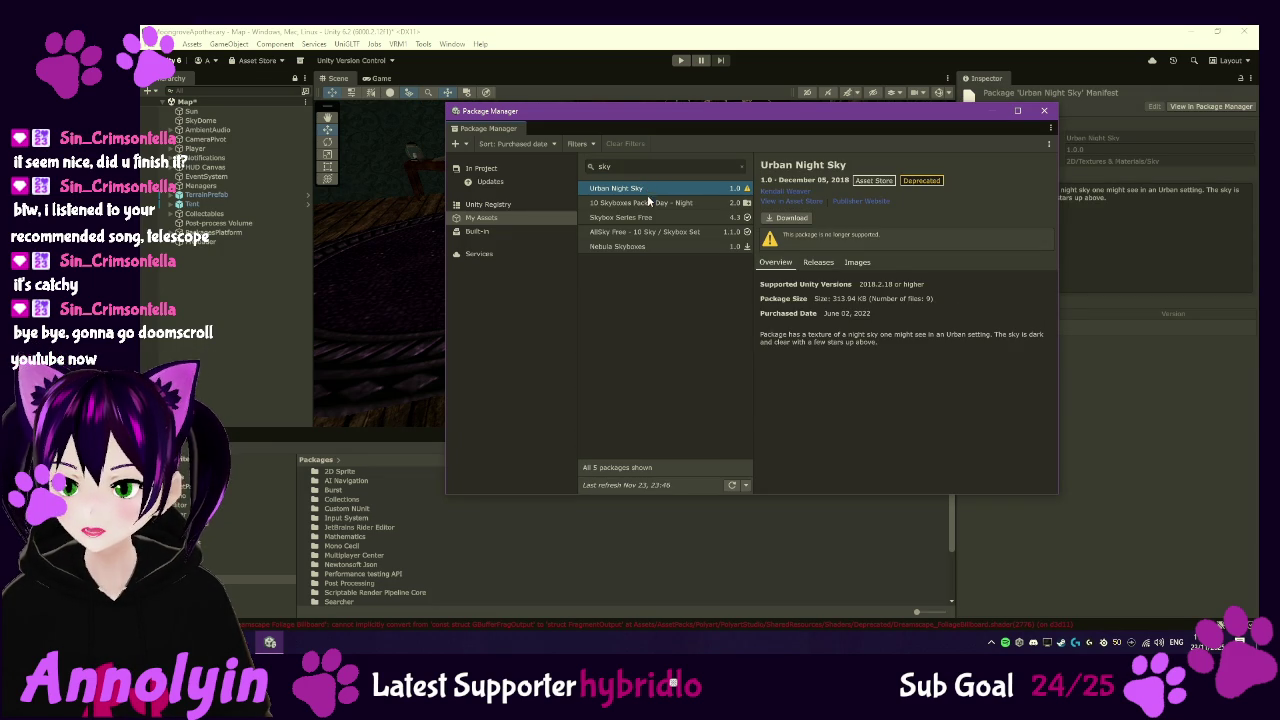
- Compare the 10 Skyboxes Pack, Skybox Series Free, AllSky Free and Nebula Skyboxes packs
left_click(650, 202)
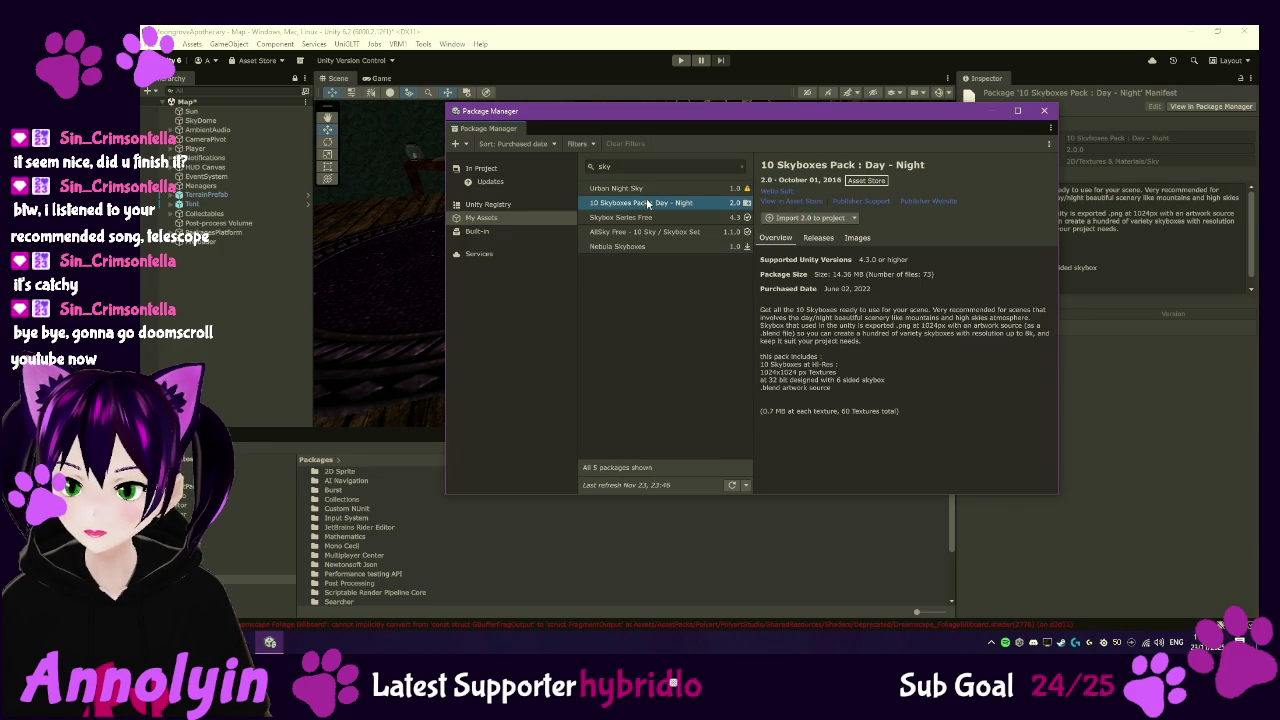
left_click(791, 204)
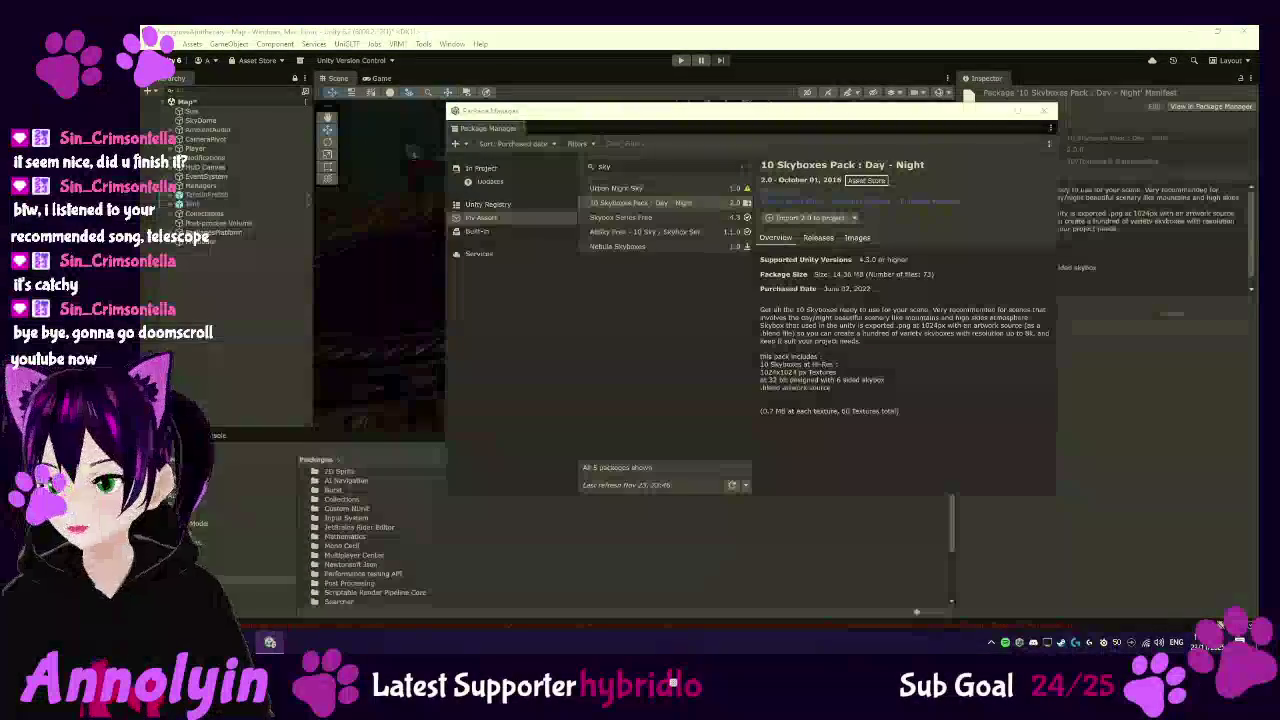
left_click(615, 217)
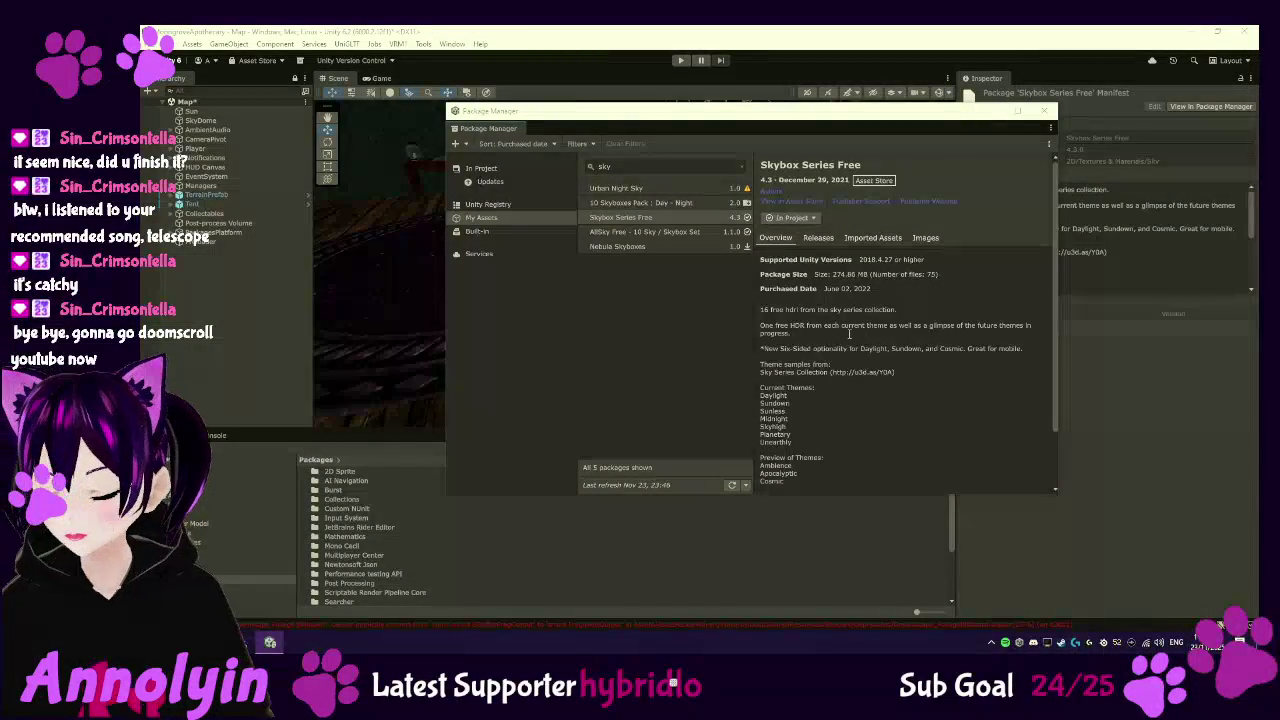
left_click(600, 232)
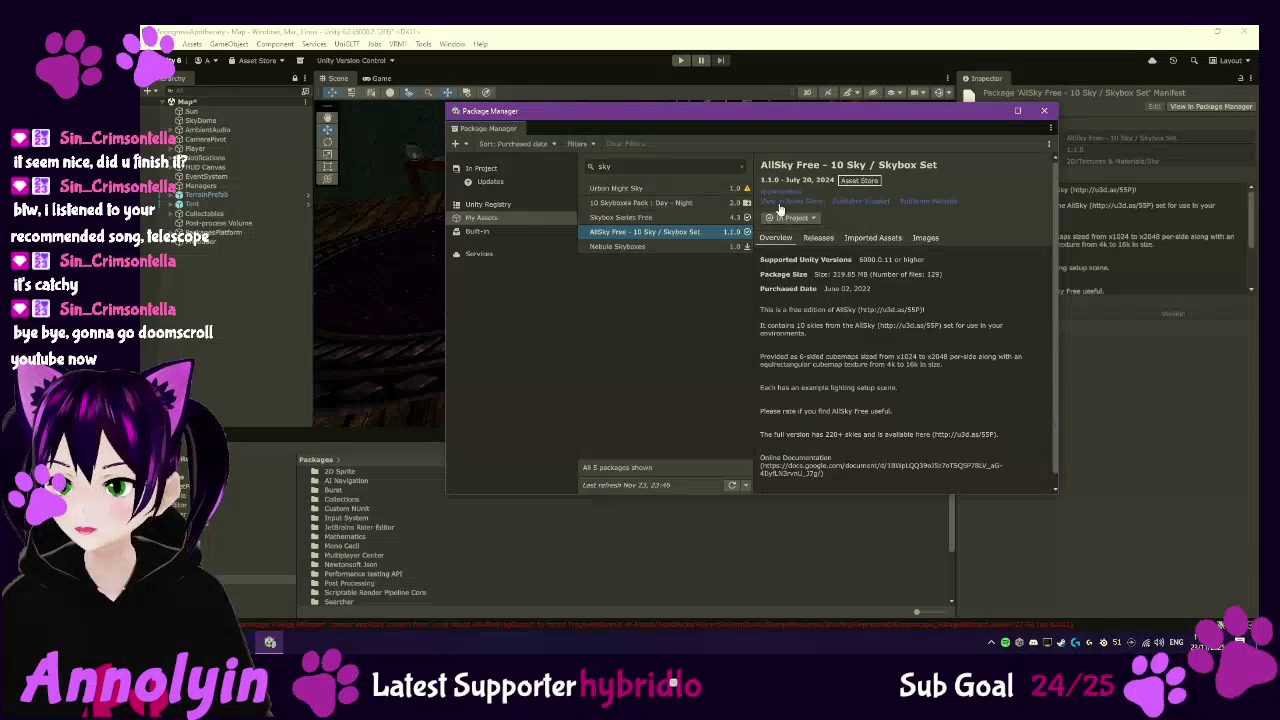
left_click(782, 204)
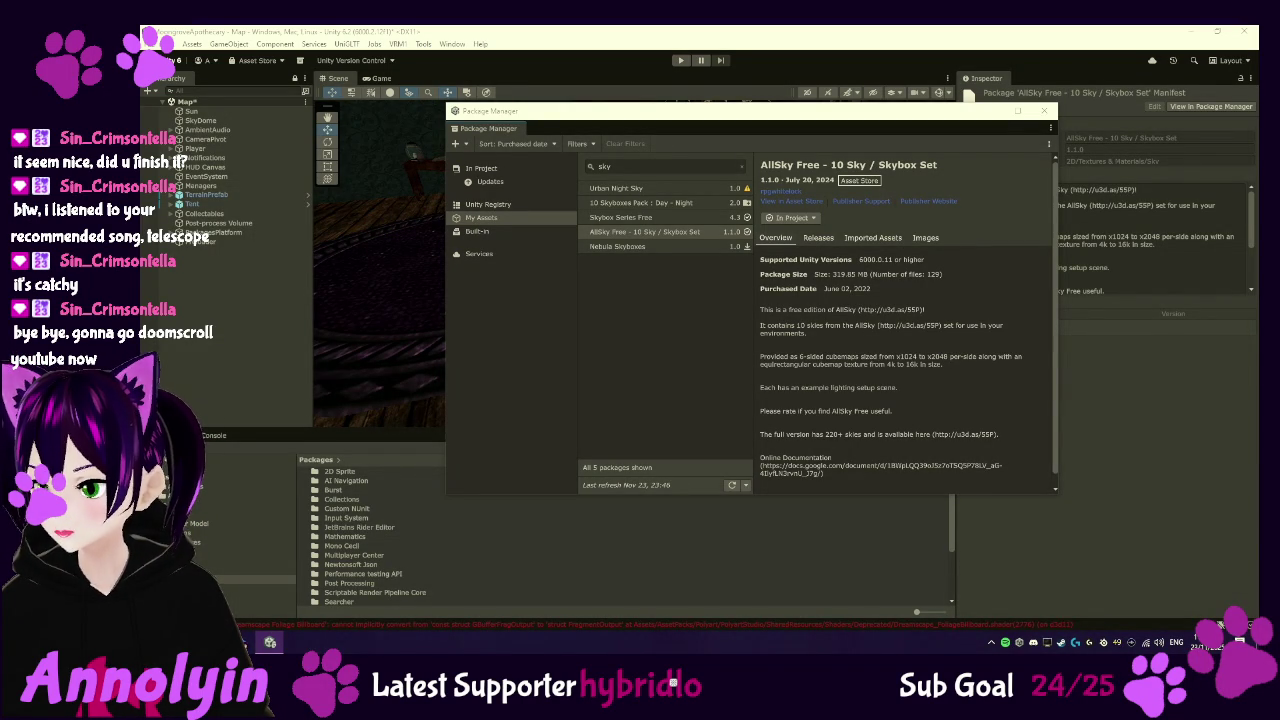
left_click(647, 250)
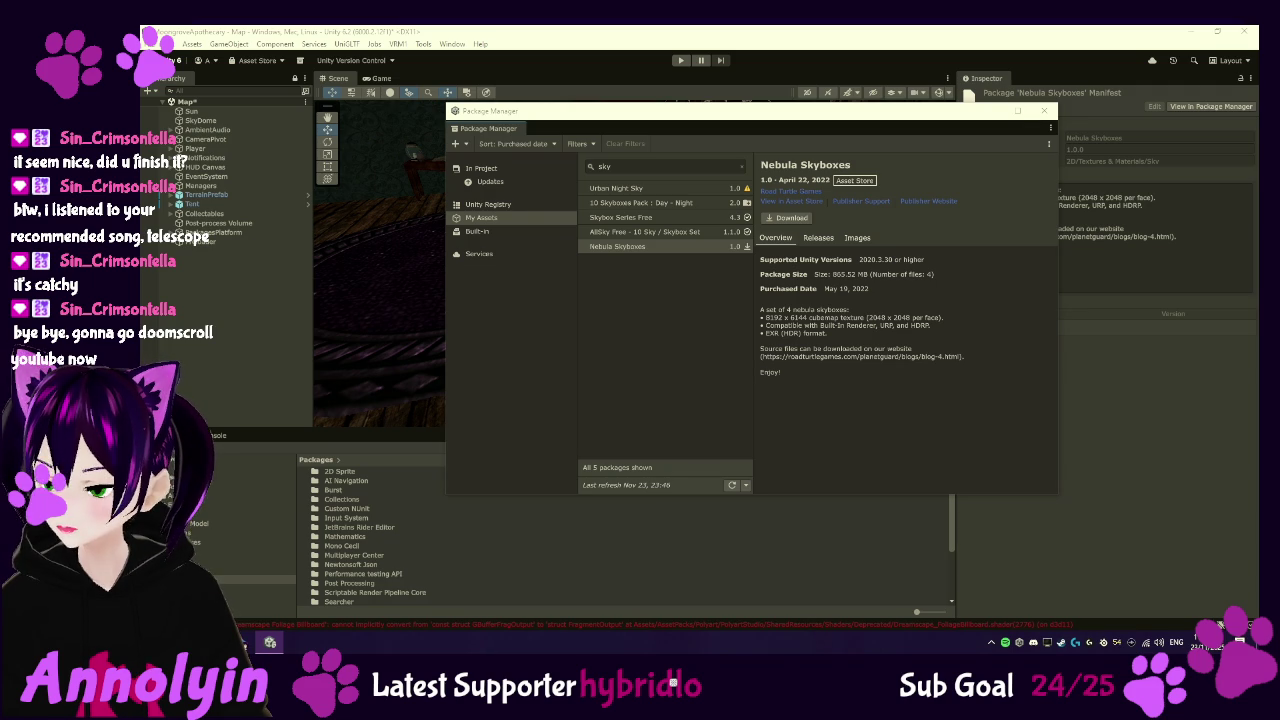
- Look at Urban Night Sky, then import 10 Skyboxes Pack : Day - Night
left_click(614, 204)
left_click(656, 189)
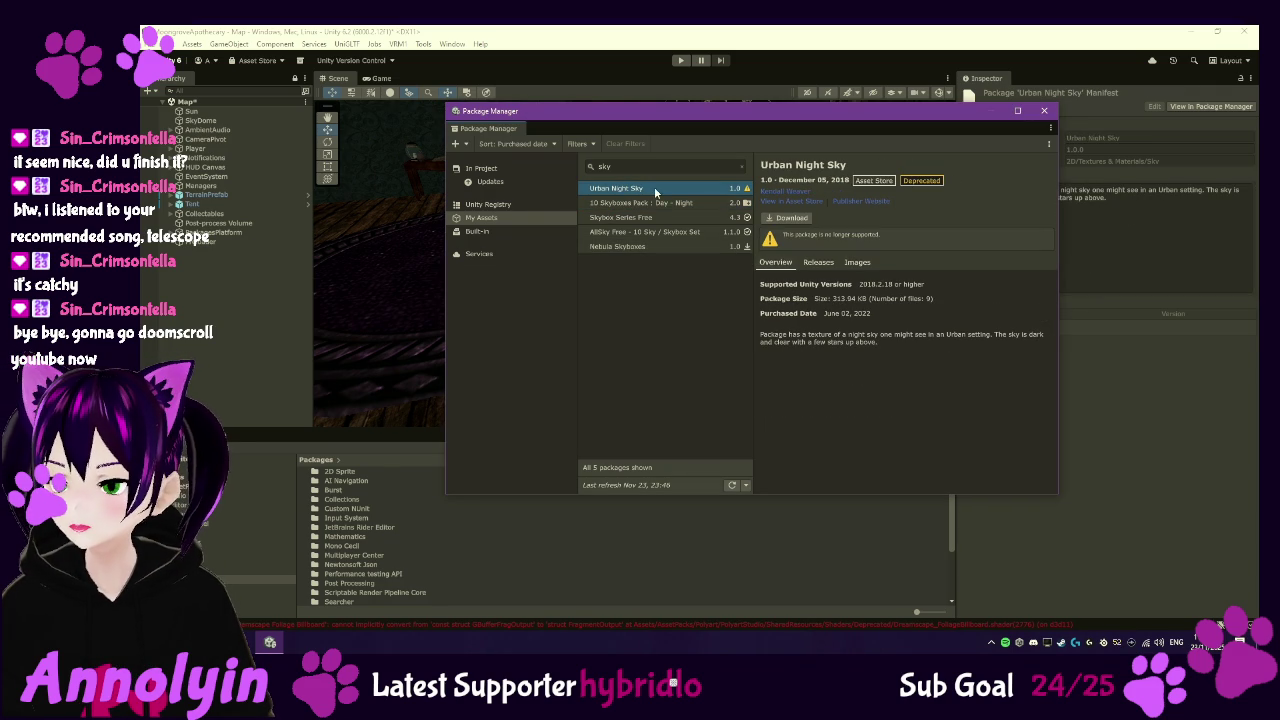
left_click(801, 202)
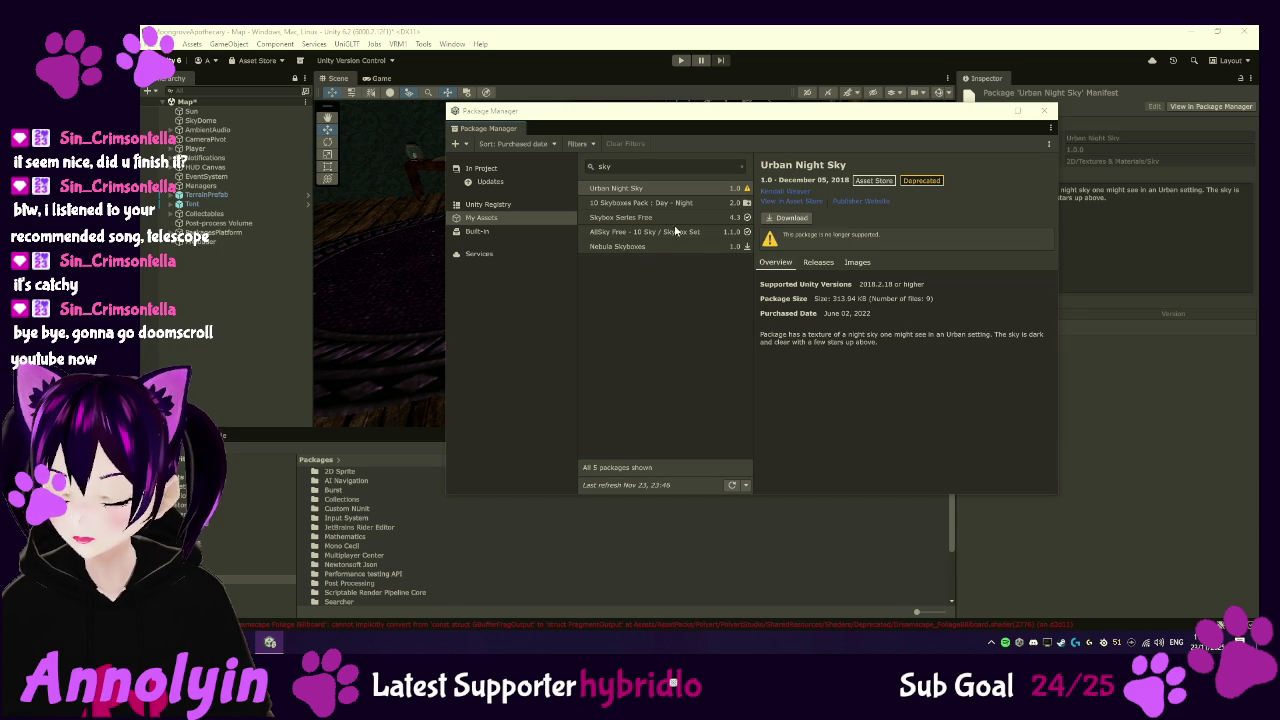
left_click(649, 206)
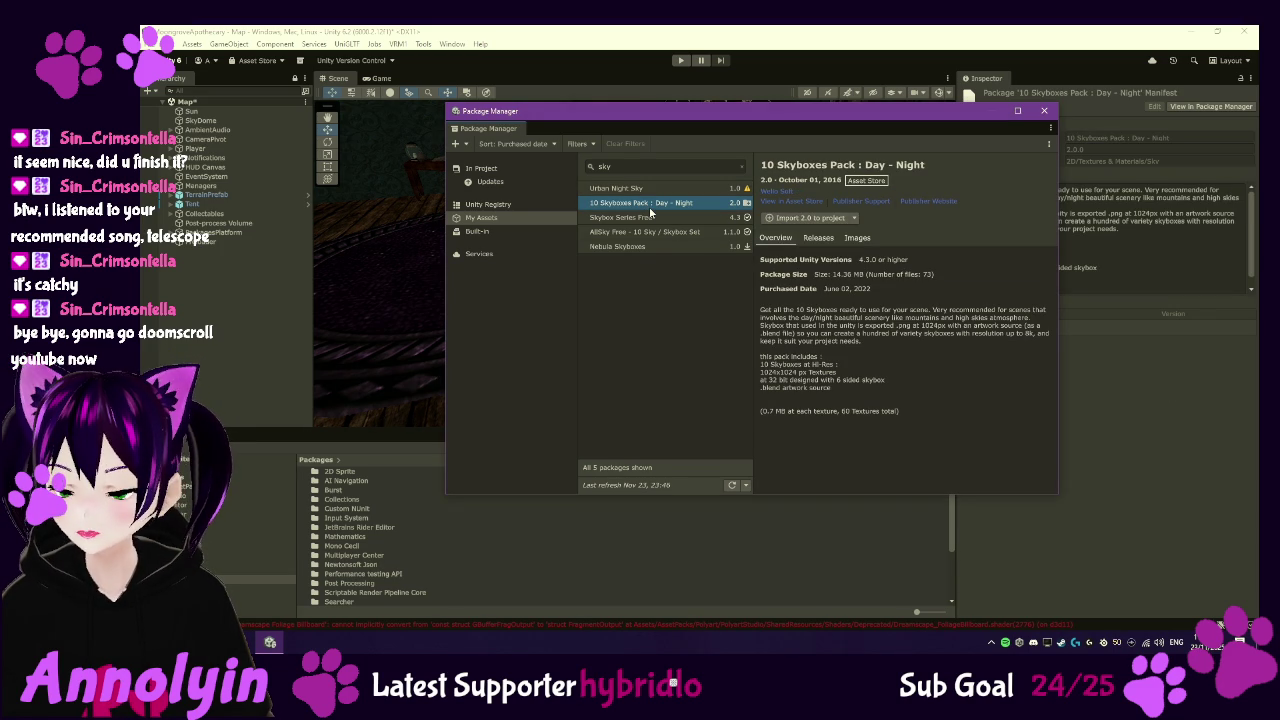
left_click(780, 217)
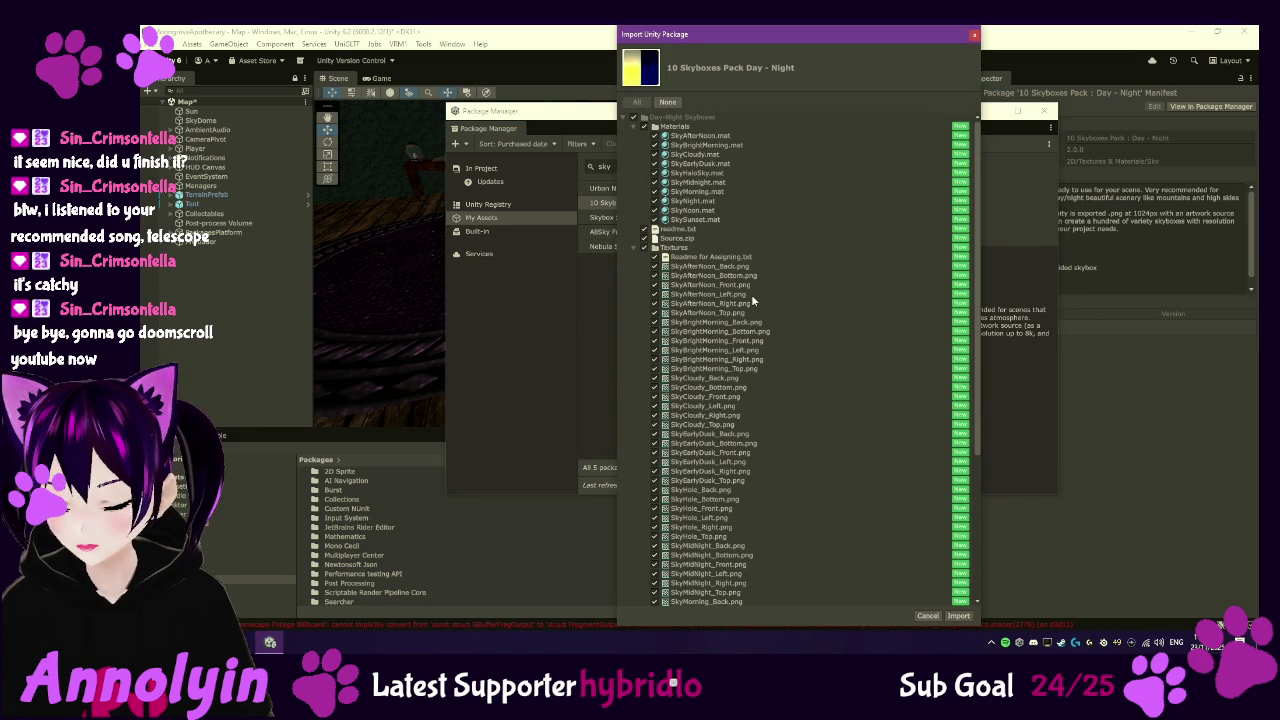
- Exclude the readme, source archive and the whole Textures folder from the import
scroll(754, 301, "down", 4)
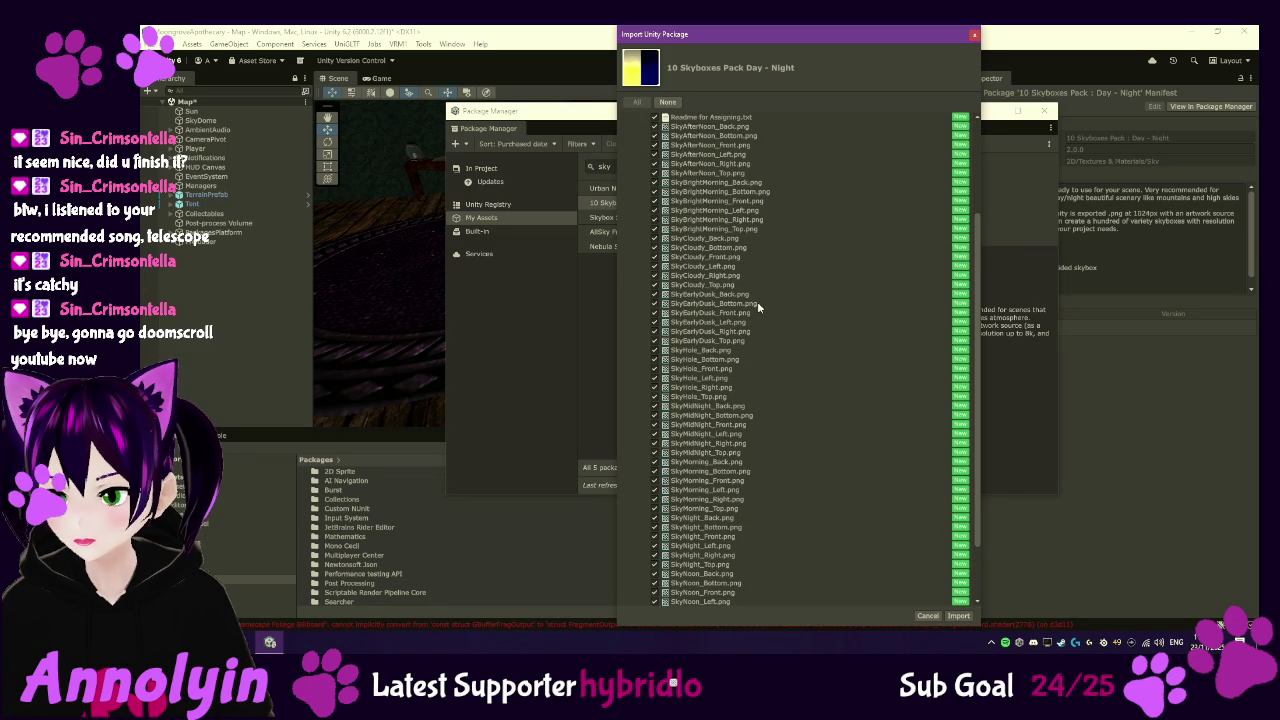
scroll(757, 307, "down", 2)
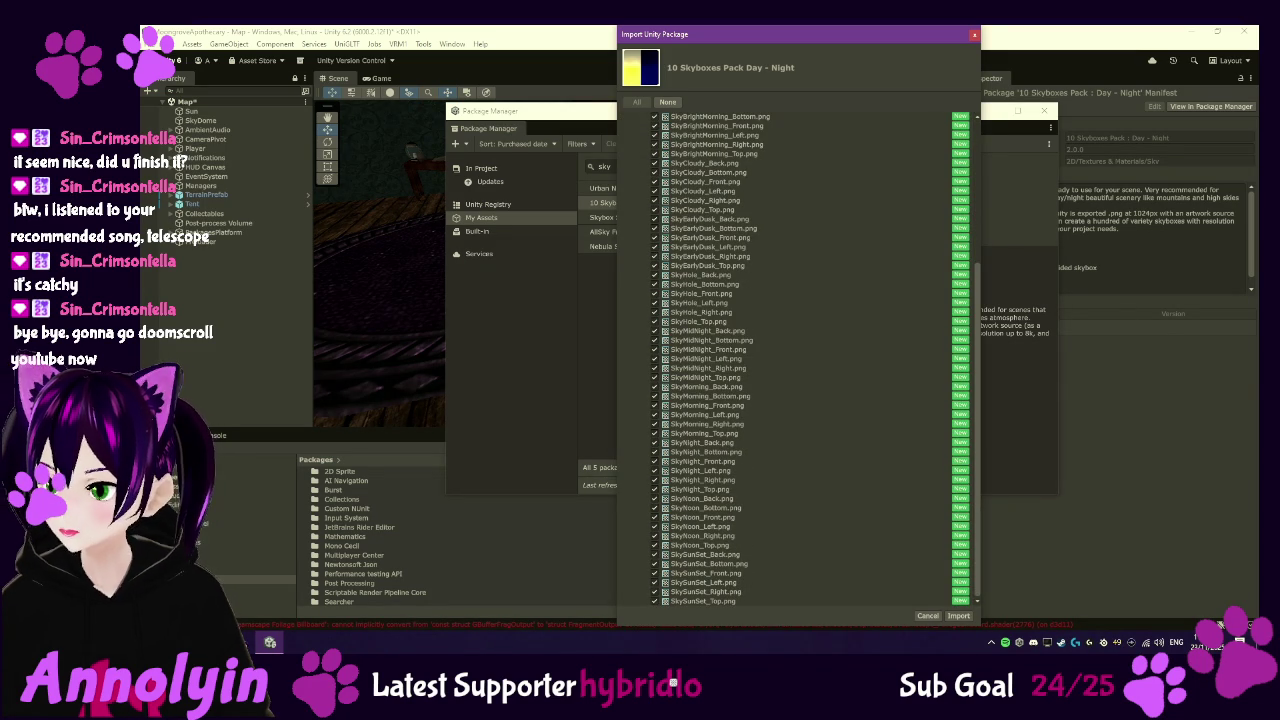
left_click(244, 645)
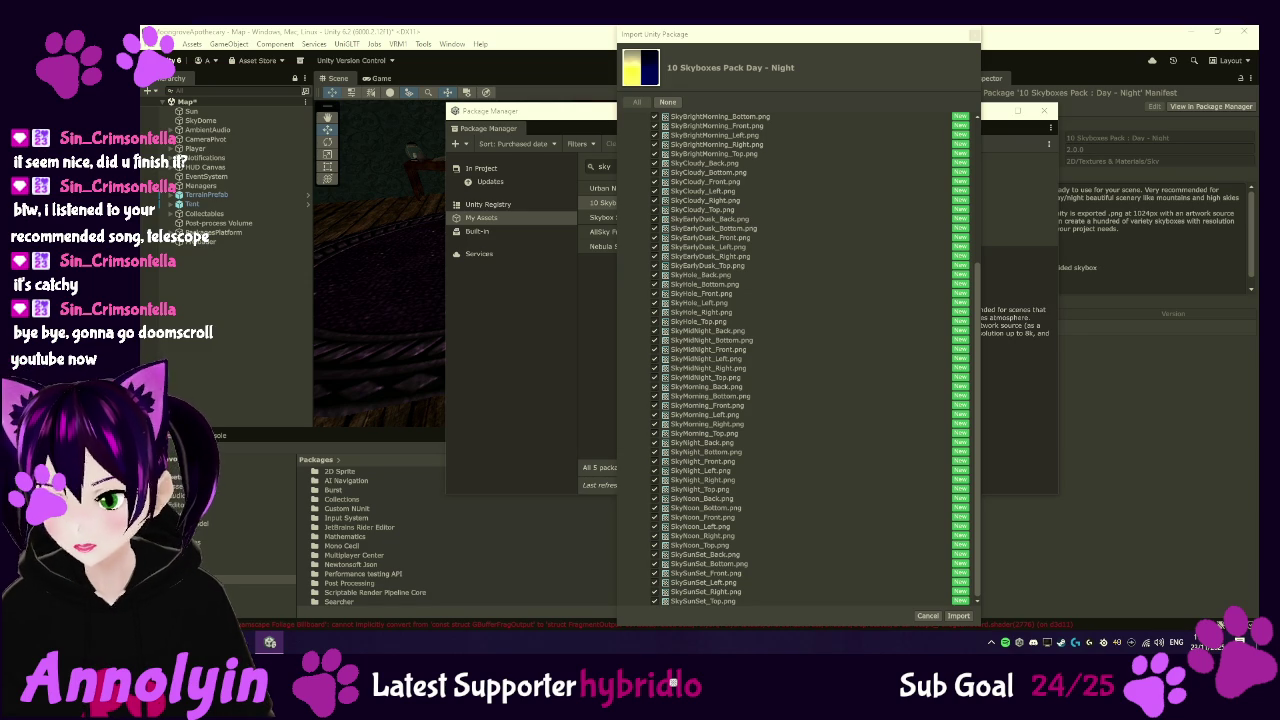
scroll(762, 380, "up", 5)
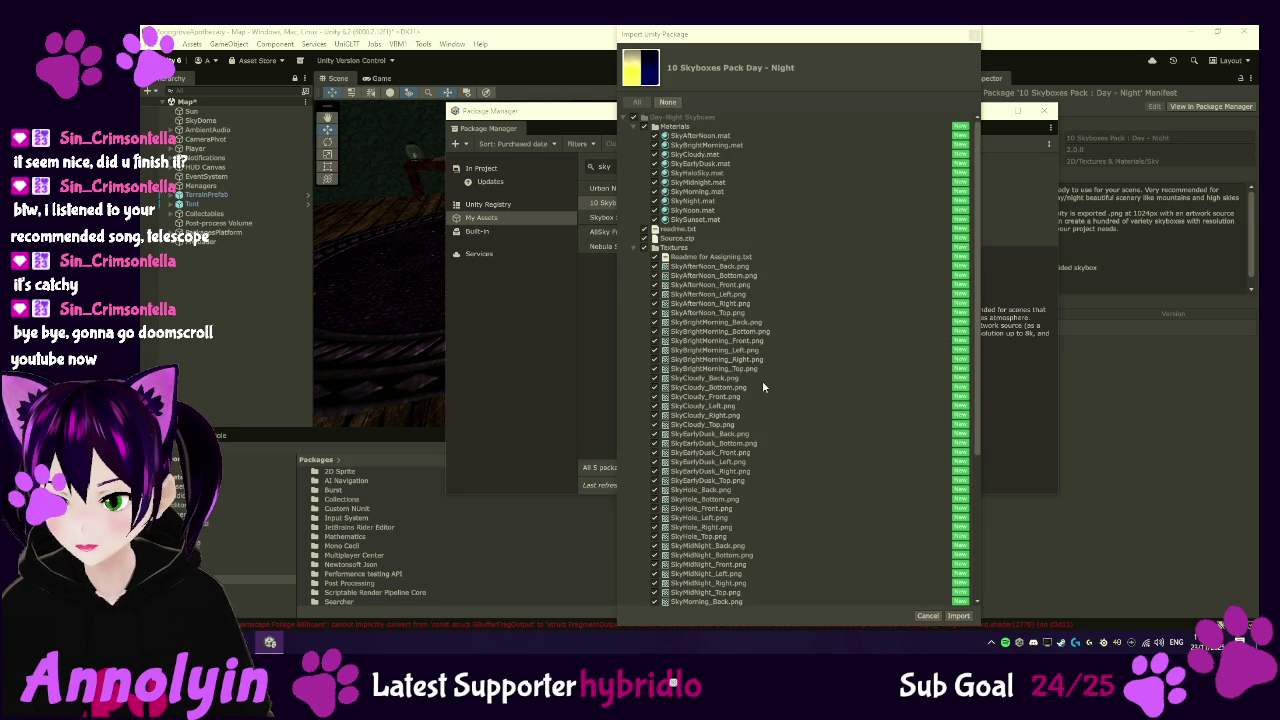
left_click(646, 128)
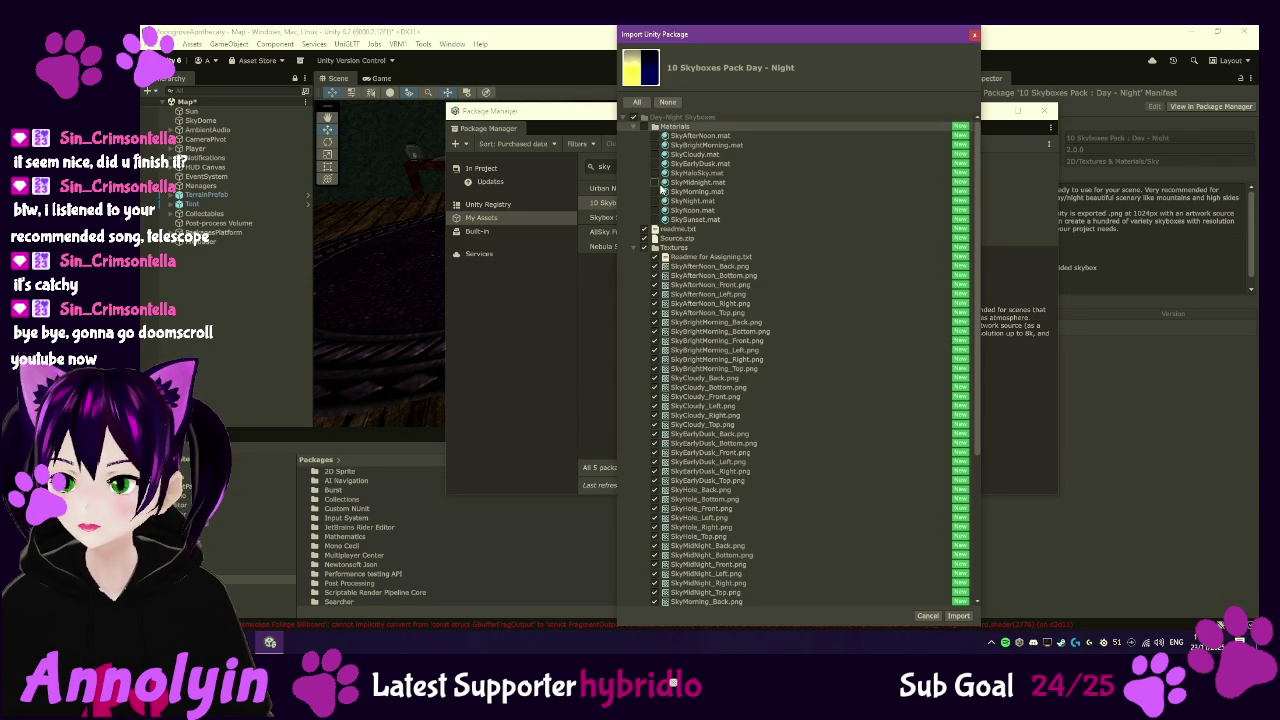
mouse_move(661, 188)
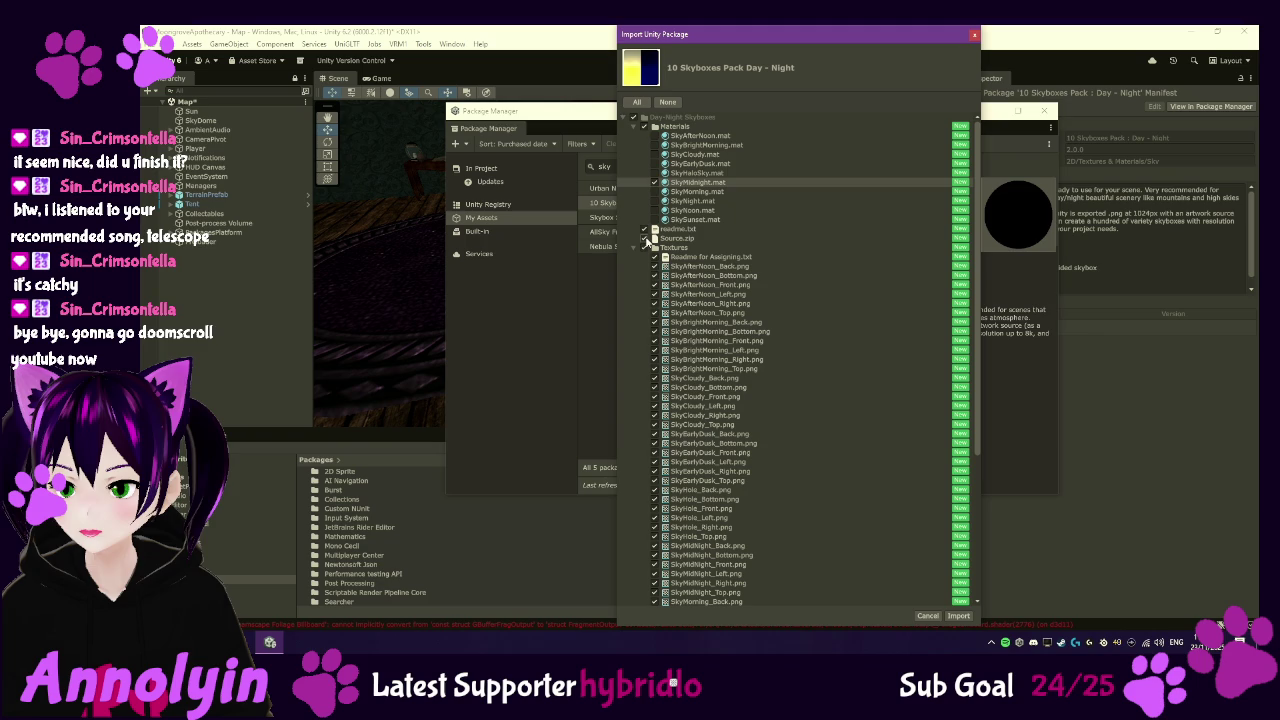
left_click(644, 238)
left_click(644, 229)
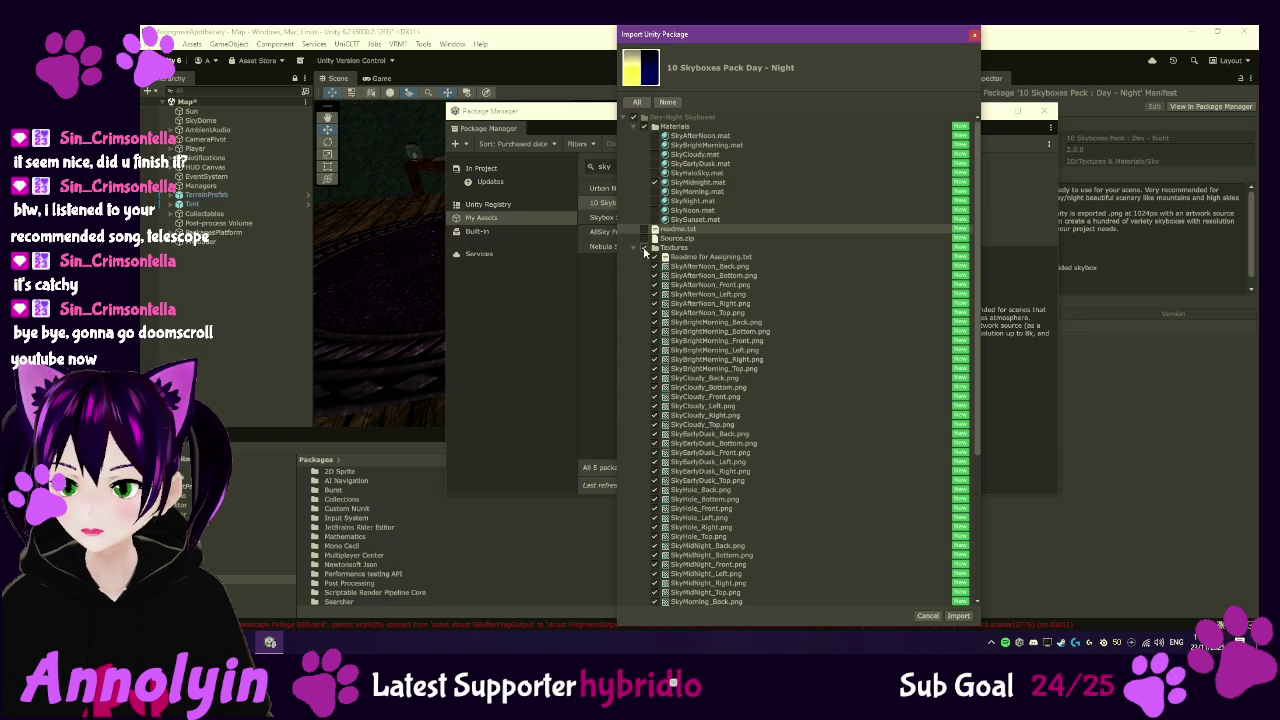
left_click(645, 249)
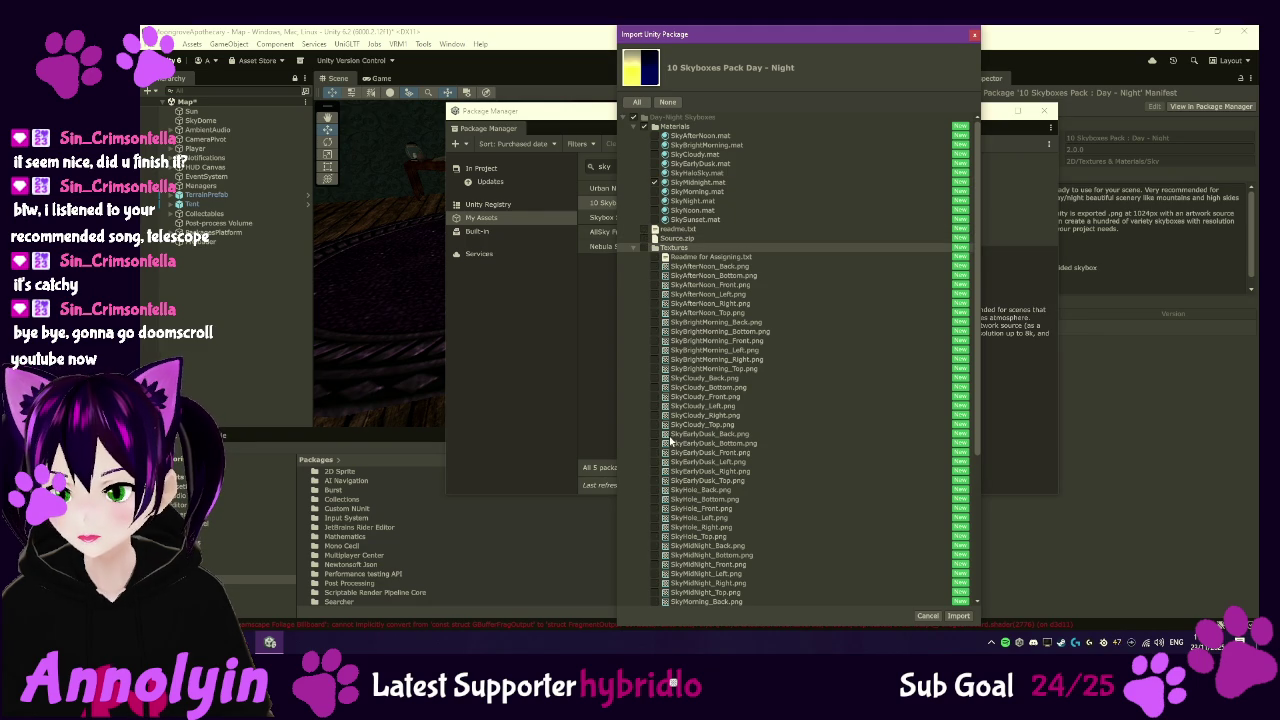
- Include the six SkyMidNight textures (Back, Bottom, Front, Left, Right, Top) and import them
left_click(654, 546)
left_click(654, 555)
left_click(654, 564)
left_click(654, 573)
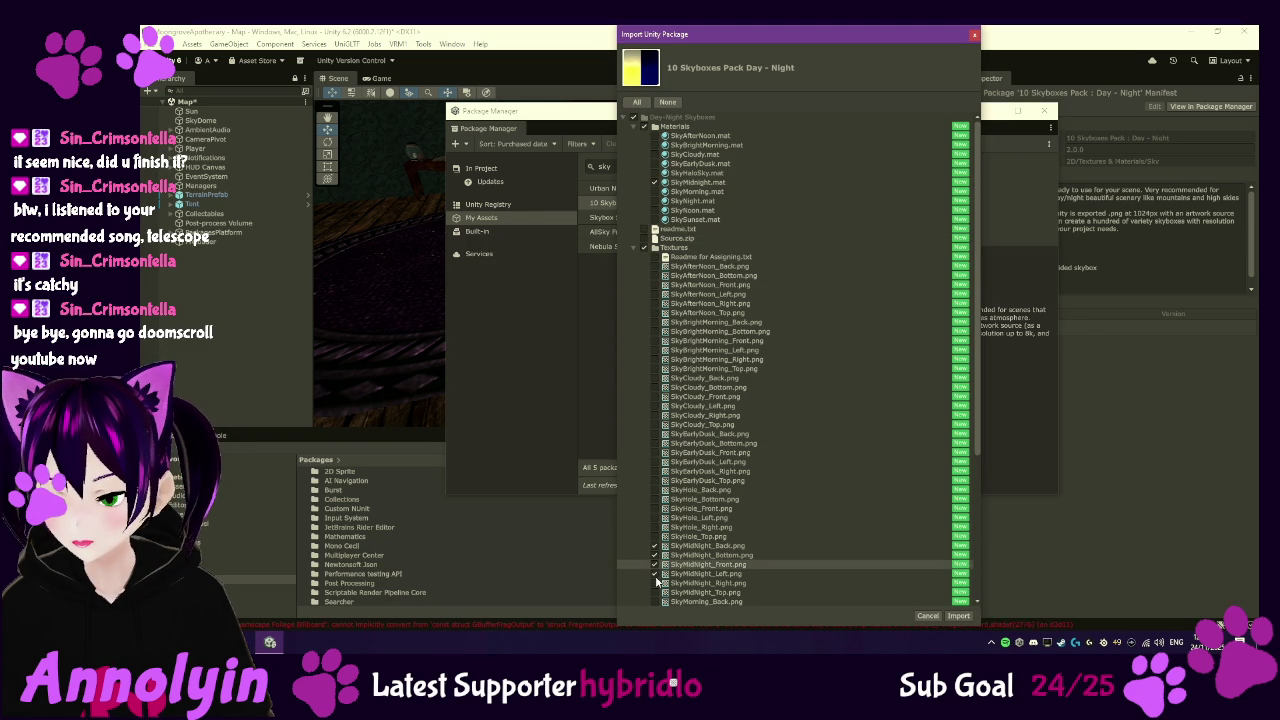
left_click(654, 582)
left_click(654, 592)
scroll(774, 568, "down", 2)
scroll(774, 568, "down", 10)
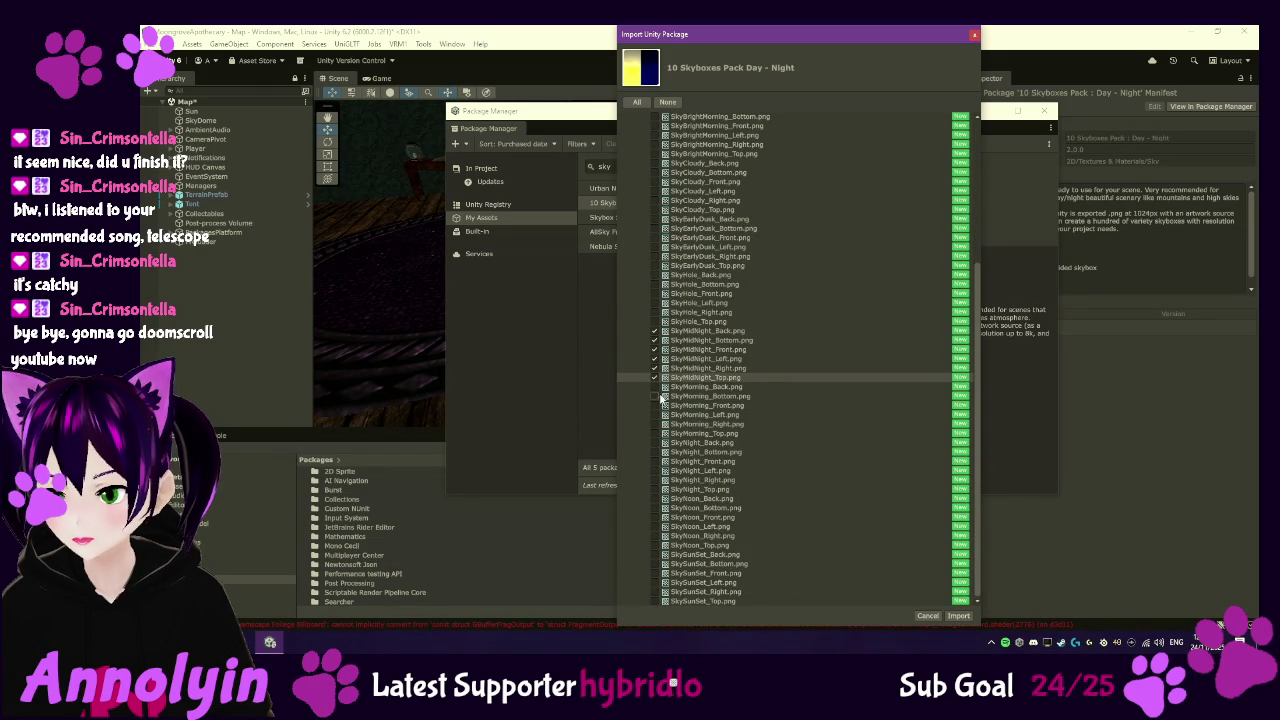
scroll(815, 351, "up", 12)
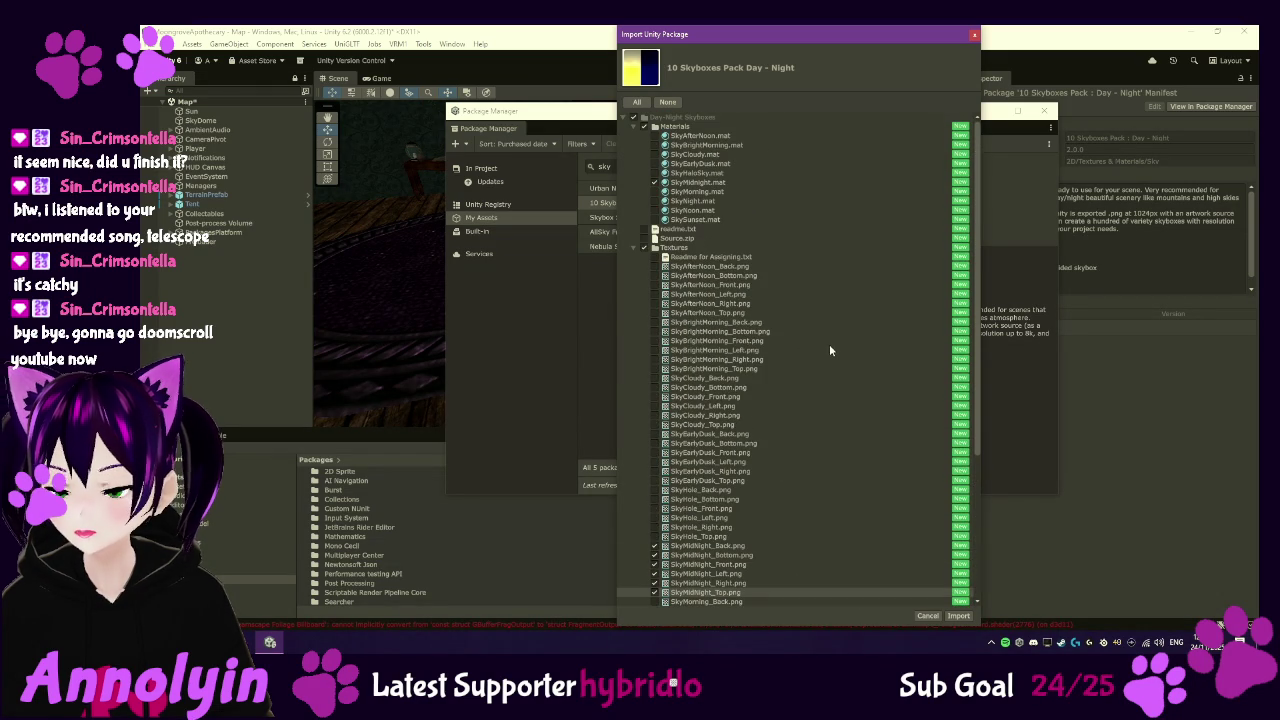
left_click(960, 615)
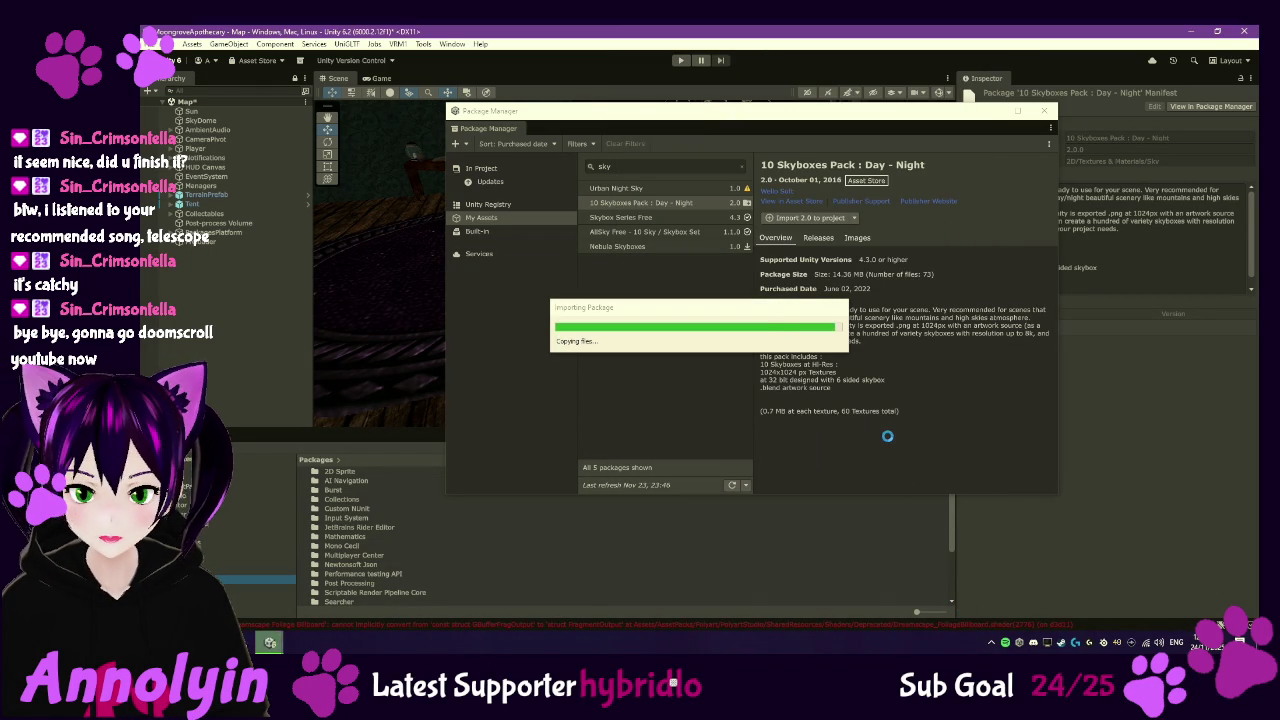
- Dismiss the import notice, close Package Manager, and open the Day-Night Skyboxes folder
left_click(730, 357)
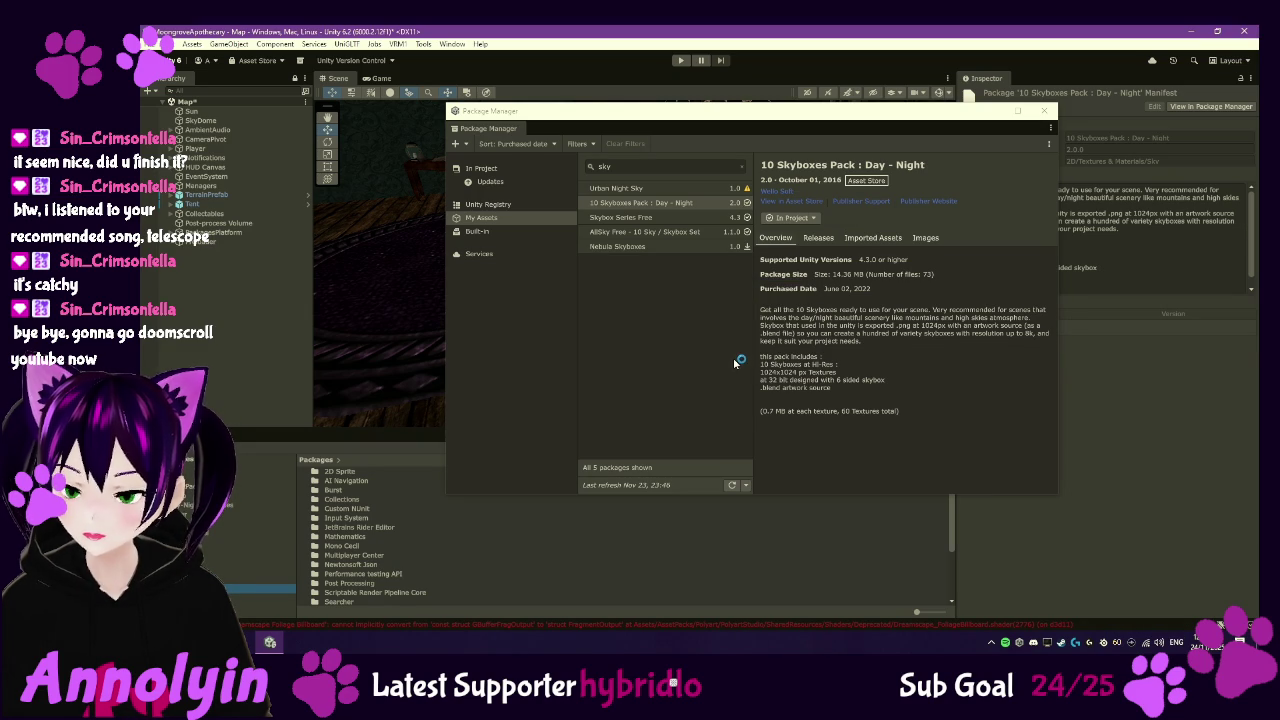
left_click(1044, 110)
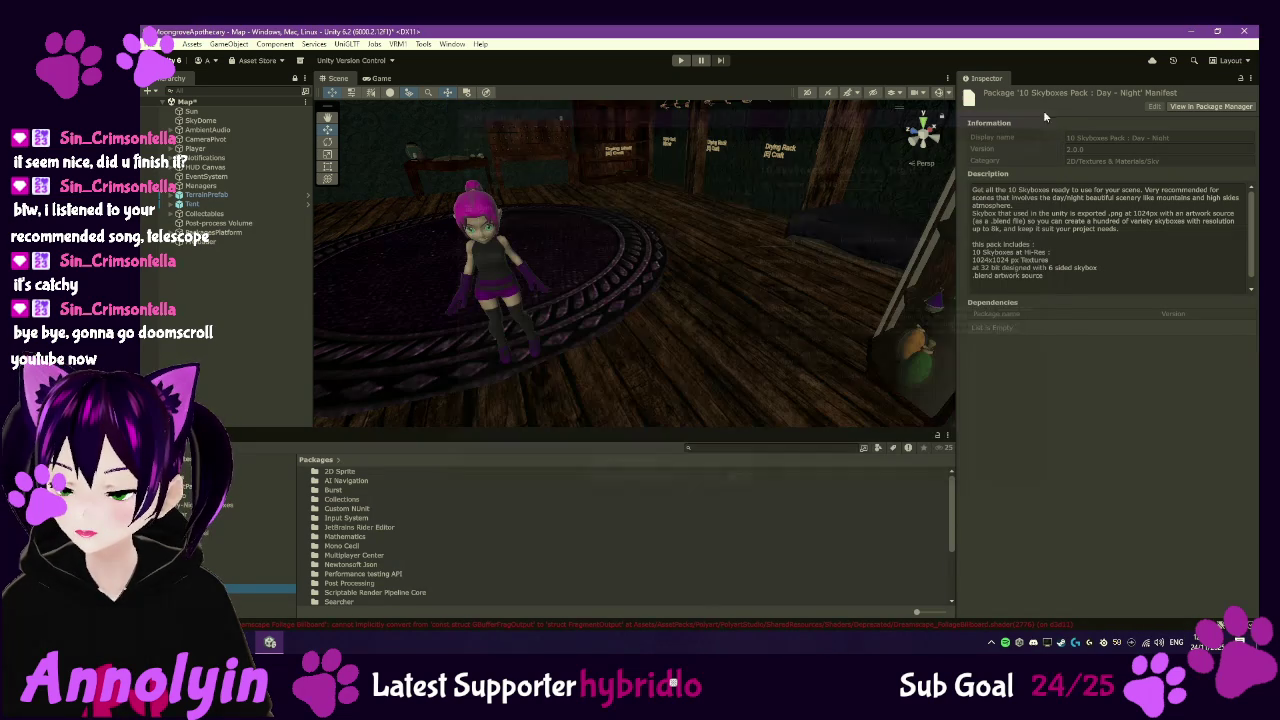
left_click(215, 505)
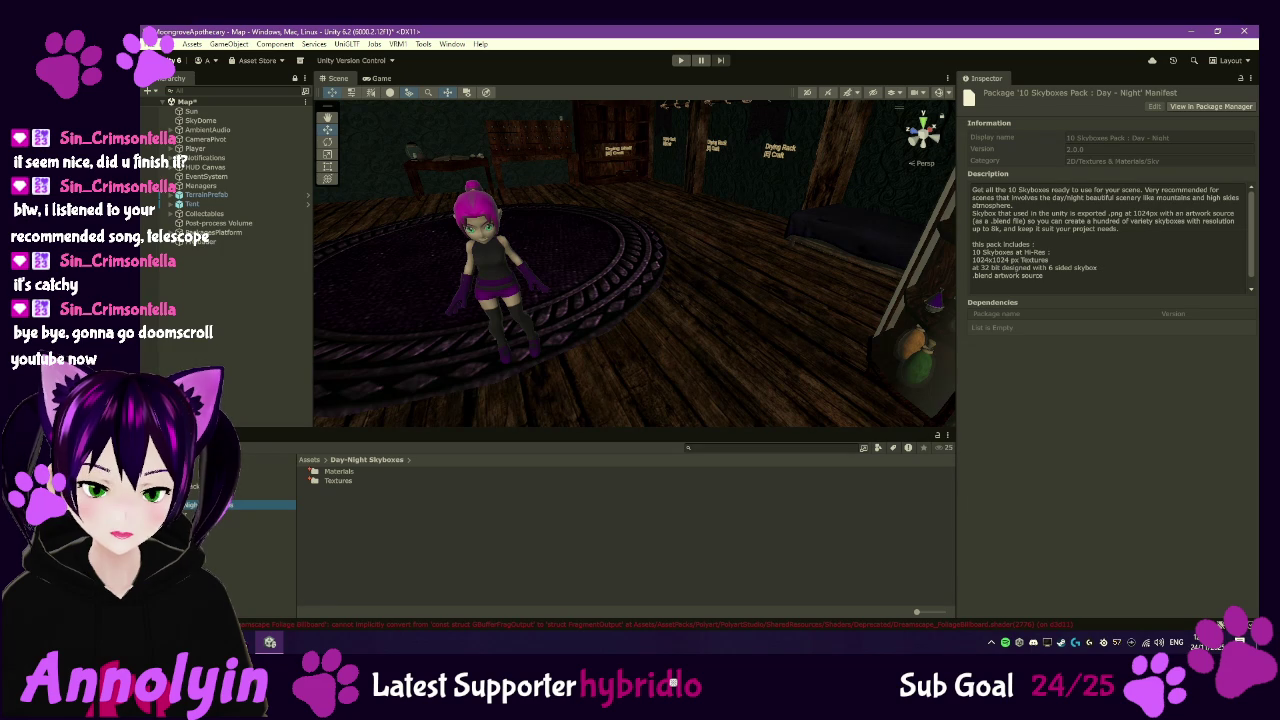
scroll(245, 521, "up", 3)
scroll(244, 524, "down", 2)
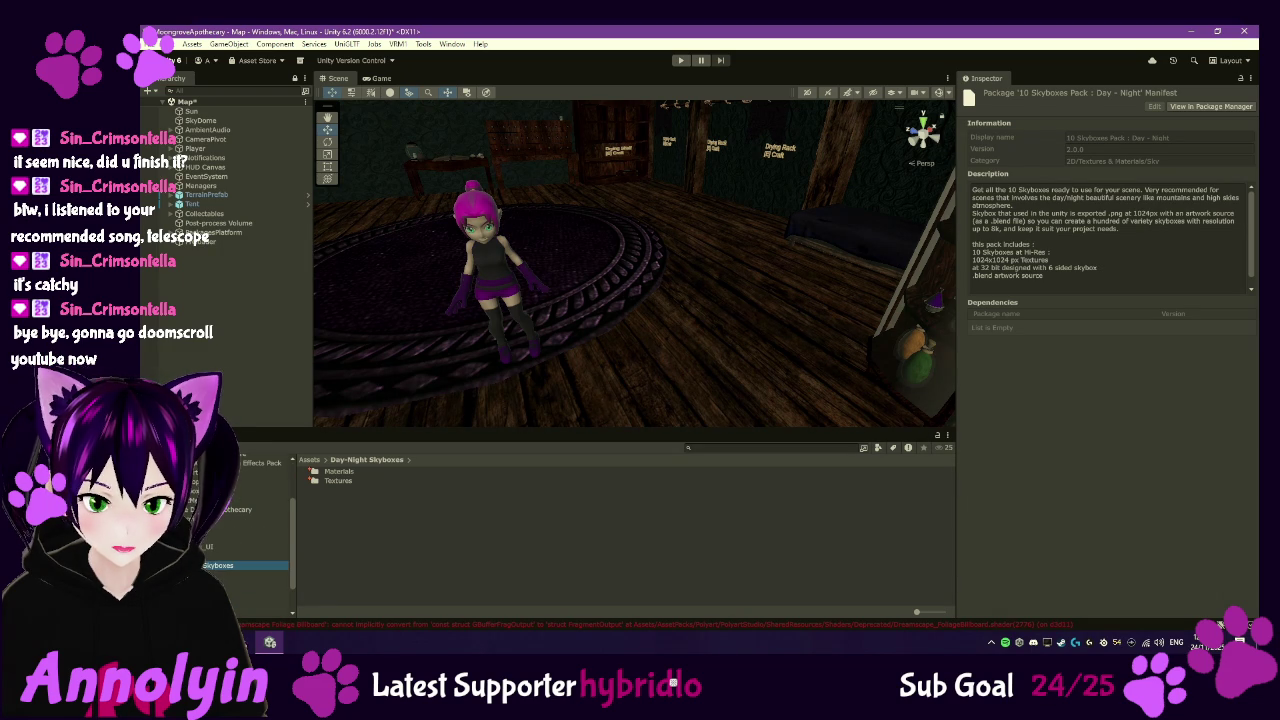
- Move Day-Night Skyboxes into AssetPacks/Skyboxes, confirming Yes, and check its Textures folder
left_click_drag(218, 565, 218, 565)
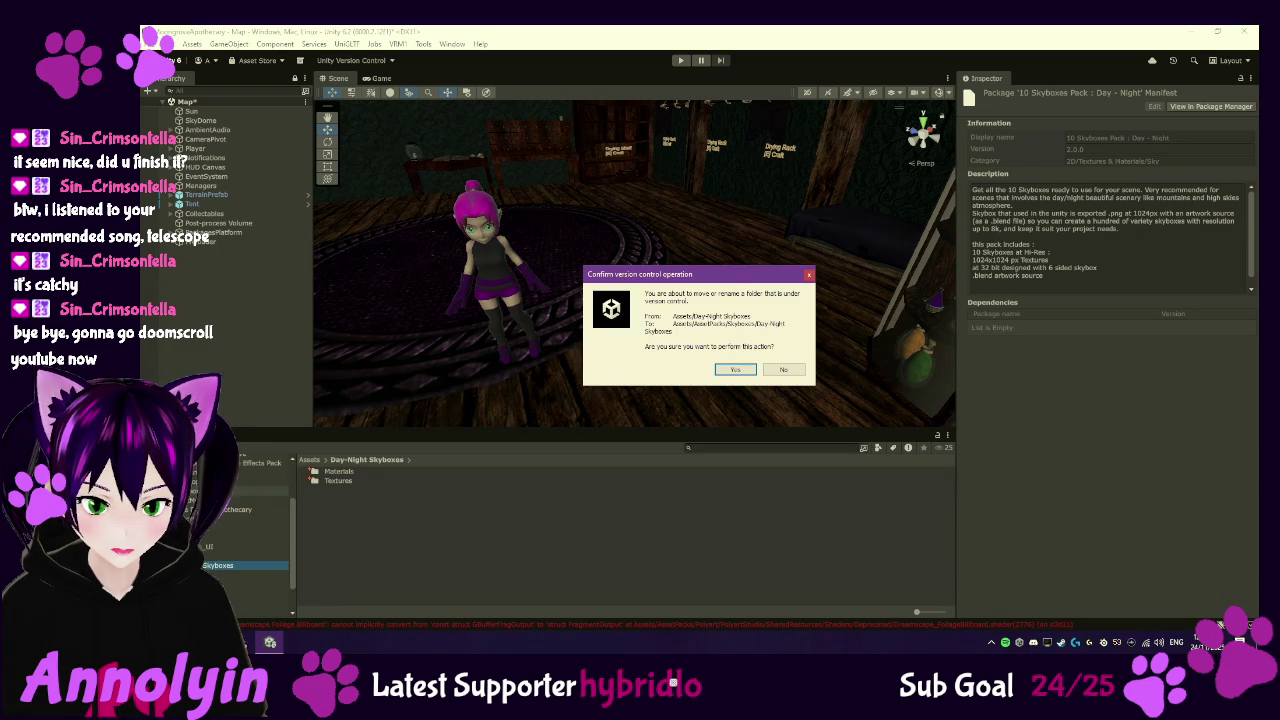
left_click(728, 370)
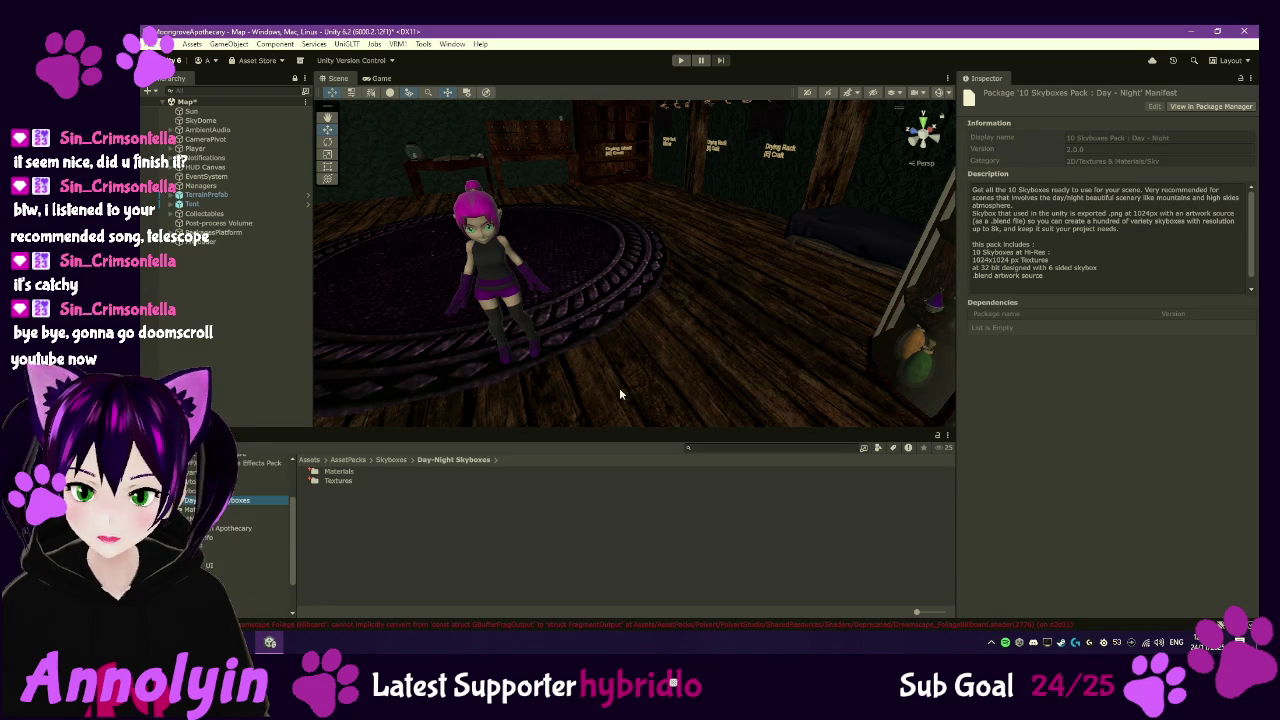
left_click(350, 482)
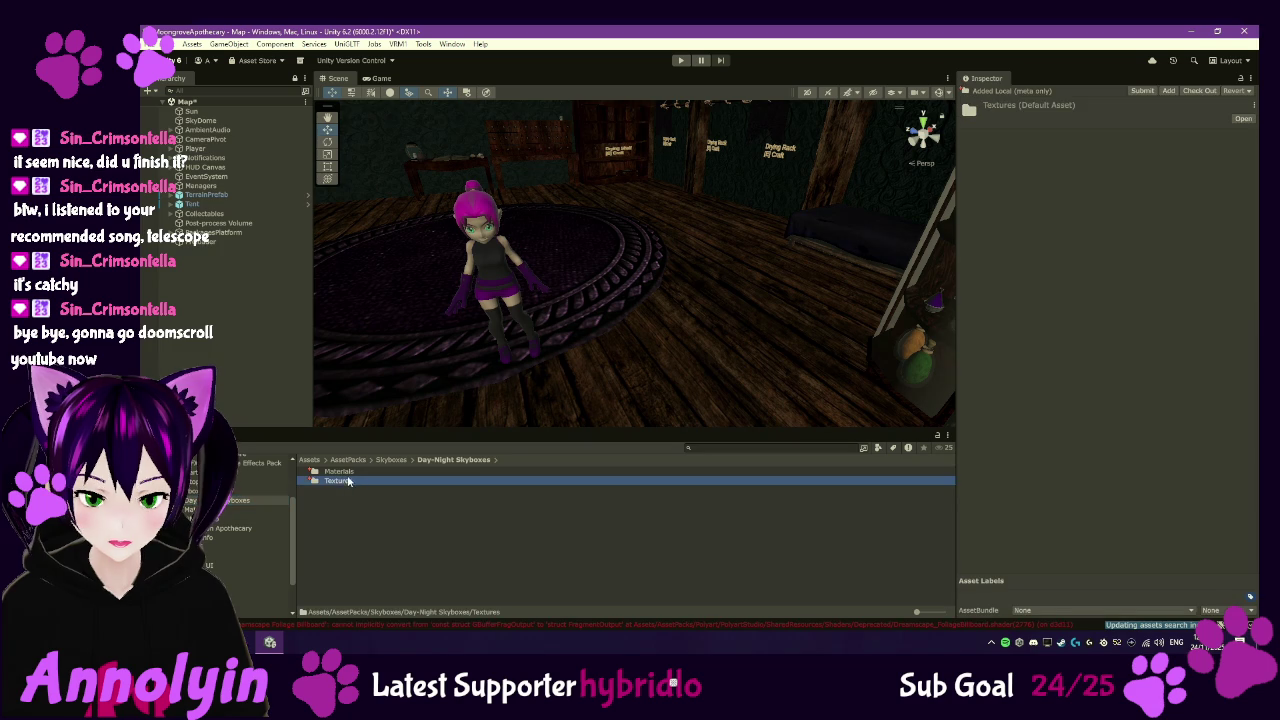
left_click(348, 472)
double_click(340, 481)
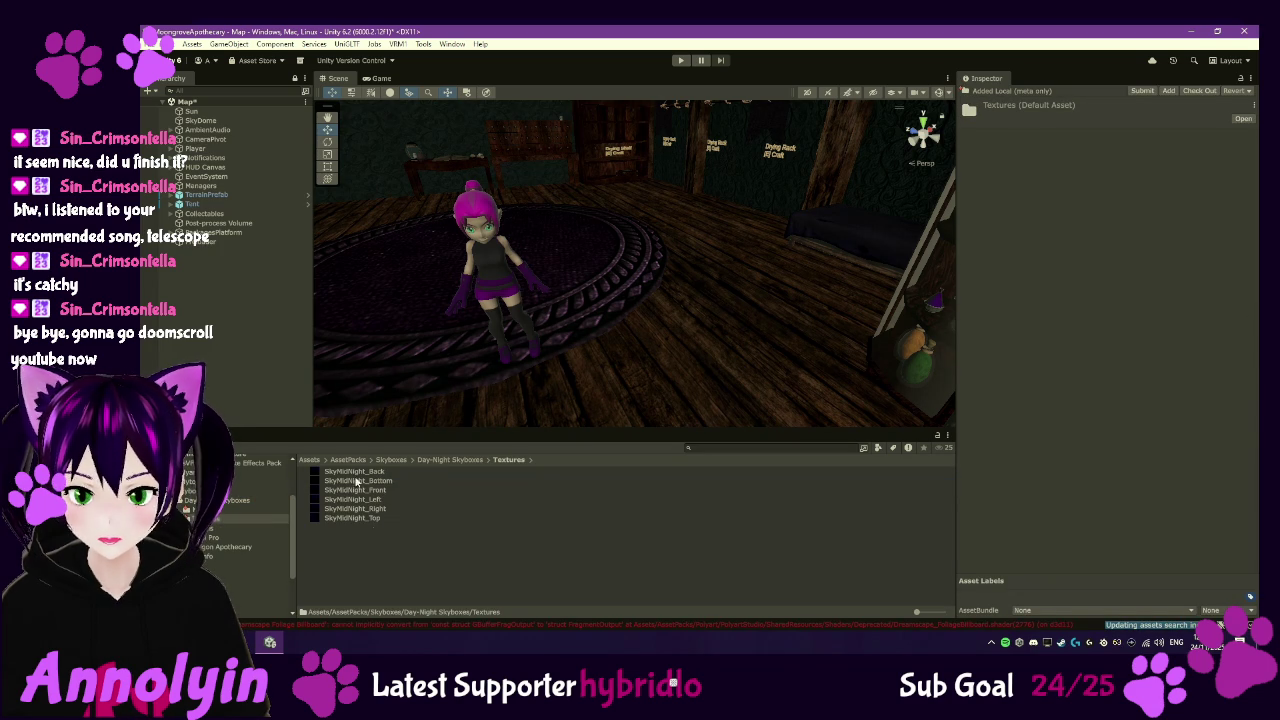
key("BackSpace")
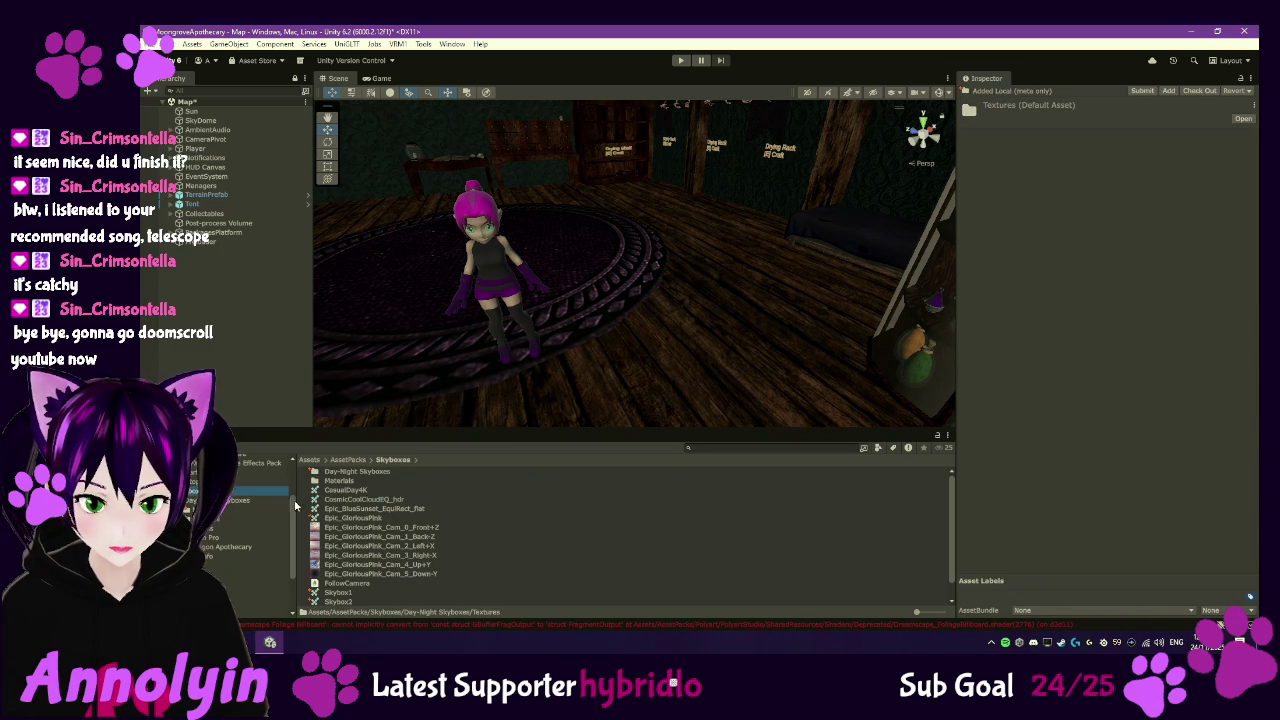
scroll(531, 530, "down", 1)
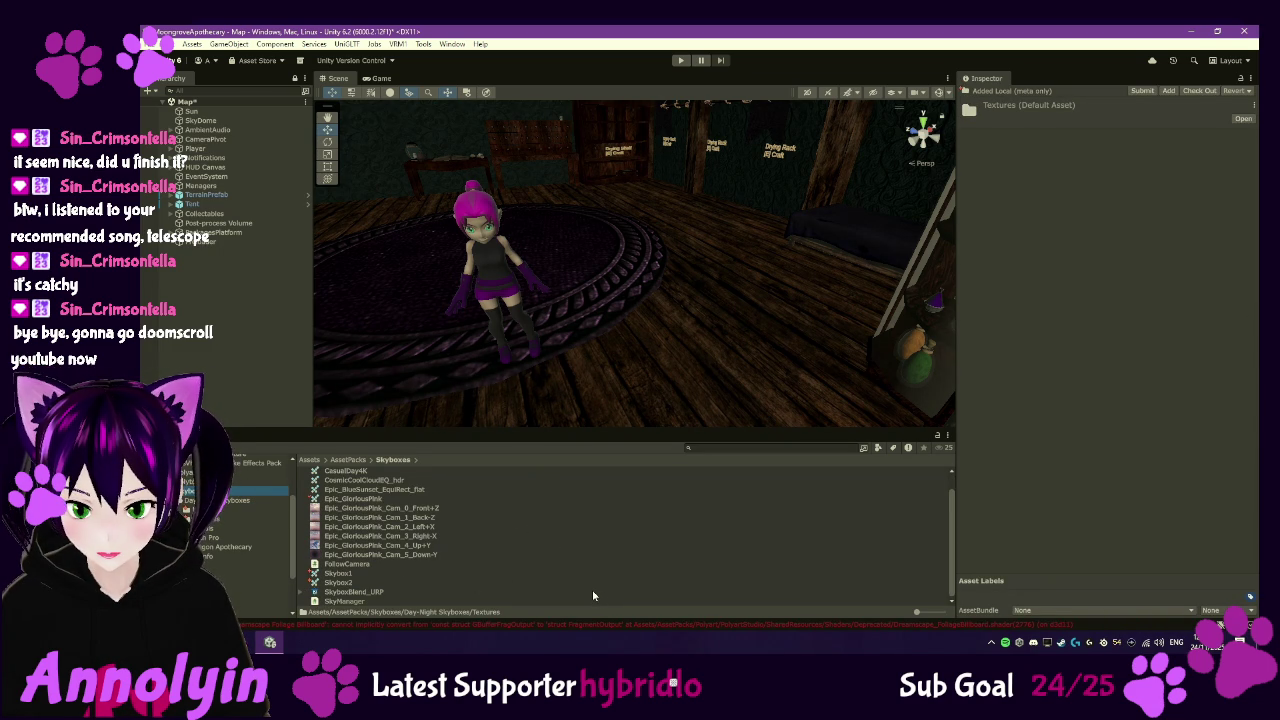
right_click(592, 592)
- Create a New Cubemap asset via Create > Rendering > Legacy Cubemap in Skyboxes
mouse_move(701, 277)
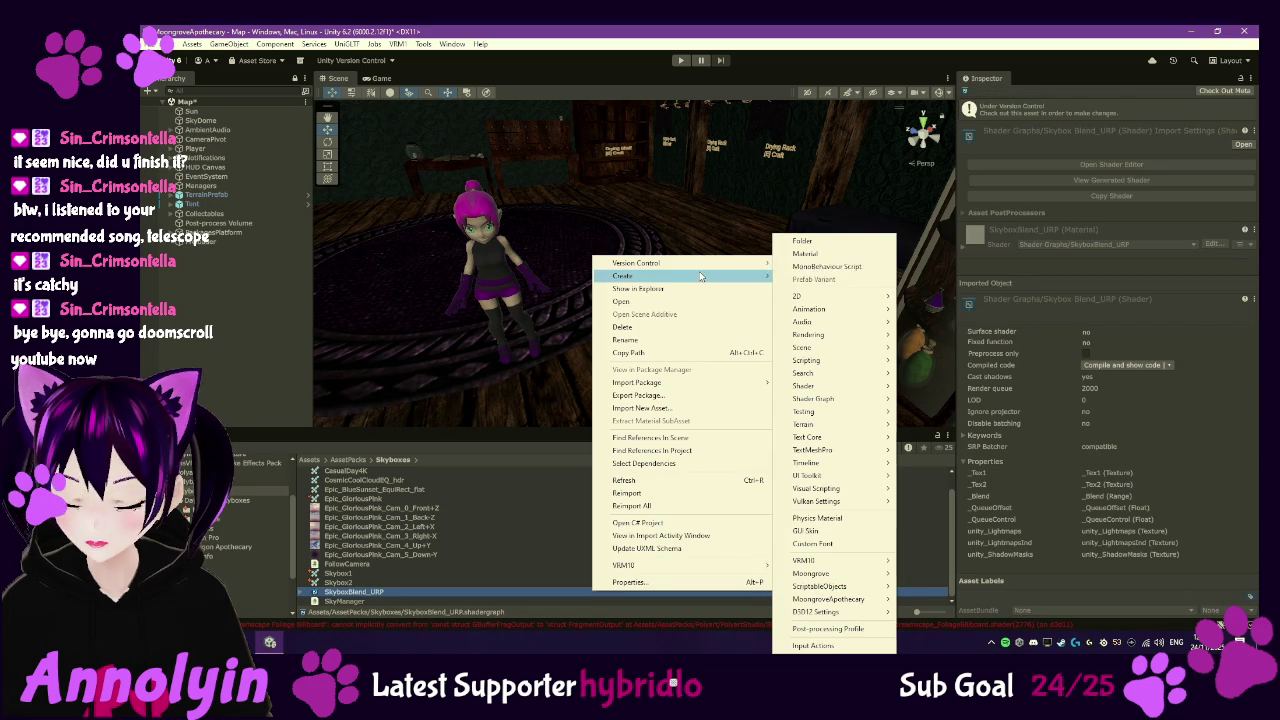
mouse_move(863, 353)
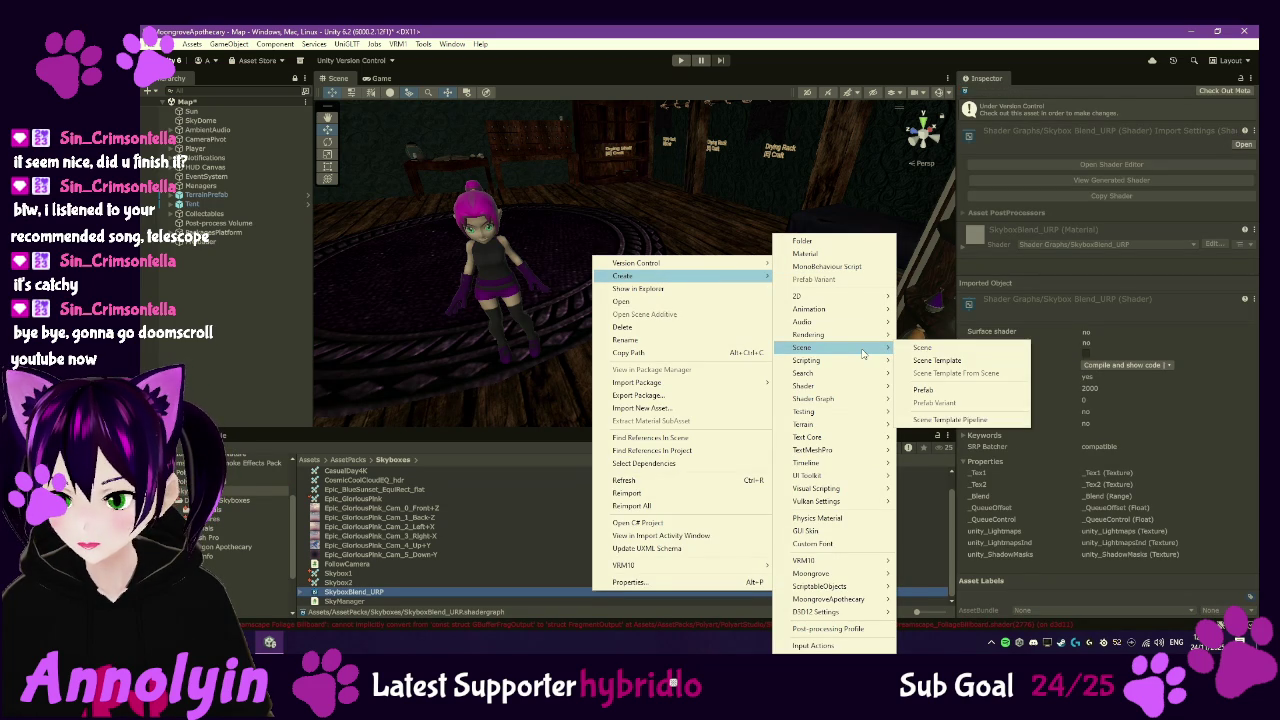
mouse_move(850, 387)
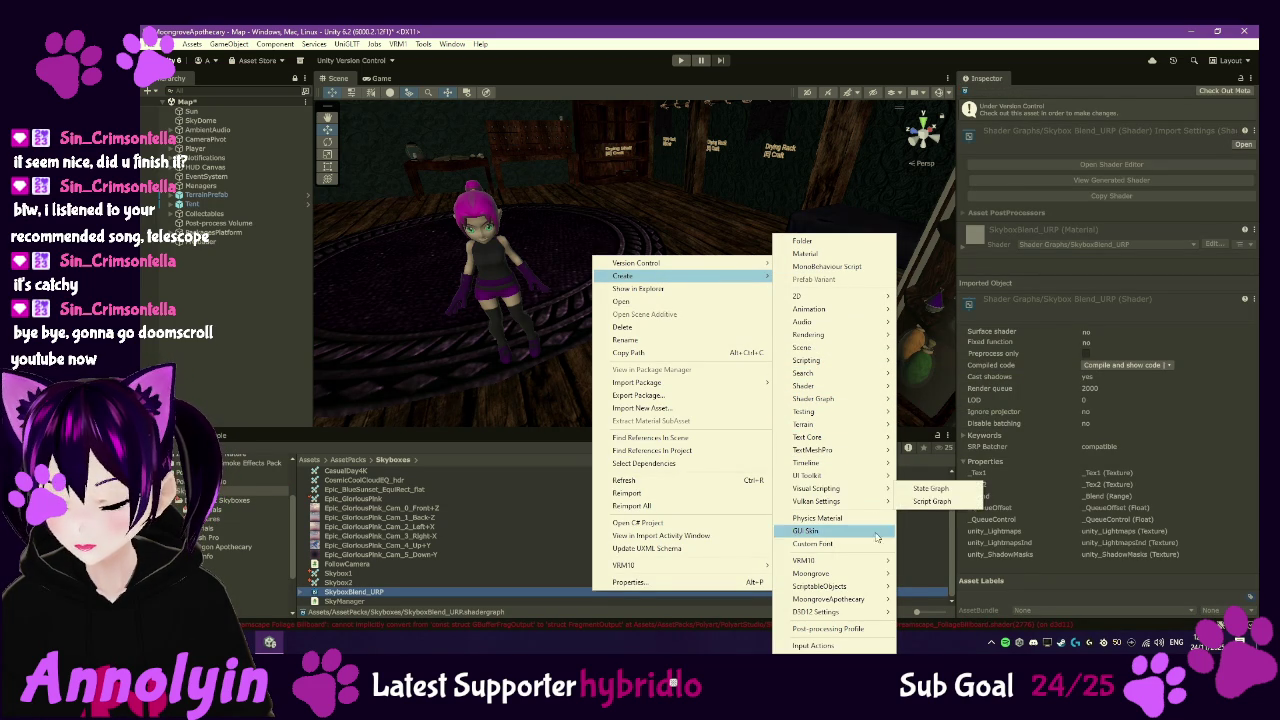
mouse_move(868, 492)
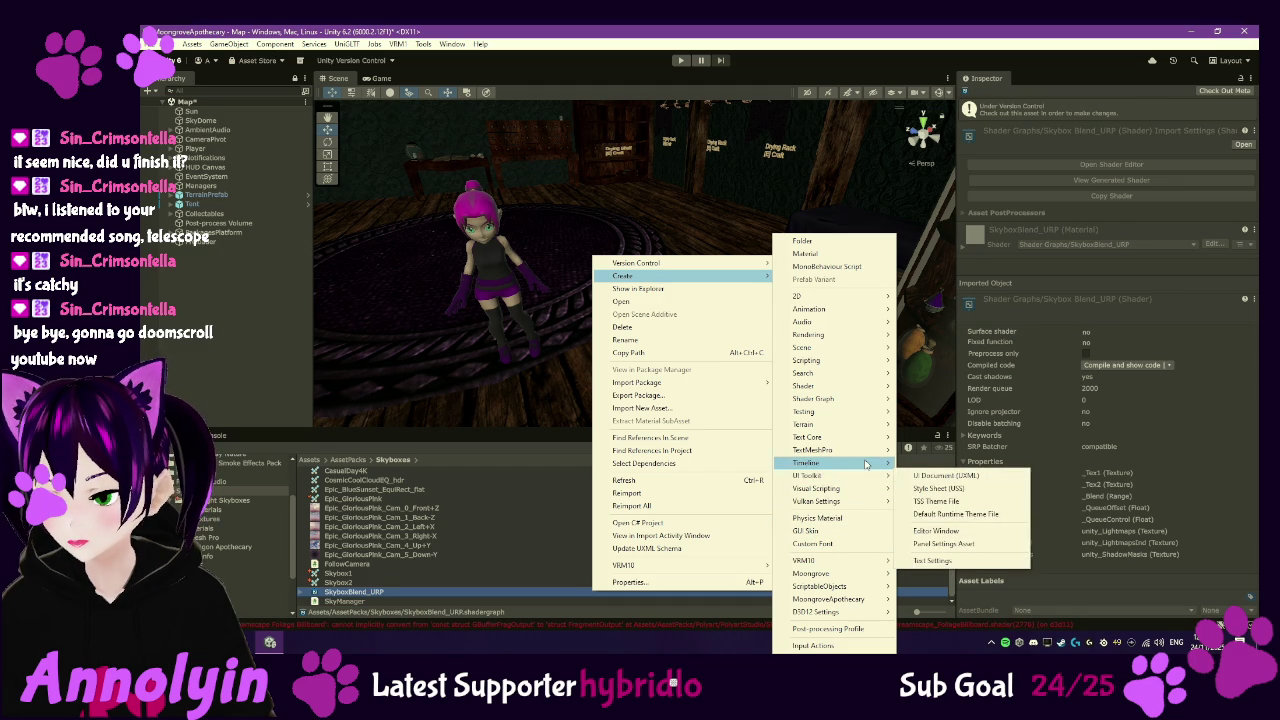
mouse_move(866, 465)
mouse_move(870, 424)
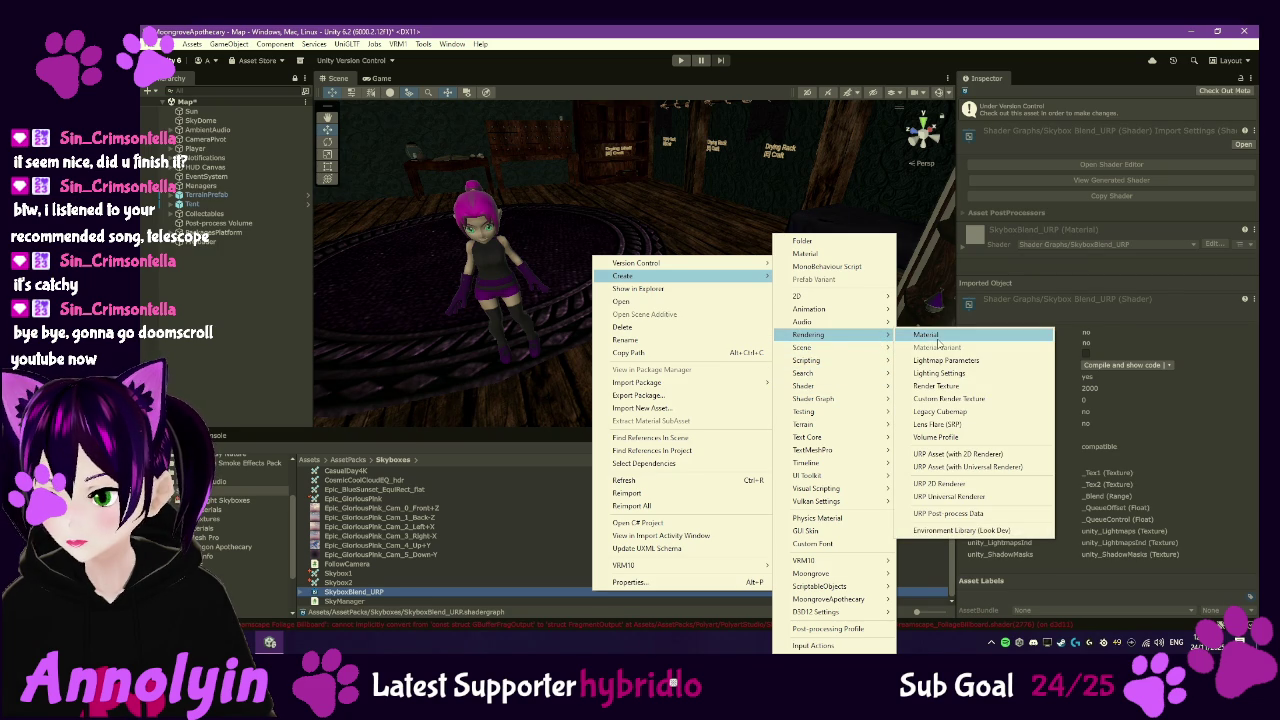
left_click(962, 413)
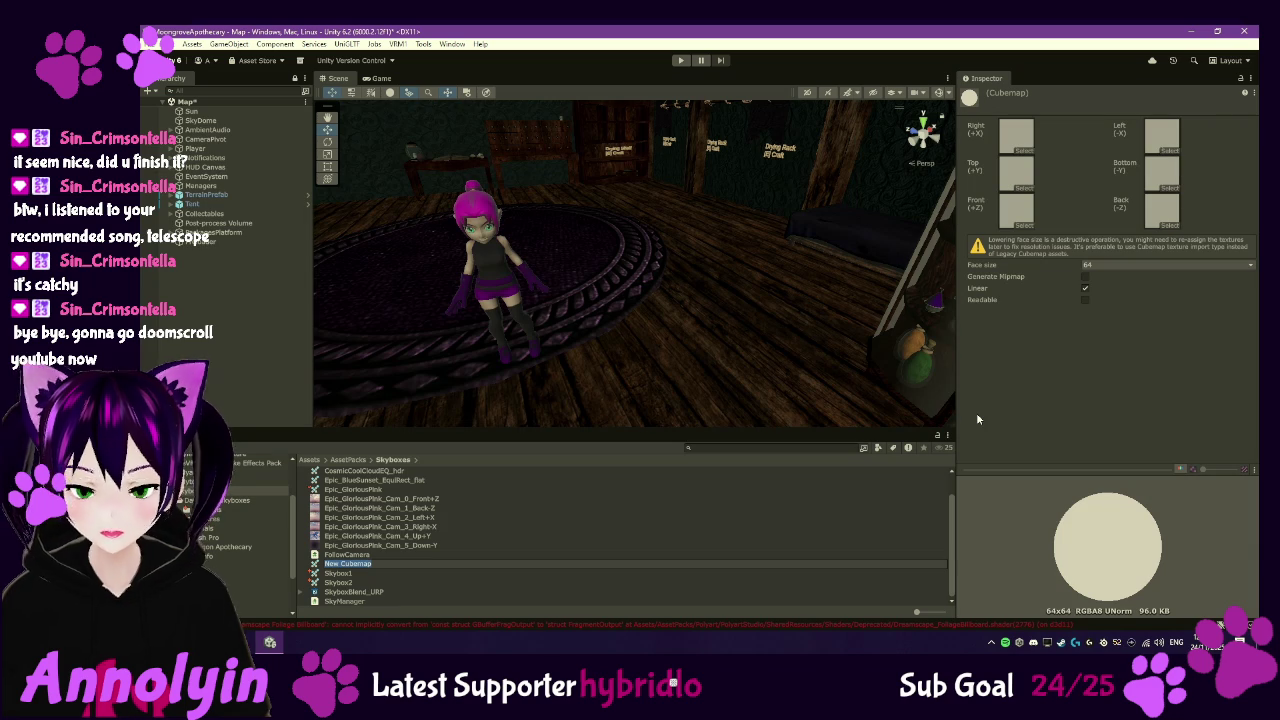
- Name the new cubemap Night1
type("M")
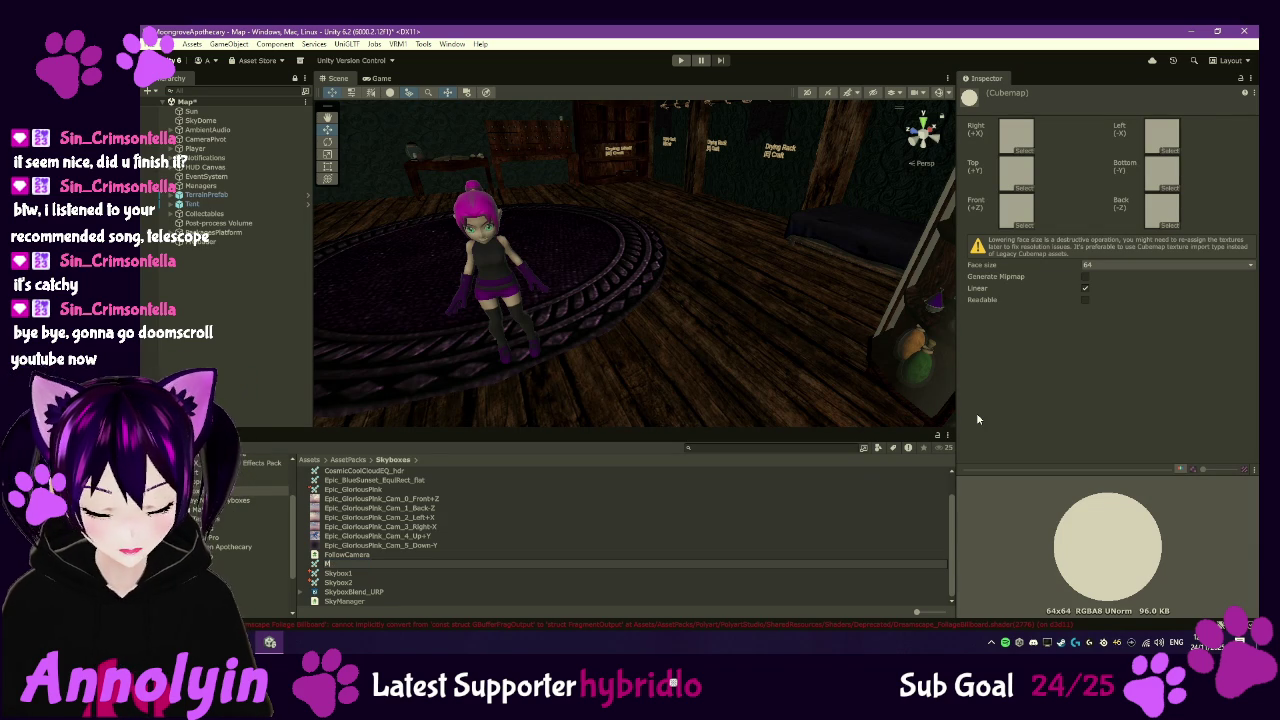
type("idnight")
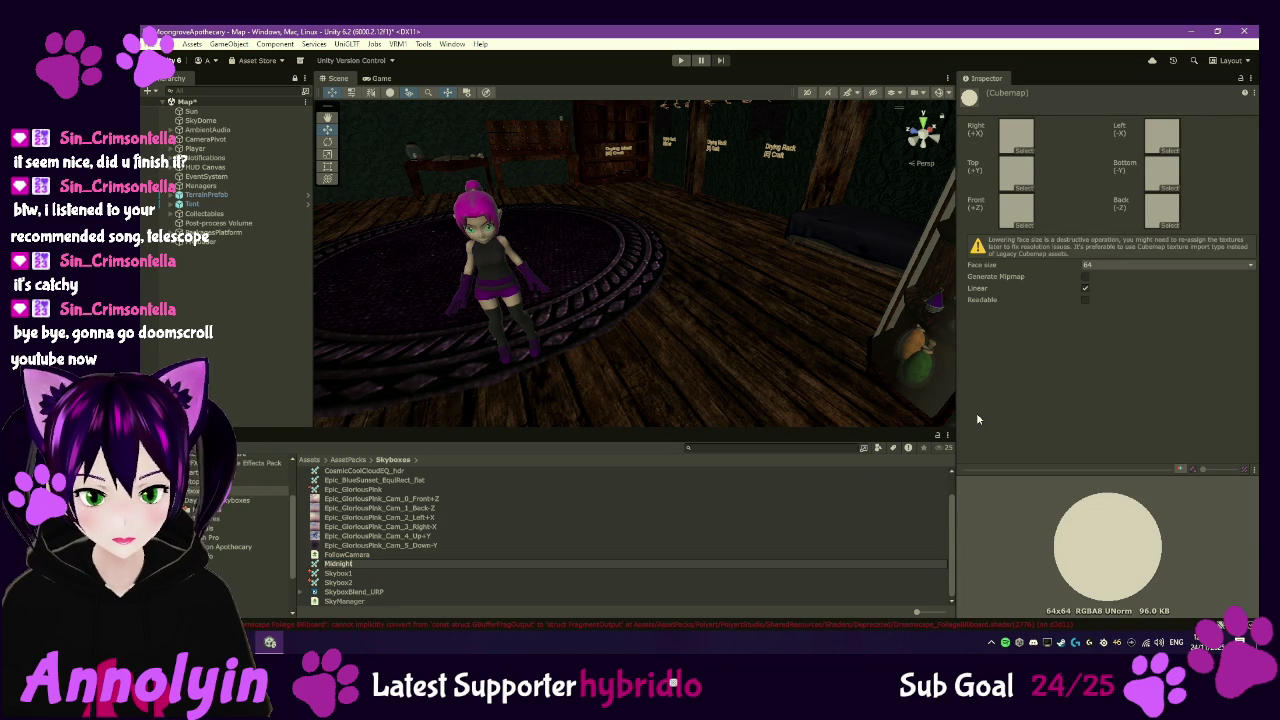
key("Return")
type("Nig")
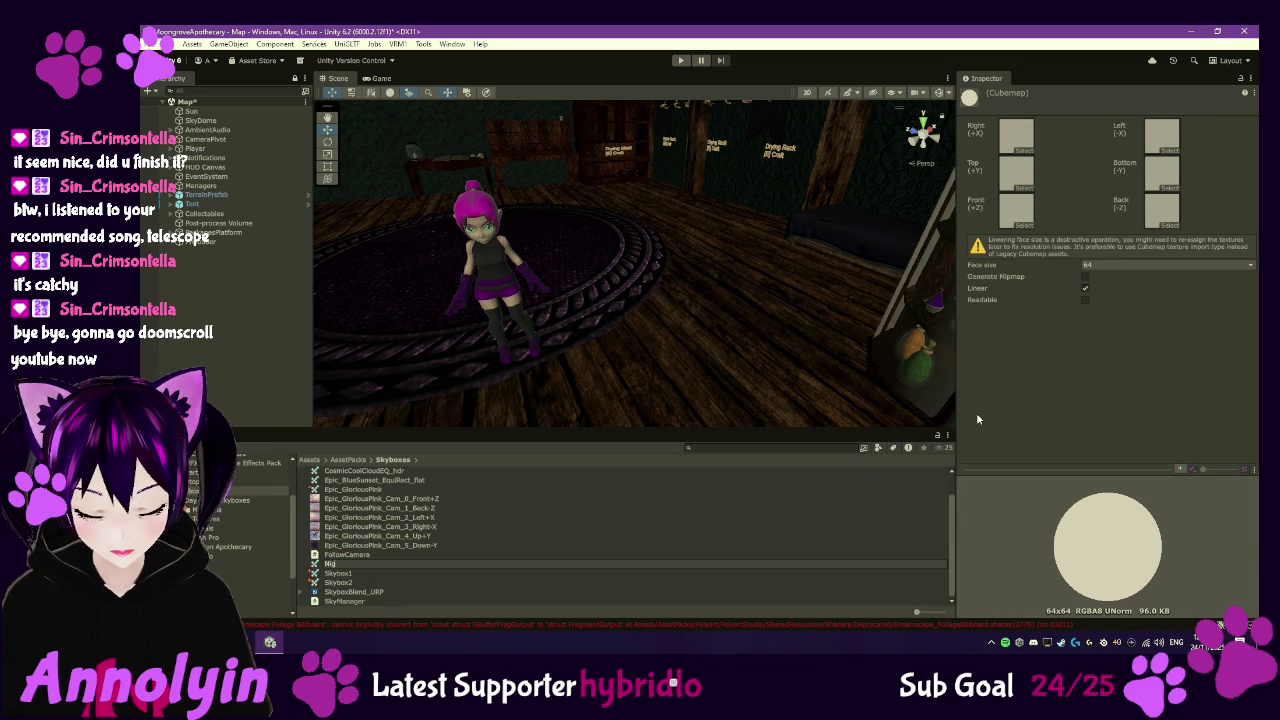
type("ht1")
key("Return")
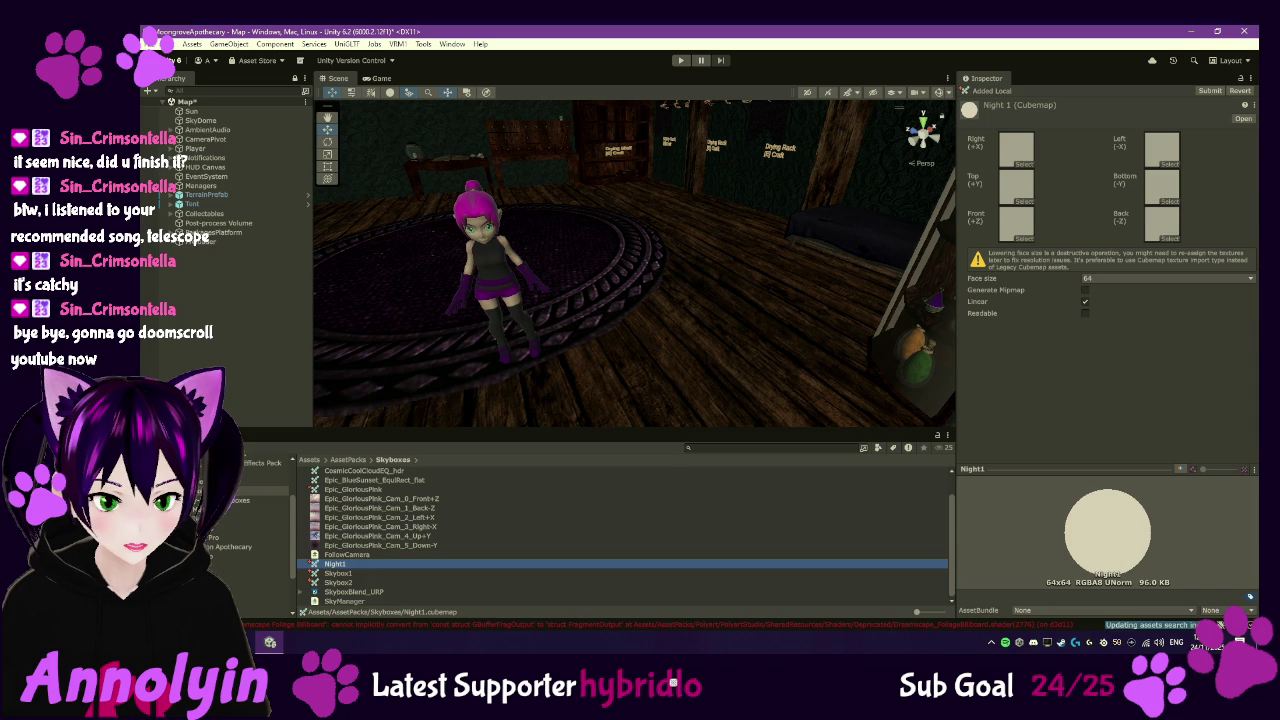
- Fill Night1's back, bottom, front, left, right and top faces with the SkyMidNight textures
left_click(262, 520)
left_click(654, 471)
left_click_drag(654, 471, 1163, 232)
mouse_move(372, 485)
left_mouse_down()
mouse_move(1224, 177)
mouse_move(1160, 188)
left_mouse_up()
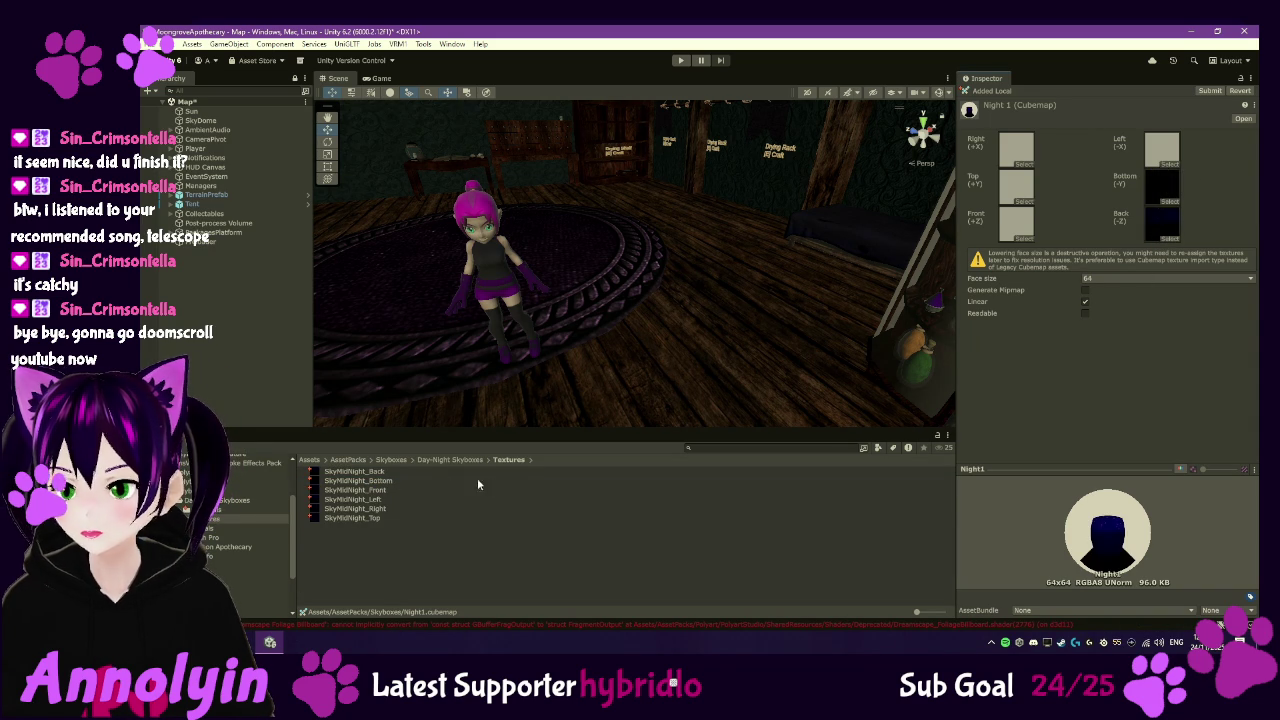
mouse_move(478, 486)
left_mouse_down()
mouse_move(936, 285)
mouse_move(1063, 152)
mouse_move(1005, 157)
mouse_move(1013, 222)
left_mouse_up()
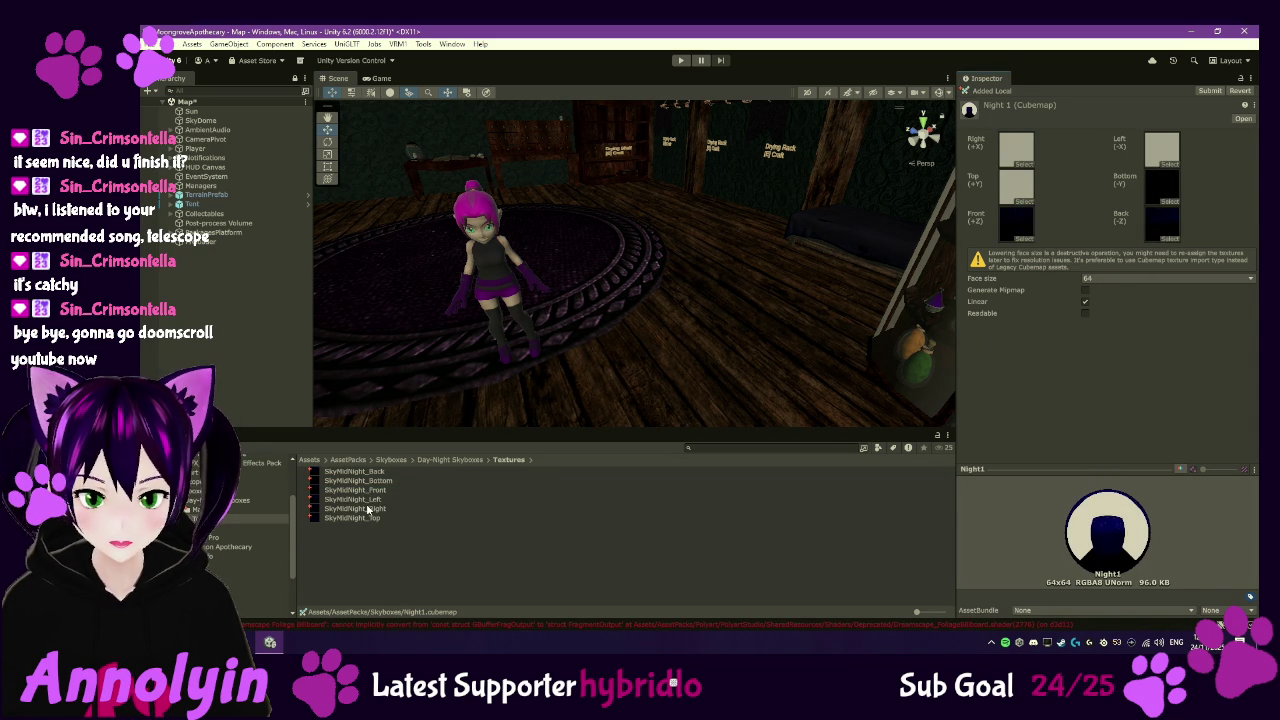
mouse_move(364, 503)
left_mouse_down()
mouse_move(902, 299)
mouse_move(1163, 157)
left_mouse_up()
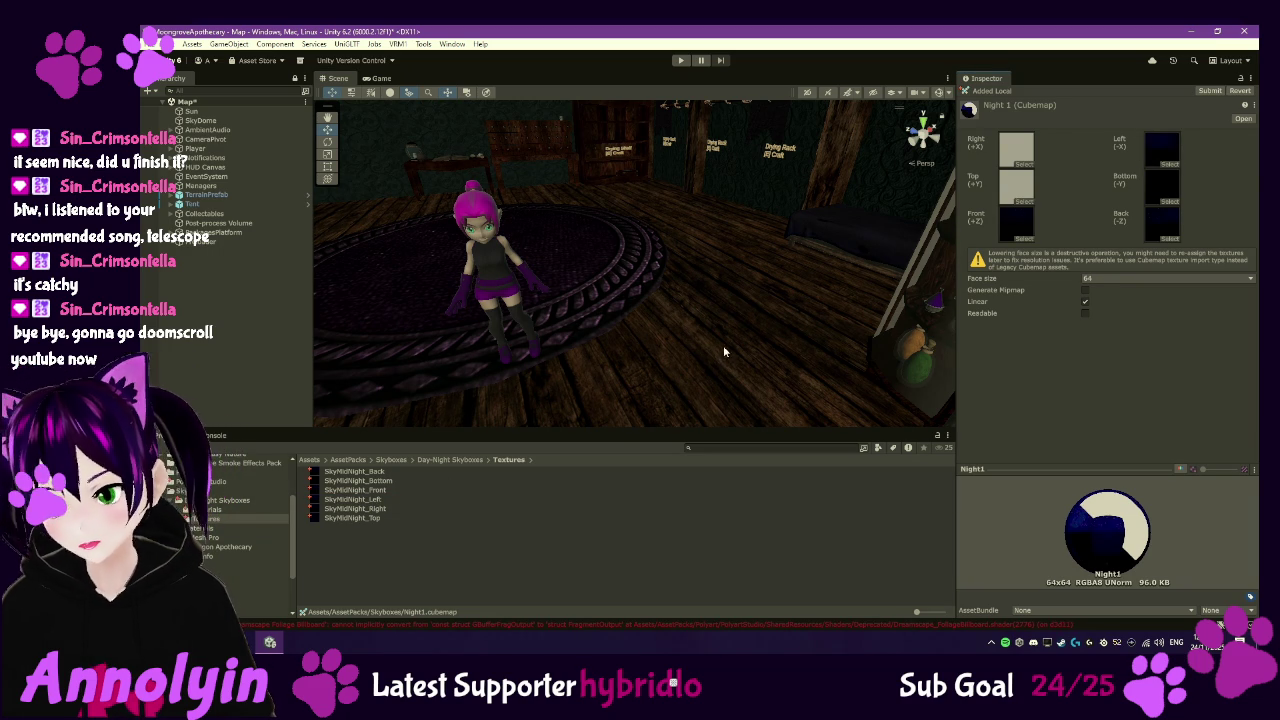
mouse_move(358, 508)
left_mouse_down()
mouse_move(452, 486)
mouse_move(1015, 161)
left_mouse_up()
left_click_drag(370, 522, 1018, 195)
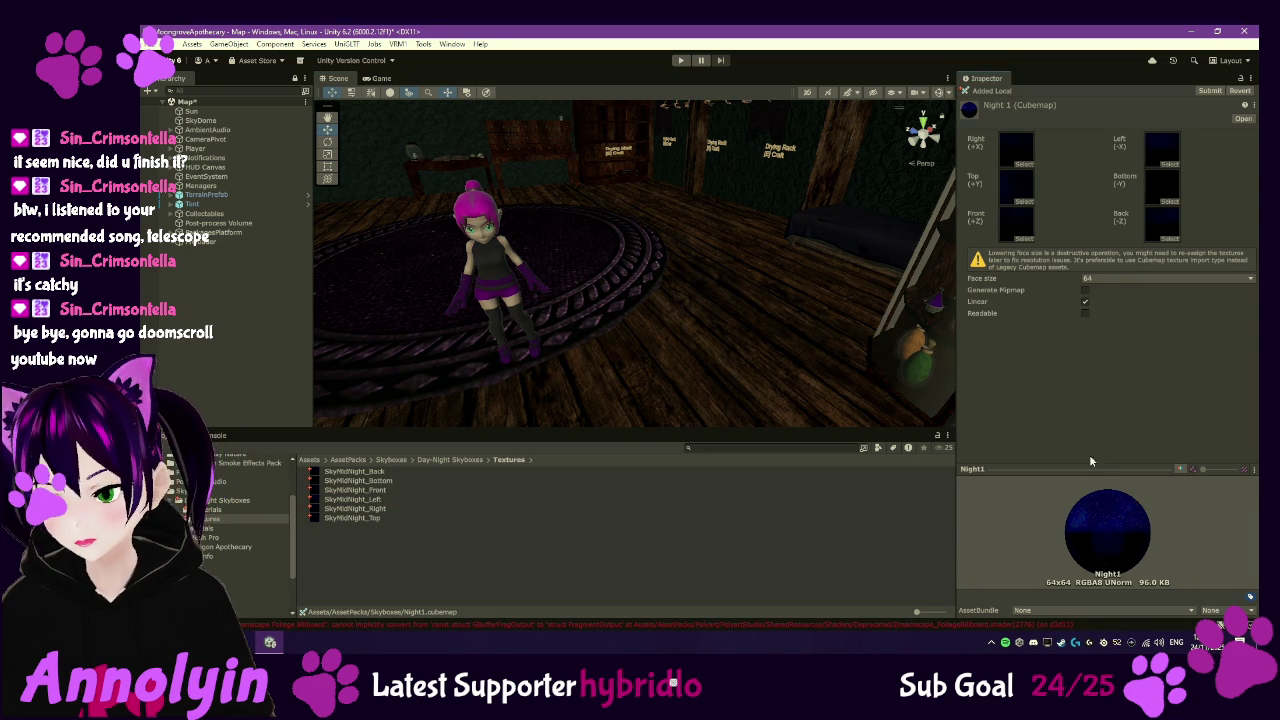
- Reassign the midnight textures on Night1's left and right faces and preview the result
mouse_move(383, 511)
left_mouse_down()
mouse_move(720, 330)
mouse_move(1155, 148)
left_mouse_up()
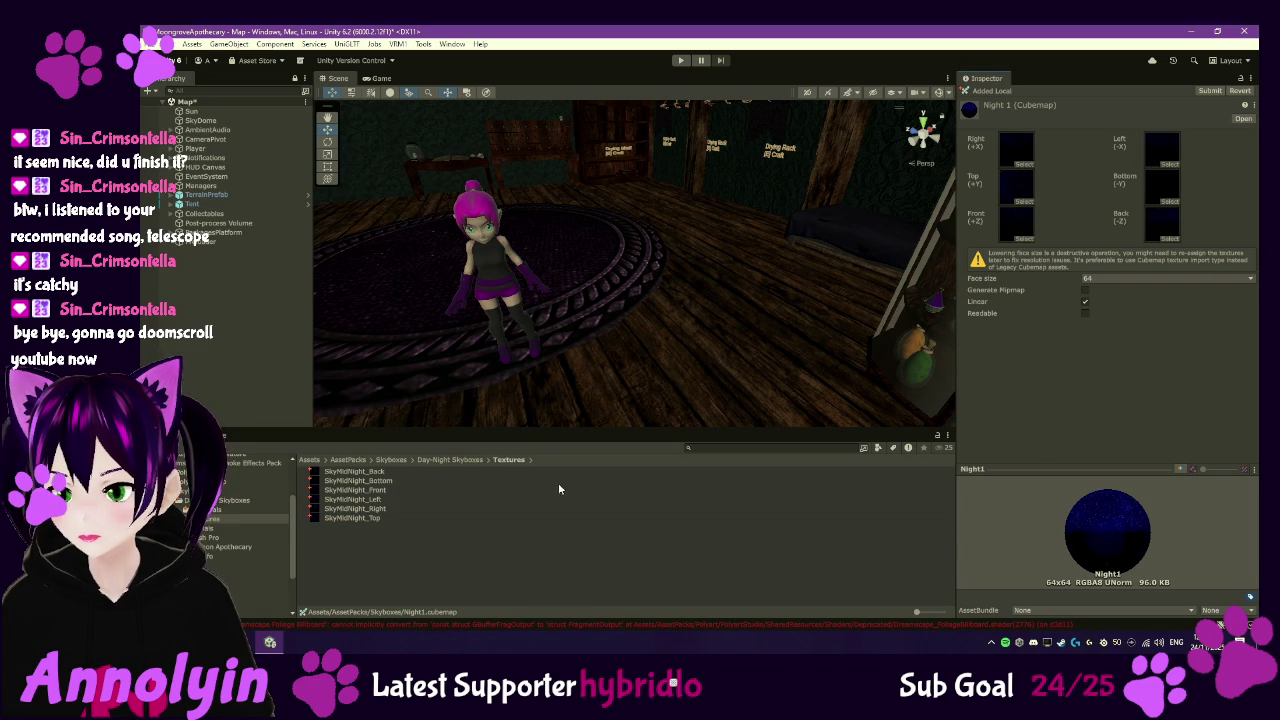
mouse_move(360, 499)
left_mouse_down()
mouse_move(998, 203)
mouse_move(1018, 148)
left_mouse_up()
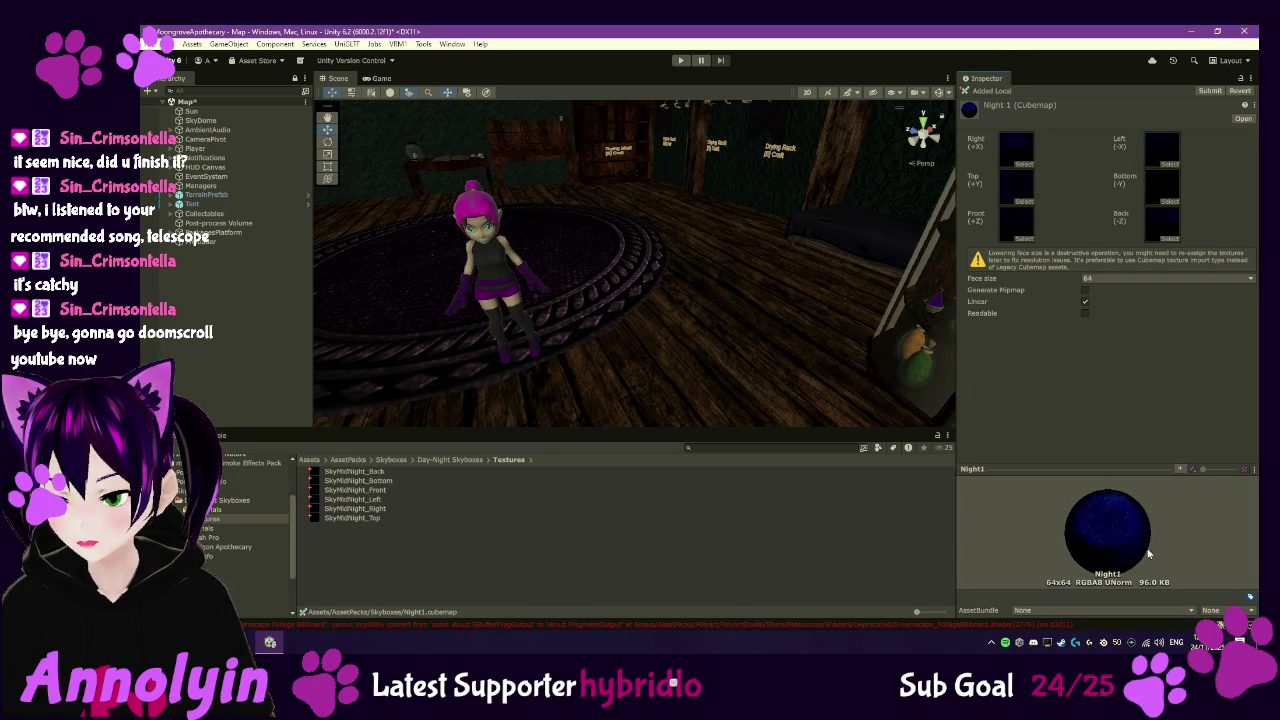
mouse_move(962, 482)
left_mouse_down()
mouse_move(1000, 520)
mouse_move(985, 540)
mouse_move(1007, 558)
mouse_move(1060, 556)
mouse_move(1080, 550)
mouse_move(1120, 471)
mouse_move(1064, 497)
mouse_move(1042, 543)
mouse_move(997, 545)
left_mouse_up()
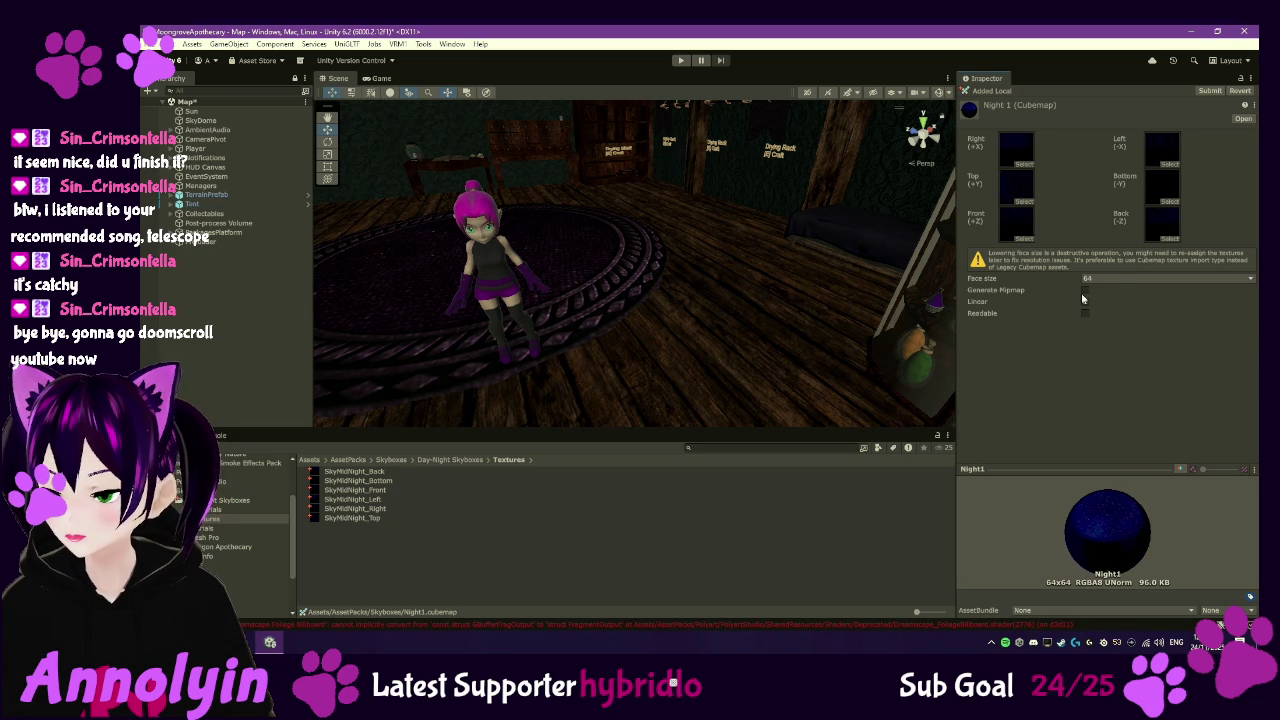
- Set Night1's face size to 2048 with Linear ticked, then reselect SkyDome
left_click(1112, 278)
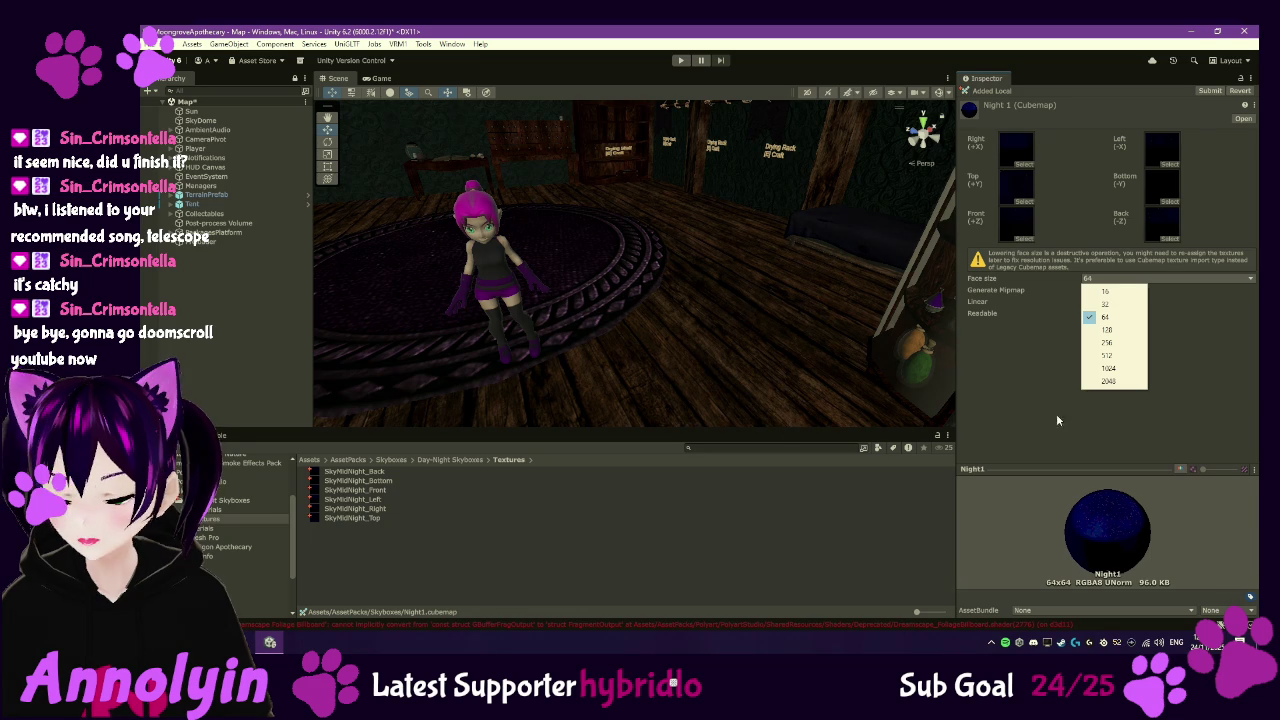
left_click(1108, 381)
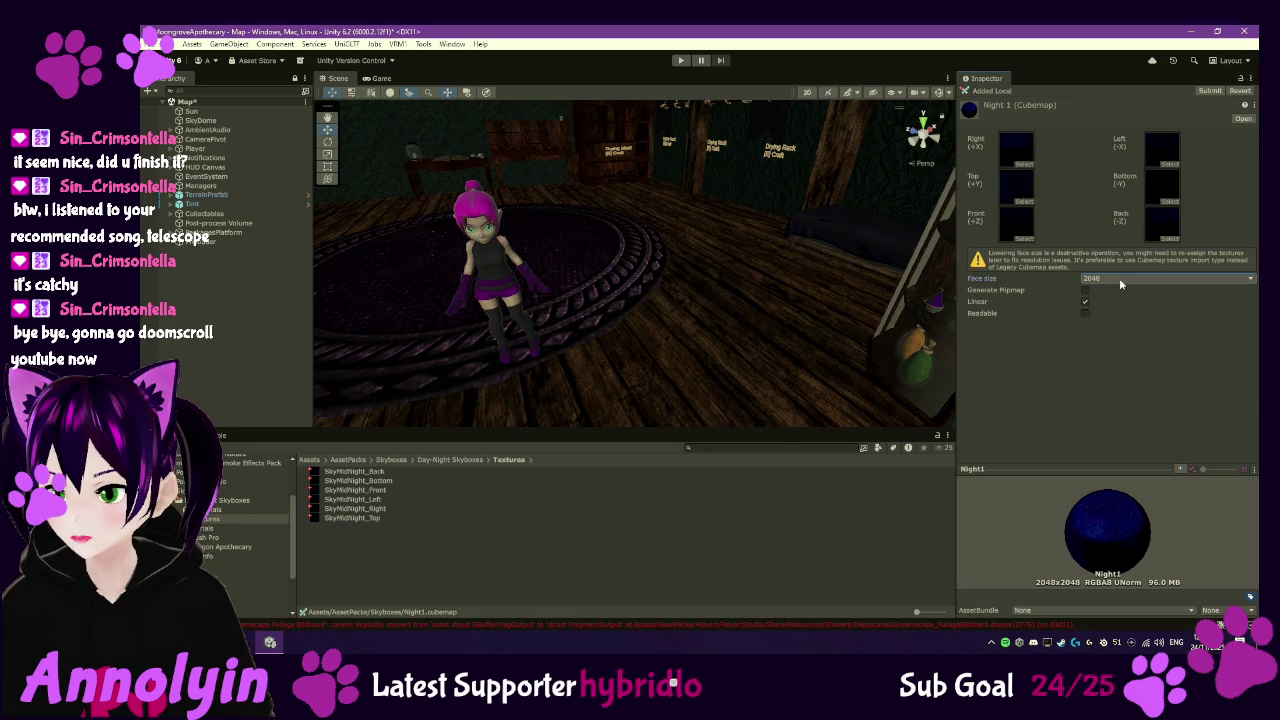
left_click(1119, 278)
left_click(1107, 373)
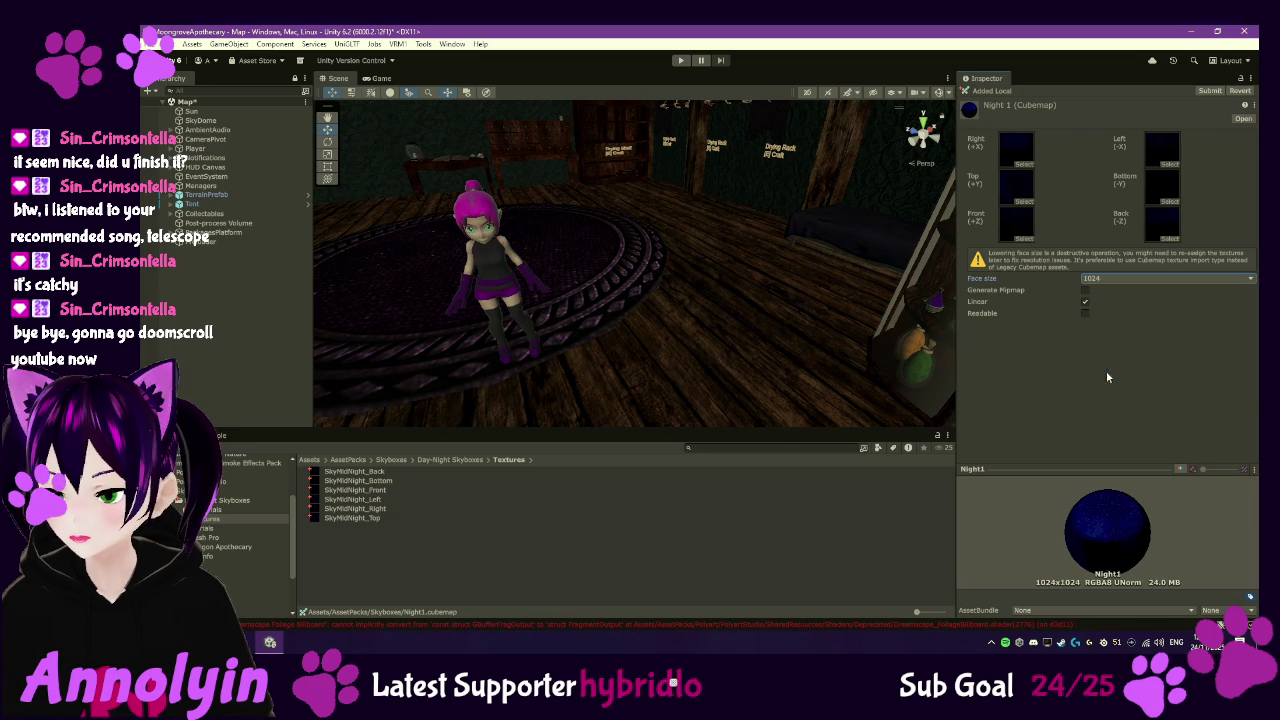
left_click(1086, 302)
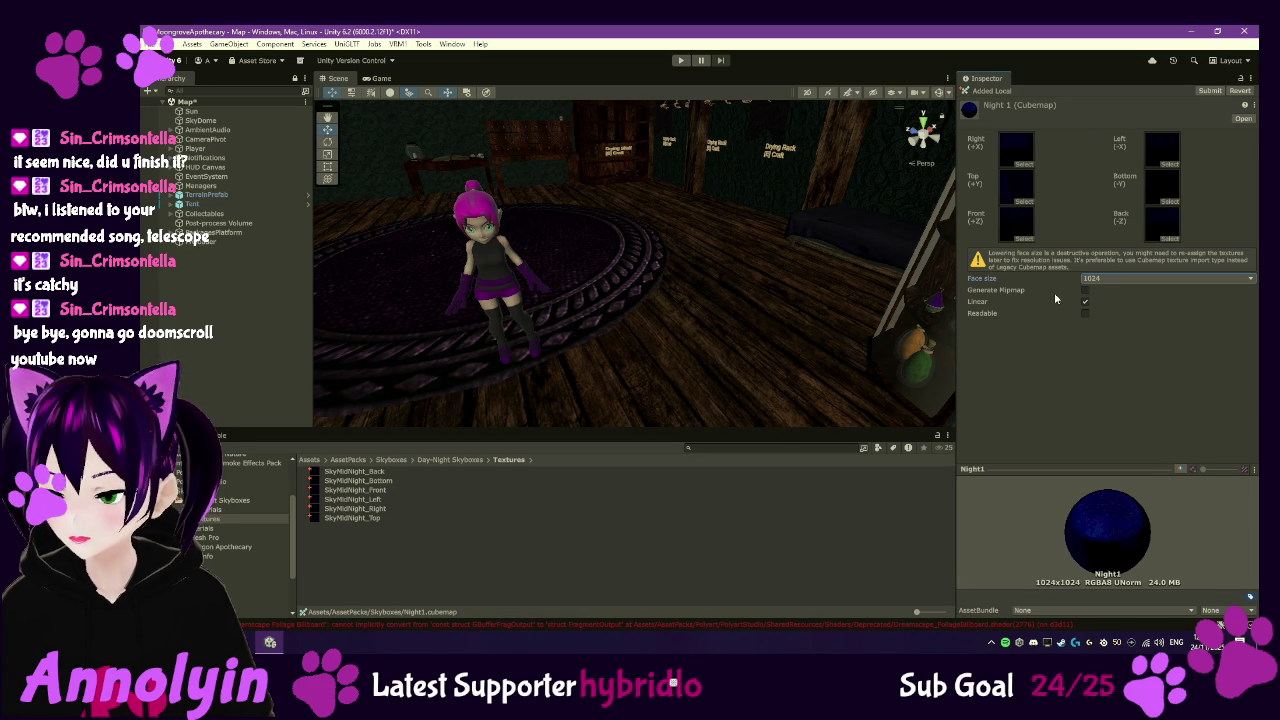
left_click(1126, 284)
left_click(1118, 375)
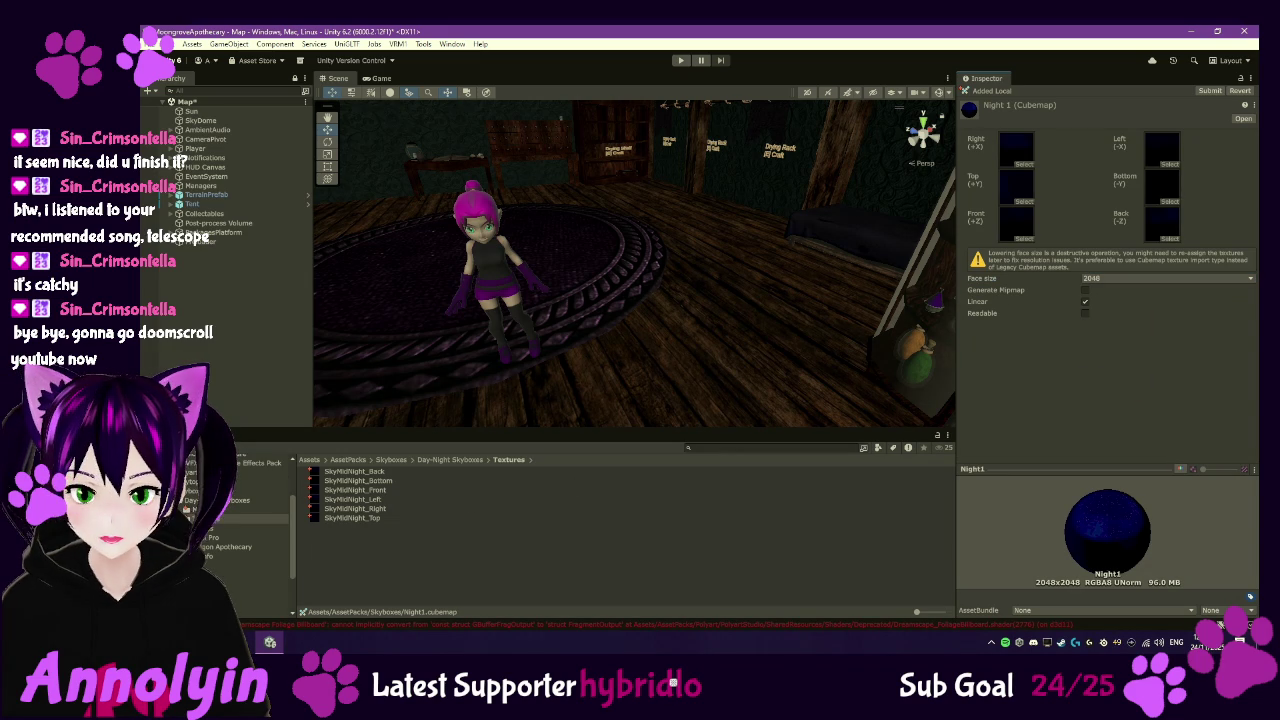
scroll(250, 530, "up", 3)
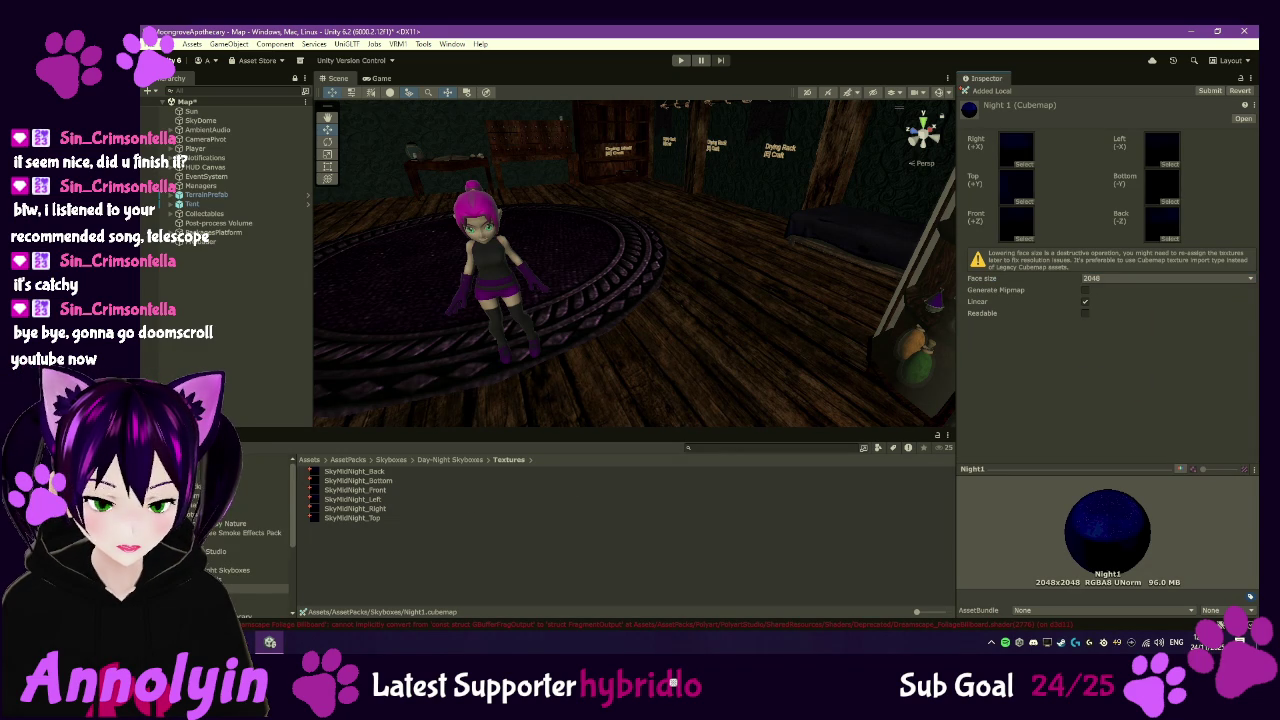
left_click(200, 120)
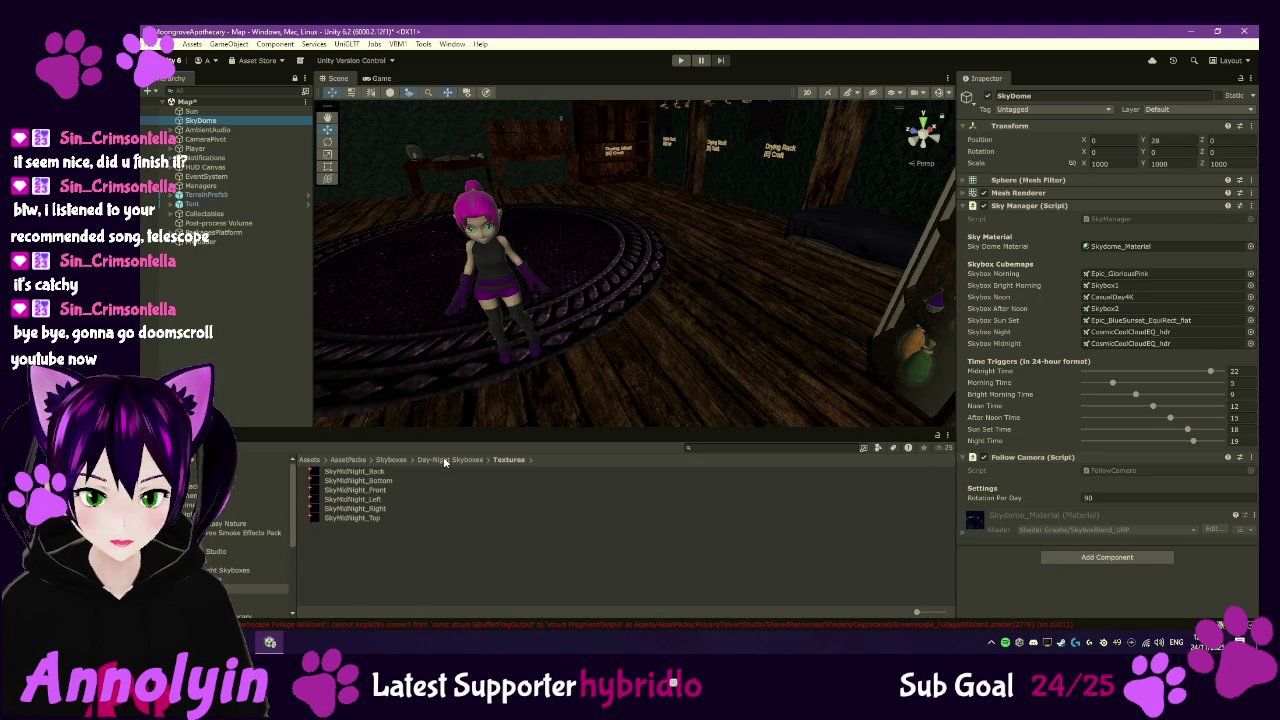
- Assign Night1 as Skybox Night, set TimeManager's Real Minutes Per Day to 2, and enter Play mode
left_click(392, 460)
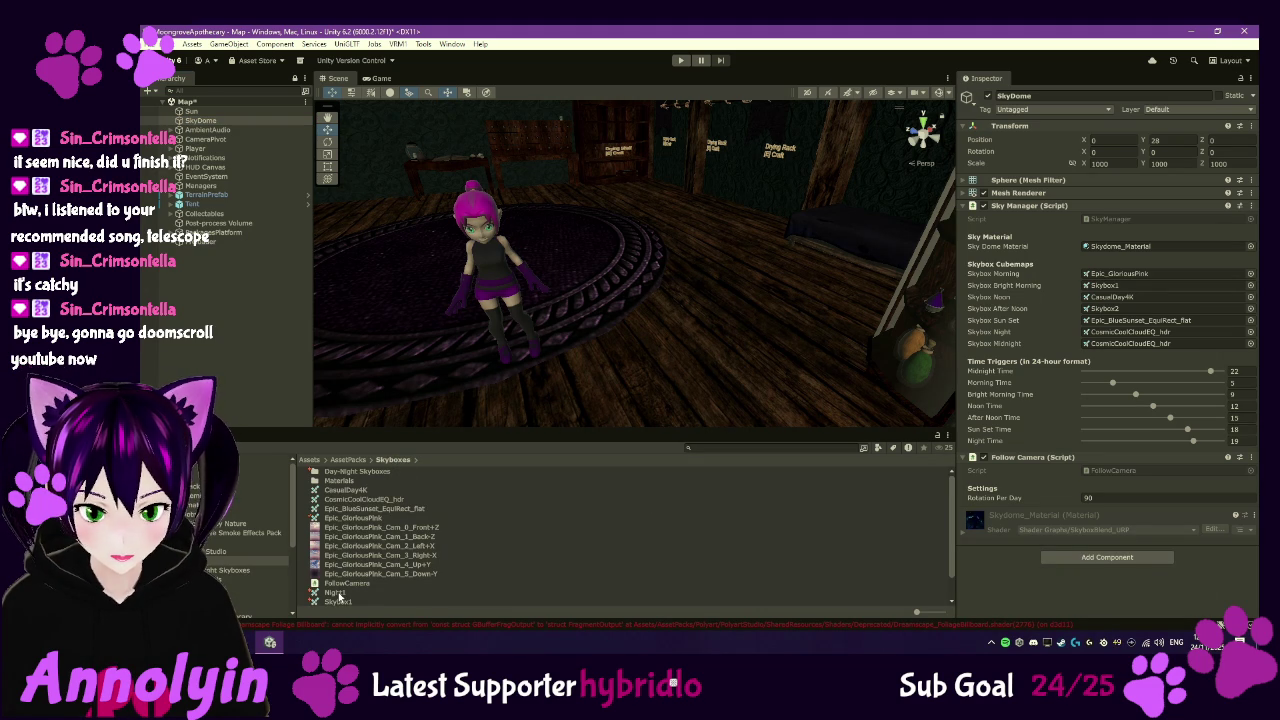
mouse_move(336, 593)
left_mouse_down()
mouse_move(972, 396)
mouse_move(1116, 334)
left_mouse_up()
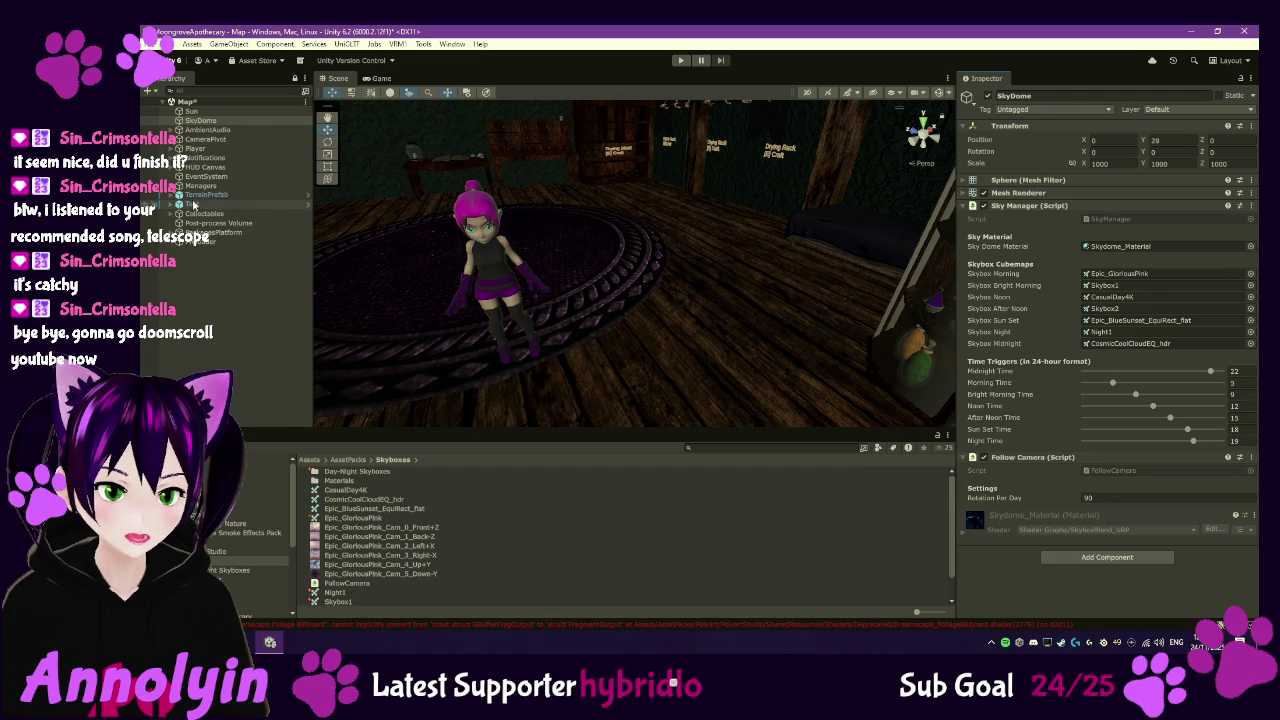
left_click(179, 186)
left_click(183, 215)
left_click(1092, 220)
type("2")
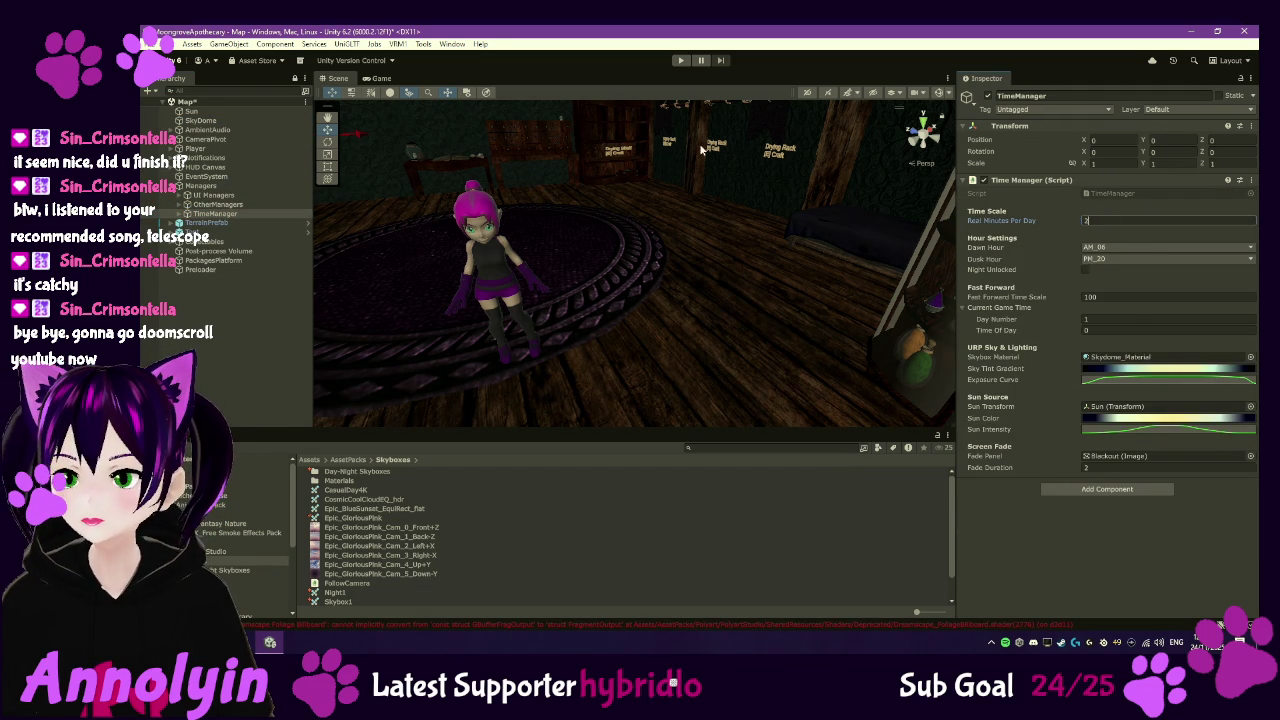
left_click(681, 60)
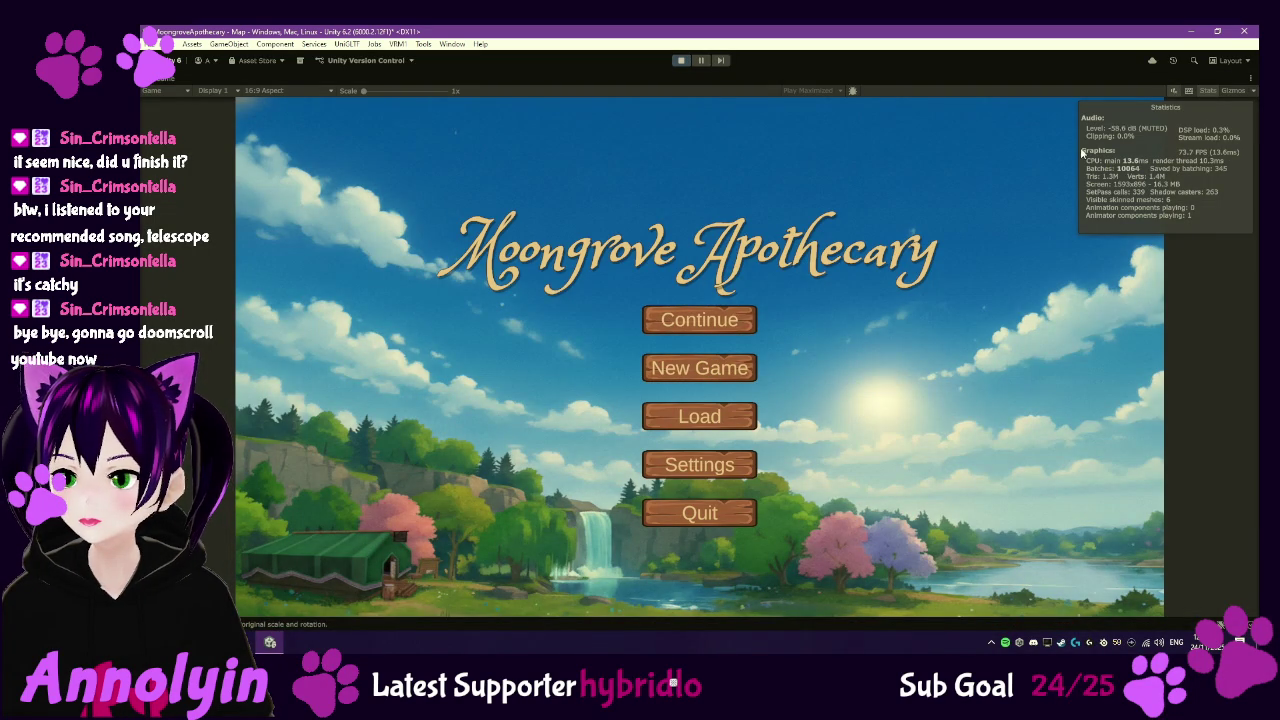
- Start a new game without tutorials, walk out onto the grass, watch night fall, then stop Play mode
left_click(699, 368)
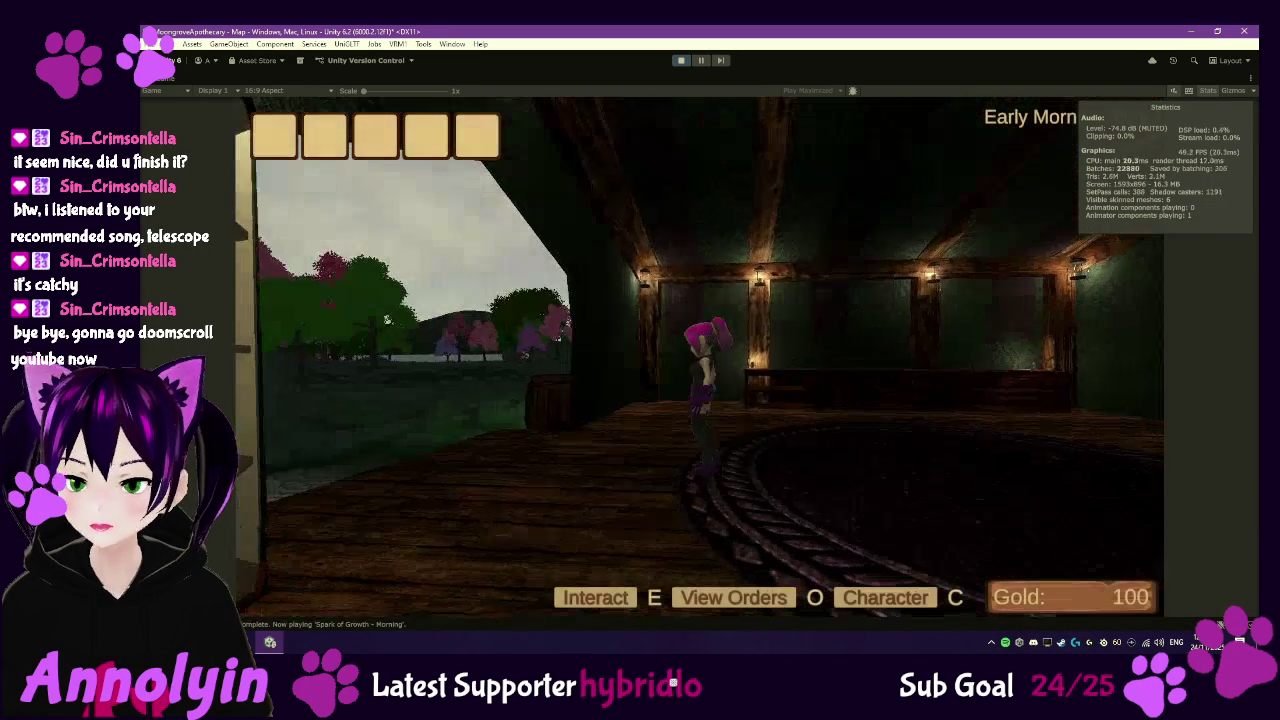
left_click(831, 198)
left_click(665, 418)
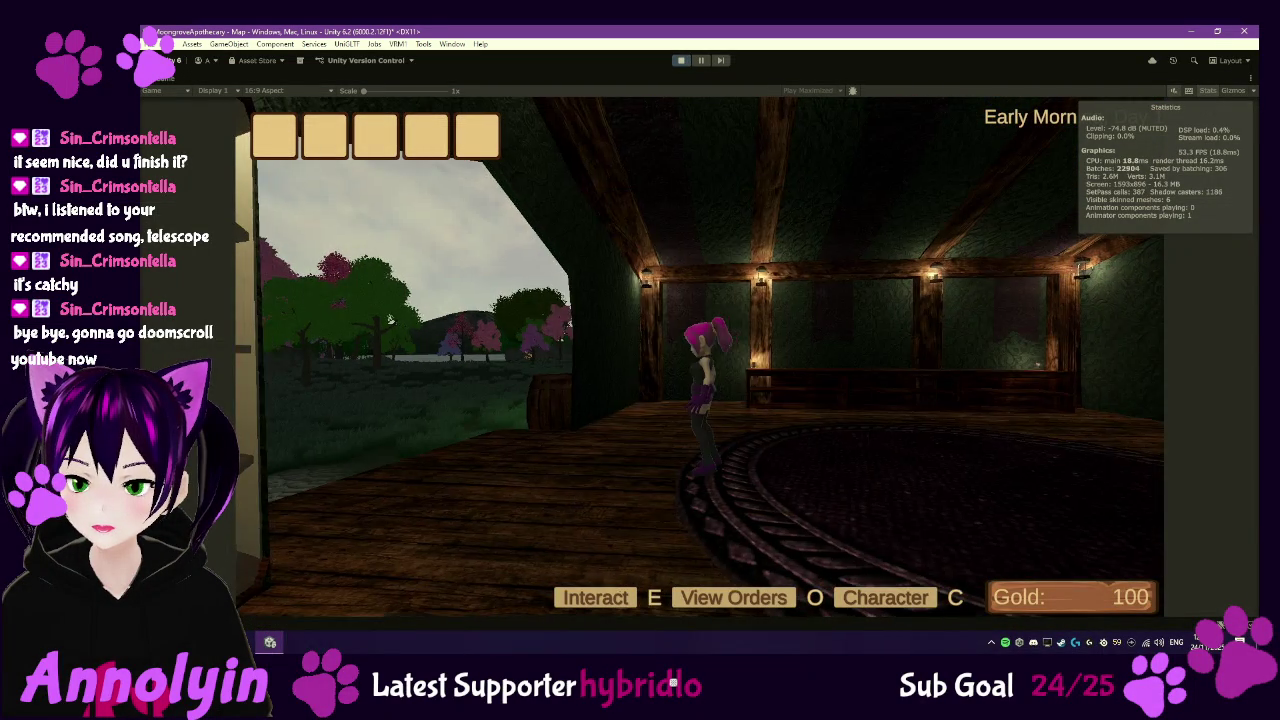
key("w")
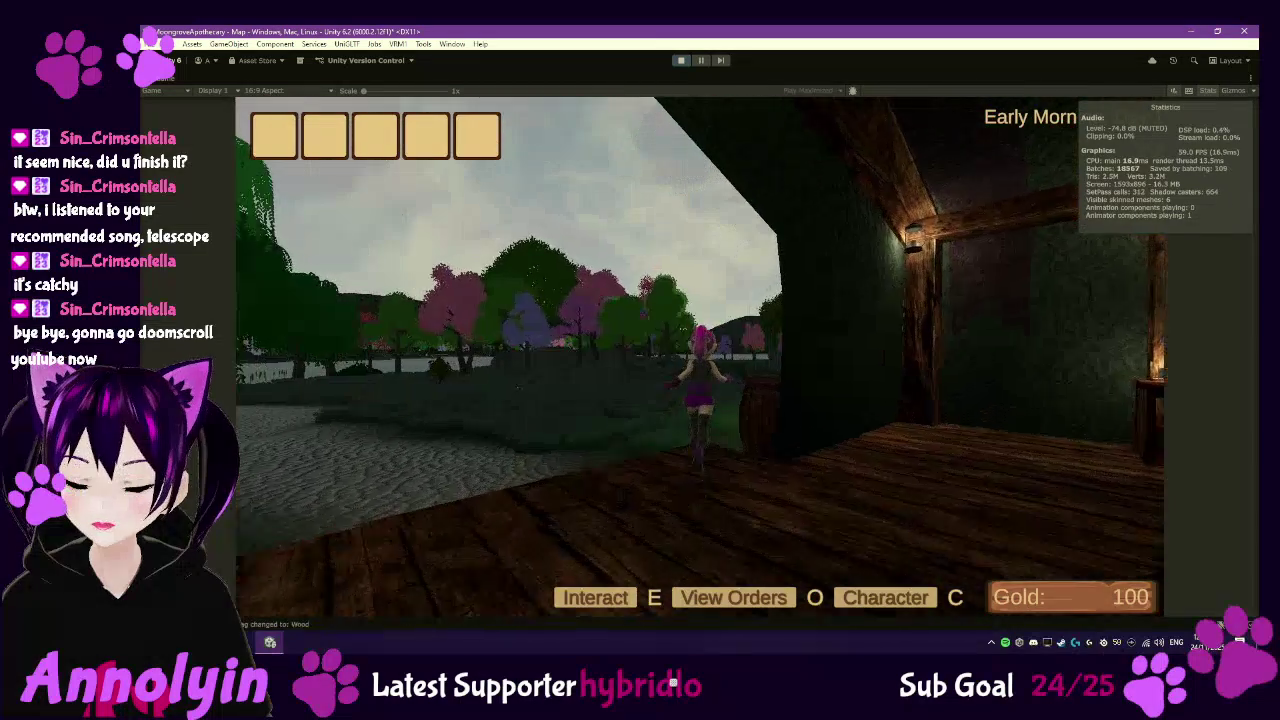
key("w")
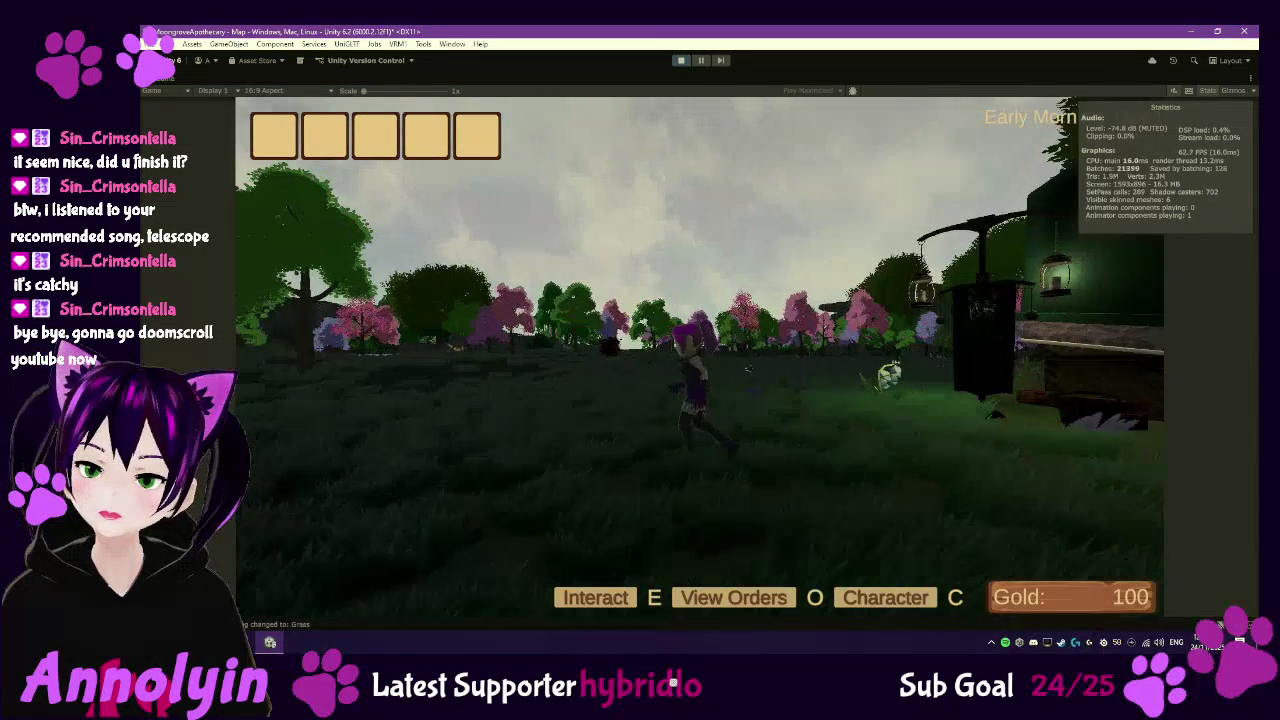
key("w")
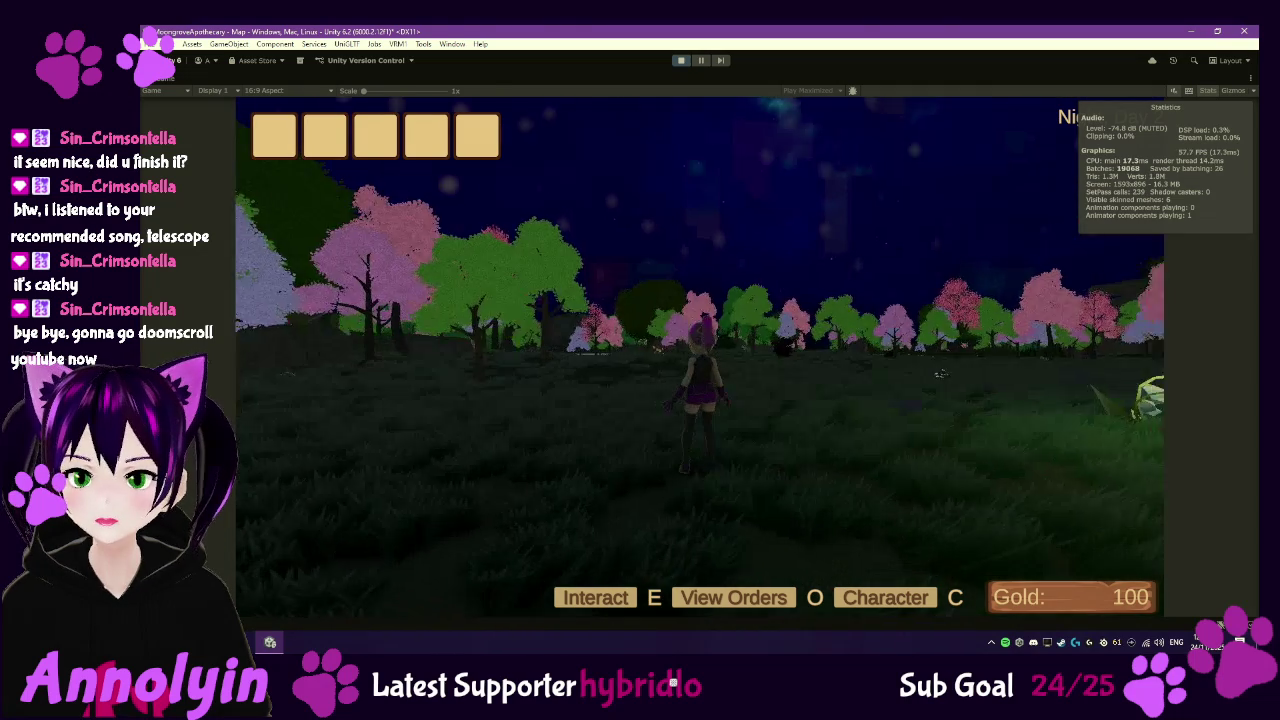
key("Escape")
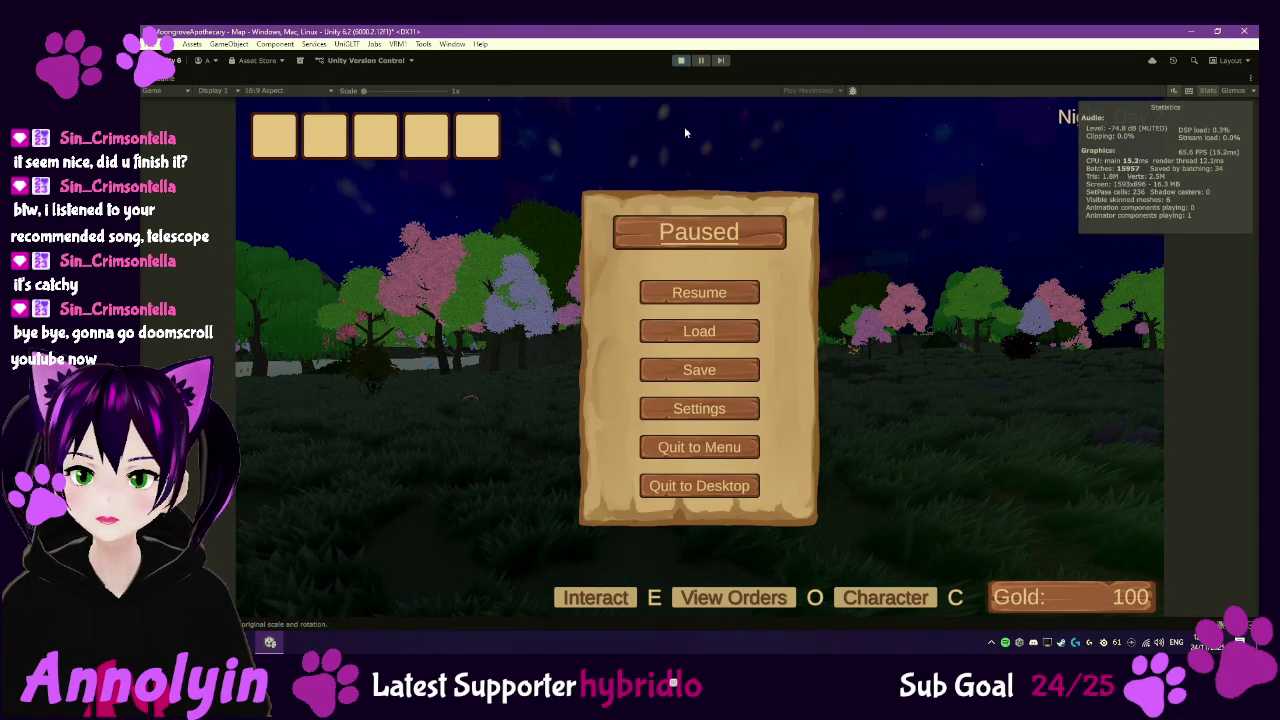
left_click(681, 61)
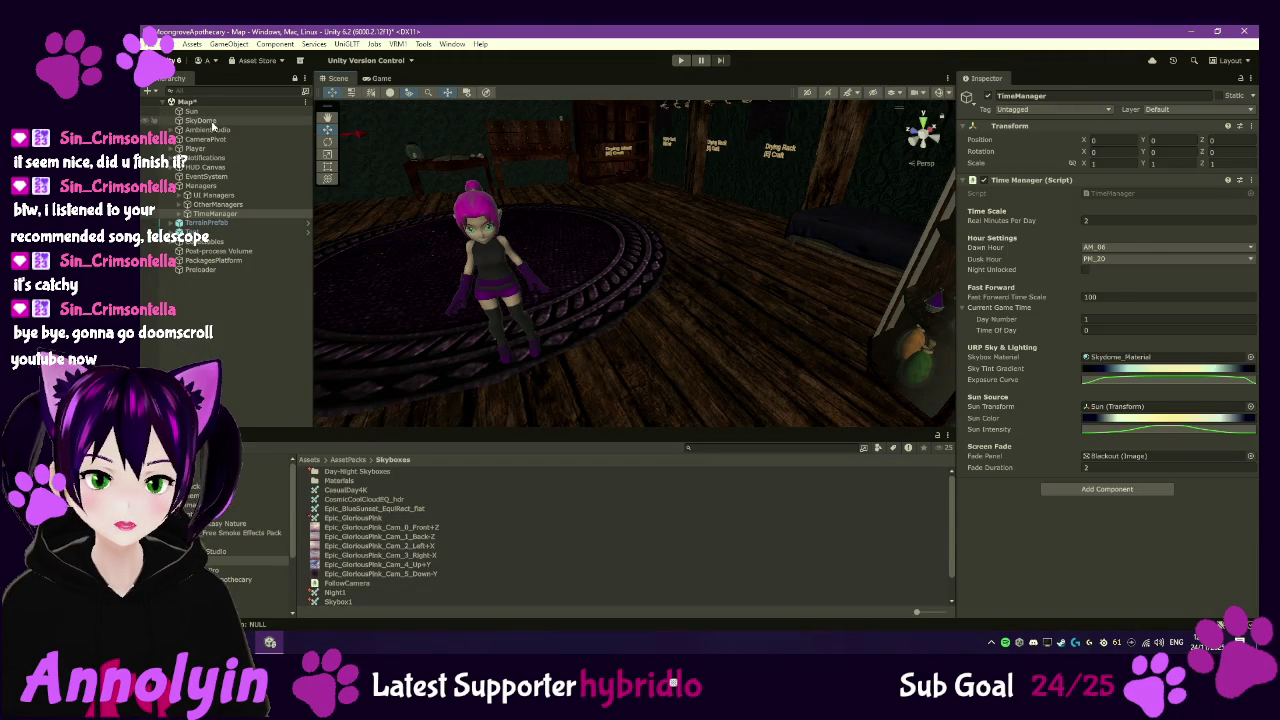
- Inspect the SkyDome's skydome material and bring up the Night1 cubemap used as _Tex1
left_click(205, 121)
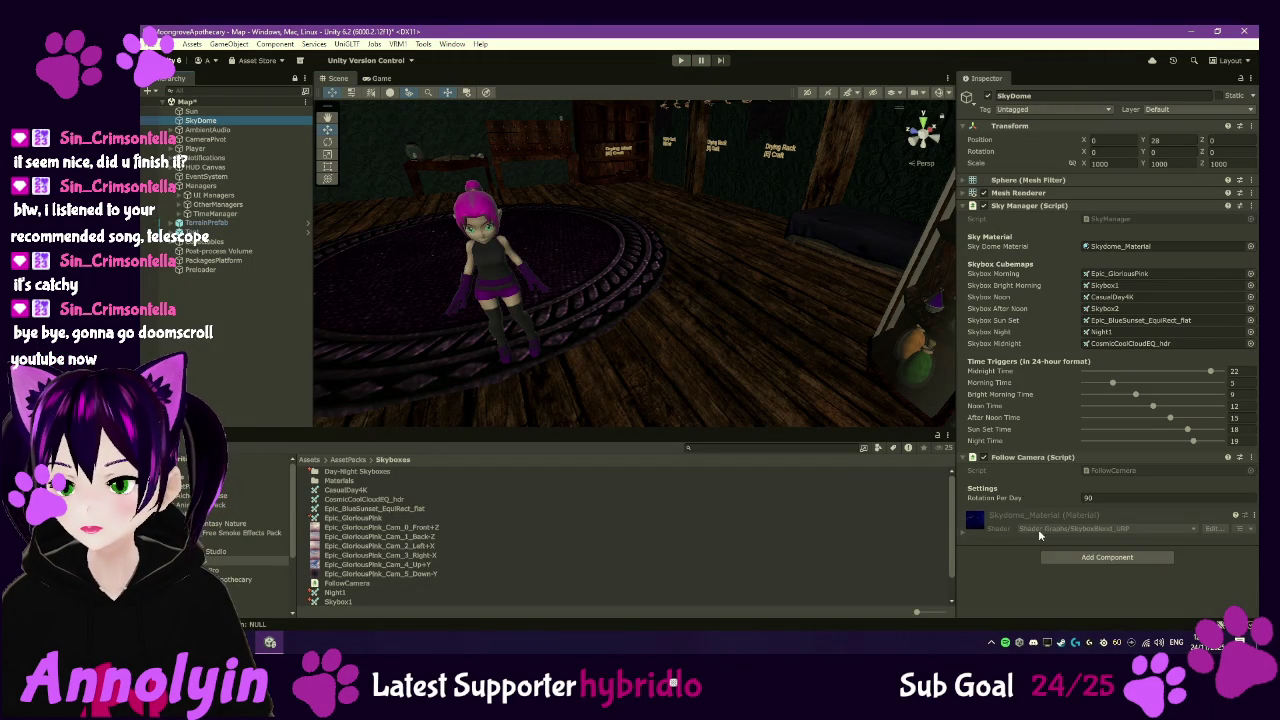
left_click(973, 521)
scroll(1000, 515, "down", 3)
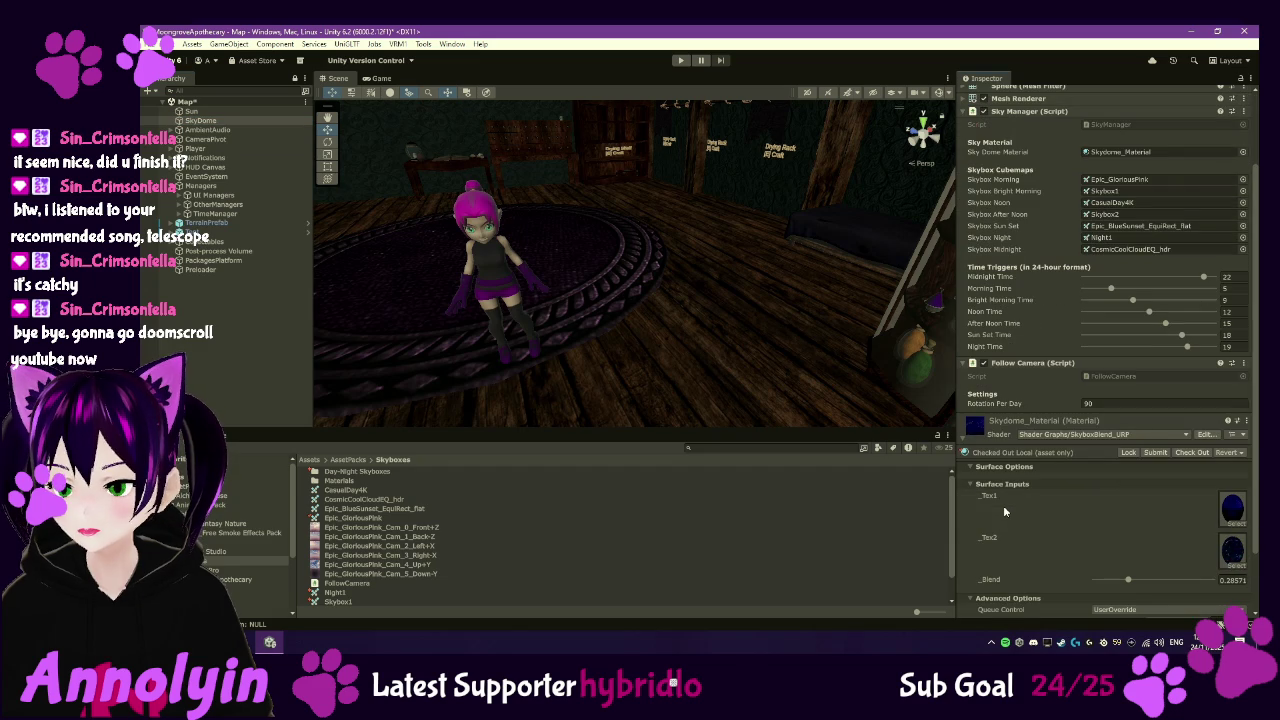
left_click(1233, 510)
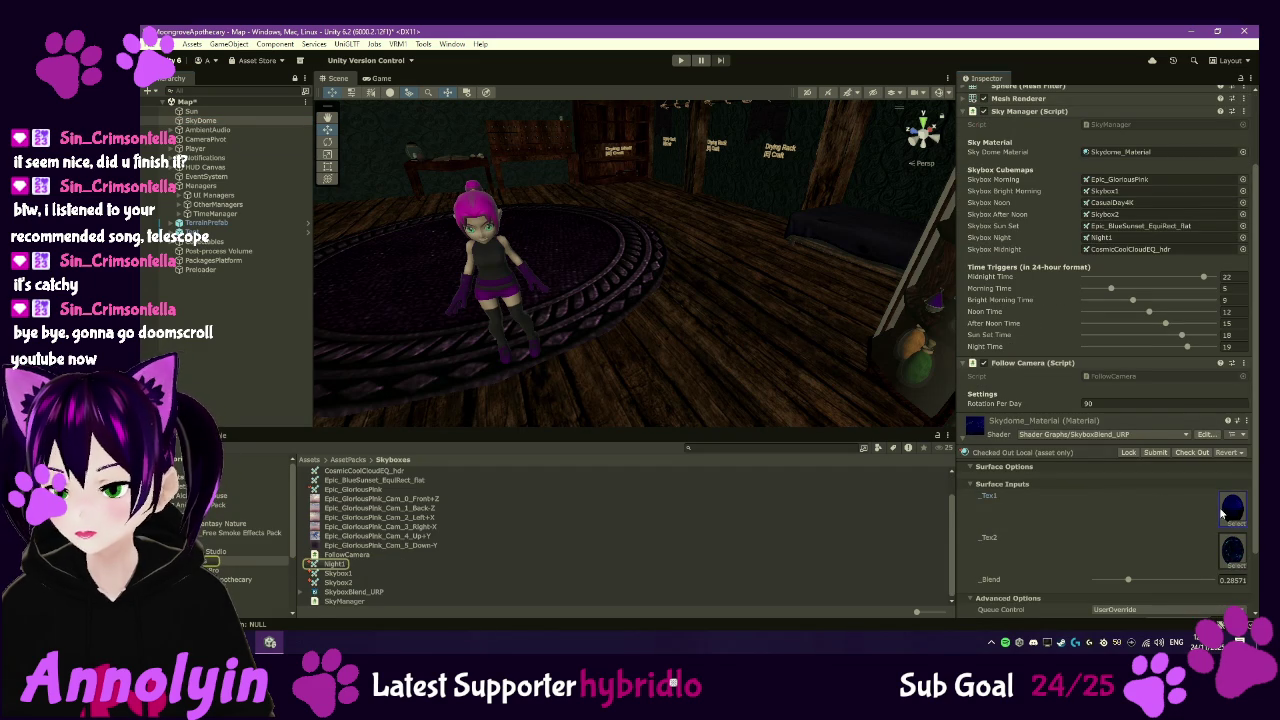
left_click(340, 565)
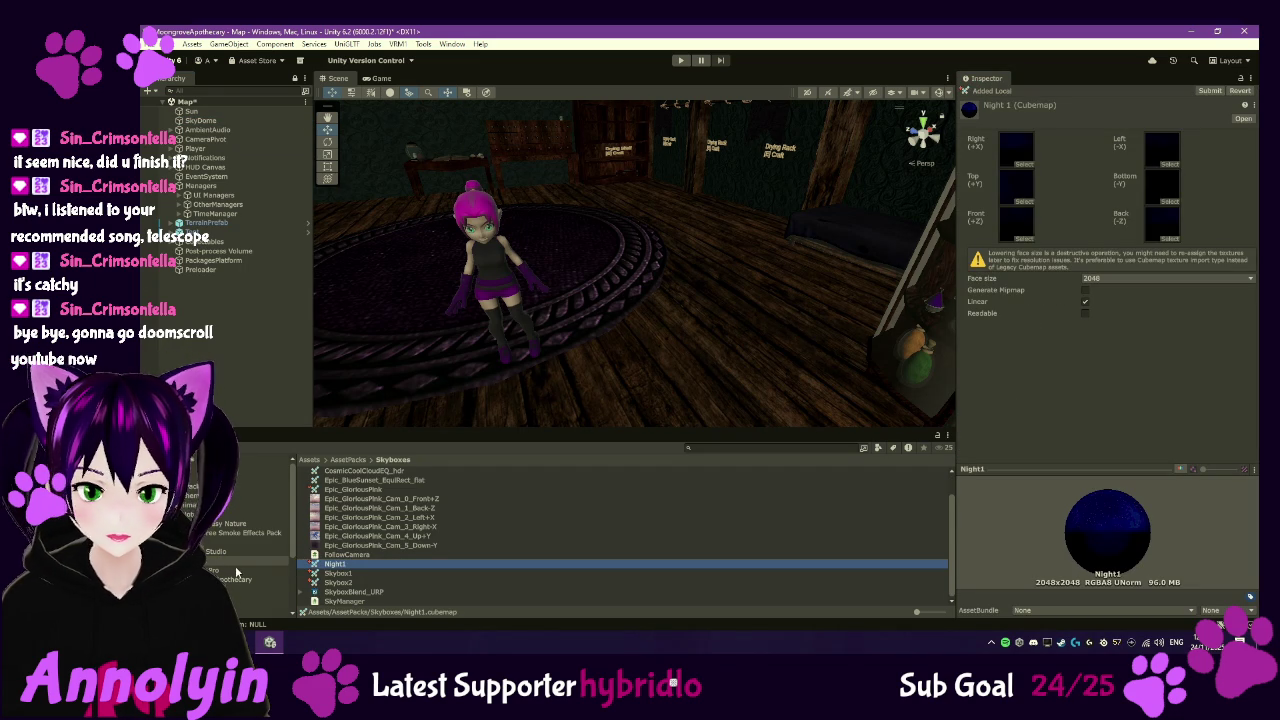
scroll(398, 529, "up", 1)
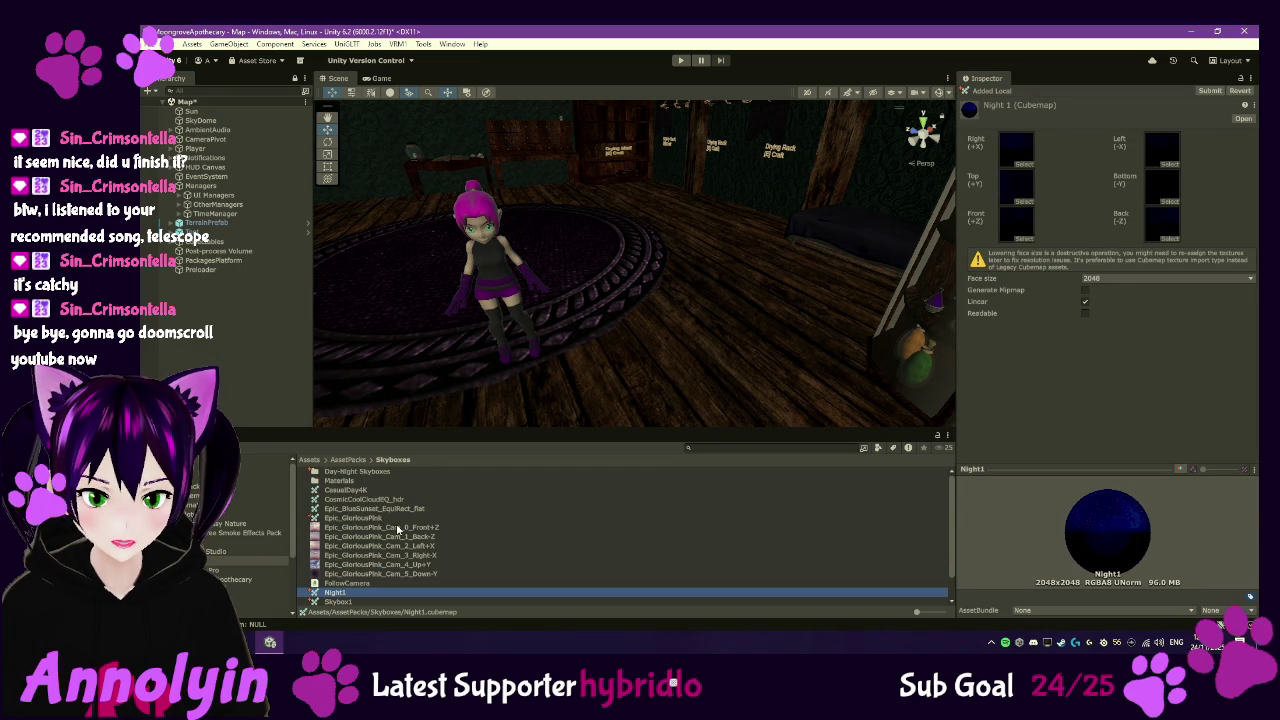
- Turn off compression and mipmaps on all six SkyMidNight textures in Day-Night Skyboxes/Textures, and apply
double_click(350, 470)
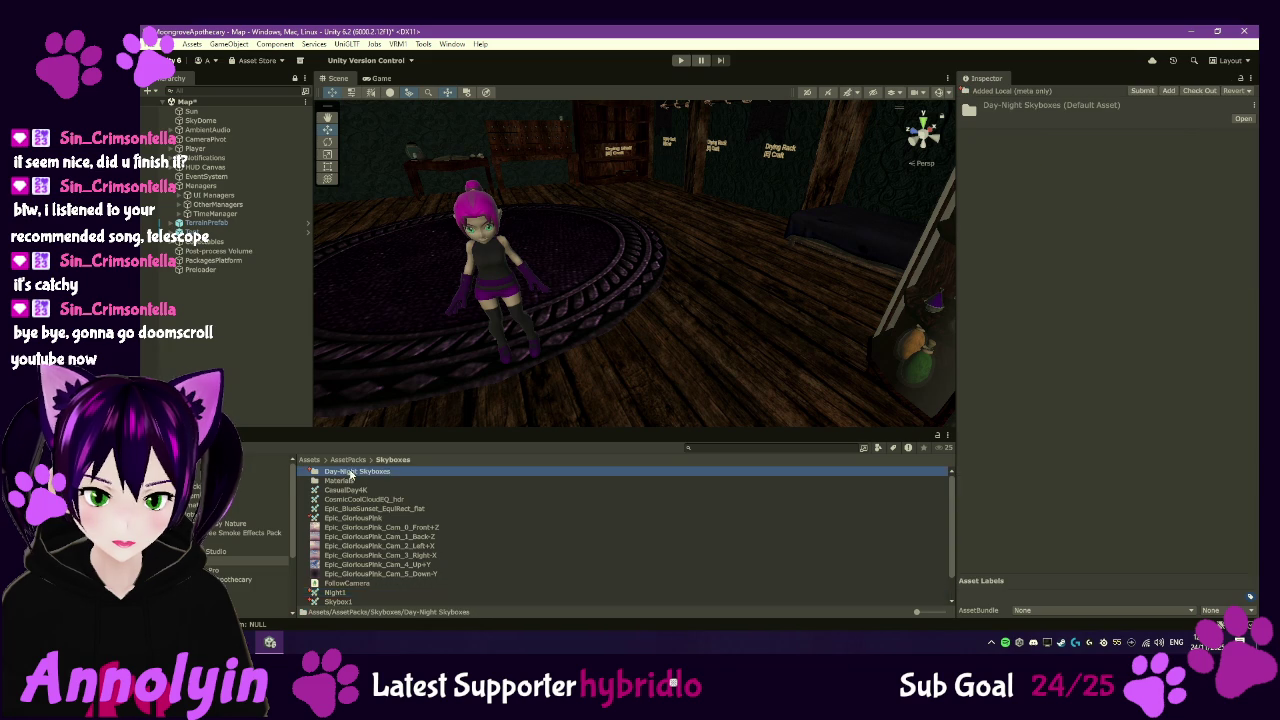
double_click(344, 485)
left_click(344, 472)
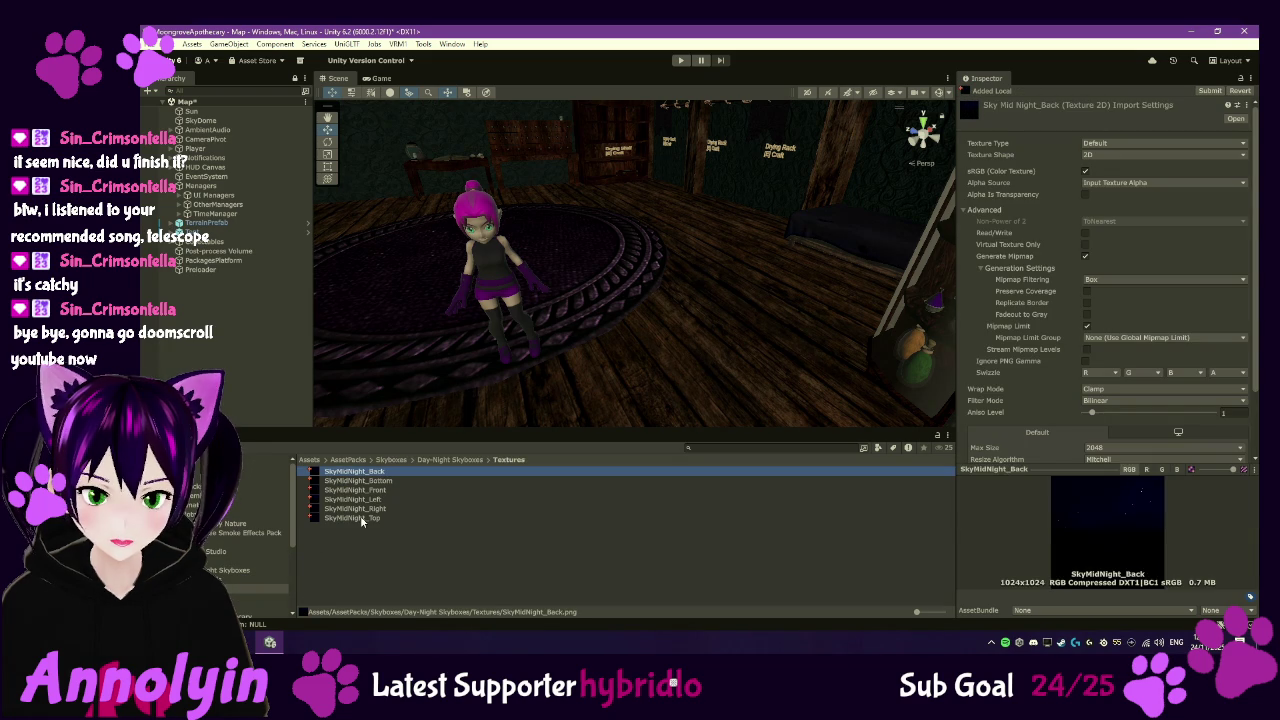
left_click(358, 517, "shift")
left_click(1108, 405)
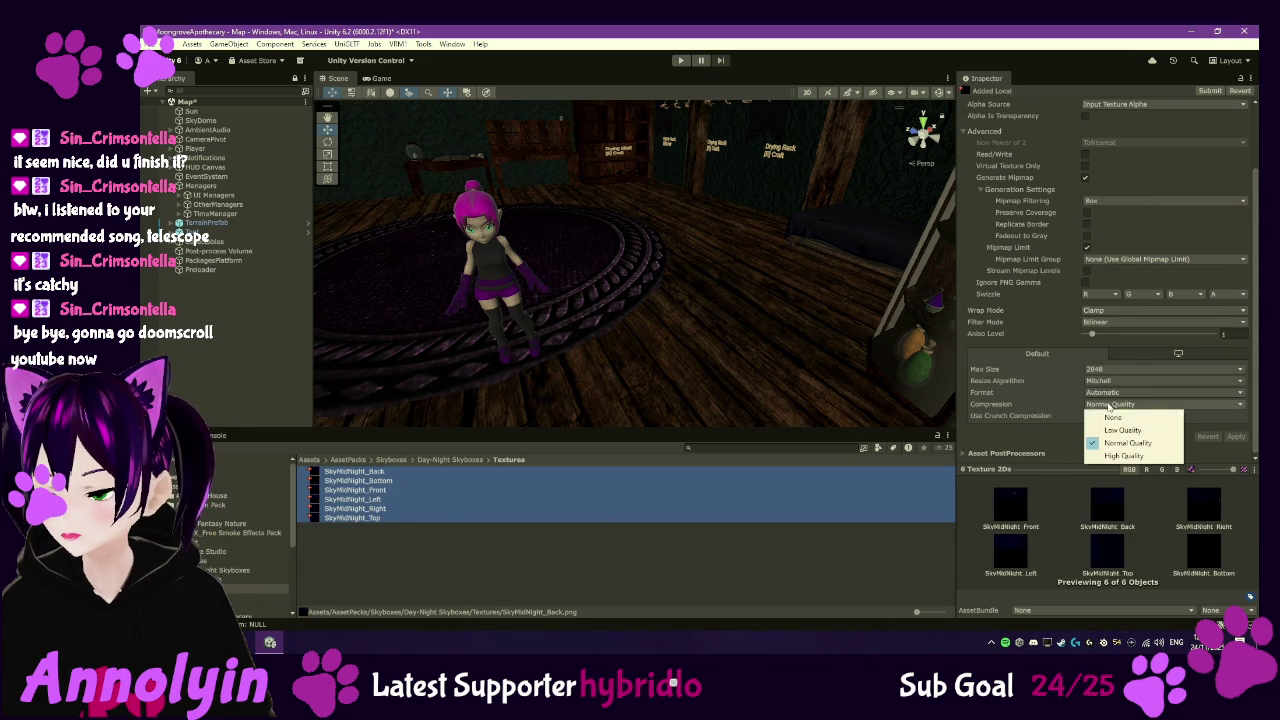
left_click(1112, 418)
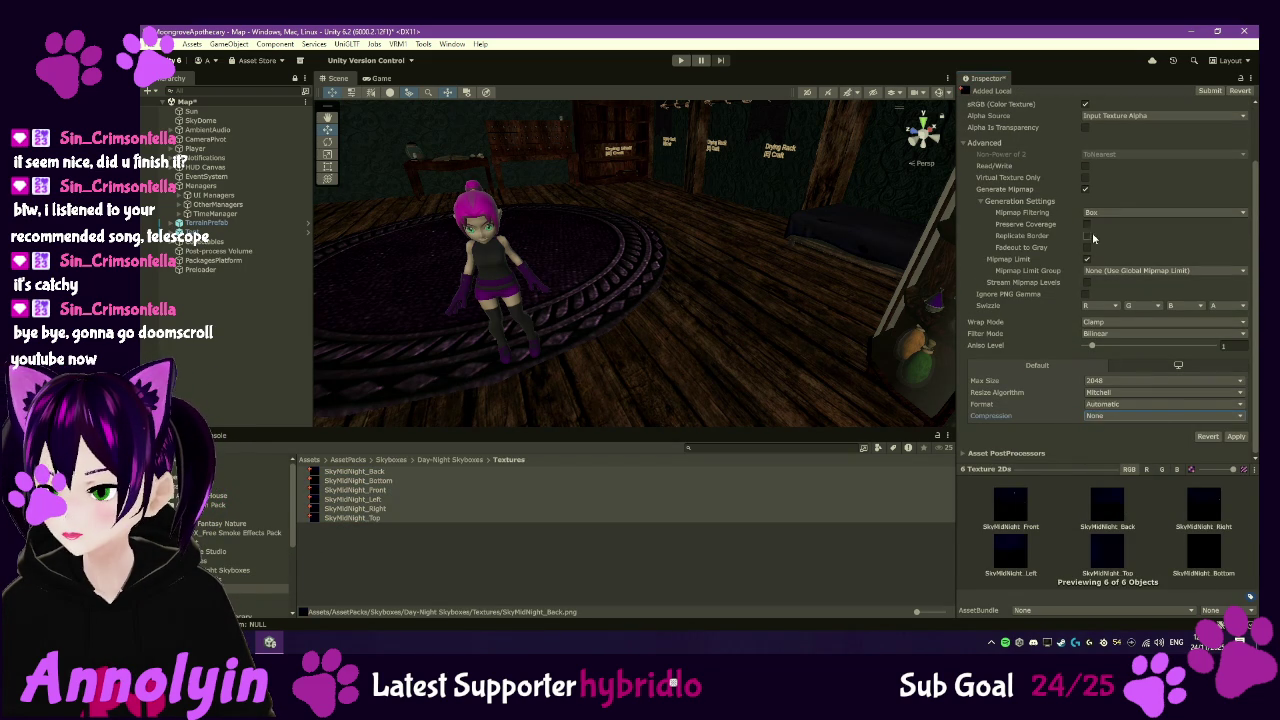
left_click(1085, 180)
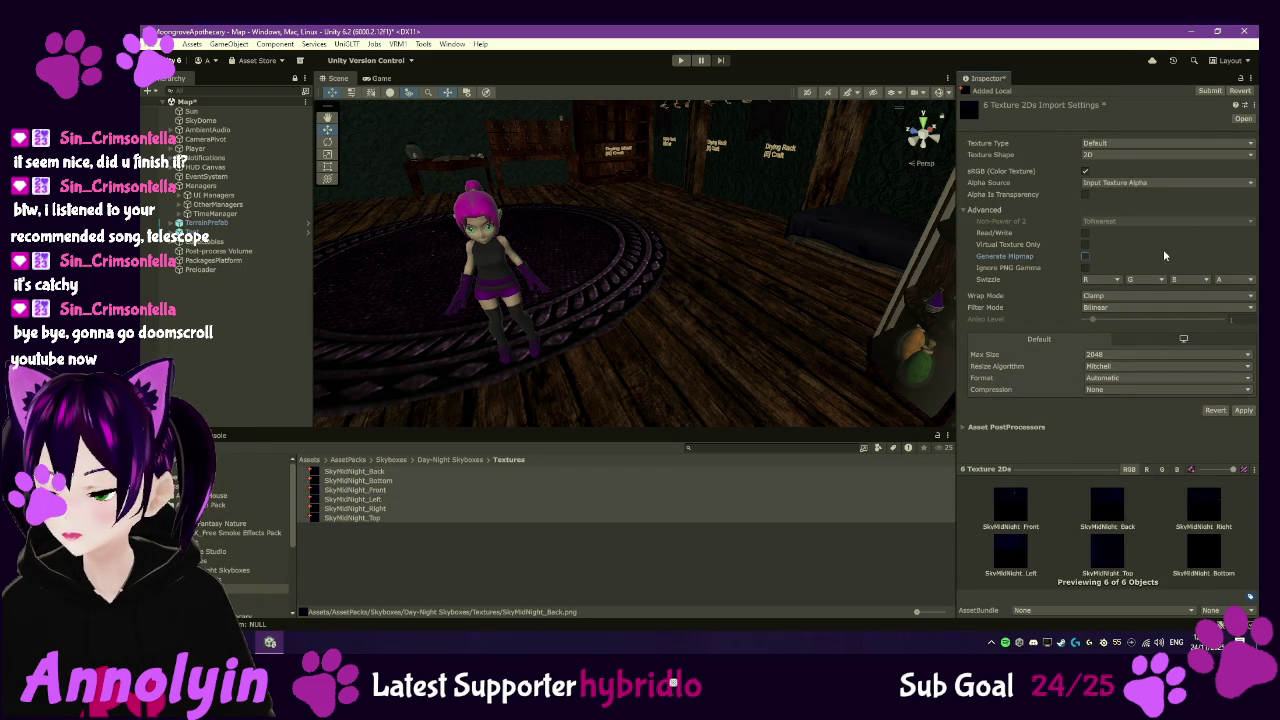
left_click(1242, 412)
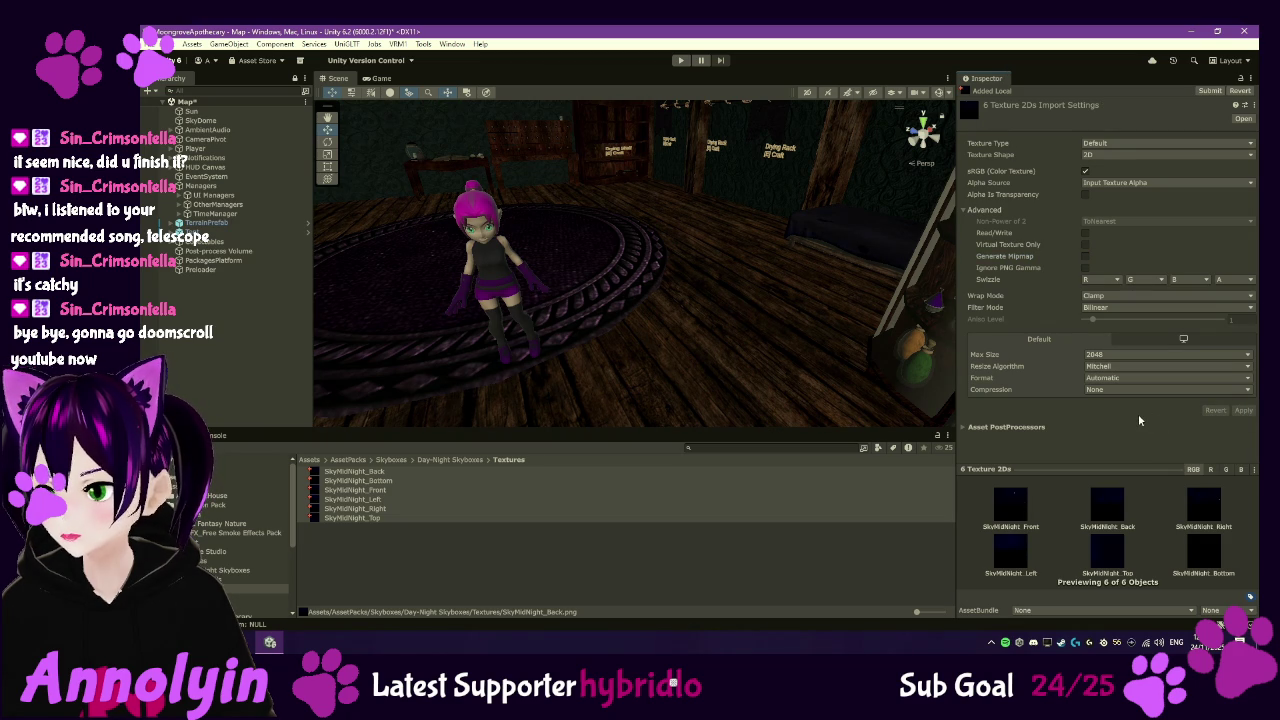
- Leave Max Size at 2048 and step through the textures up to SkyMidNight_Back
left_click(1121, 356)
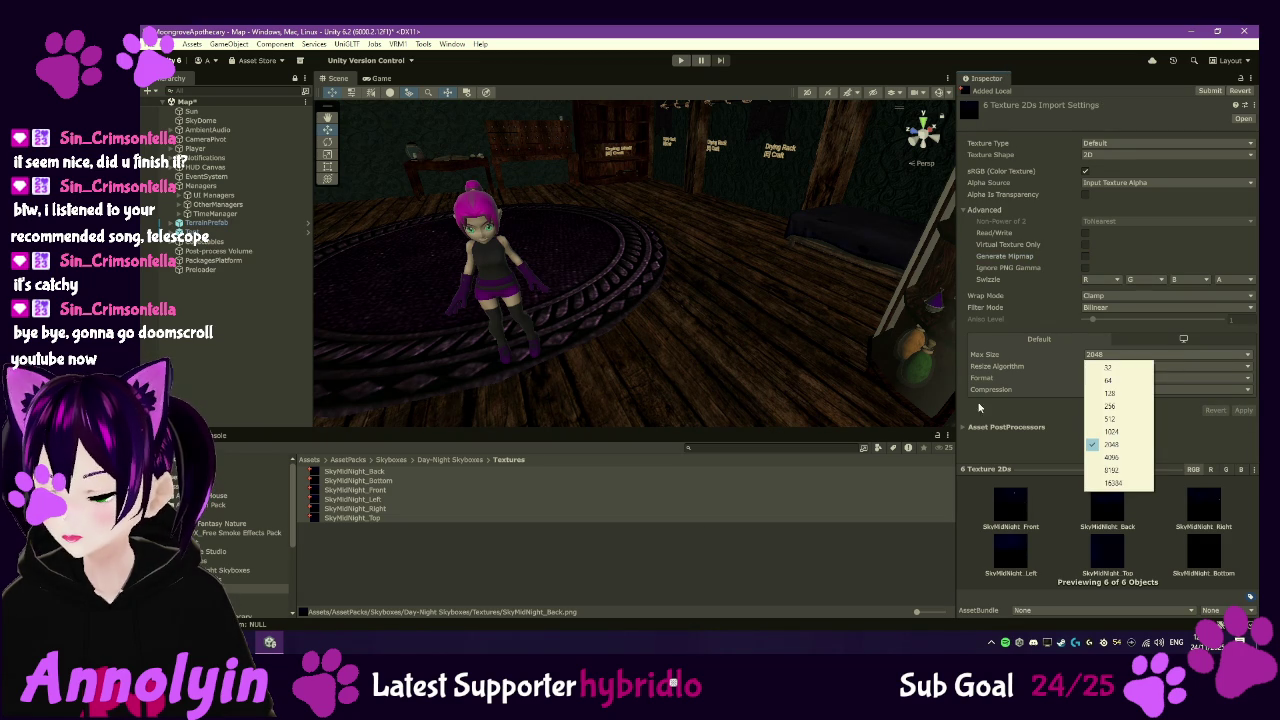
left_click(364, 519)
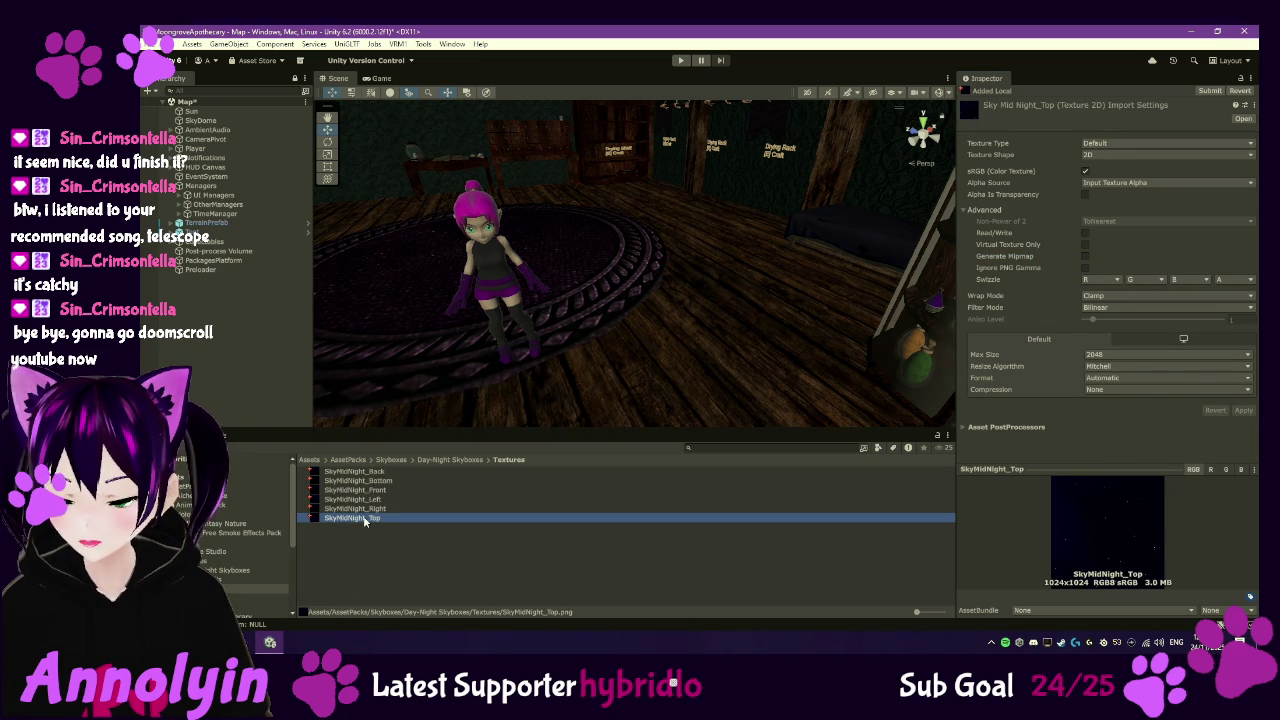
left_click(368, 508)
left_click(366, 499)
left_click(365, 490)
left_click(364, 481)
key("Up")
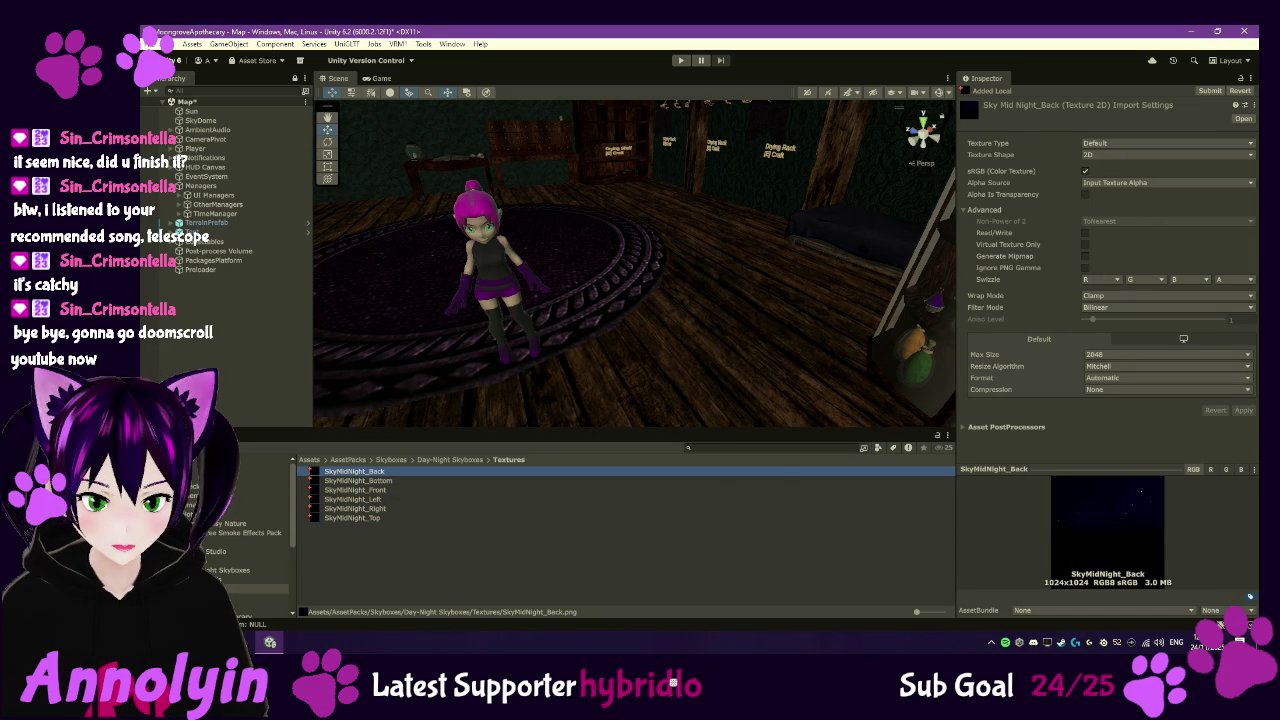
- Select SkyDome and frame the sky sphere close up in the Scene view
left_click(200, 120)
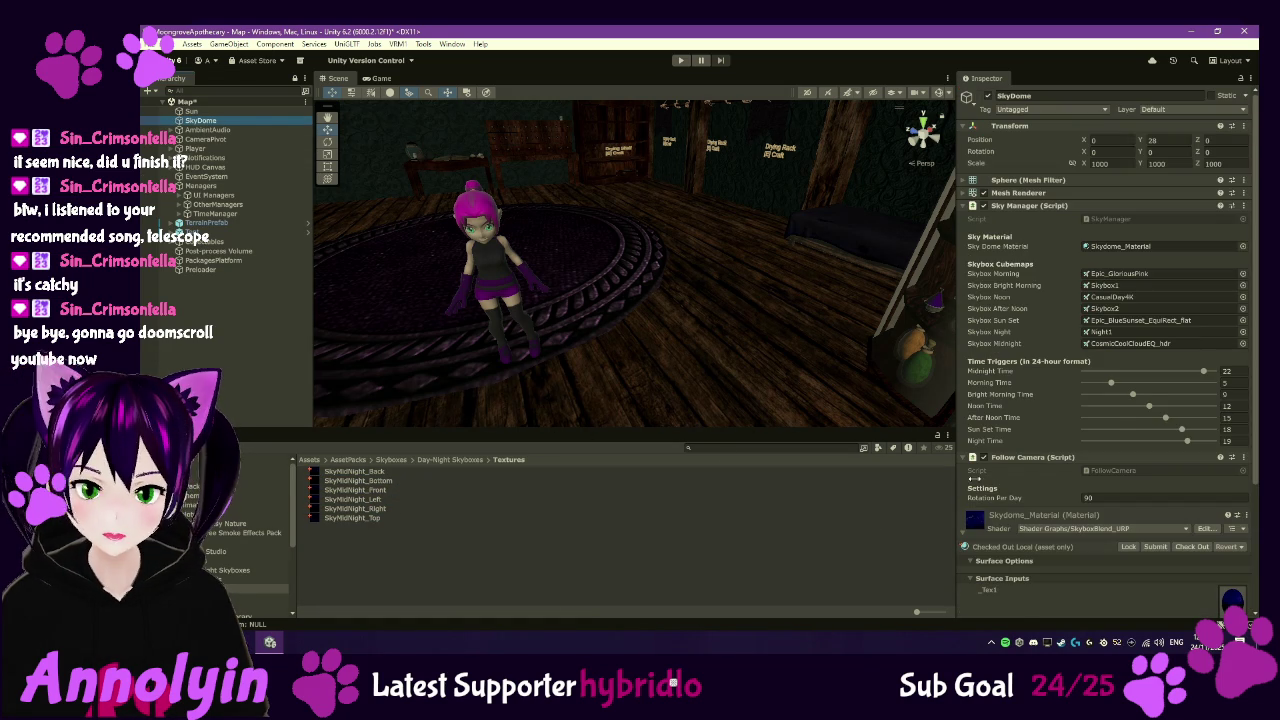
scroll(991, 540, "down", 3)
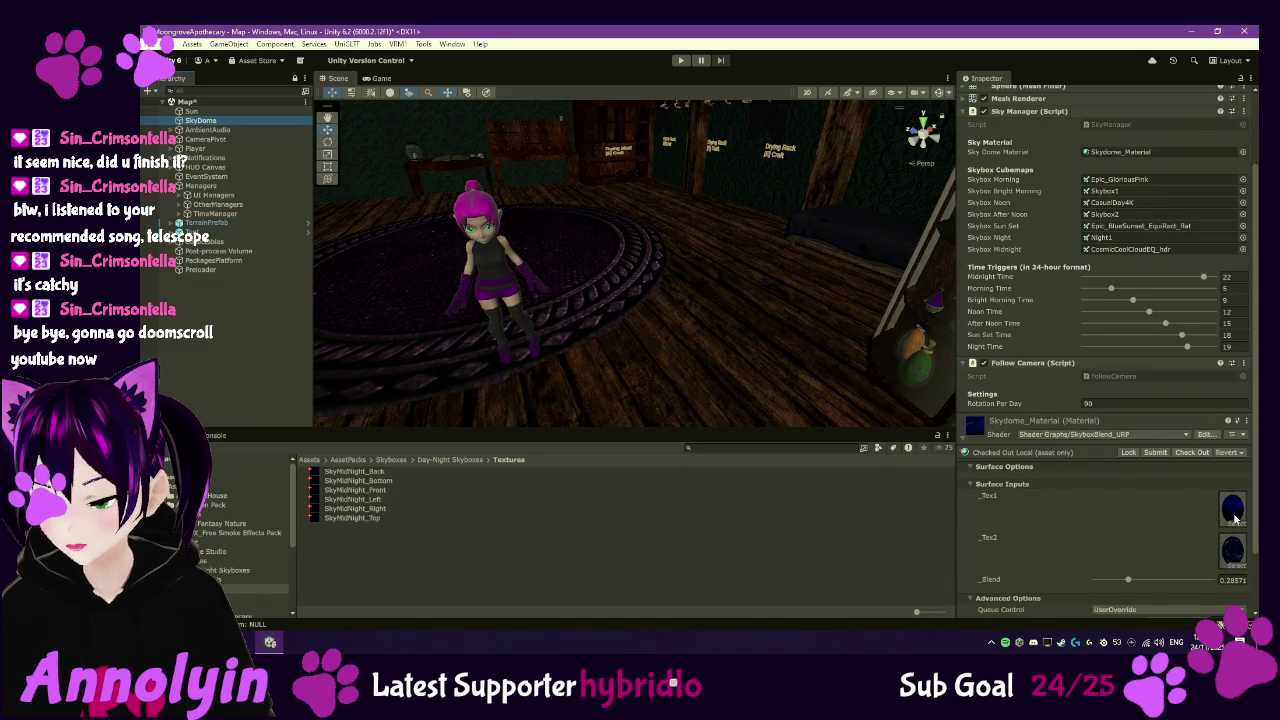
double_click(200, 120)
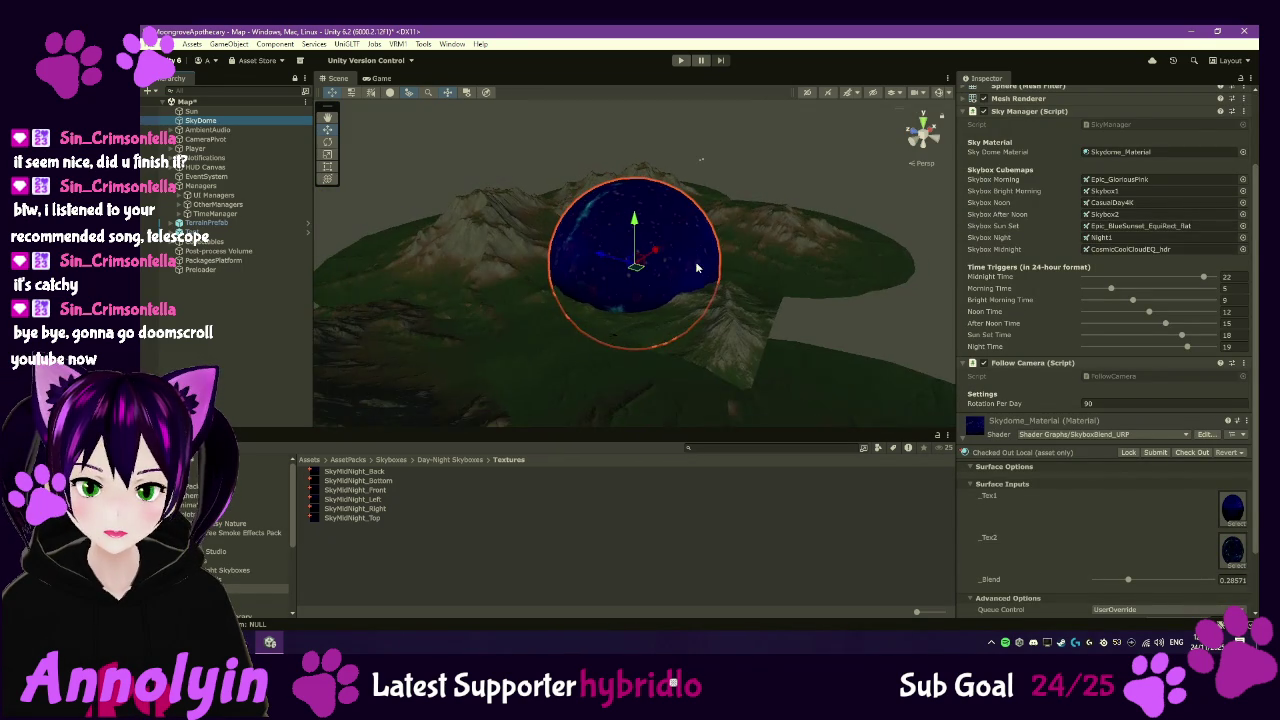
scroll(588, 279, "up", 5)
mouse_move(660, 268)
left_mouse_down()
mouse_move(603, 265)
mouse_move(766, 251)
mouse_move(723, 277)
mouse_move(800, 337)
mouse_move(683, 220)
mouse_move(757, 277)
mouse_move(737, 329)
mouse_move(657, 254)
mouse_move(656, 310)
mouse_move(594, 241)
left_mouse_up()
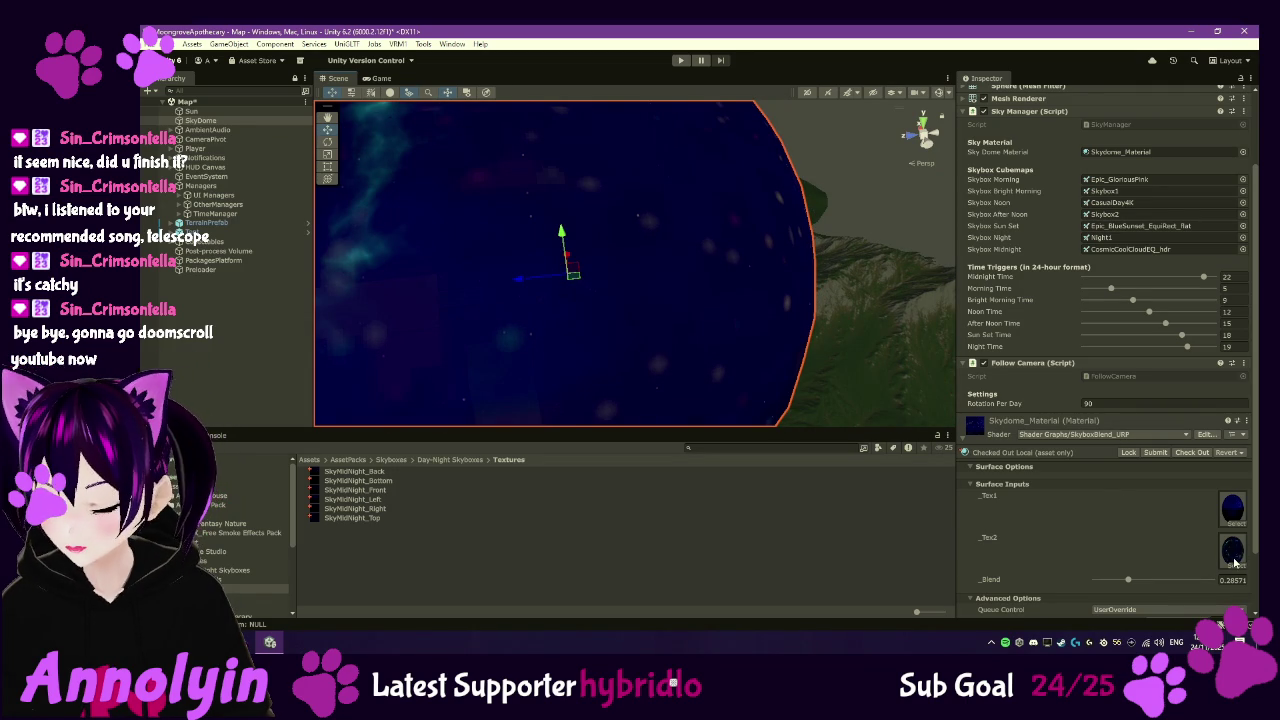
- Find the _Tex1 Night1 cubemap and switch its Linear setting off, comparing it once
left_click(1236, 515)
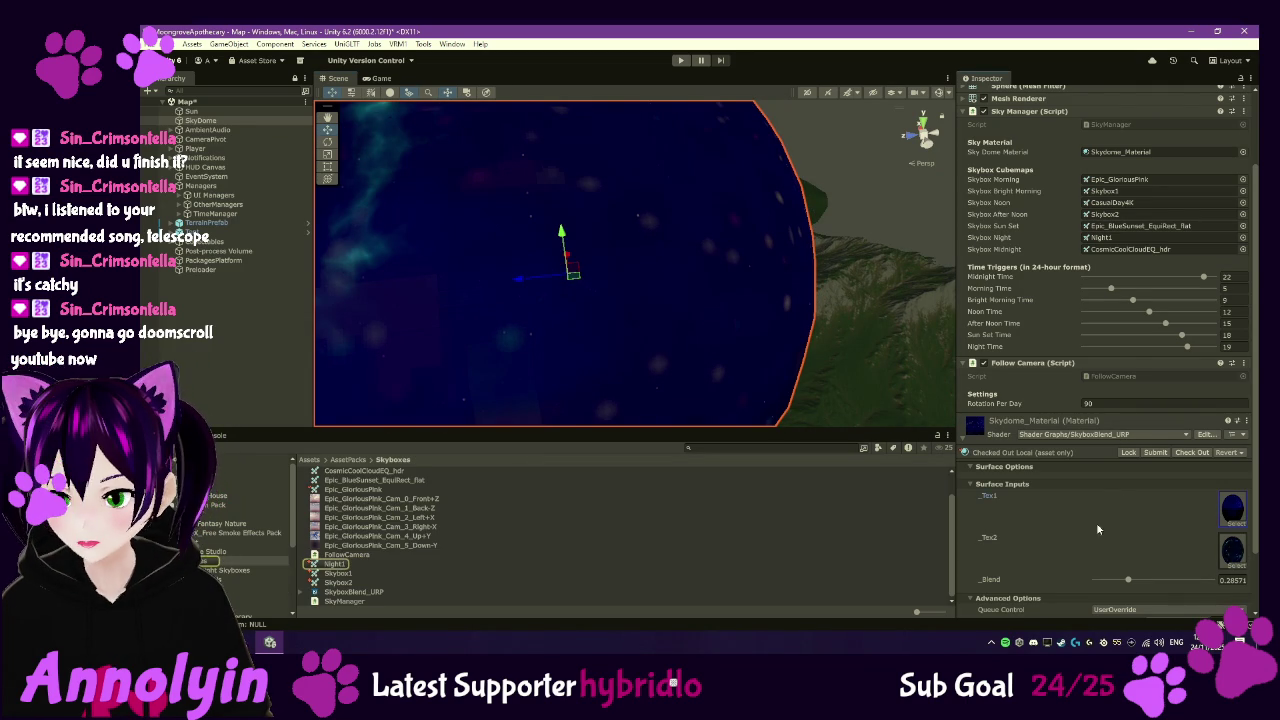
left_click(334, 565)
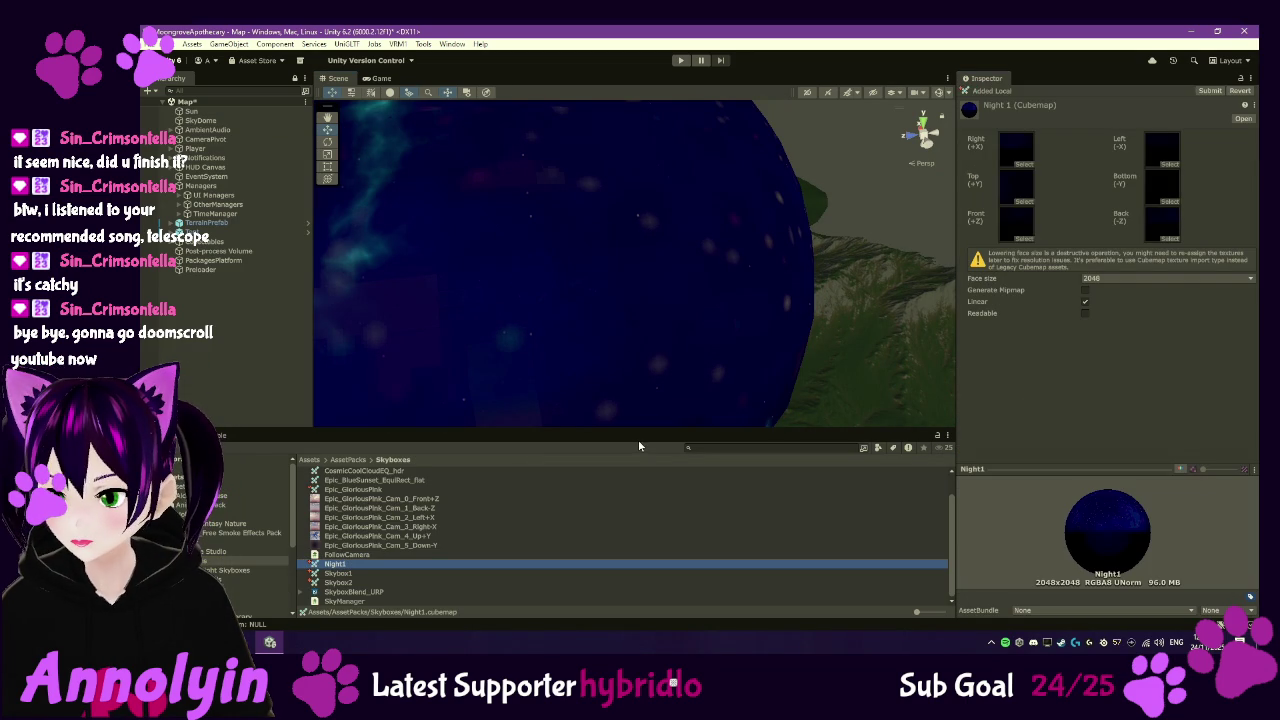
left_click(1085, 302)
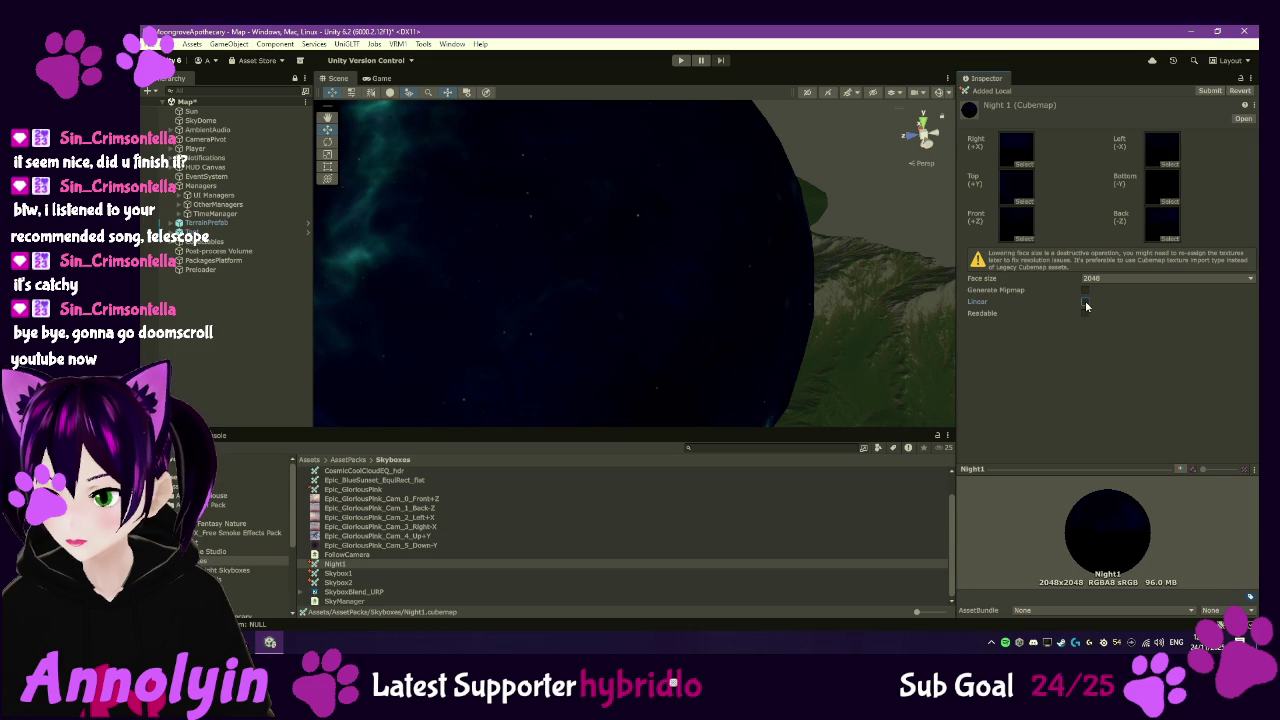
left_click(1085, 303)
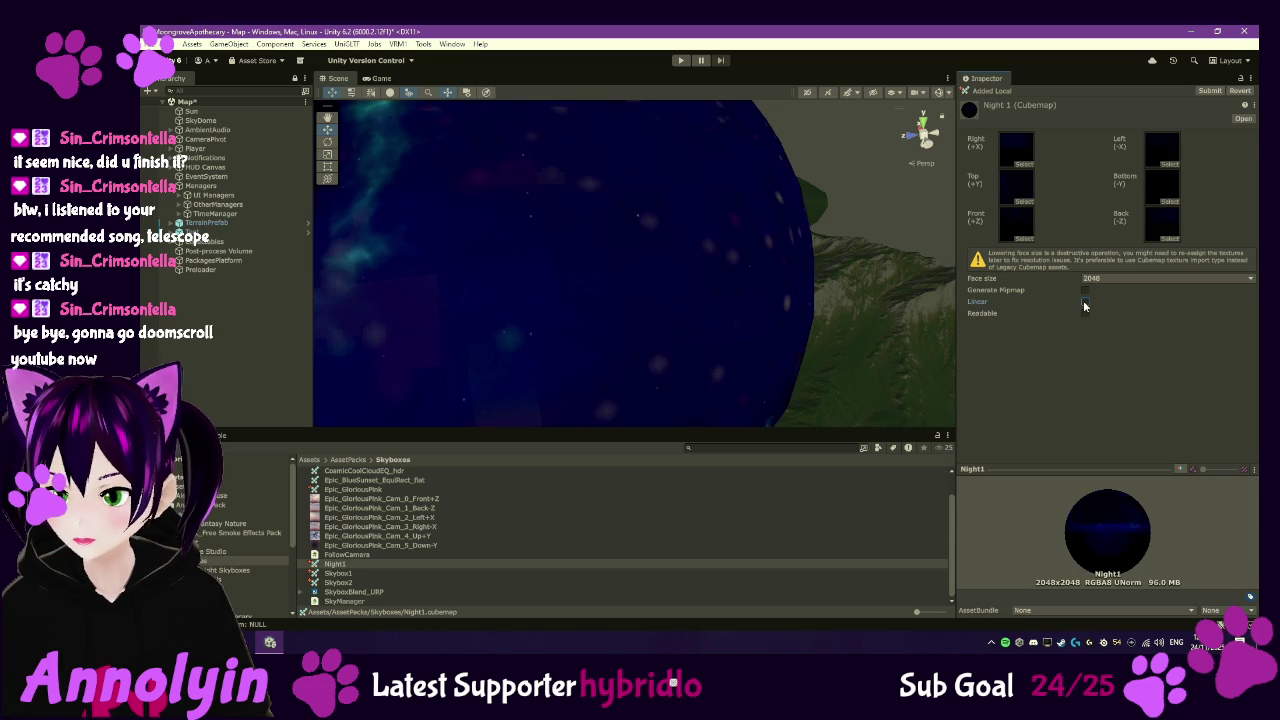
left_click(1085, 302)
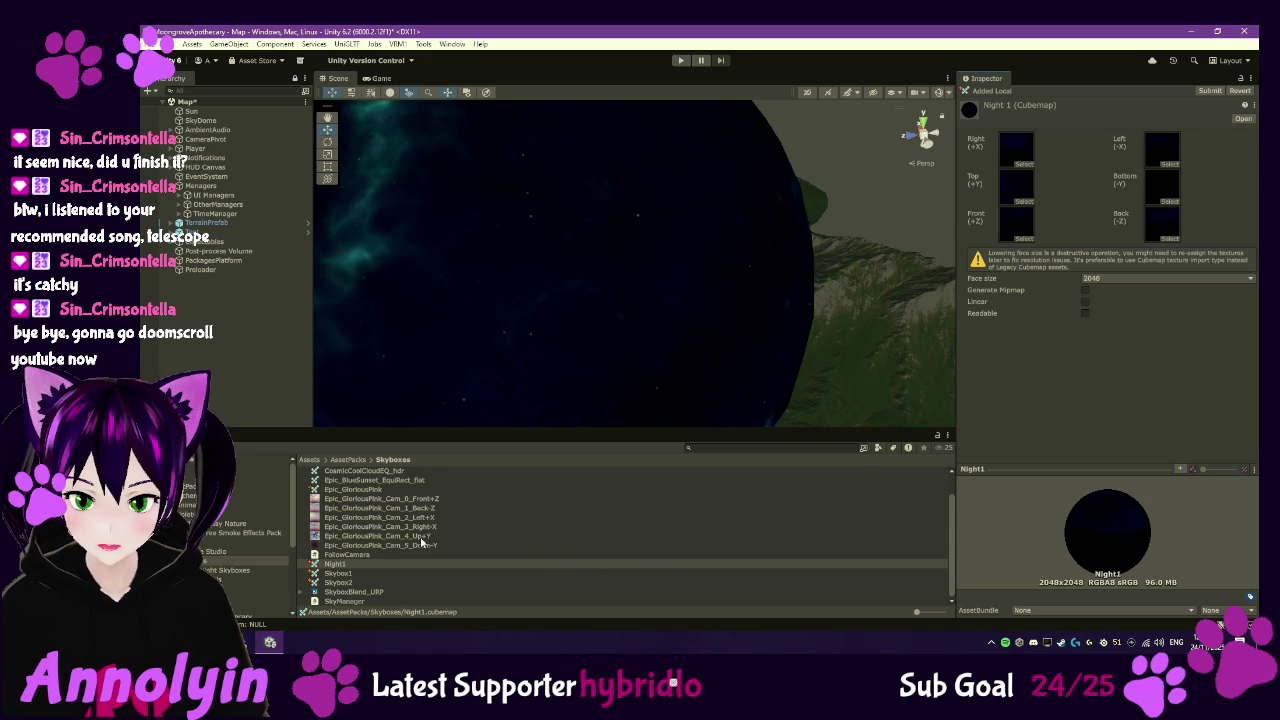
scroll(378, 500, "up", 2)
- Try Cube texture shape on all six SkyMidNight textures, then discard that unapplied change
double_click(345, 471)
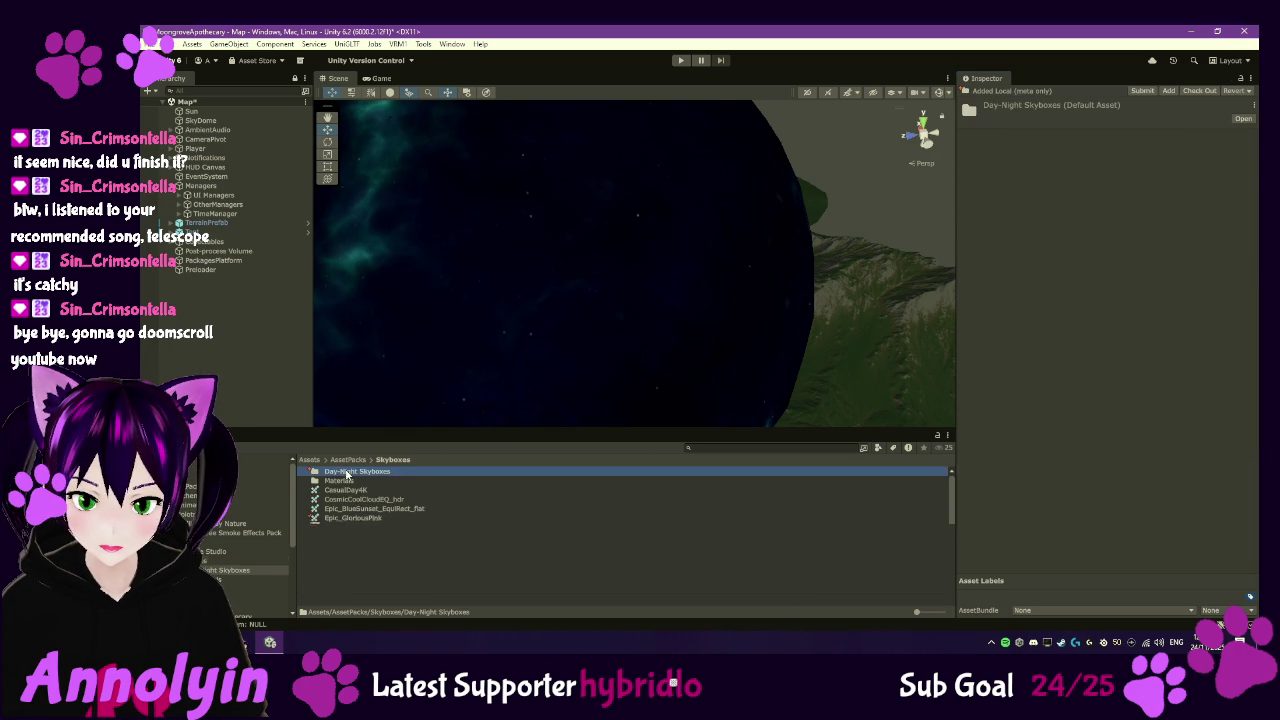
double_click(340, 482)
left_click(348, 474)
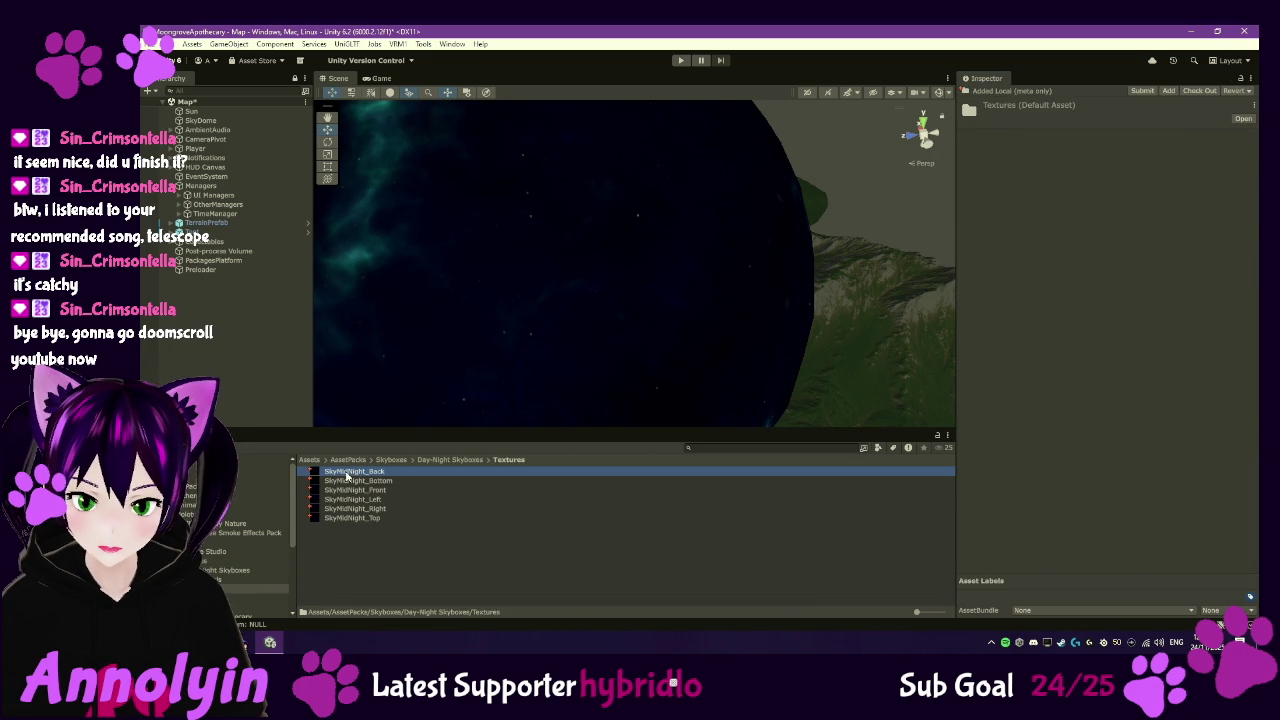
left_click(363, 524)
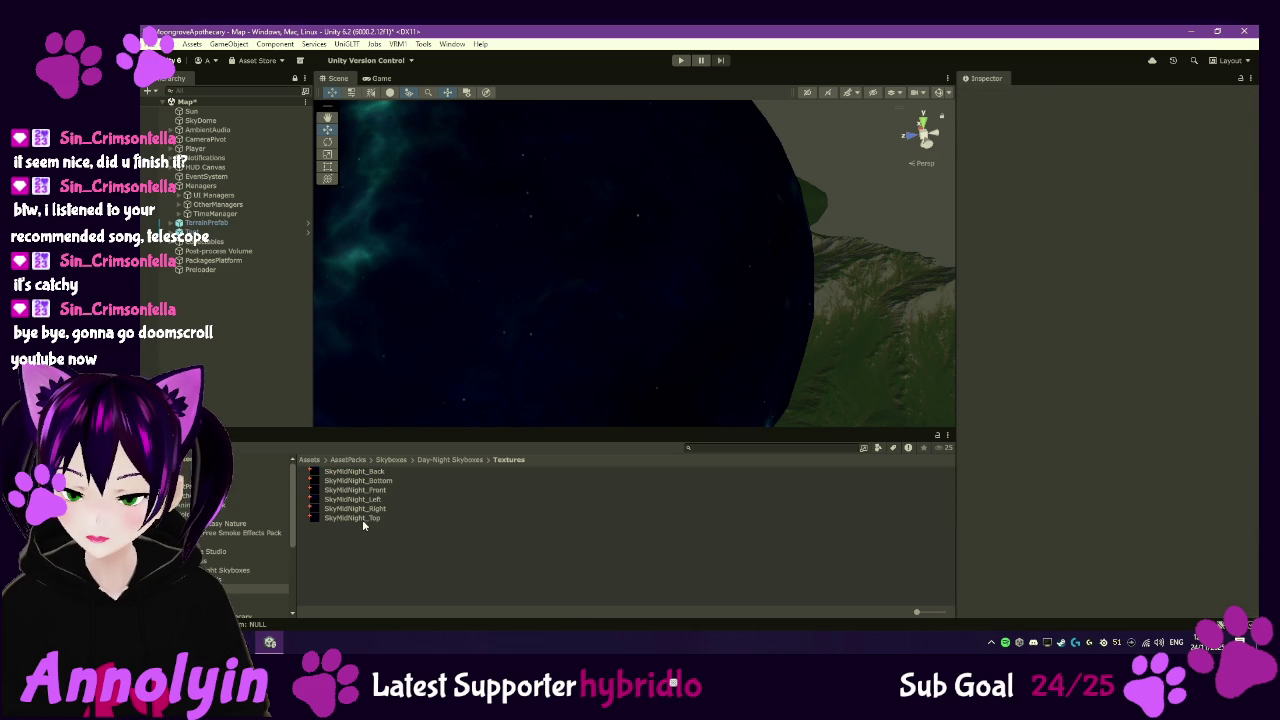
left_click(363, 519)
left_click(364, 474, "shift")
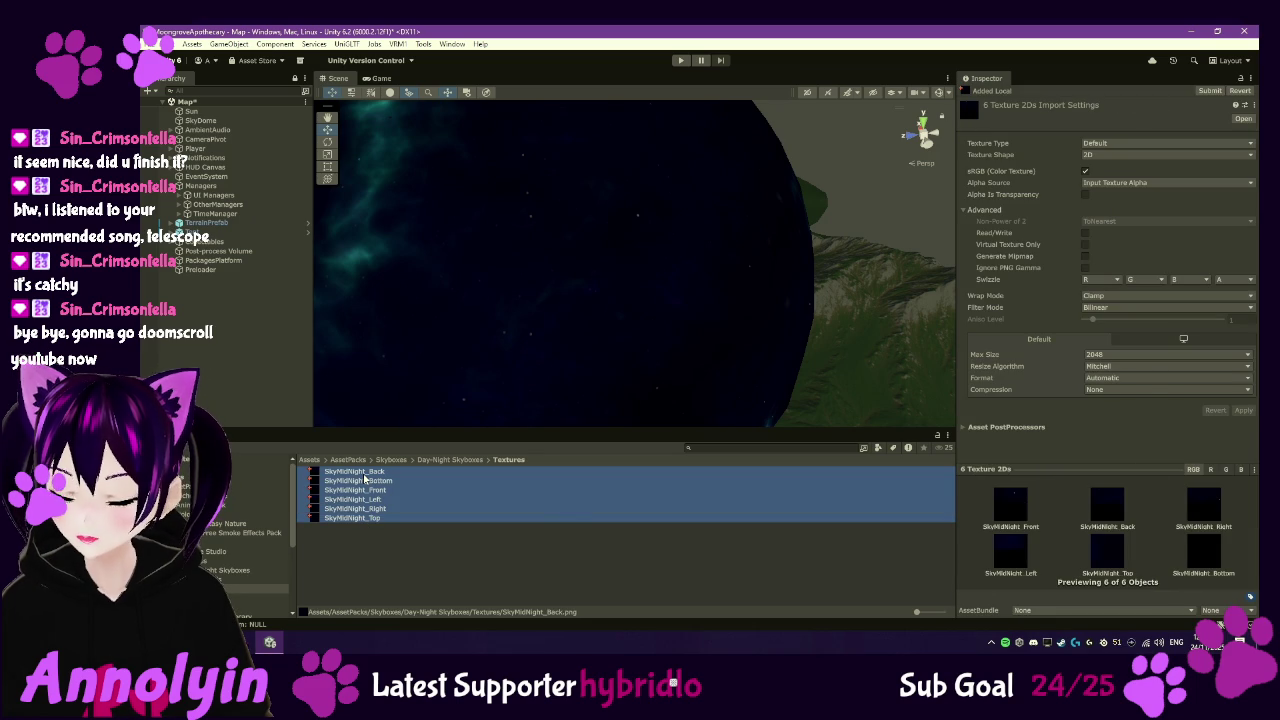
left_click(1106, 160)
left_click(1122, 183)
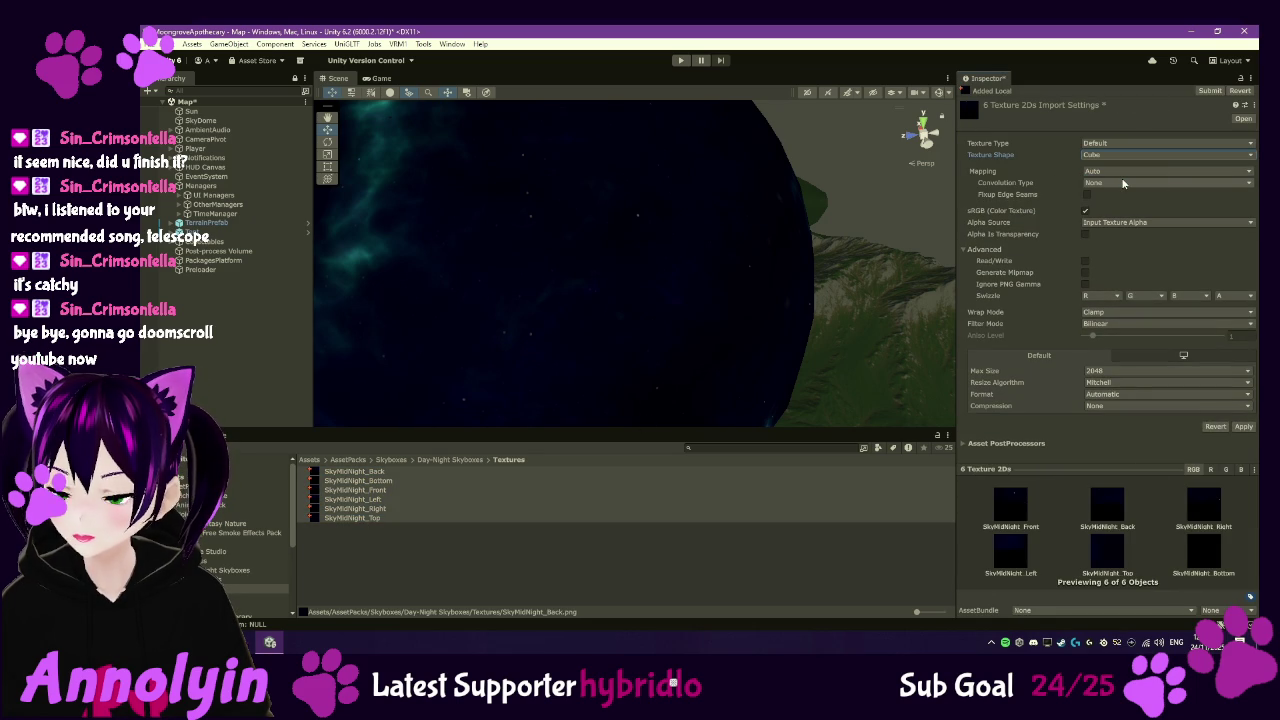
left_click(387, 558)
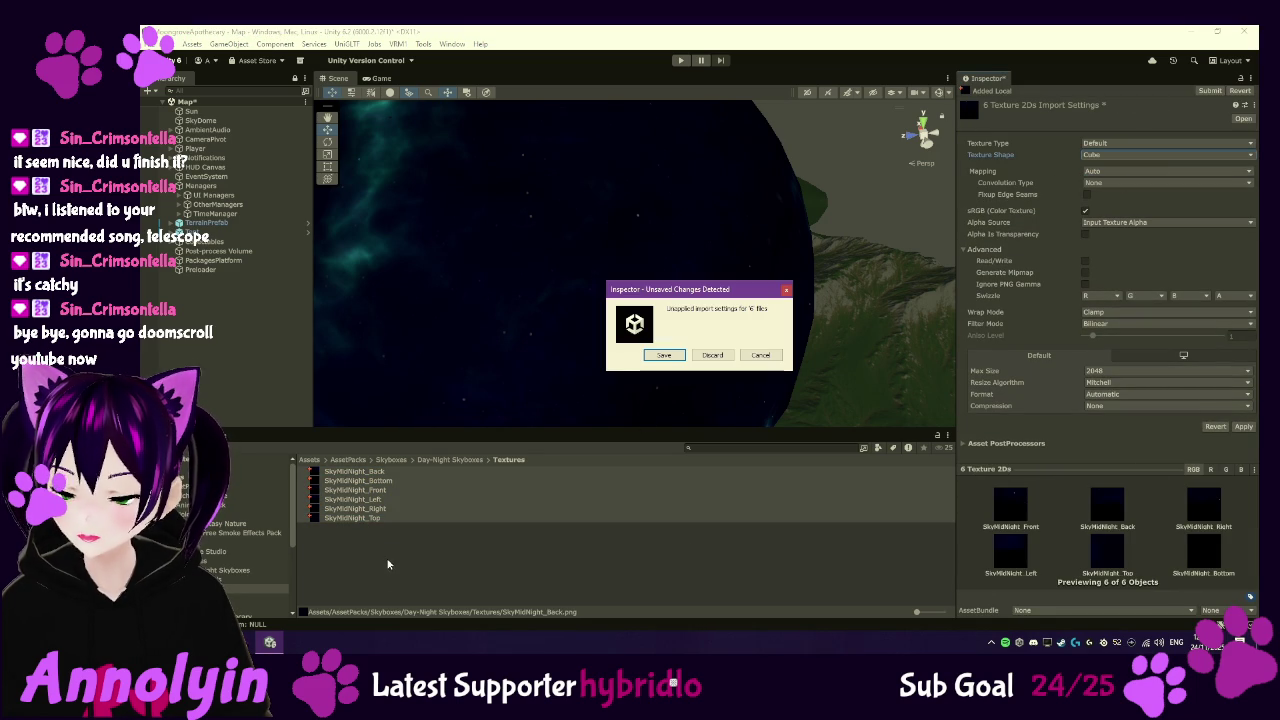
left_click(758, 355)
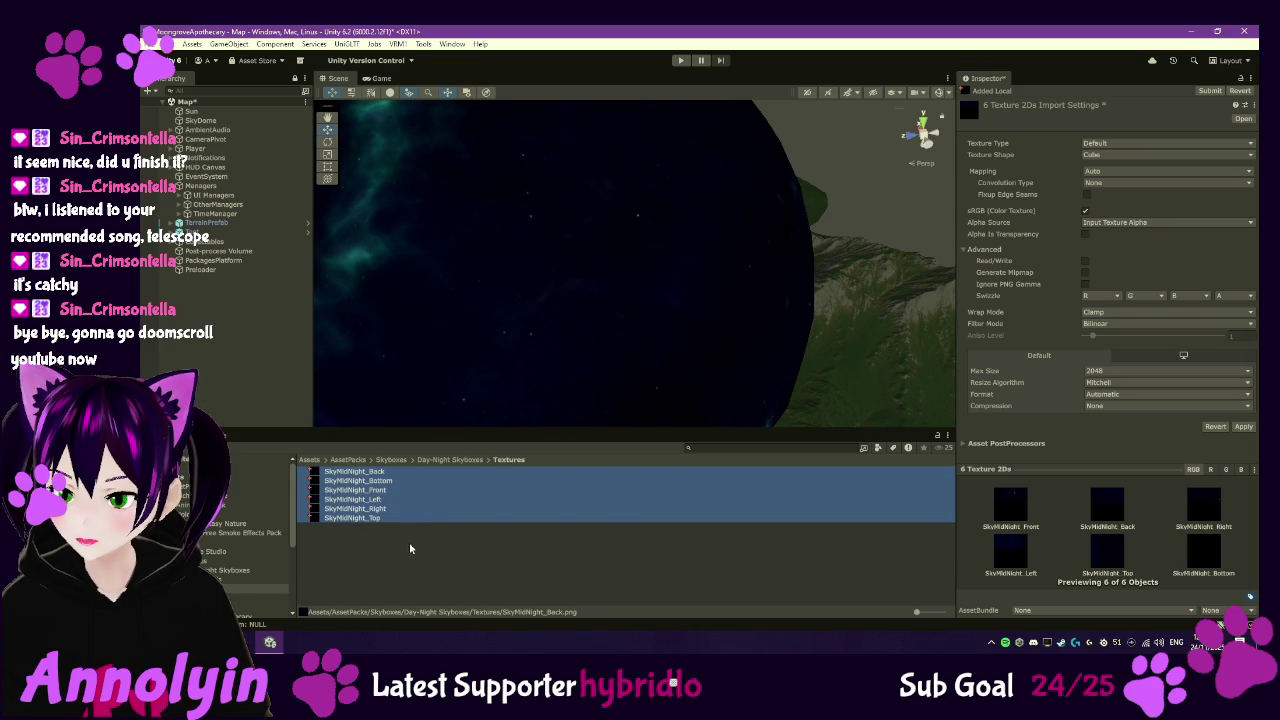
left_click(409, 548)
left_click(711, 355)
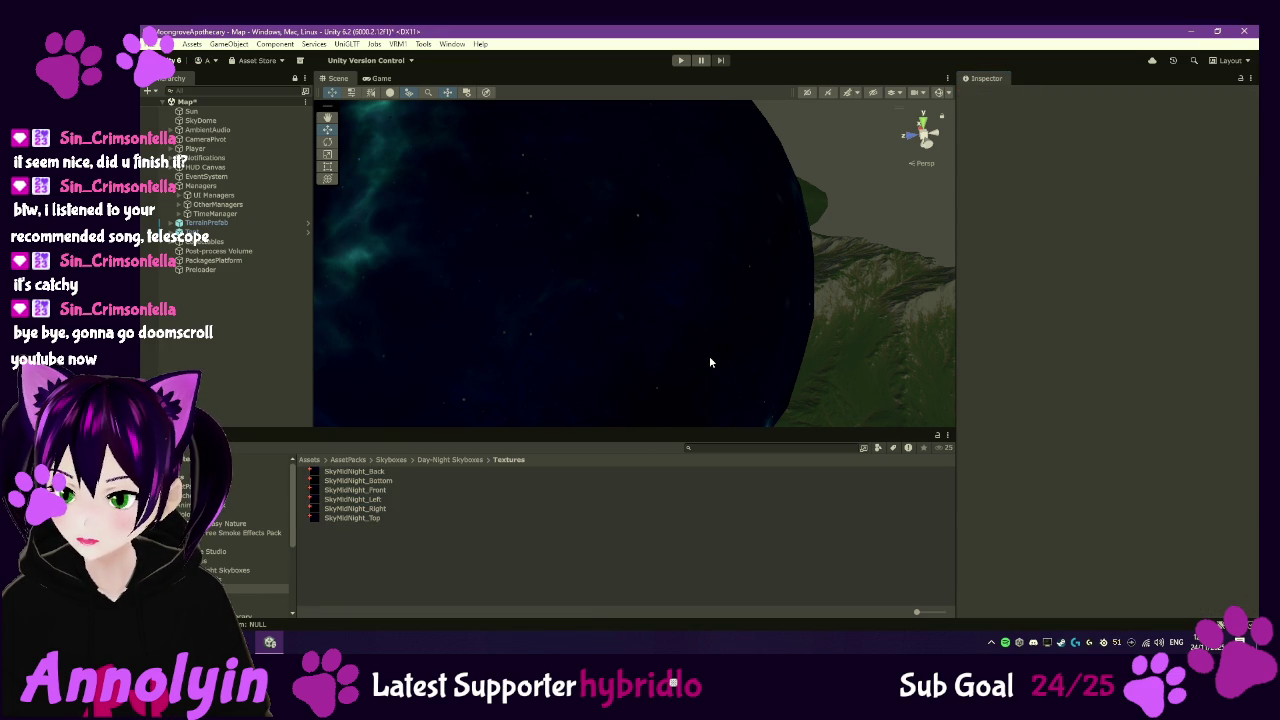
- Inspect the SkyMidNight_Back, Bottom, Front and Top textures one by one
left_click(361, 476)
left_click(370, 481)
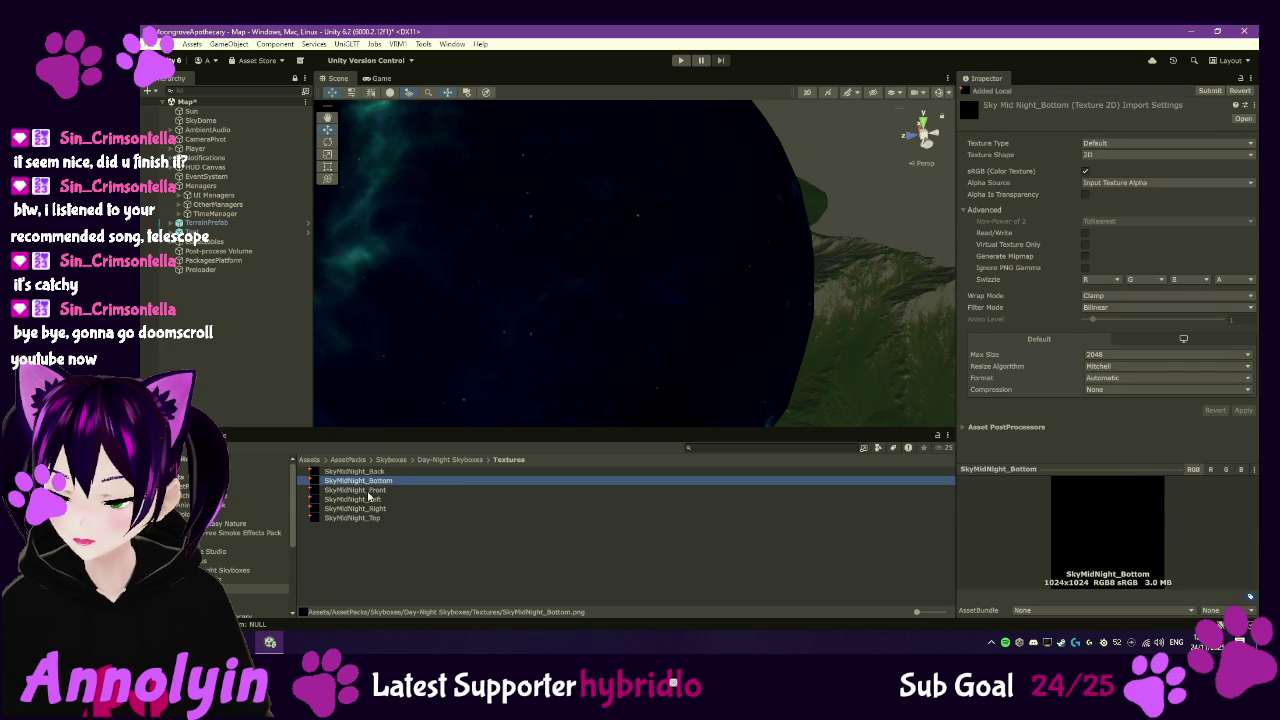
left_click(370, 490)
left_click(372, 472)
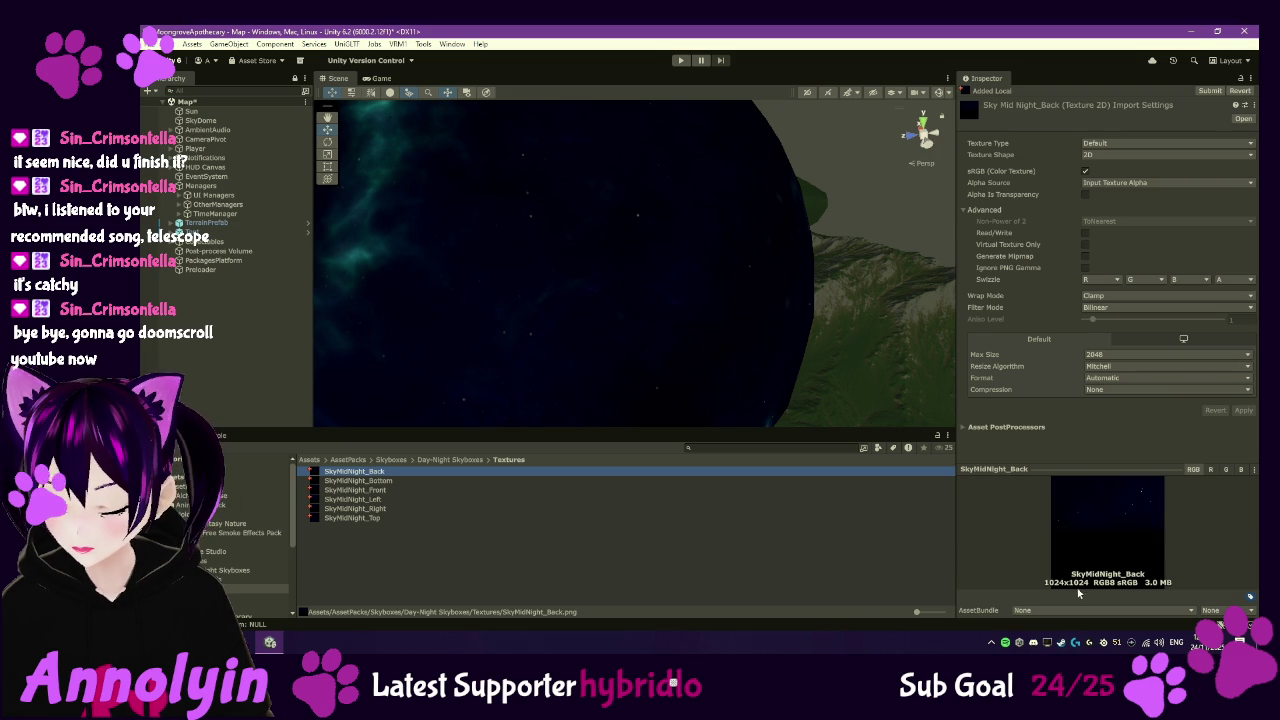
left_click(386, 481)
left_click(376, 499)
left_click(370, 518)
- Set Max Size to 1024 on all six SkyMidNight textures and apply it
left_click(372, 473, "shift")
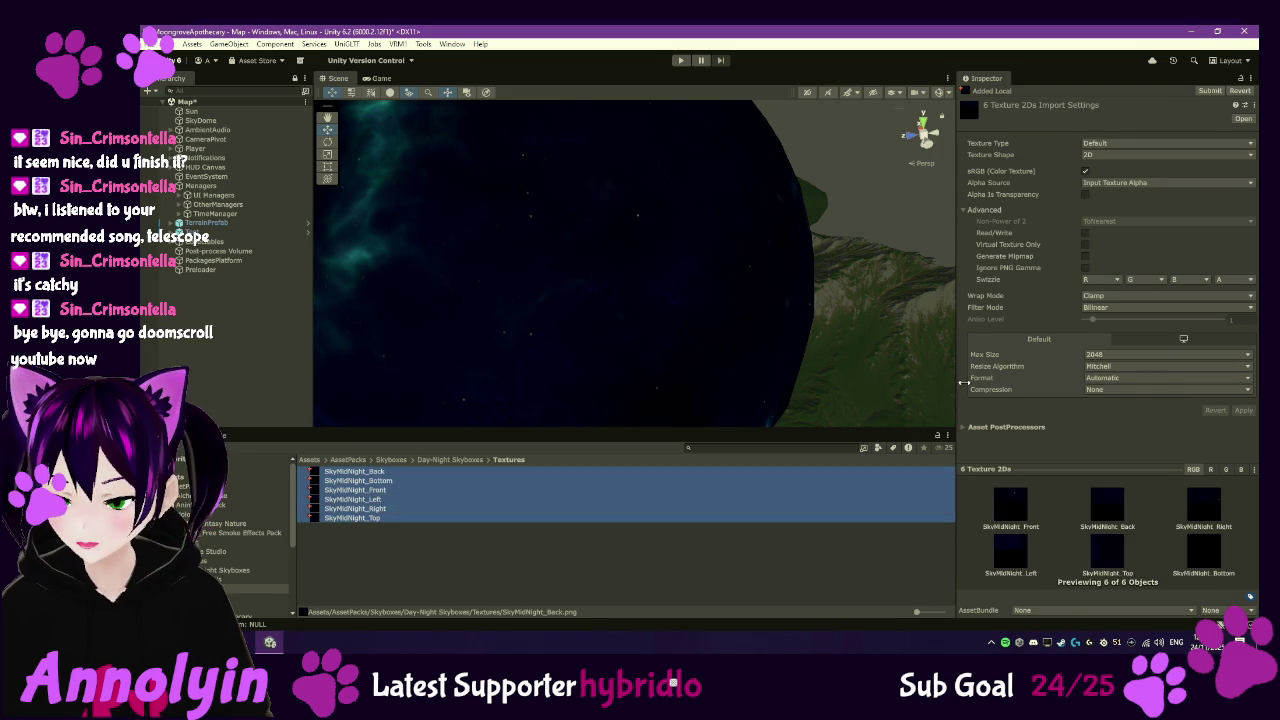
left_click(1135, 354)
left_click(1124, 431)
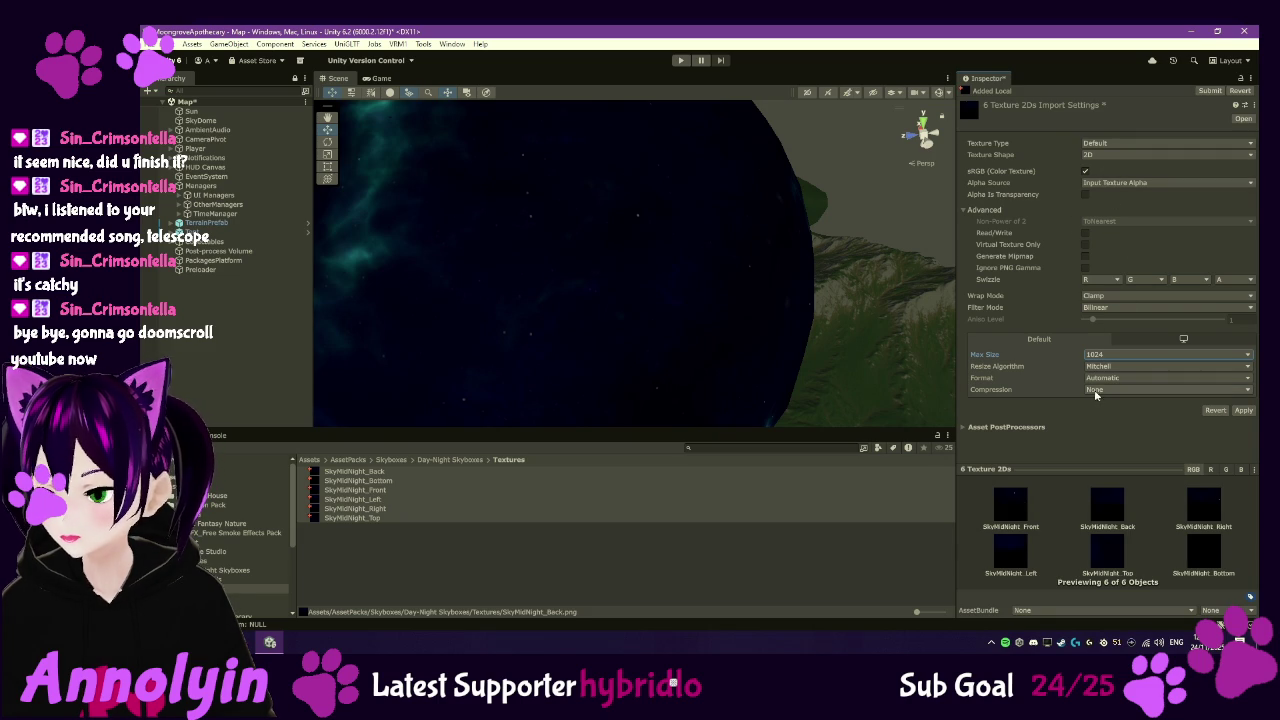
left_click(1242, 411)
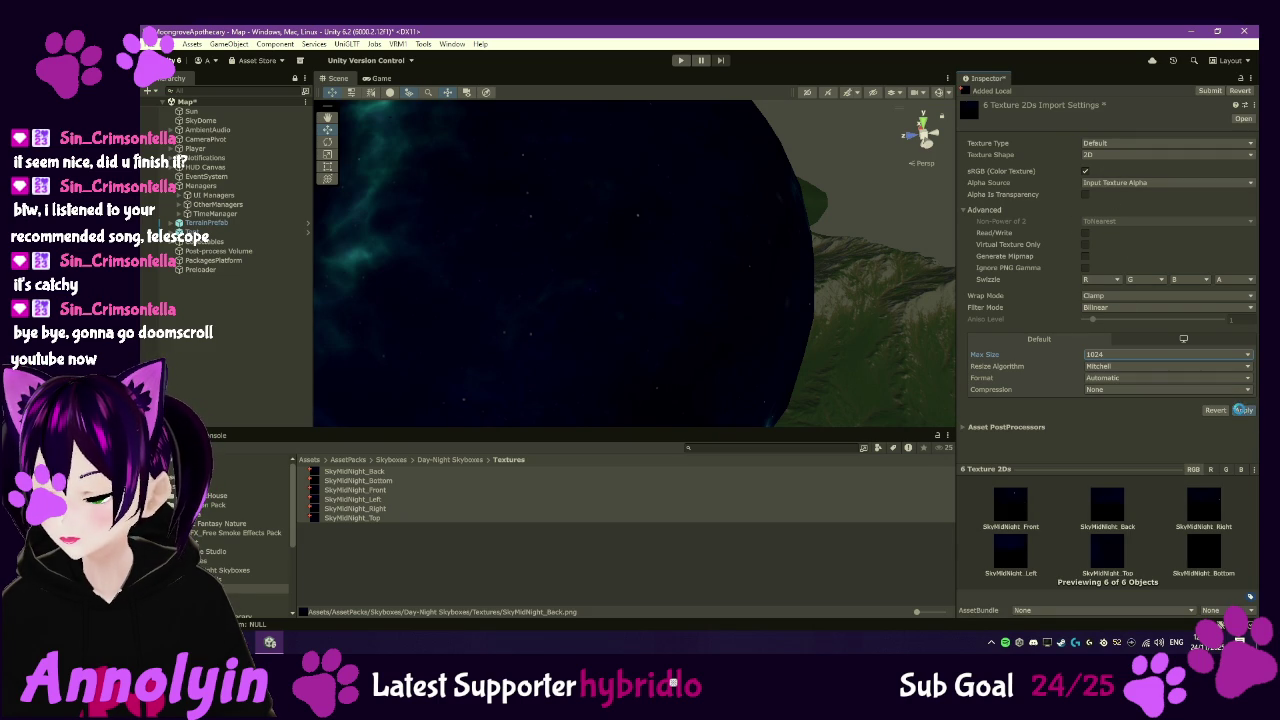
left_click(270, 561)
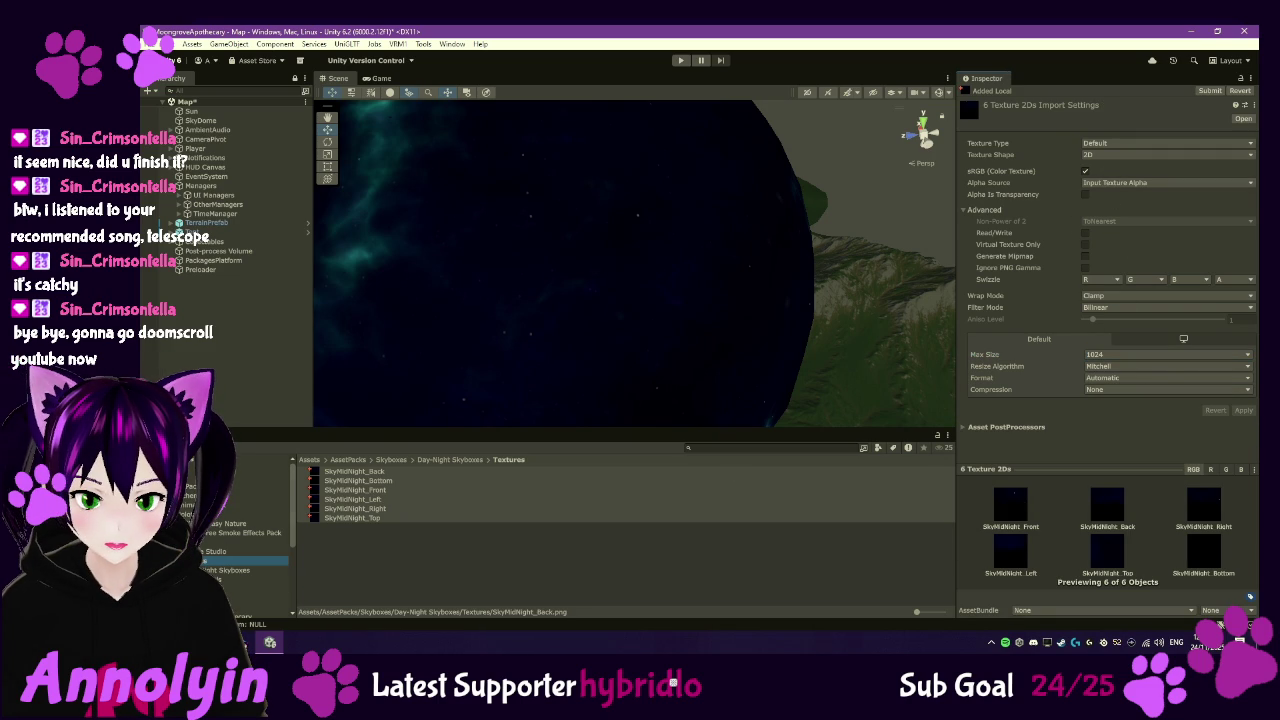
- Set the Night1 cubemap's face size to 1024, then select SkyDome in the Hierarchy
left_click(335, 593)
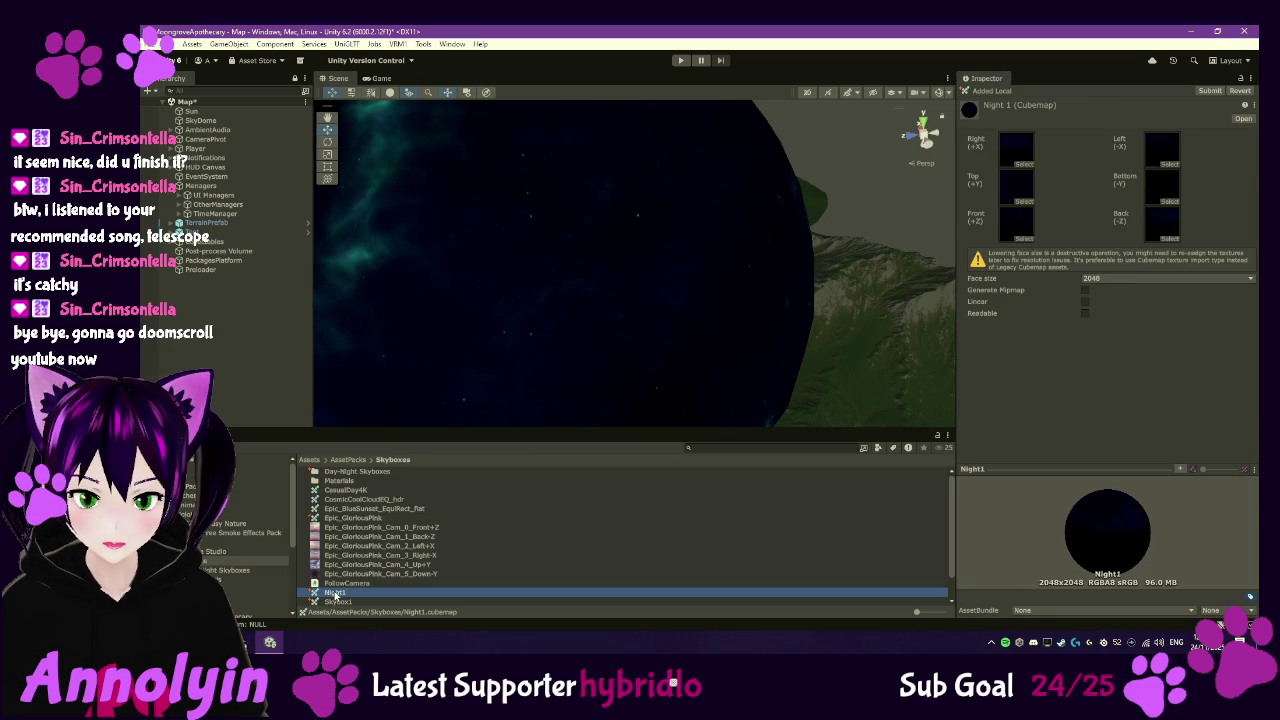
left_click(1116, 279)
left_click(1120, 369)
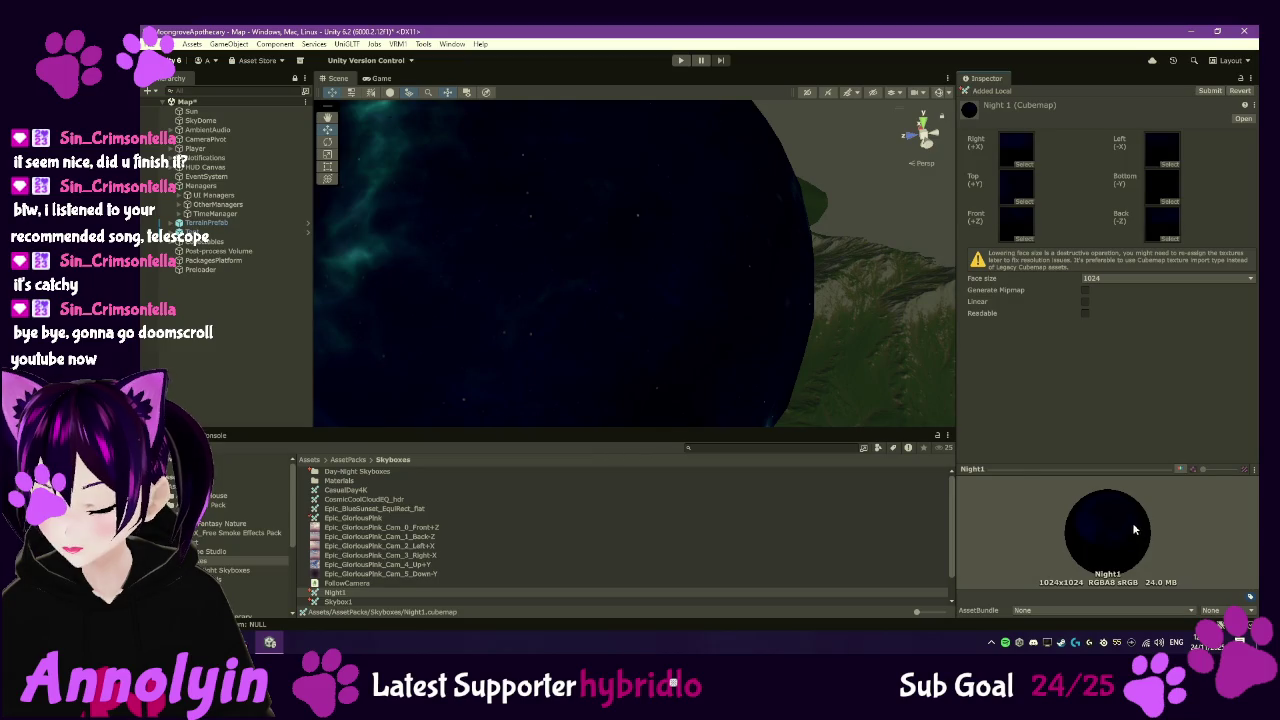
left_click(205, 122)
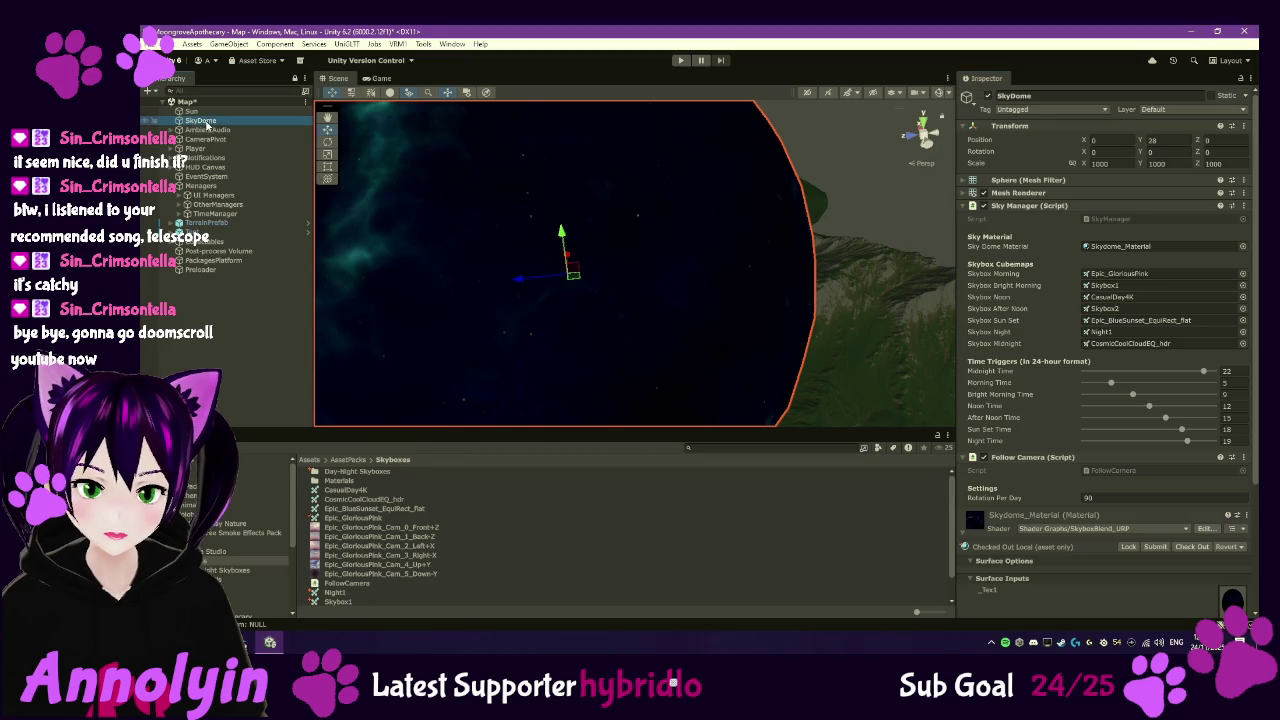
- Assign the Night1 cubemap to the material's _Tex1 slot and a skybox cubemap to _Tex2
scroll(1131, 452, "down", 5)
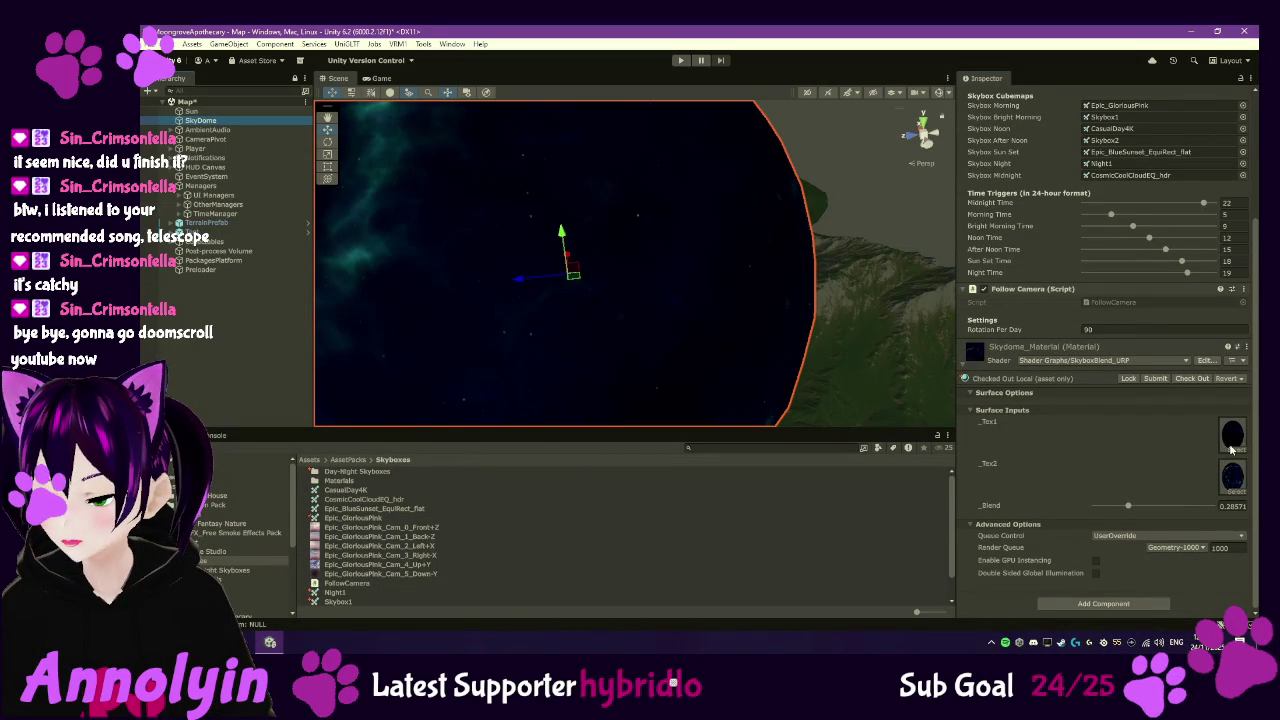
left_click(336, 594)
left_click_drag(338, 598, 1233, 436)
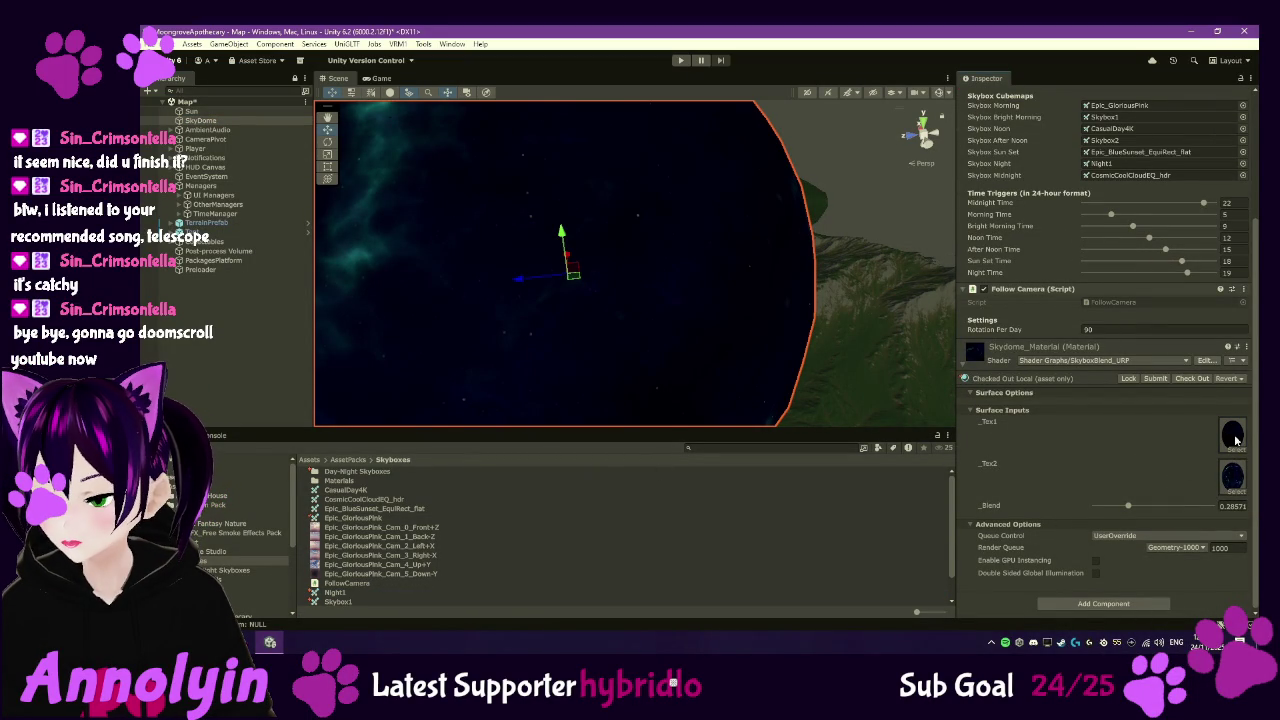
mouse_move(338, 601)
left_mouse_down()
mouse_move(1070, 537)
mouse_move(1231, 481)
left_mouse_up()
mouse_move(643, 343)
left_mouse_down()
mouse_move(749, 329)
mouse_move(759, 372)
mouse_move(775, 303)
mouse_move(831, 214)
mouse_move(819, 177)
mouse_move(751, 246)
mouse_move(686, 268)
mouse_move(666, 323)
mouse_move(682, 393)
left_mouse_up()
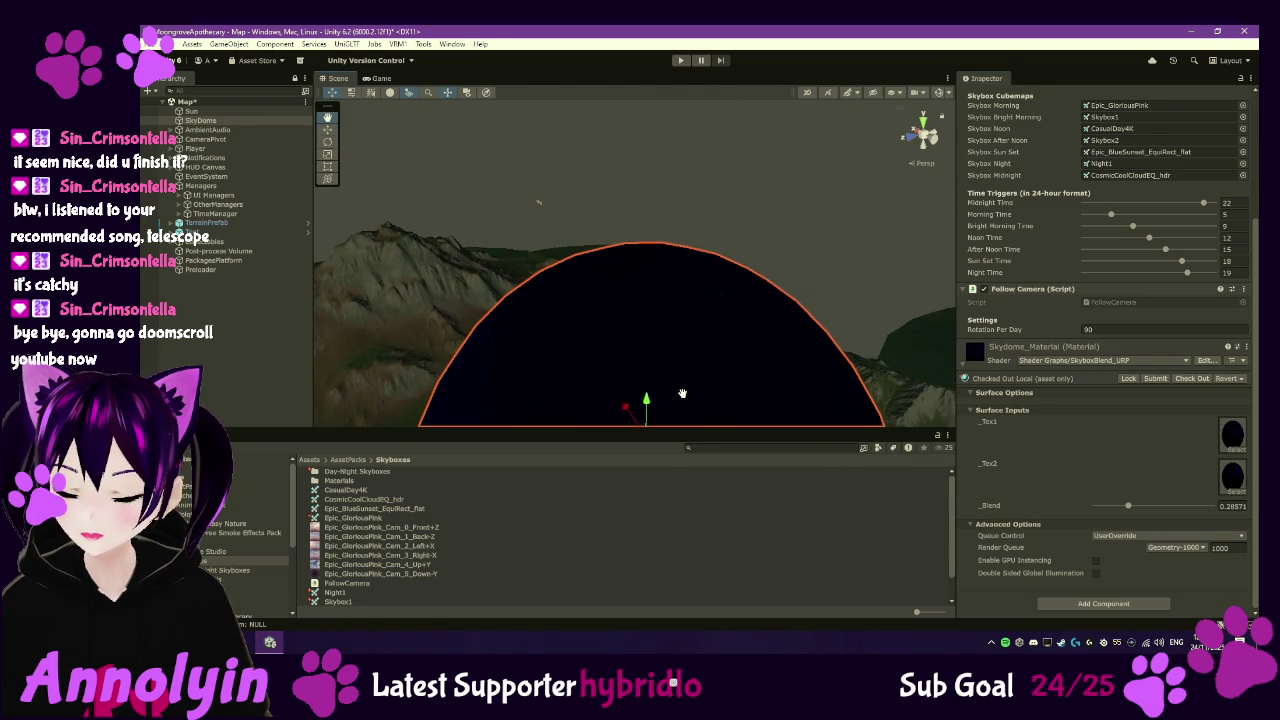
- Check the dome around the terrain in Scene and Game views, then raise _Blend to 0.474
scroll(666, 351, "up", 6)
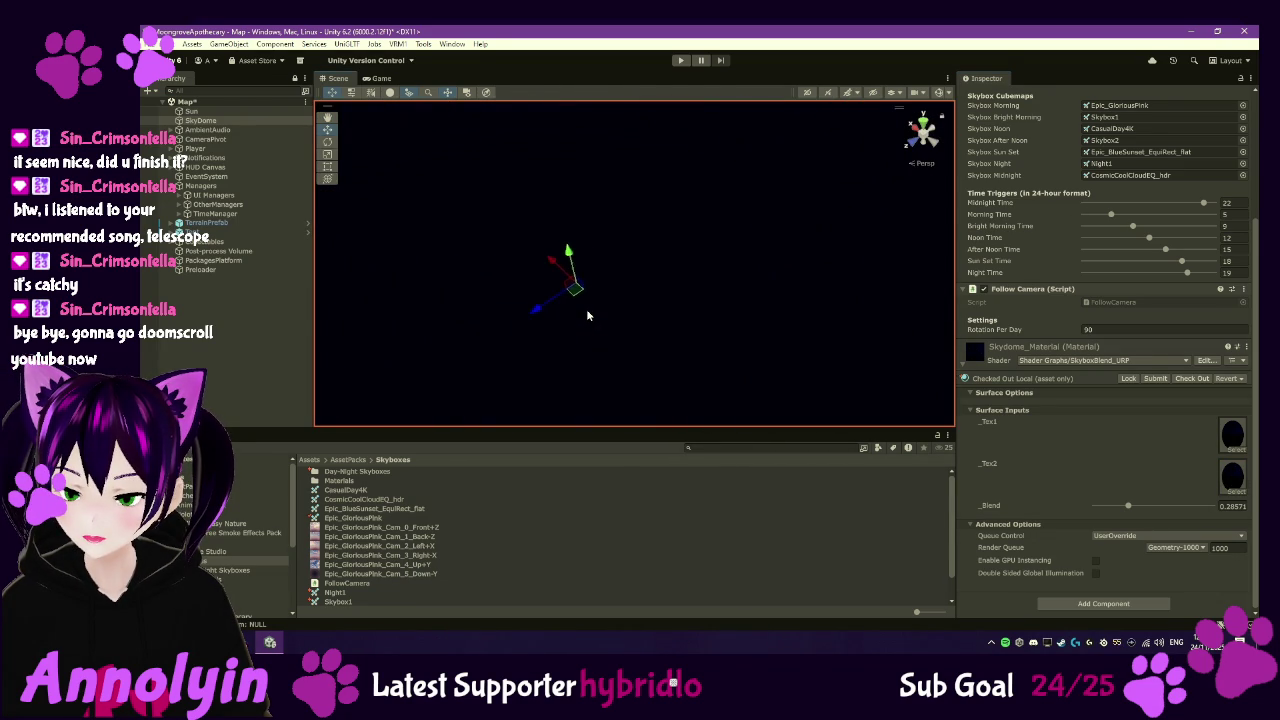
scroll(588, 316, "down", 5)
mouse_move(588, 296)
left_mouse_down()
mouse_move(646, 160)
mouse_move(605, 269)
mouse_move(754, 233)
mouse_move(634, 354)
mouse_move(766, 280)
mouse_move(791, 291)
left_mouse_up()
mouse_move(743, 354)
left_mouse_down()
mouse_move(837, 294)
mouse_move(780, 342)
mouse_move(569, 151)
left_mouse_up()
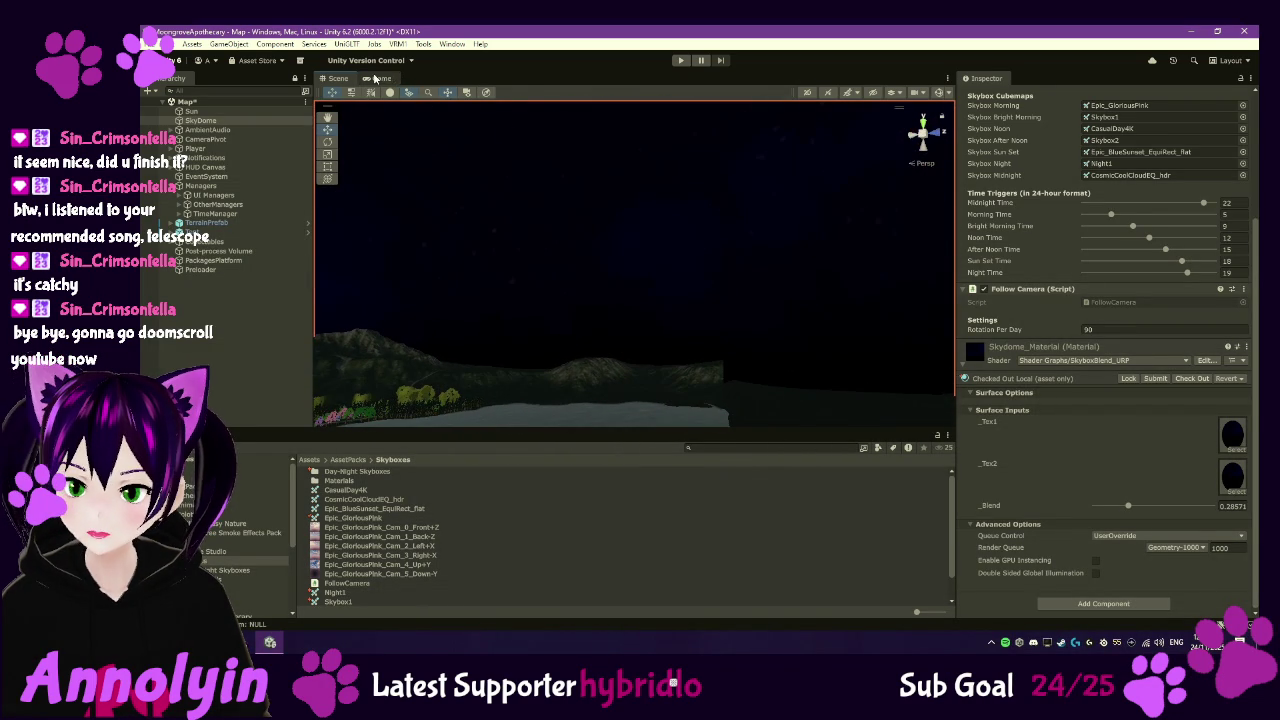
left_click(378, 78)
left_click(332, 79)
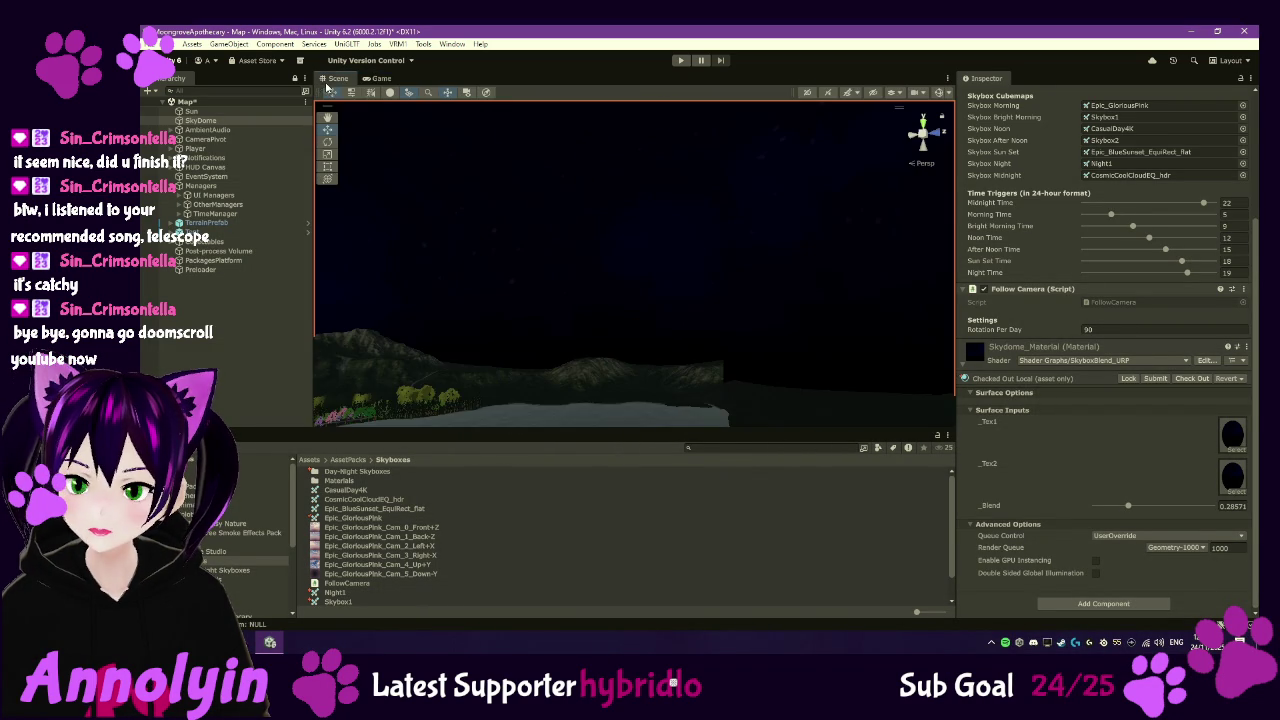
mouse_move(530, 227)
left_mouse_down()
mouse_move(545, 158)
mouse_move(457, 137)
mouse_move(395, 186)
mouse_move(430, 240)
mouse_move(500, 170)
left_mouse_up()
mouse_move(1161, 191)
left_mouse_down()
mouse_move(1207, 143)
mouse_move(423, 206)
mouse_move(531, 152)
mouse_move(677, 169)
mouse_move(683, 143)
left_mouse_up()
mouse_move(1128, 506)
left_mouse_down()
mouse_move(1040, 508)
mouse_move(1213, 507)
mouse_move(1150, 530)
left_mouse_up()
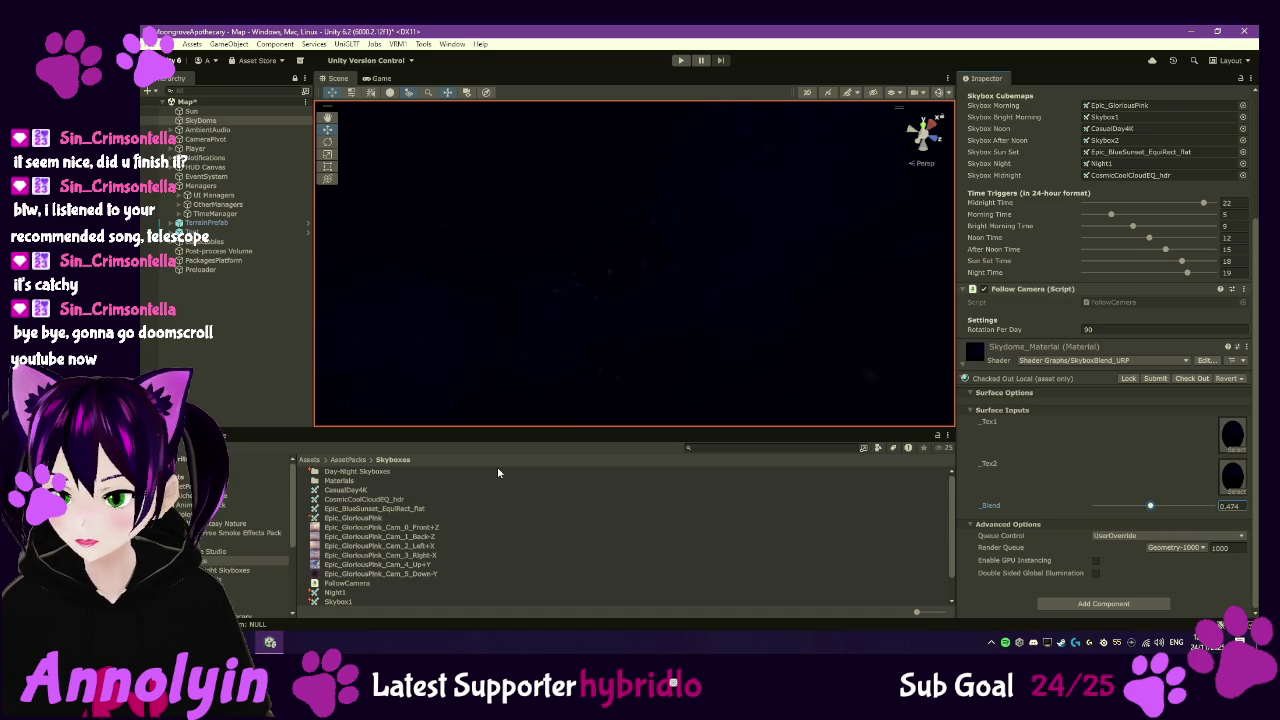
- Open Day-Night Skyboxes/Textures and select all six SkyMidNight textures
left_click(335, 472)
key("Return")
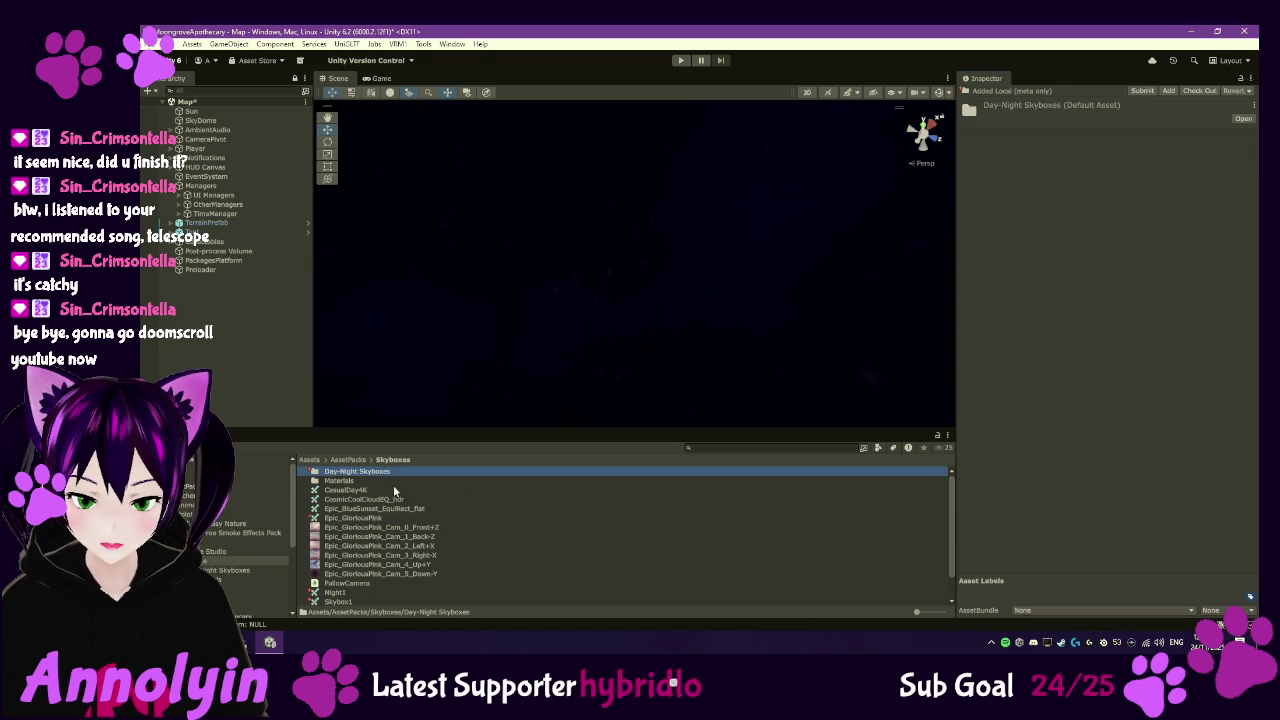
double_click(387, 476)
double_click(337, 482)
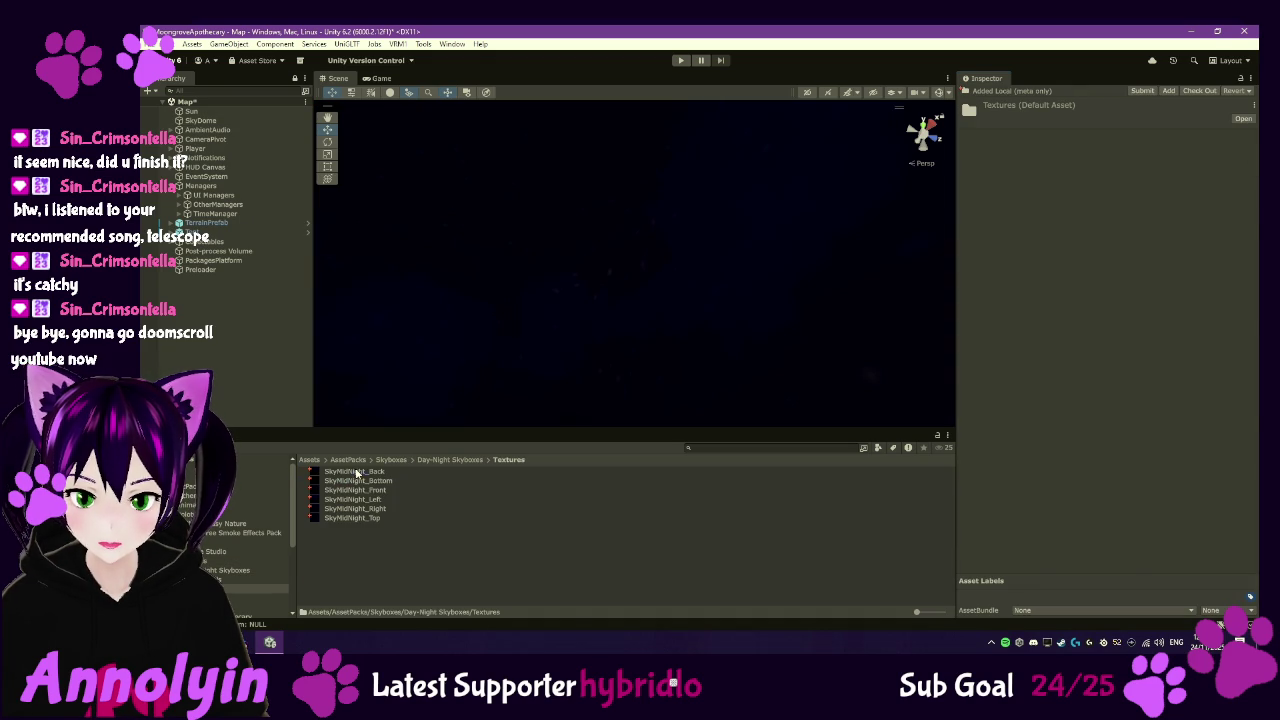
left_click(355, 472)
left_click(369, 522, "shift")
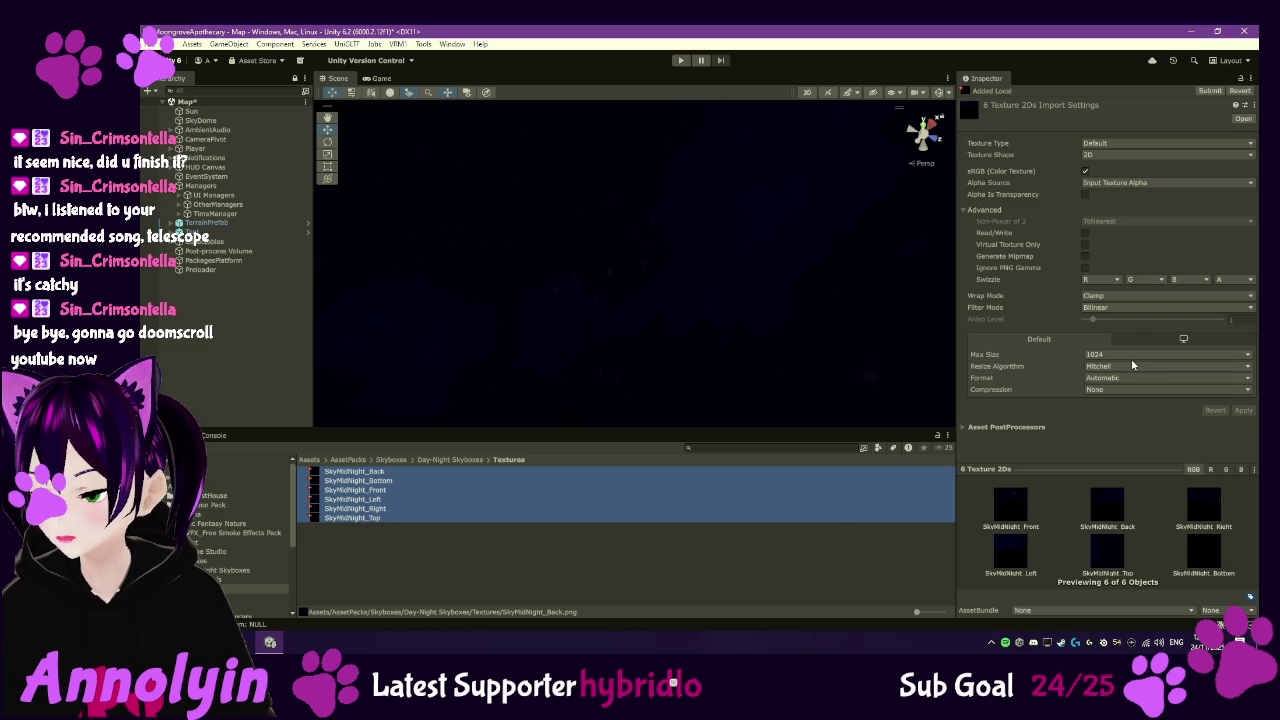
- Review the Texture Shape and Type options unchanged, then view Skybox1's import settings
left_click(1097, 157)
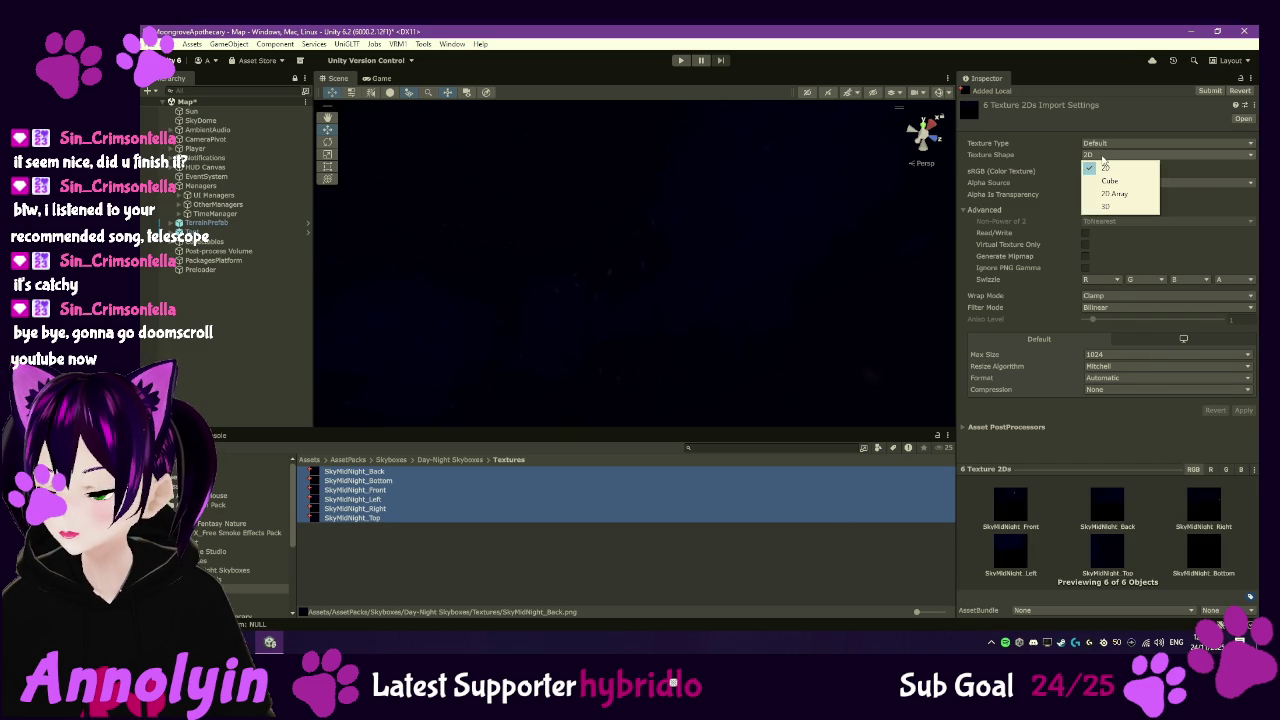
left_click(1196, 165)
left_click(1161, 145)
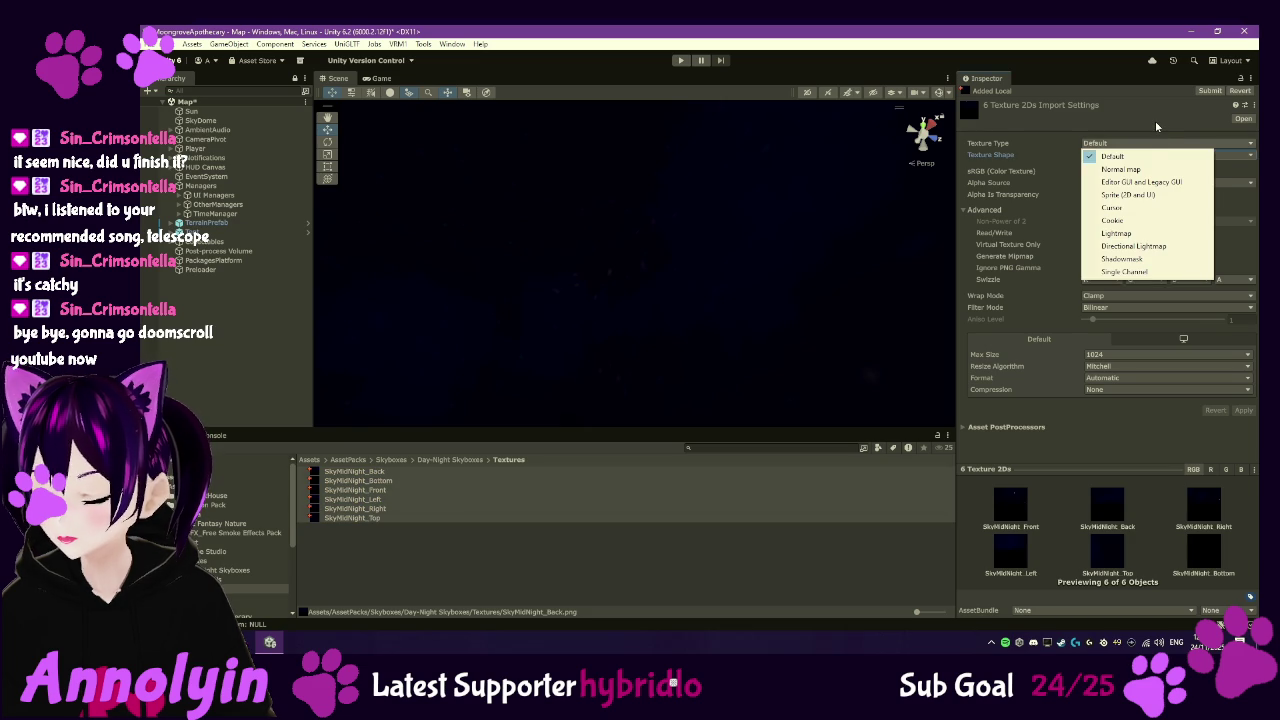
left_click(1153, 116)
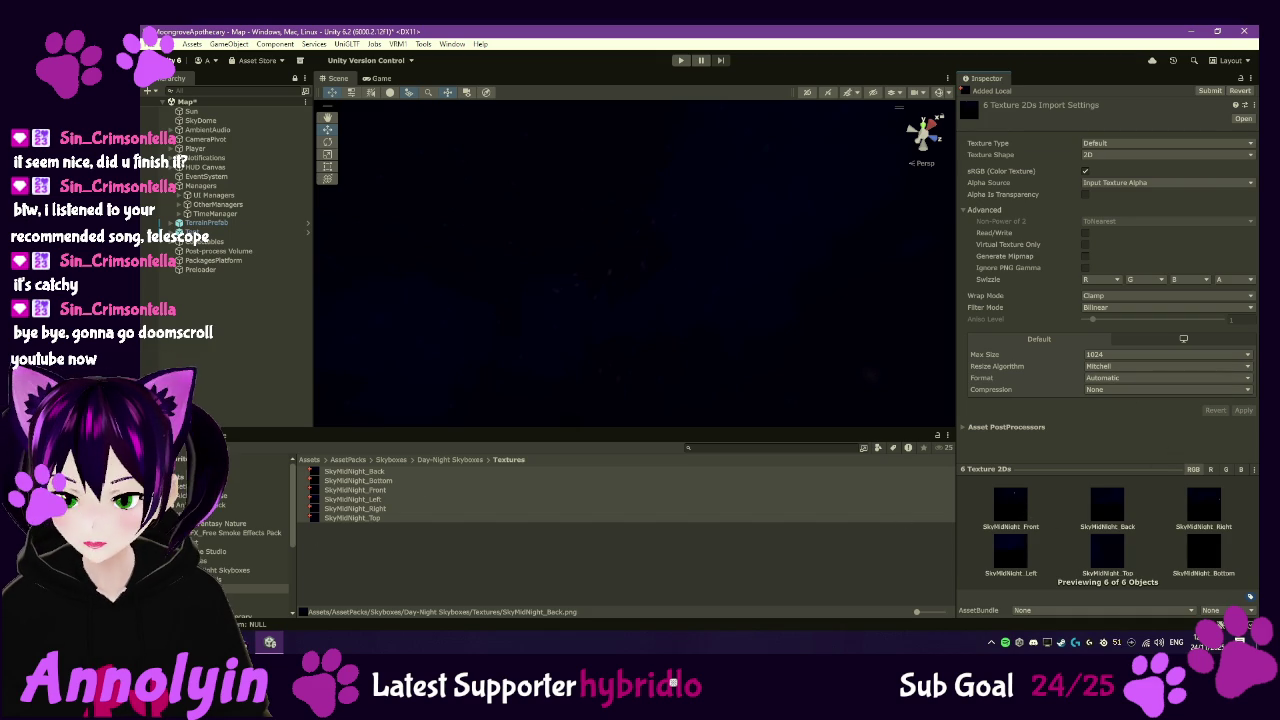
left_click(265, 561)
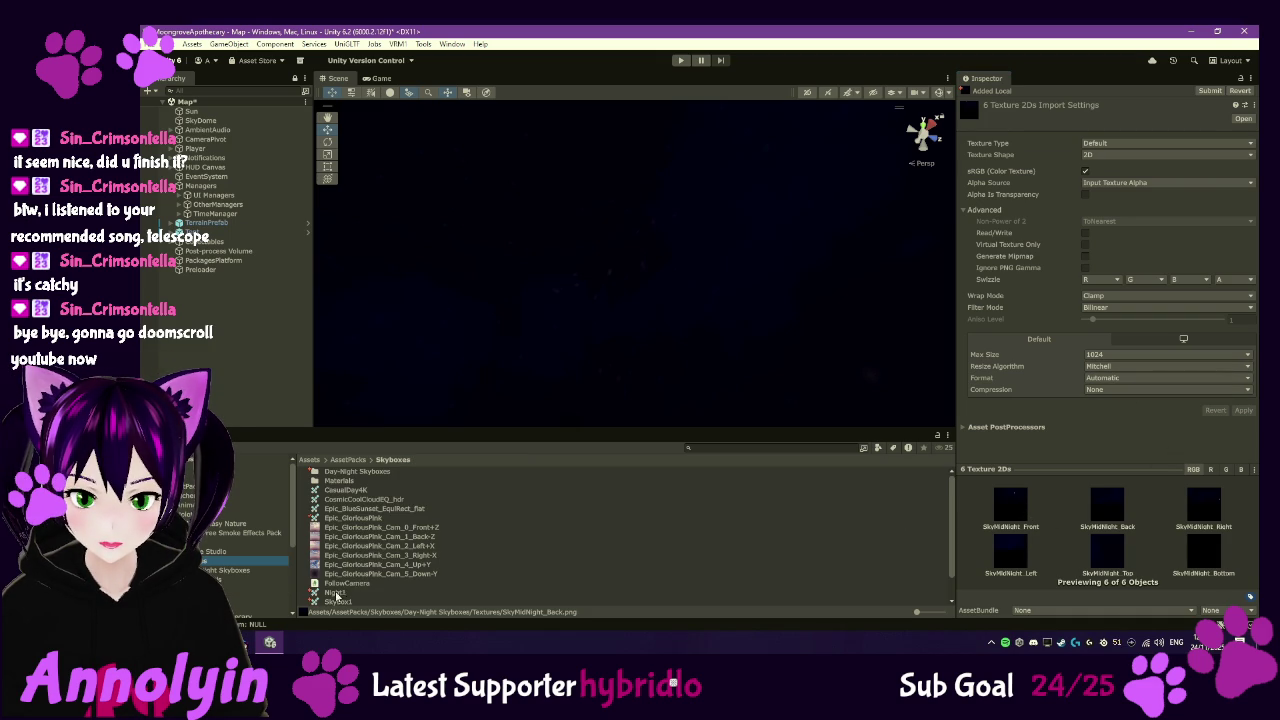
left_click(336, 596)
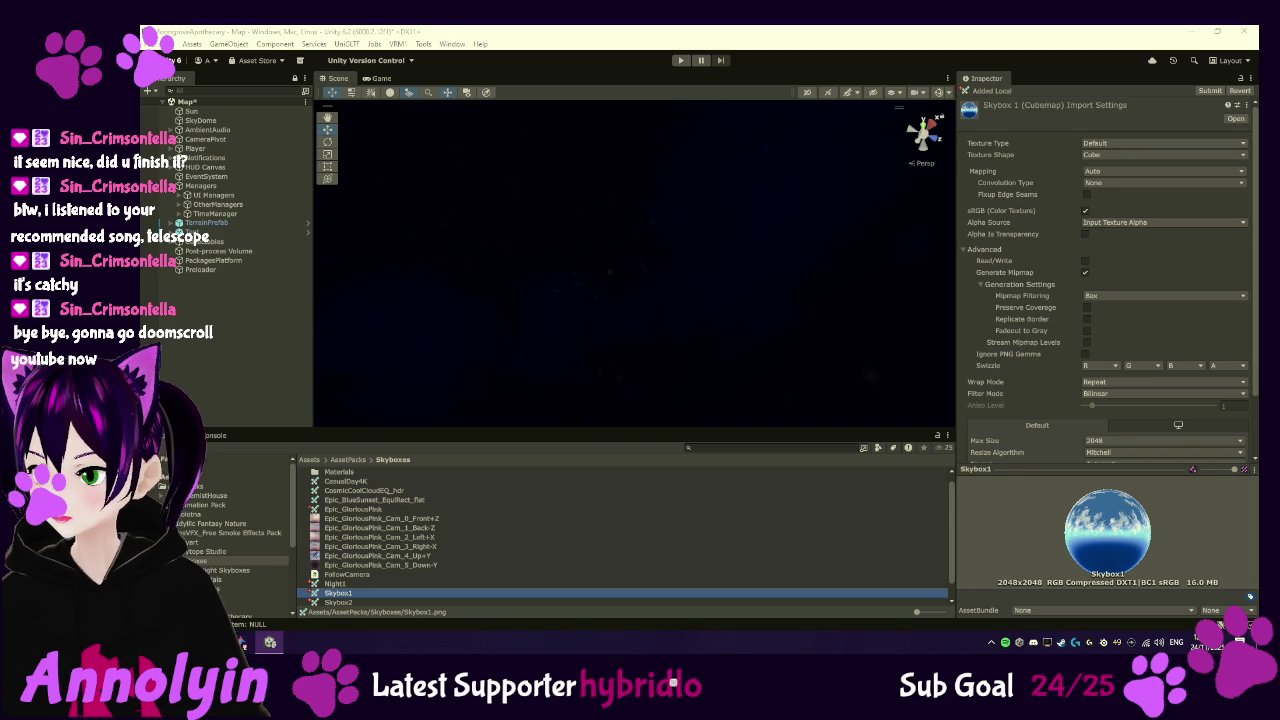
- Preview the skybox images in the Fantasy Skybox FREE store gallery
left_click(243, 643)
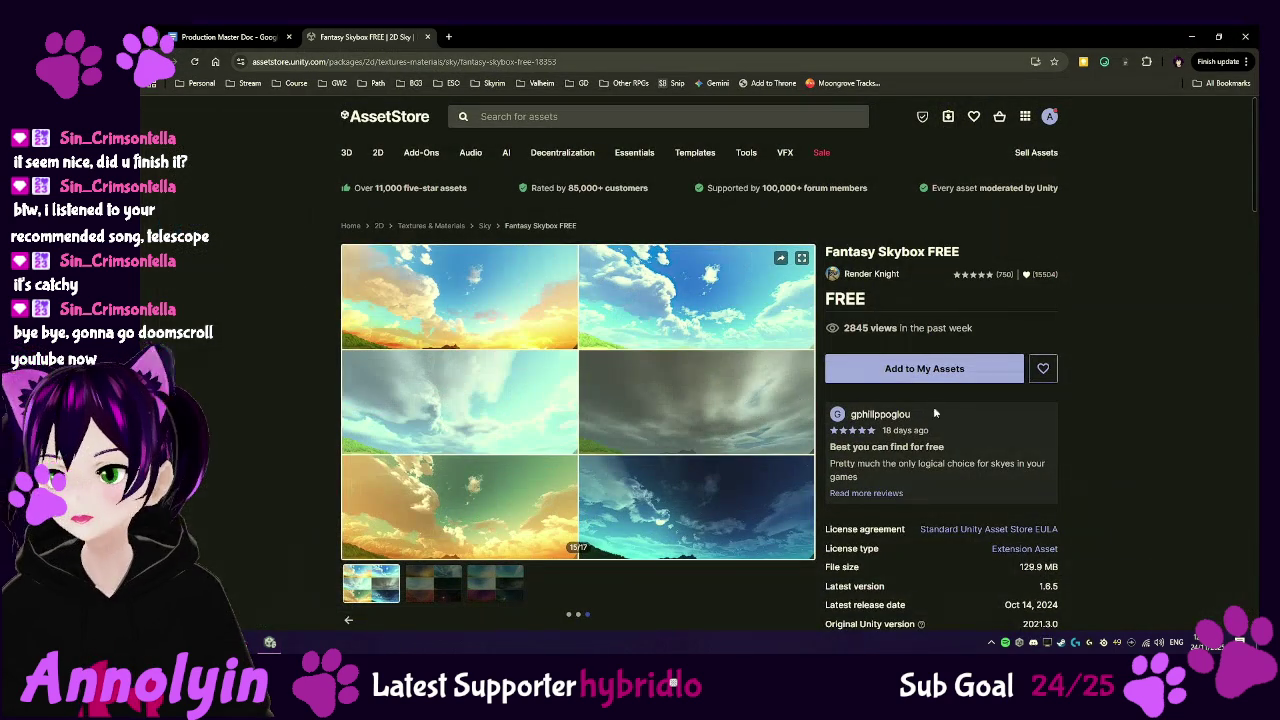
left_click(503, 583)
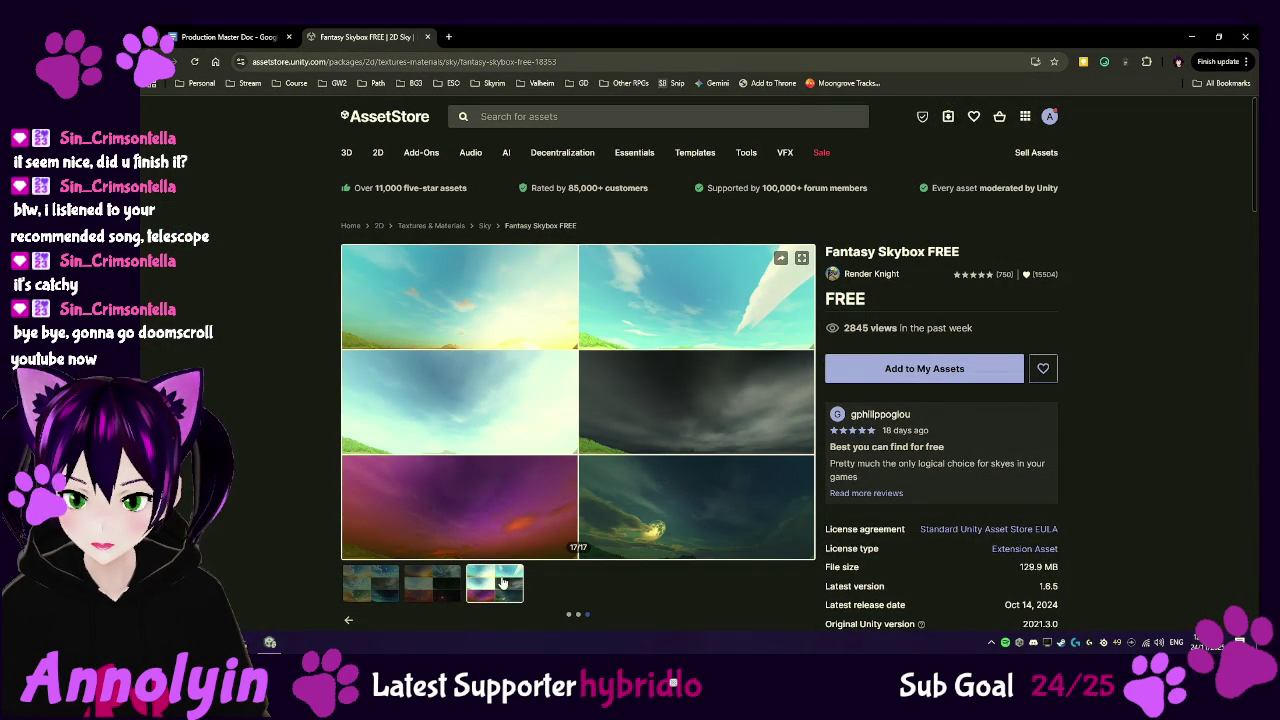
left_click(438, 583)
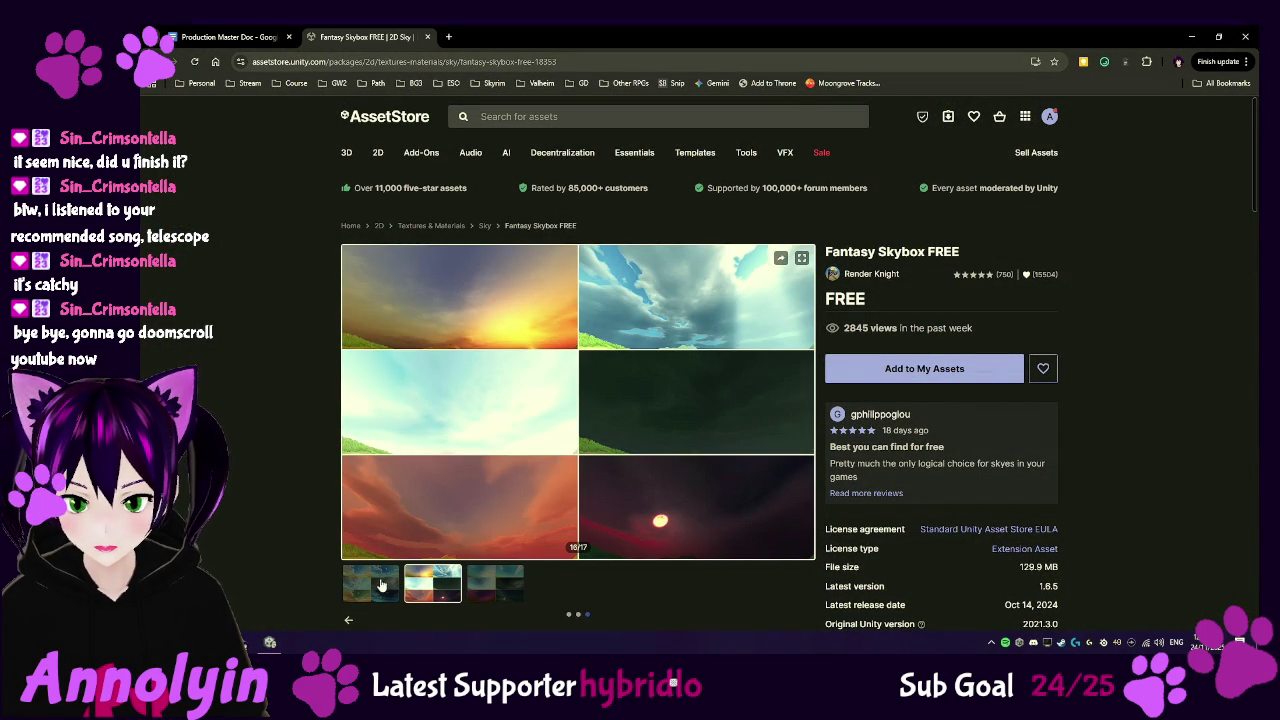
left_click(380, 585)
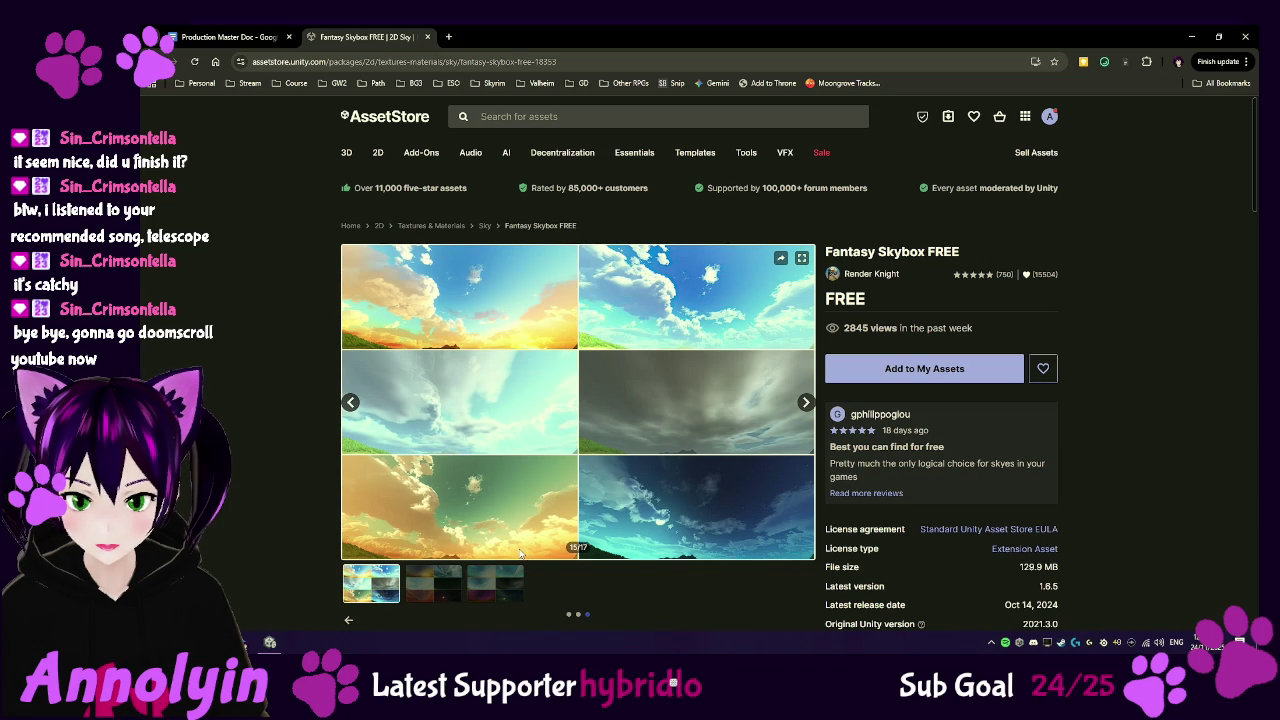
scroll(639, 390, "down", 1)
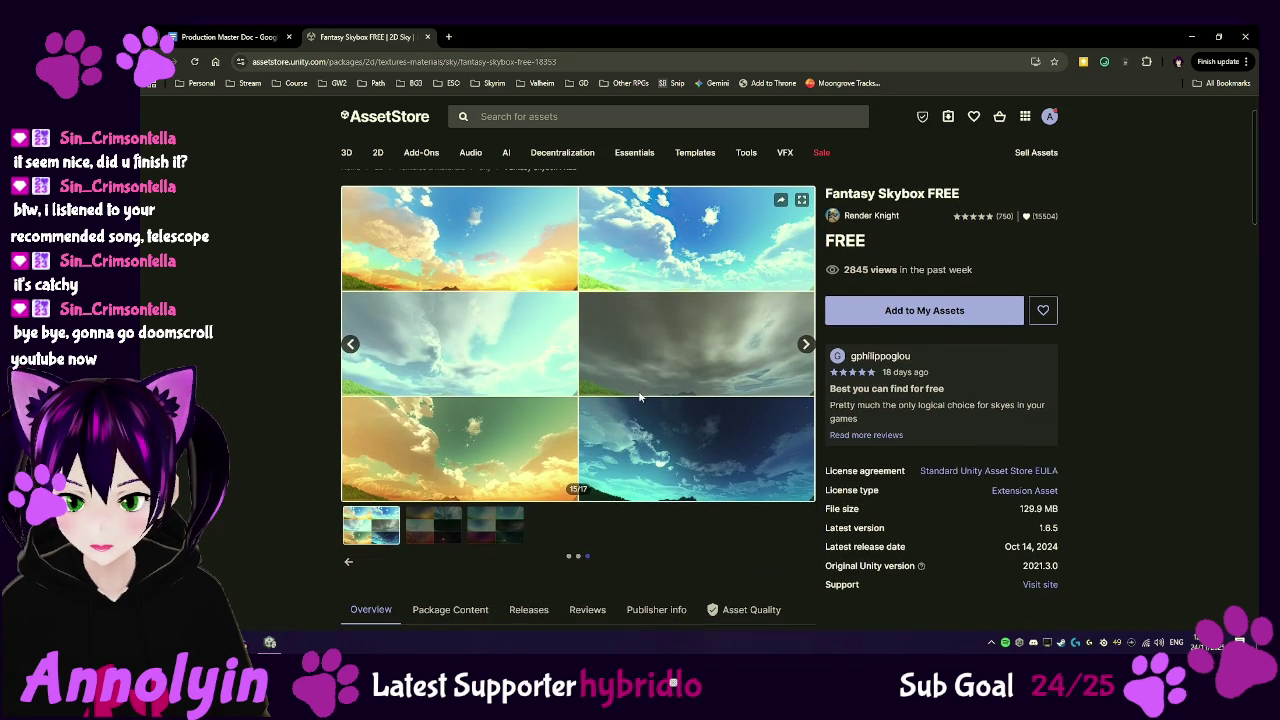
left_click(350, 562)
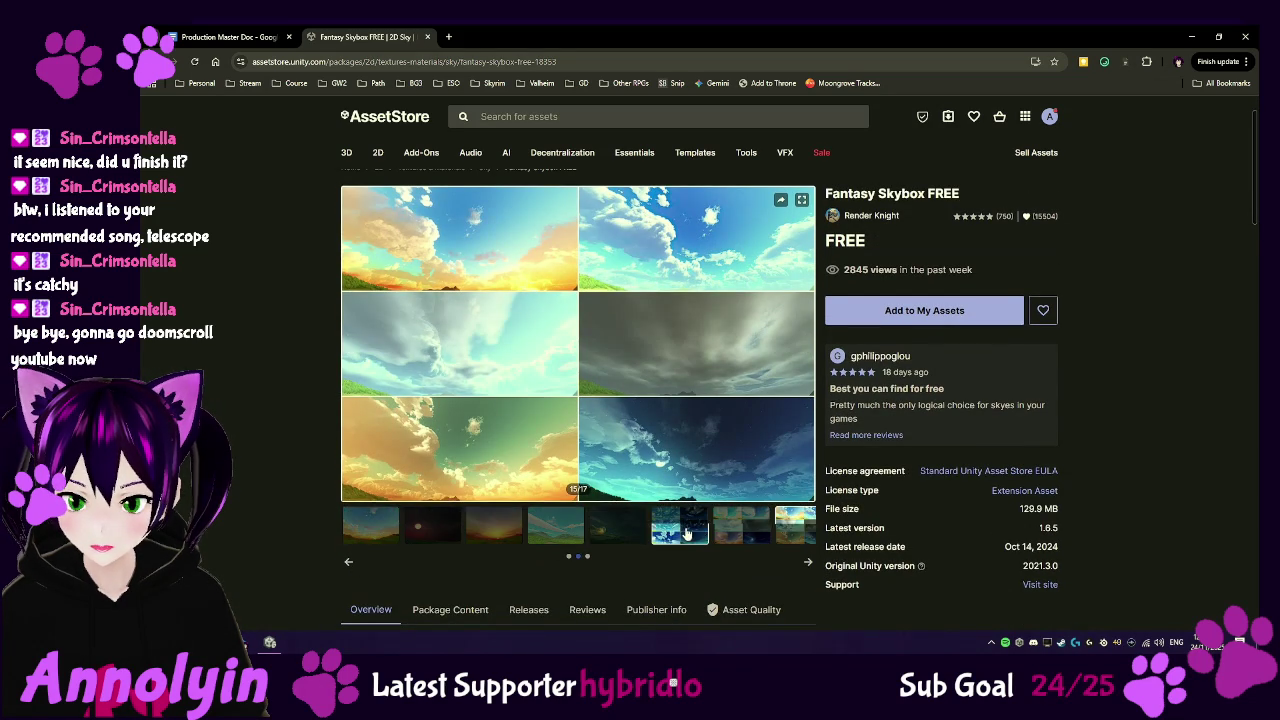
left_click(683, 536)
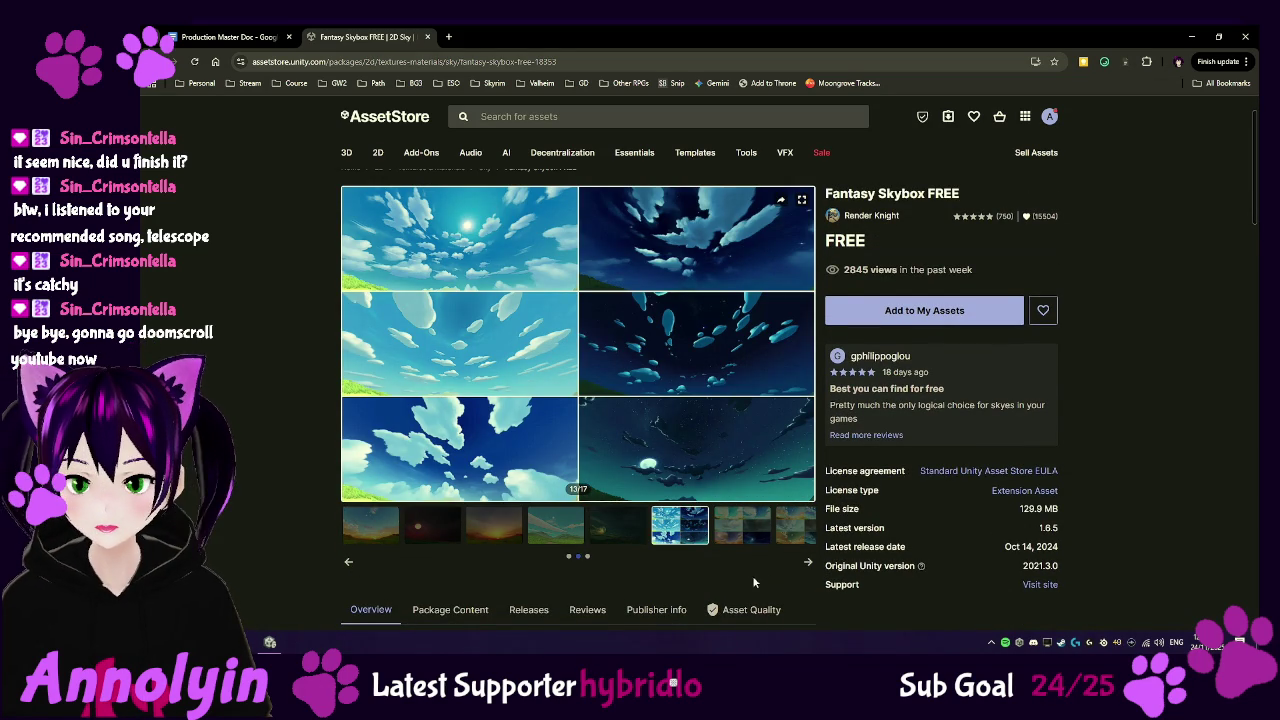
- Add Fantasy Skybox FREE to My Assets, accepting the terms, then switch to Production Master Doc
left_click(961, 310)
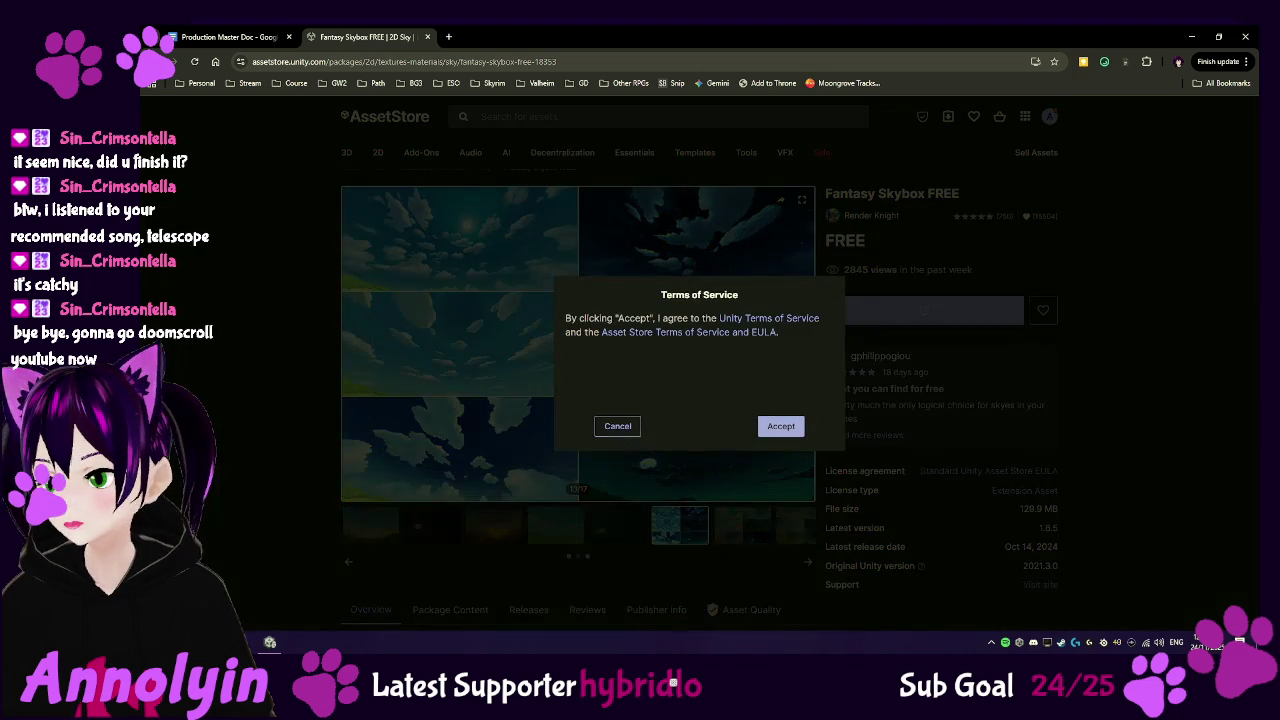
left_click(785, 427)
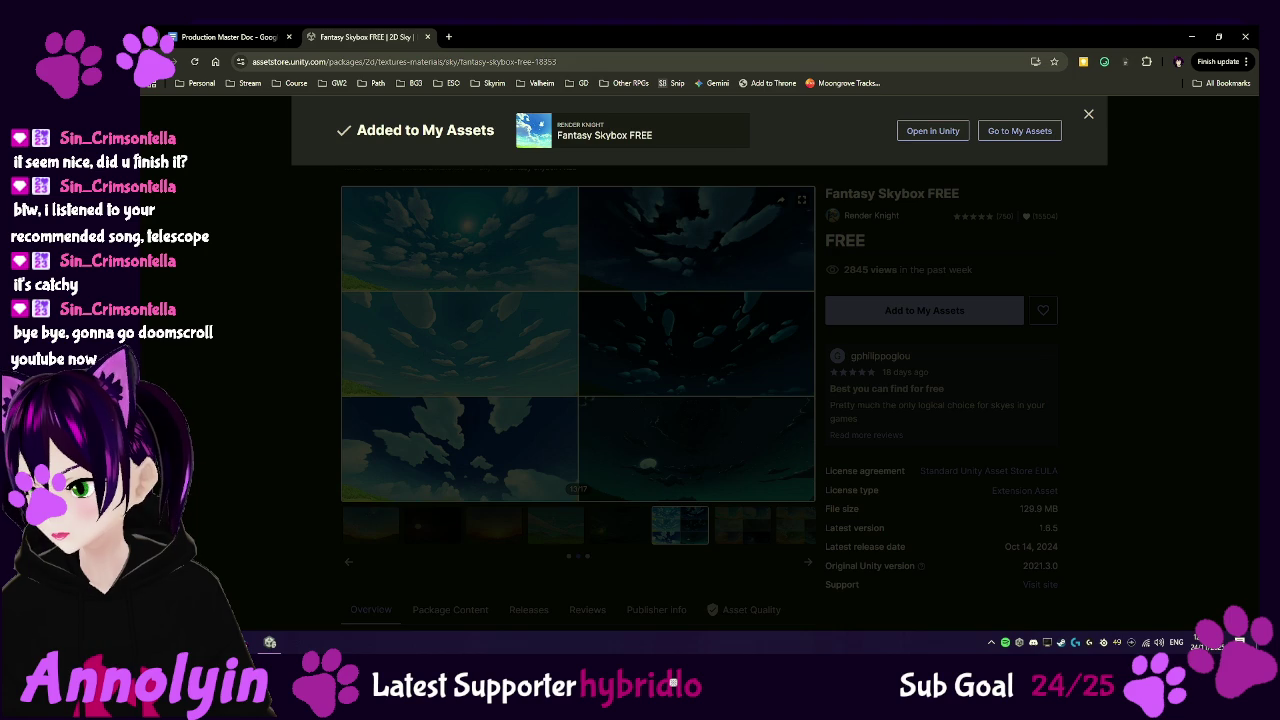
left_click(228, 37)
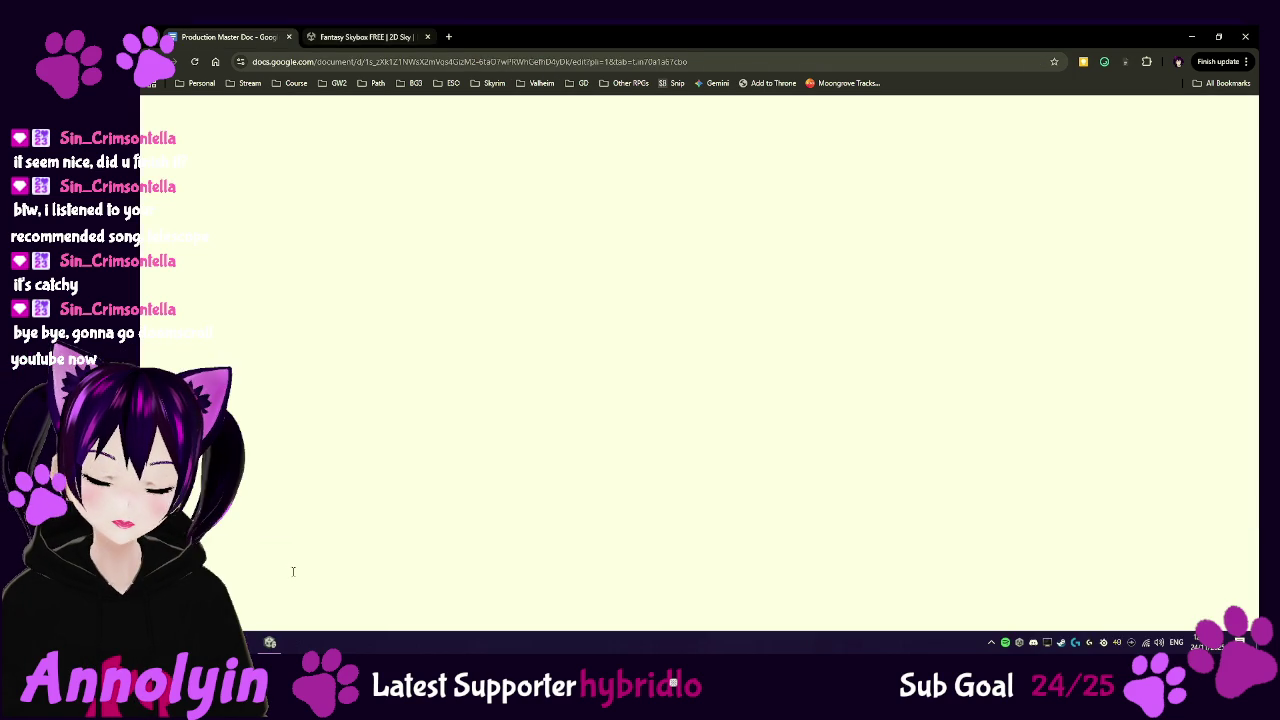
- Back in Unity, orbit the Scene view up toward the sky and open the Day-Night Skyboxes folder
left_click(270, 642)
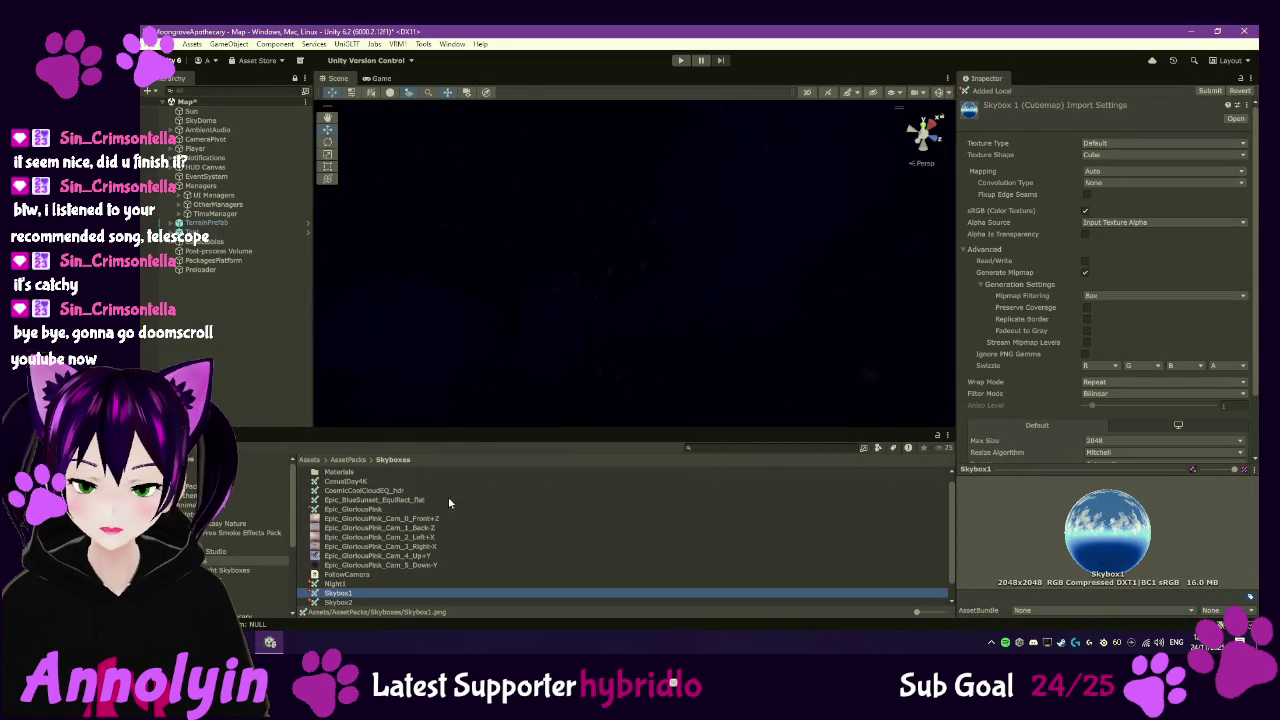
mouse_move(635, 331)
left_mouse_down()
mouse_move(626, 320)
mouse_move(663, 346)
mouse_move(654, 333)
mouse_move(660, 378)
left_mouse_up()
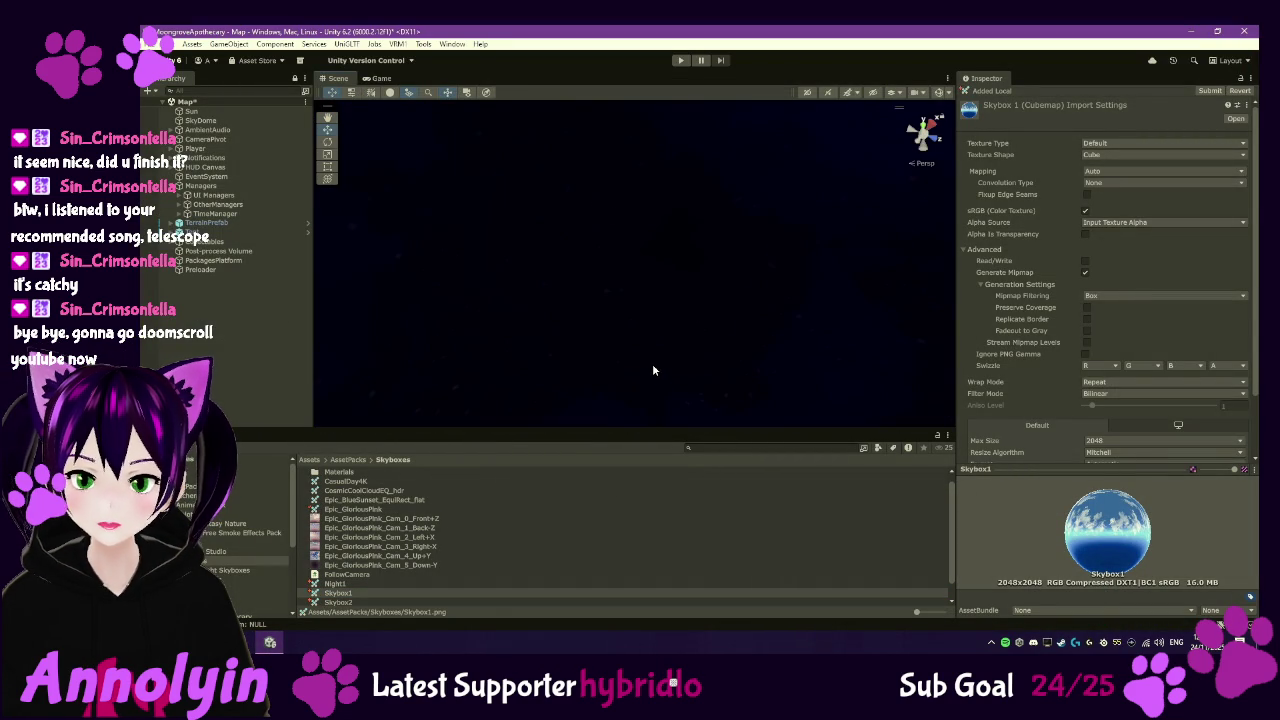
mouse_move(657, 370)
left_mouse_down()
mouse_move(615, 262)
mouse_move(672, 420)
mouse_move(747, 439)
mouse_move(608, 380)
mouse_move(586, 391)
mouse_move(626, 363)
mouse_move(740, 378)
mouse_move(778, 369)
mouse_move(859, 236)
mouse_move(803, 214)
mouse_move(857, 246)
left_mouse_up()
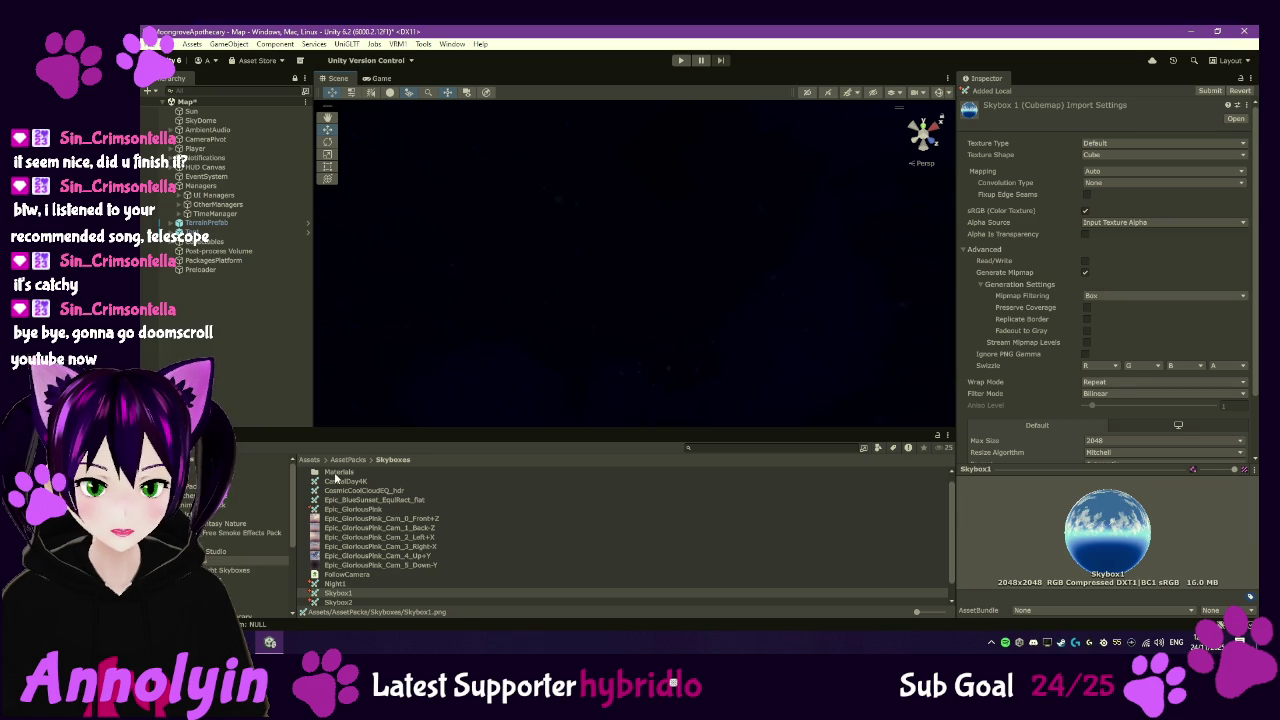
double_click(337, 476)
- Give all six SkyMidNight textures max size 4096, Clamp wrap and Bilinear filter, and apply
double_click(338, 481)
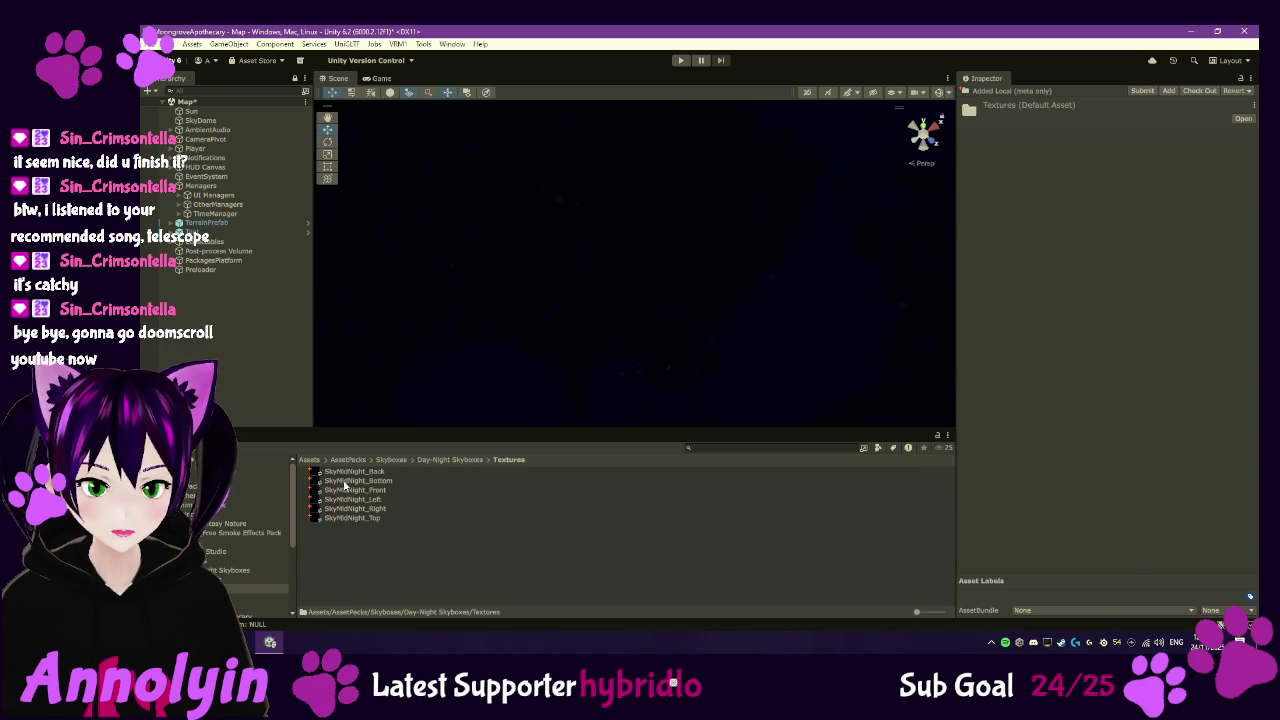
left_click(352, 472)
left_click(356, 518, "shift")
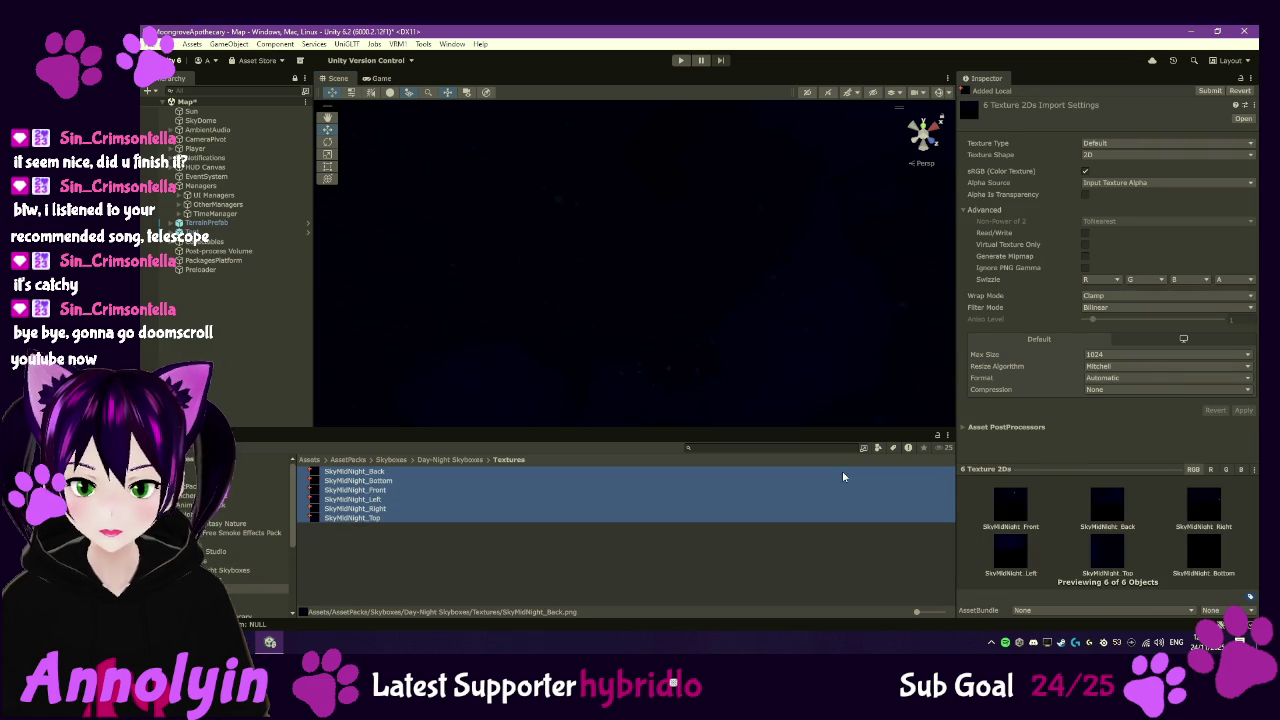
left_click(1104, 355)
left_click(1127, 457)
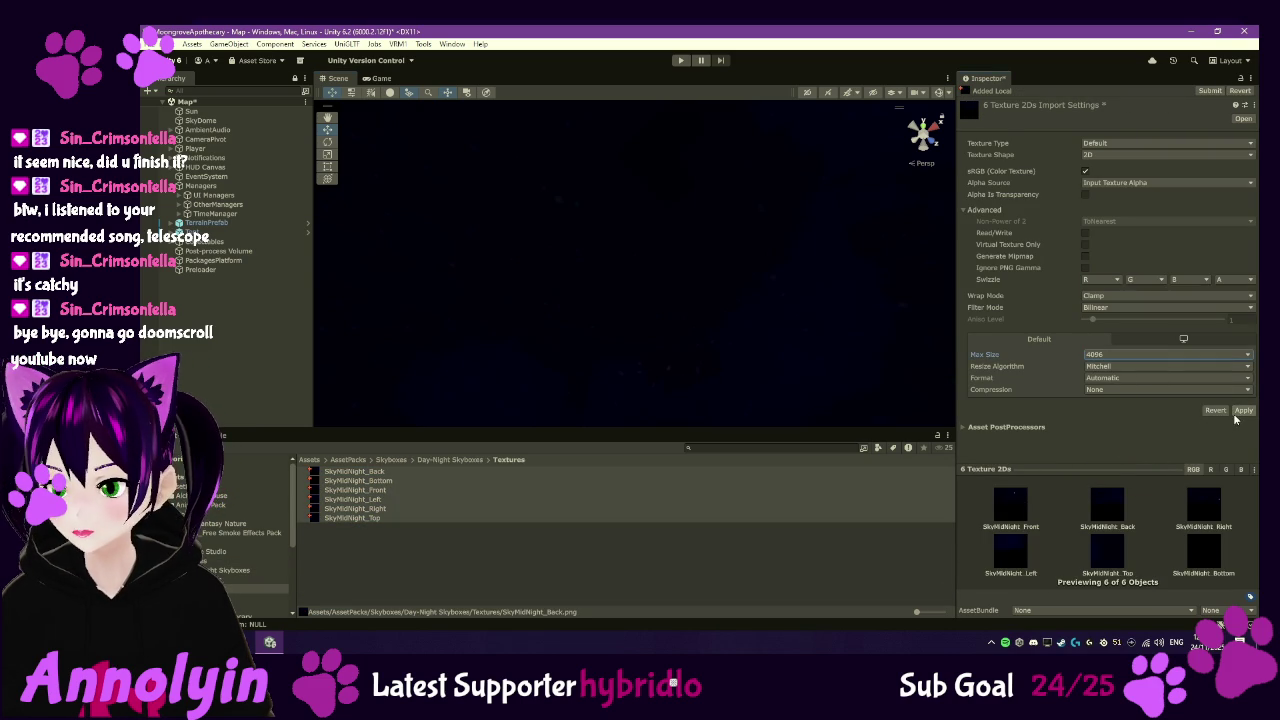
left_click(1110, 296)
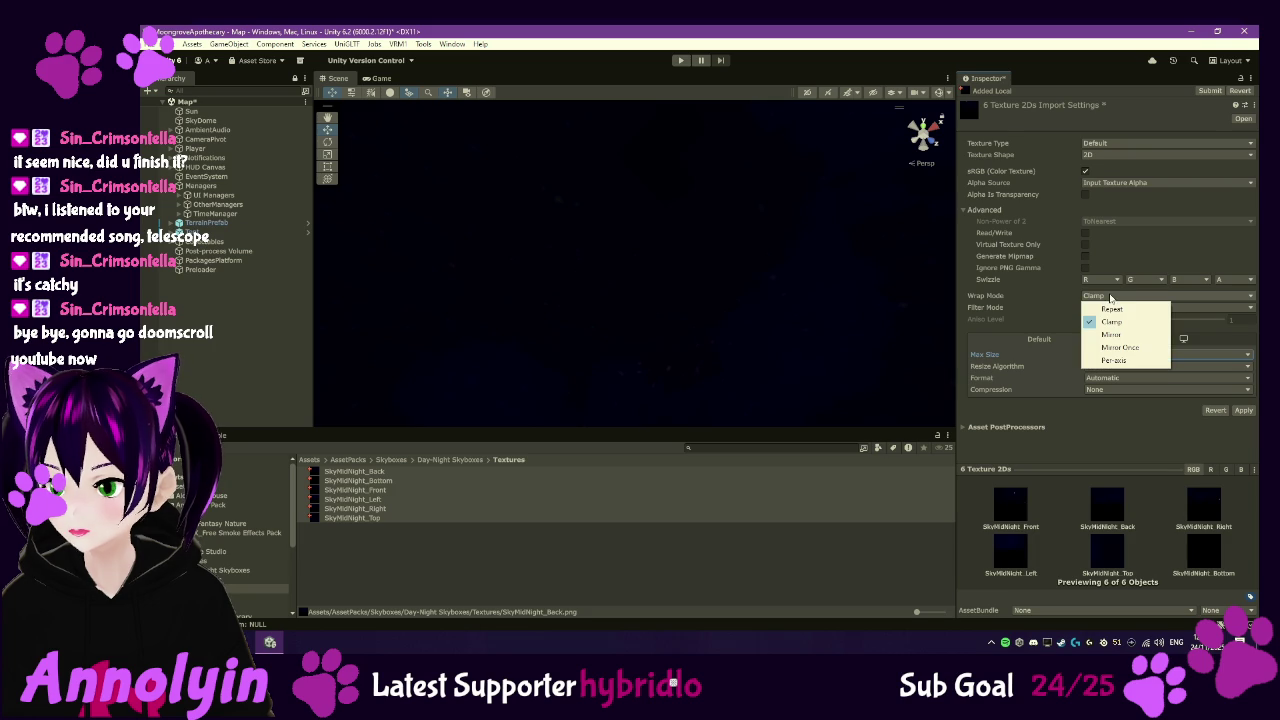
left_click(1023, 292)
left_click(1093, 308)
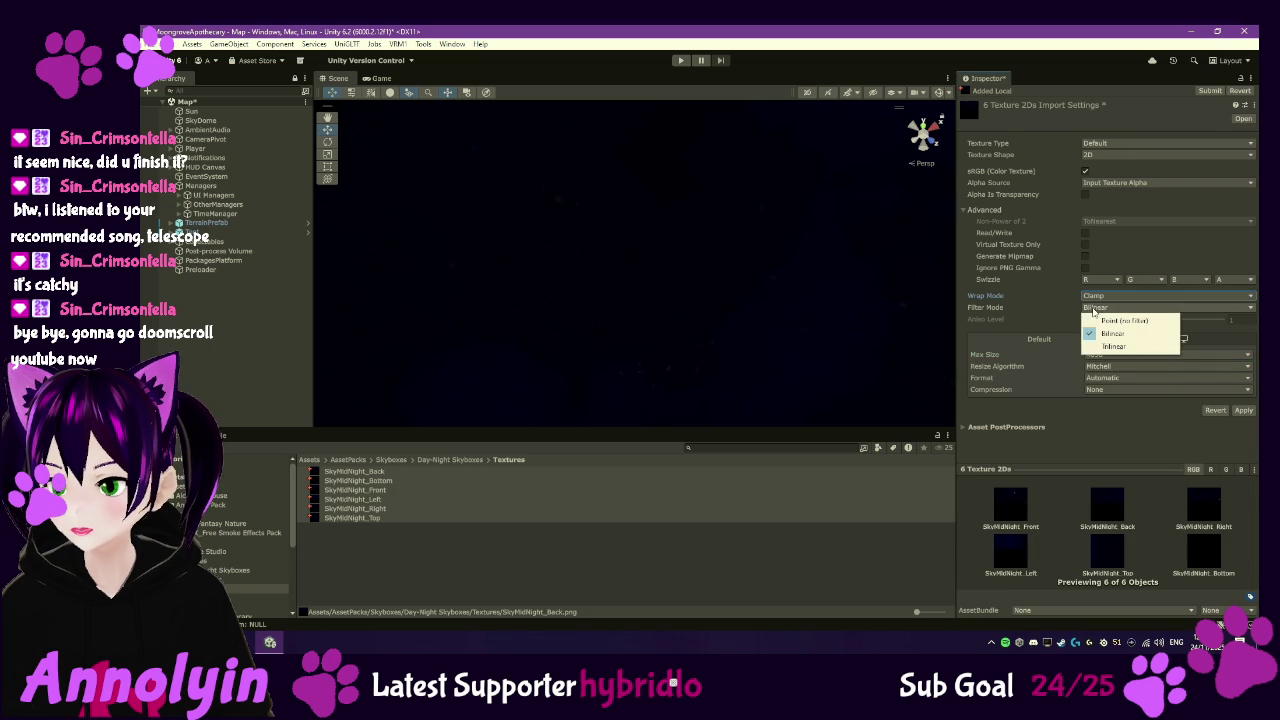
left_click(1057, 305)
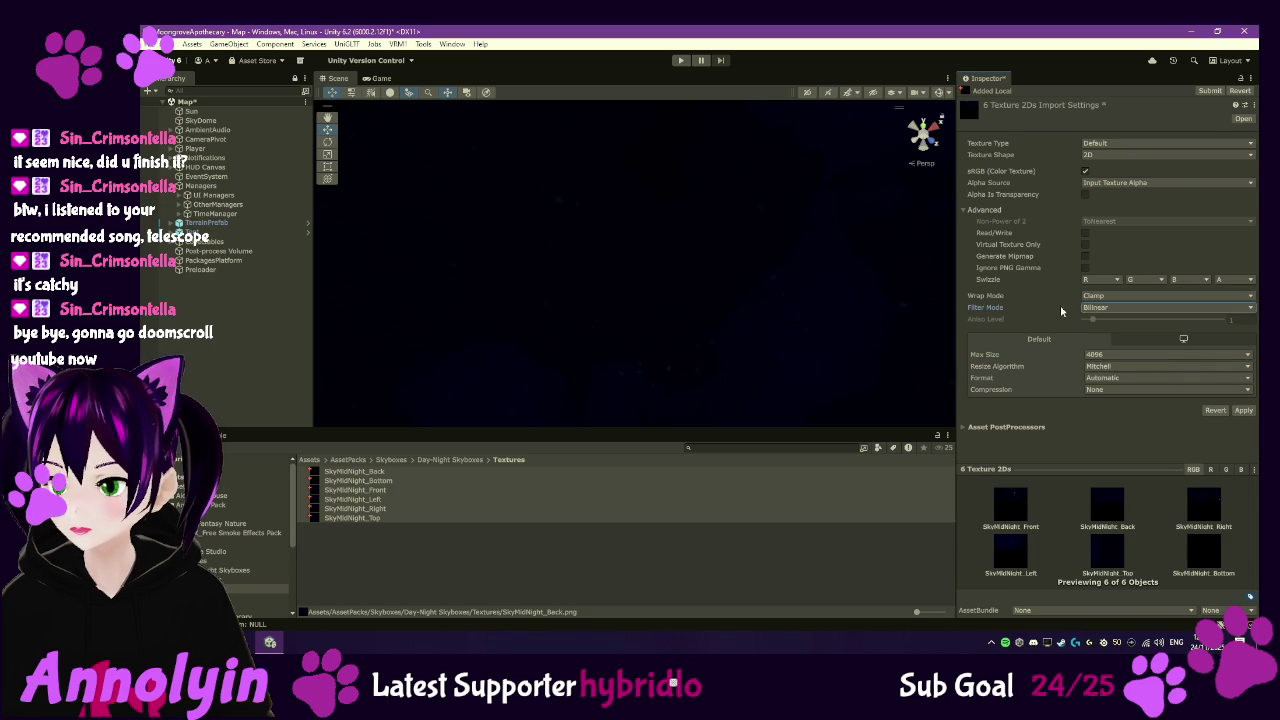
left_click(1244, 411)
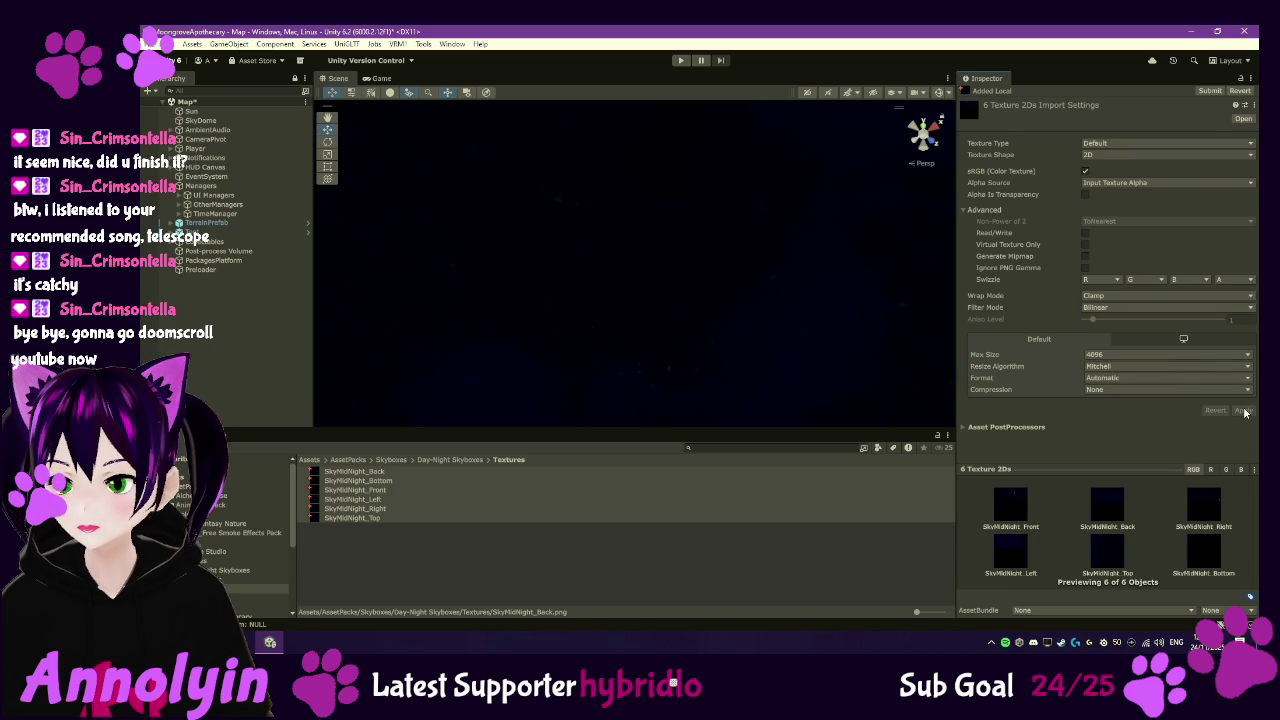
- Look around the dark sky in the Scene view and check the Alpha Source options
scroll(665, 300, "up", 3)
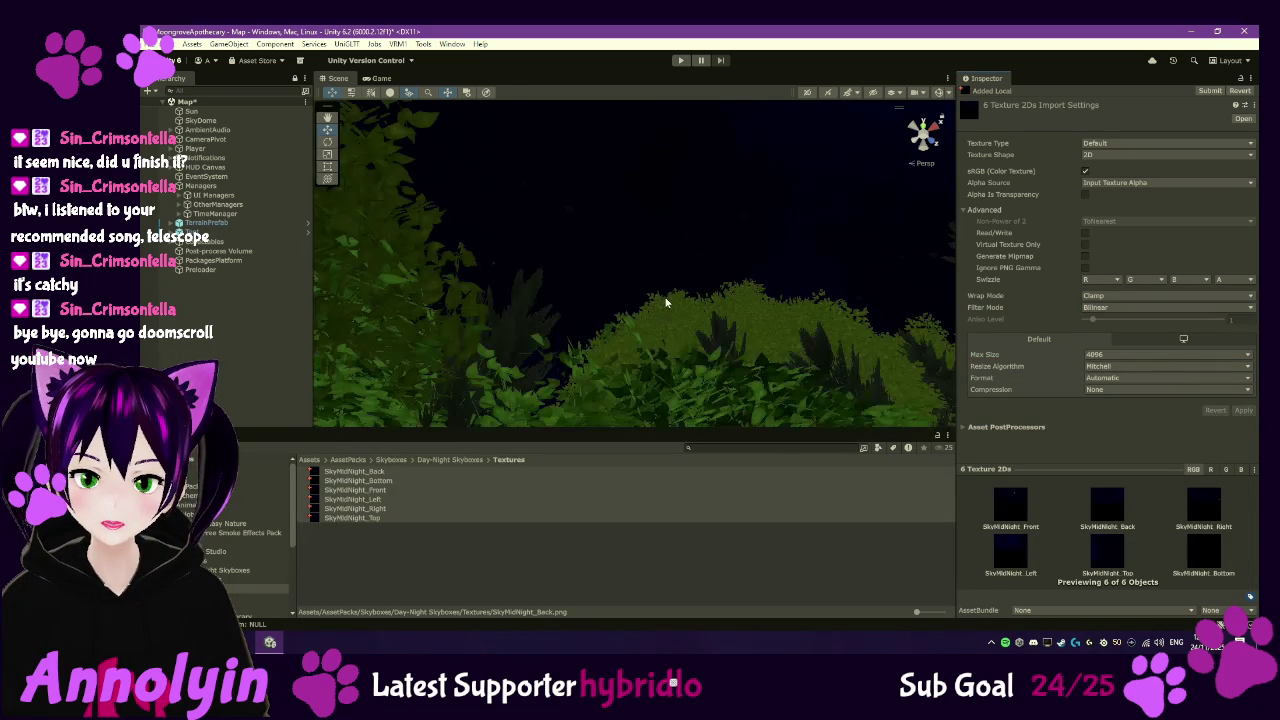
scroll(665, 300, "up", 3)
mouse_move(663, 296)
left_mouse_down()
mouse_move(663, 237)
mouse_move(704, 204)
left_mouse_up()
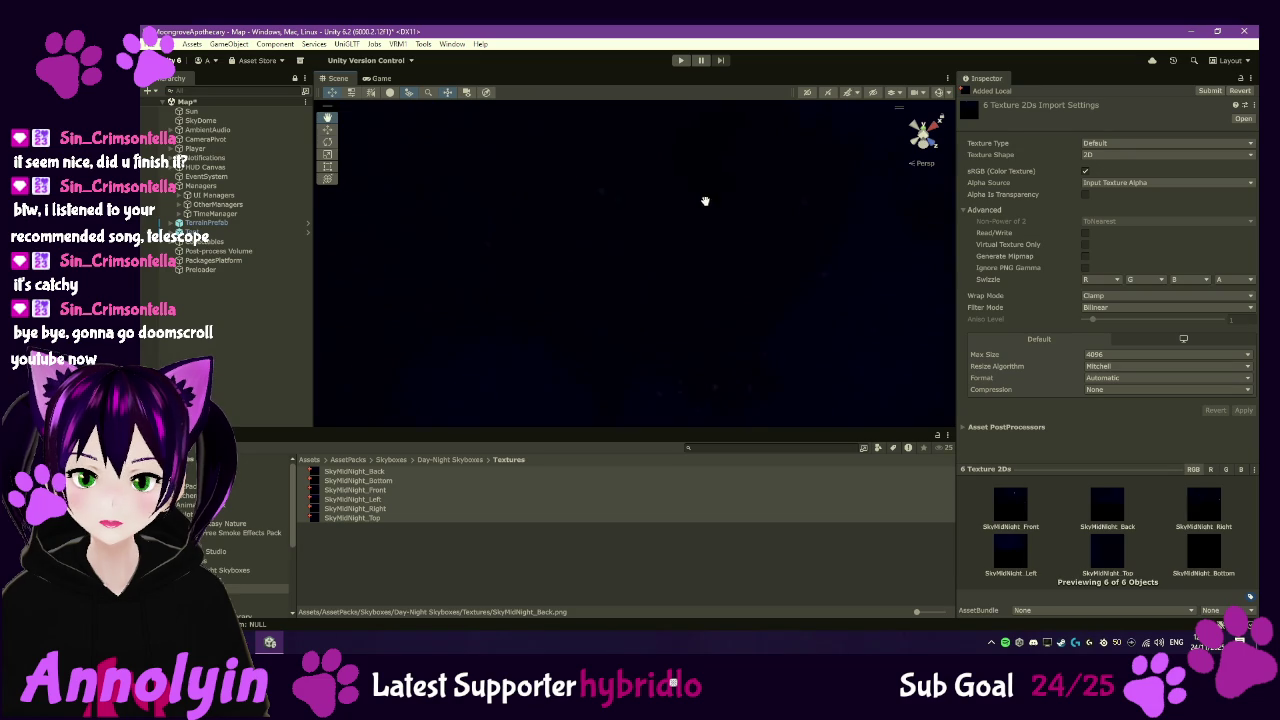
left_click_drag(674, 297, 702, 372)
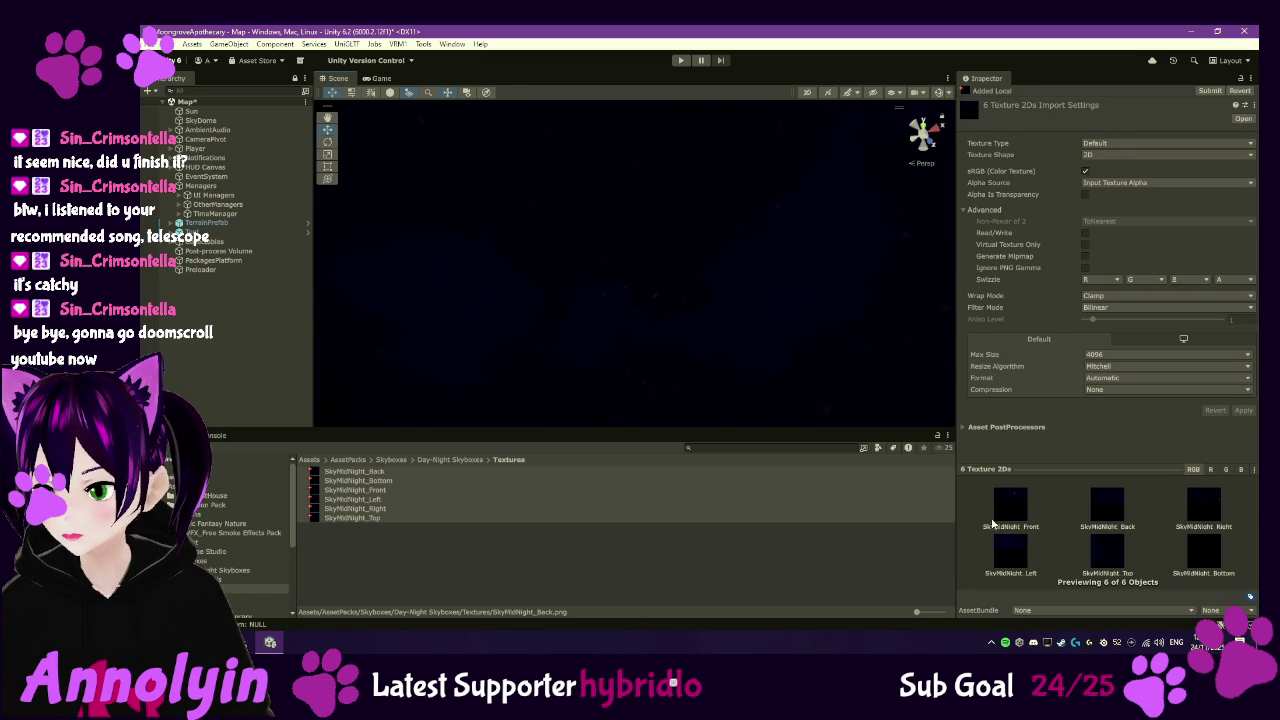
left_click(1128, 184)
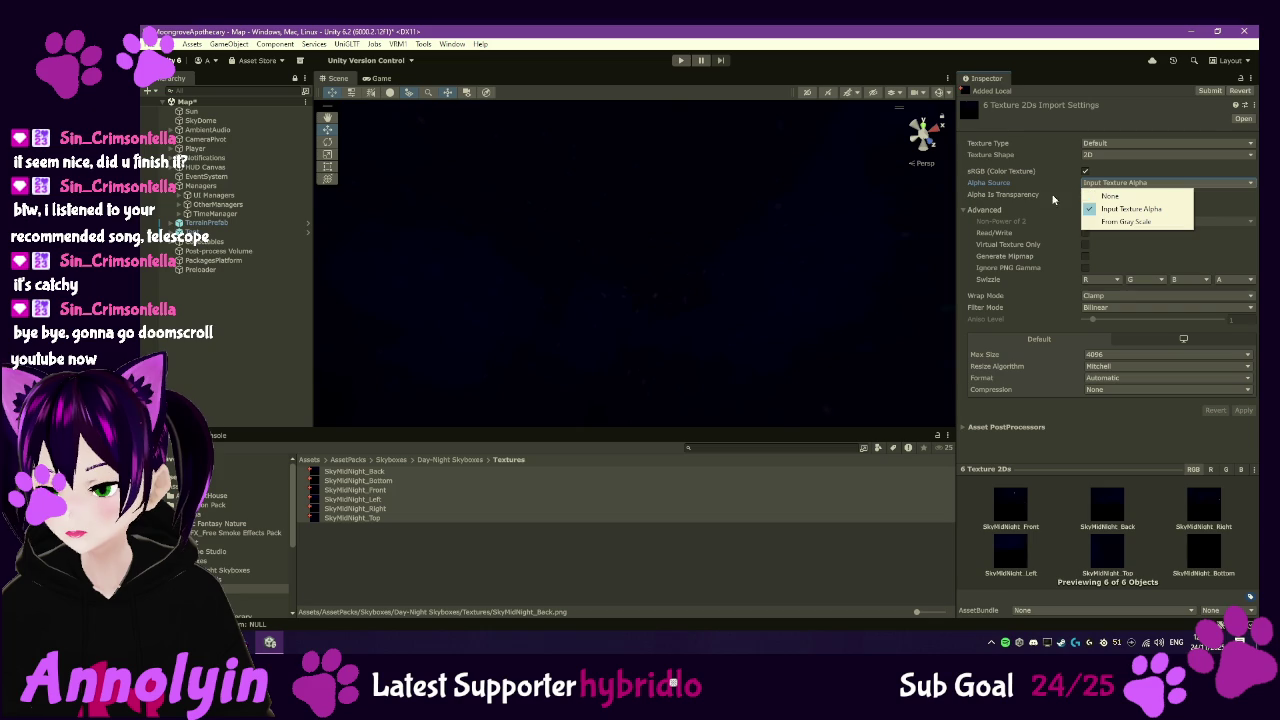
- Inspect the SkyMidNight Back, Right, Top and Front textures
left_click(338, 472)
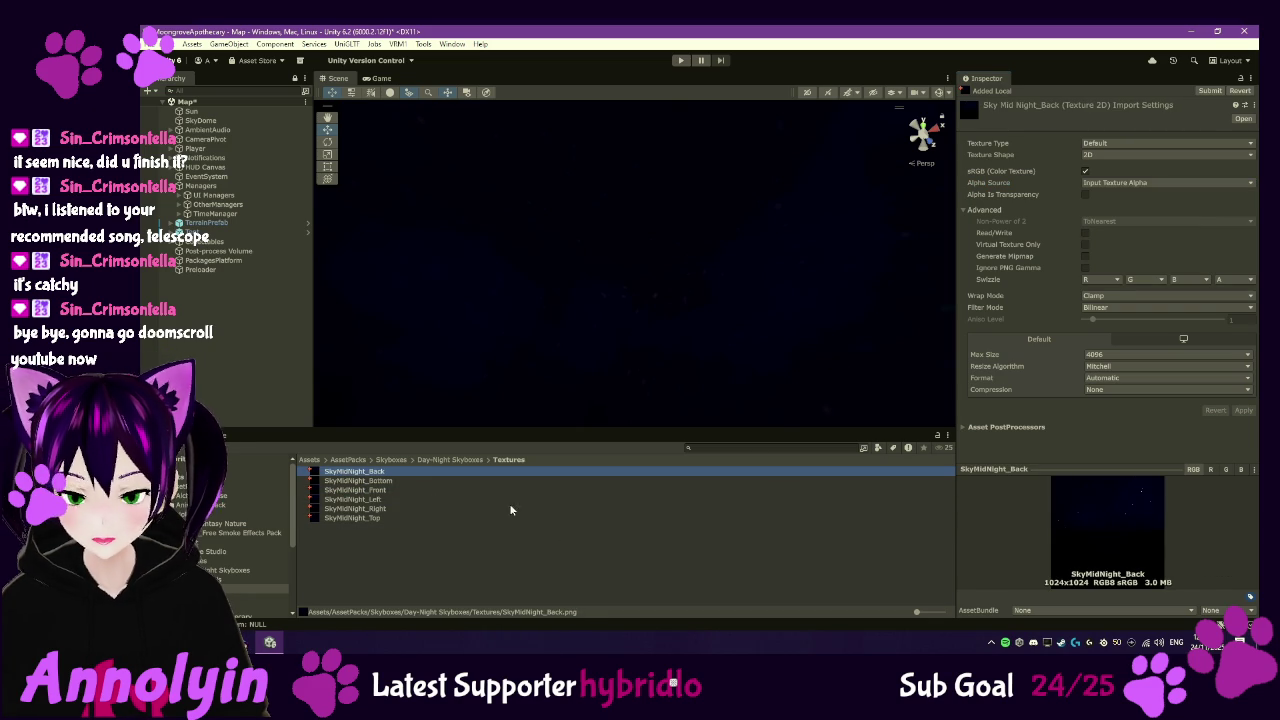
left_click(352, 509)
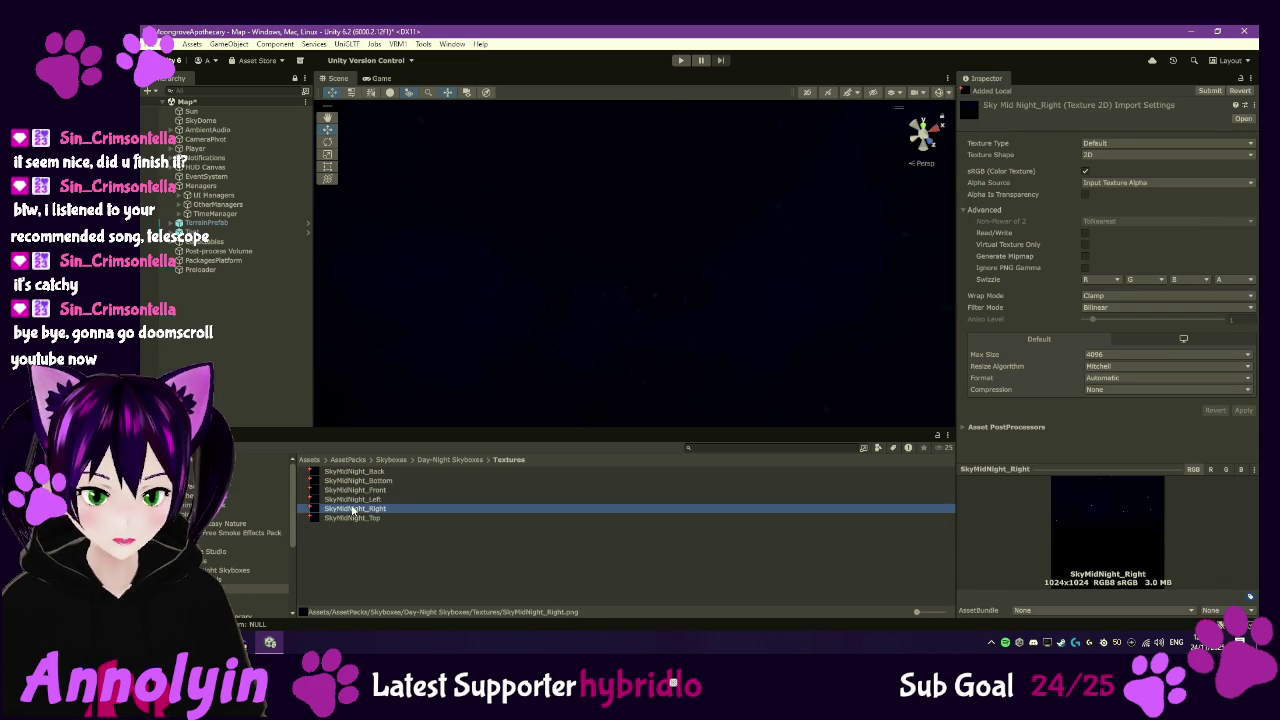
left_click(354, 517)
left_click(350, 490)
left_click(350, 472)
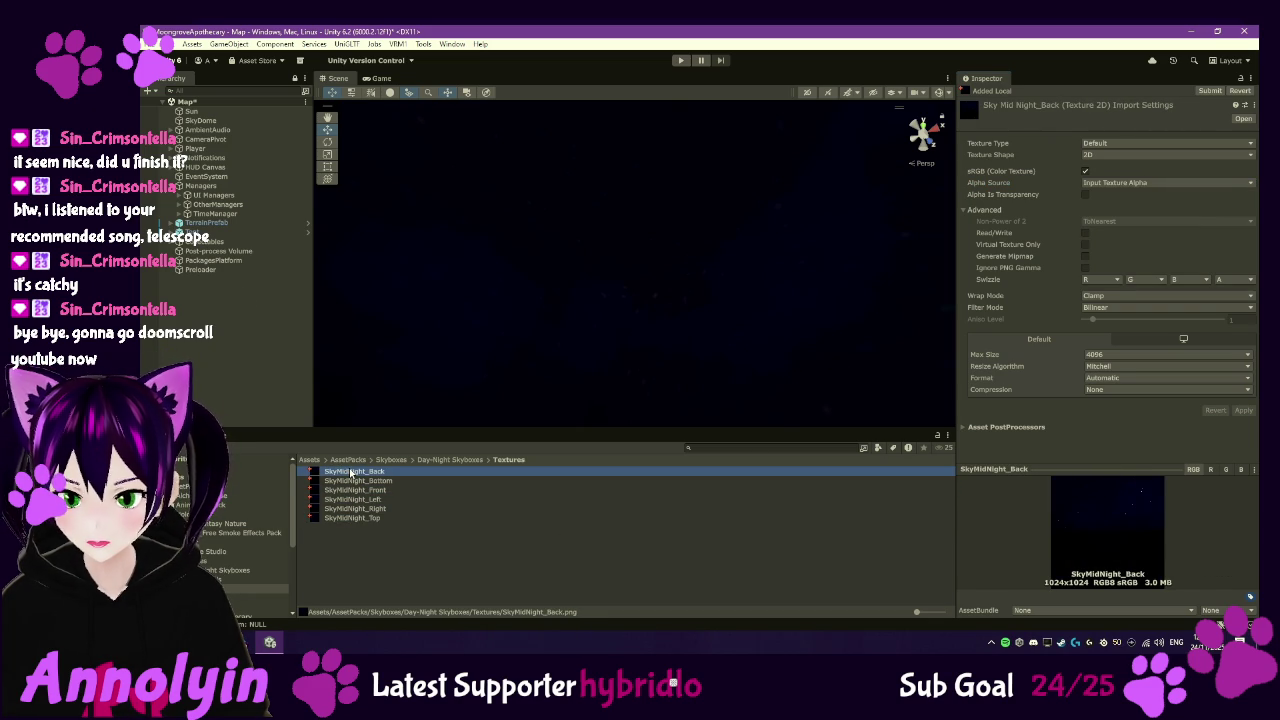
- Return to the Skyboxes folder and select the Night1 cubemap to show its face slots
left_click(391, 459)
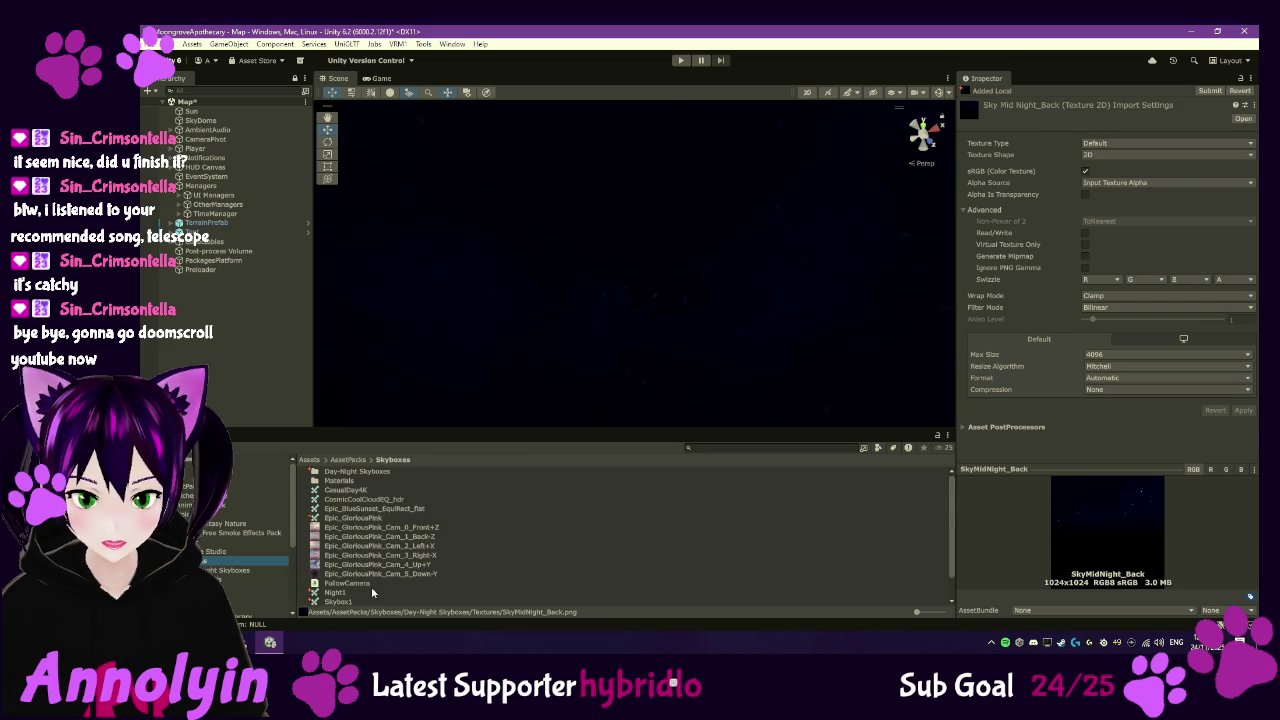
scroll(374, 580, "down", 2)
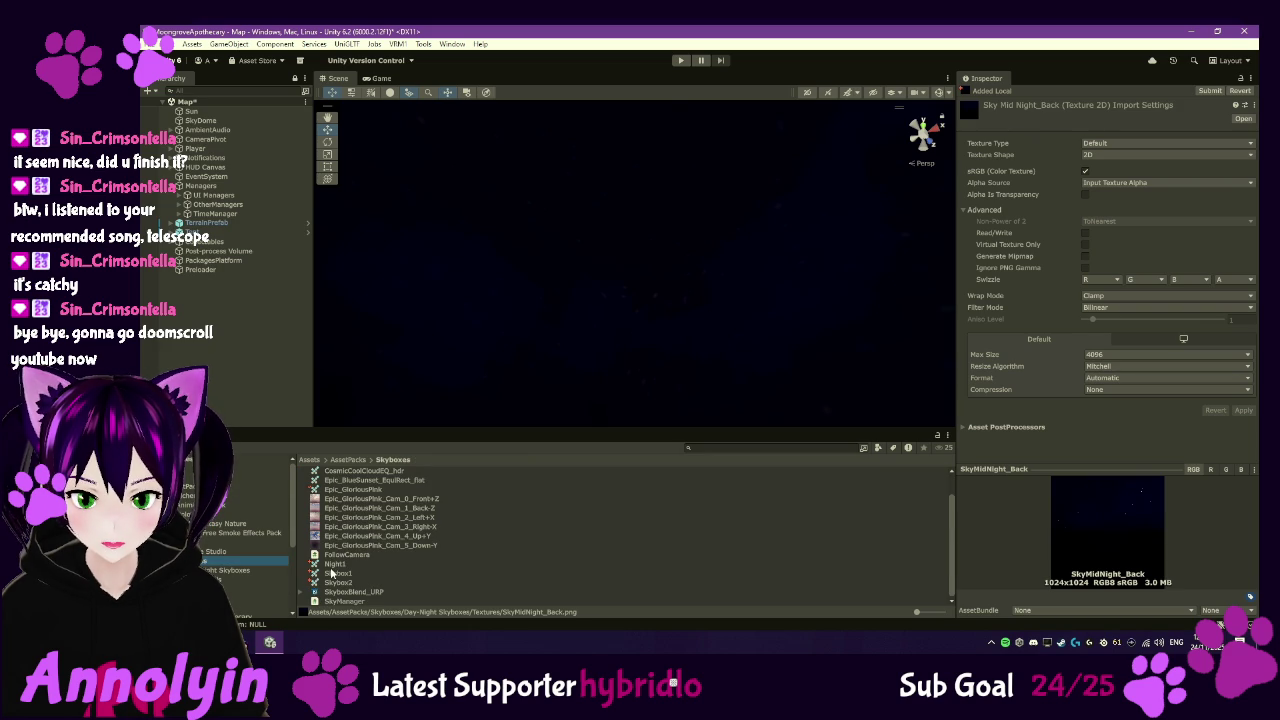
left_click(334, 564)
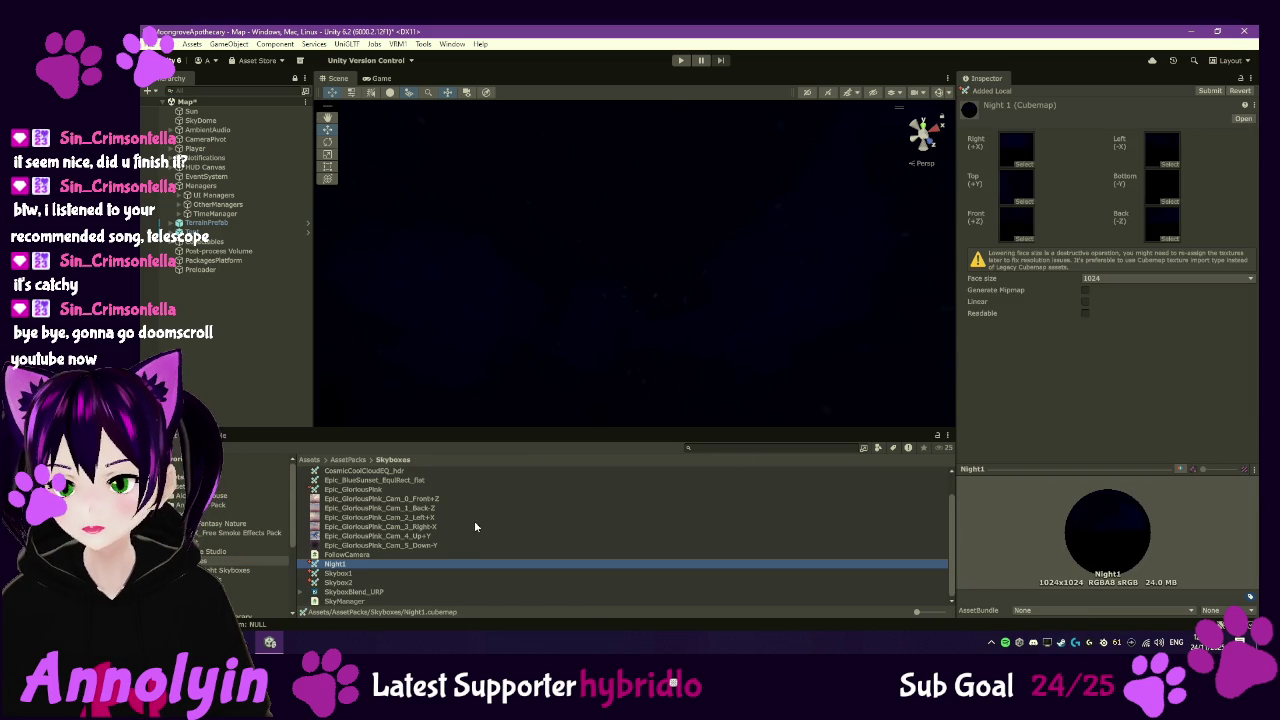
scroll(460, 524, "up", 3)
double_click(357, 471)
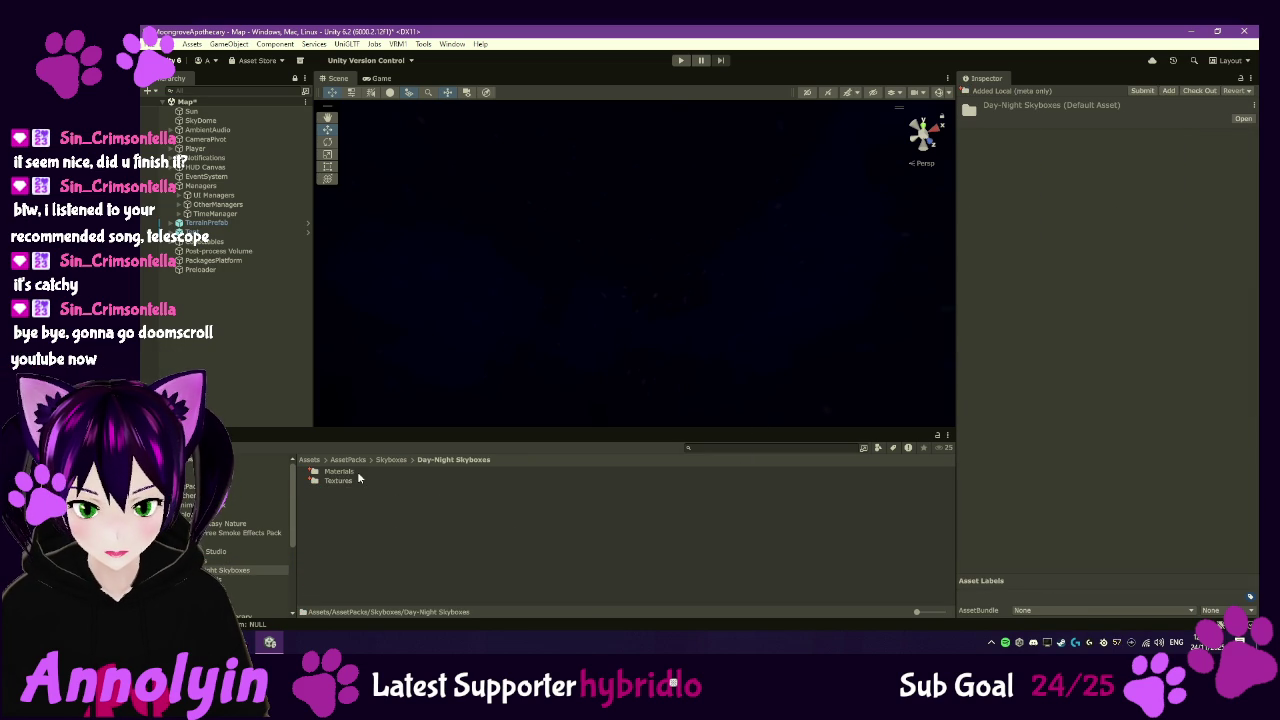
left_click(210, 560)
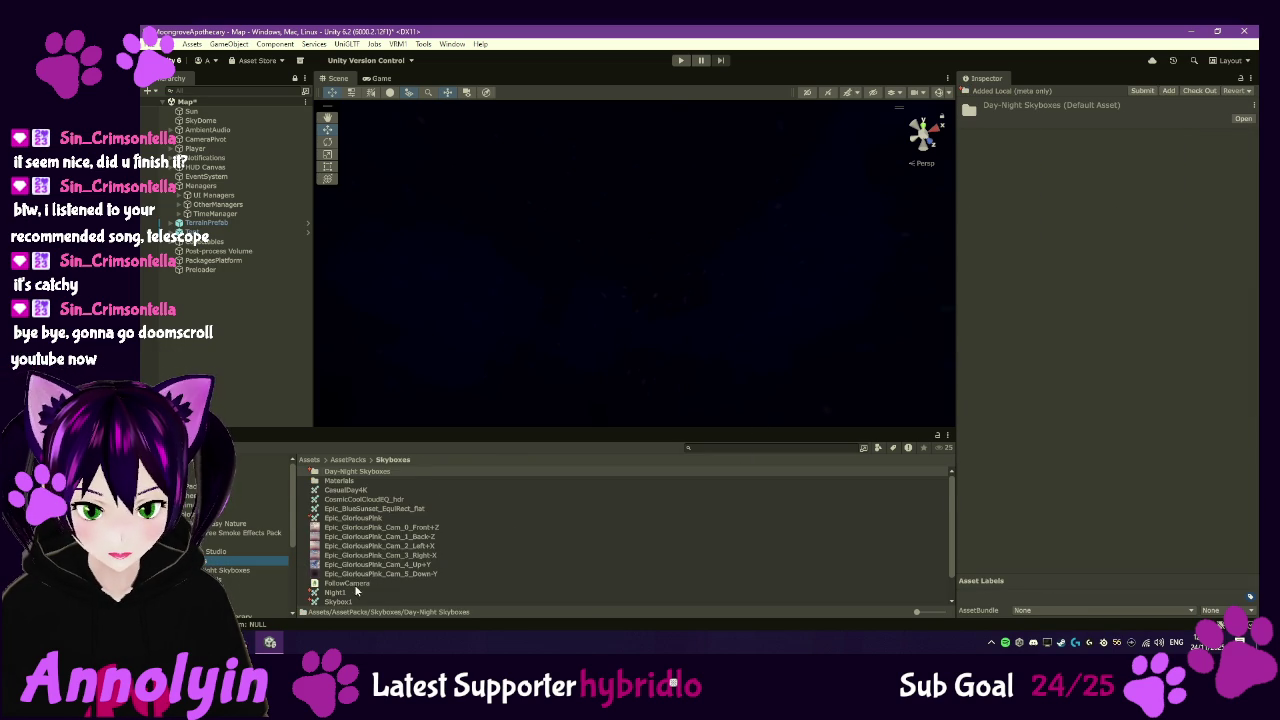
scroll(358, 588, "down", 1)
left_click(334, 564)
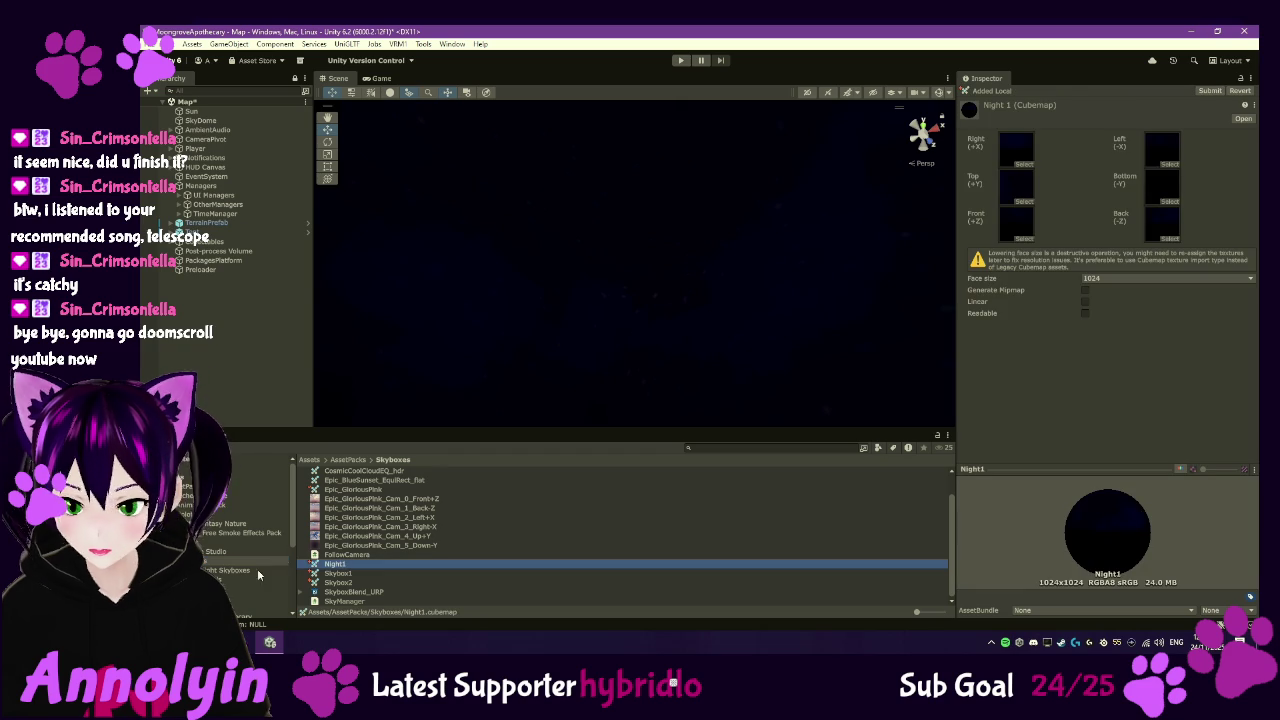
left_click(225, 589)
- Assign SkyMidNight Back, Top, Left and the -X texture to the Night1 cubemap's face slots
mouse_move(345, 471)
left_mouse_down()
mouse_move(562, 467)
mouse_move(1163, 225)
left_mouse_up()
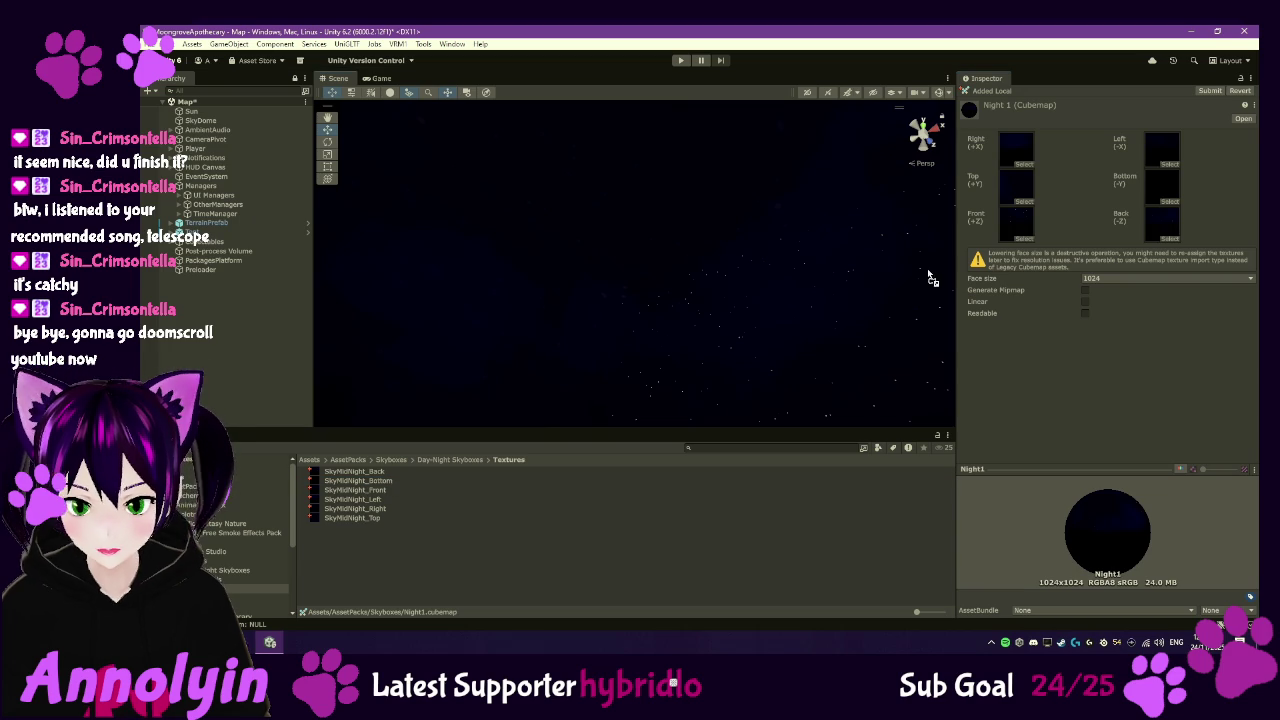
left_click_drag(367, 517, 1037, 183)
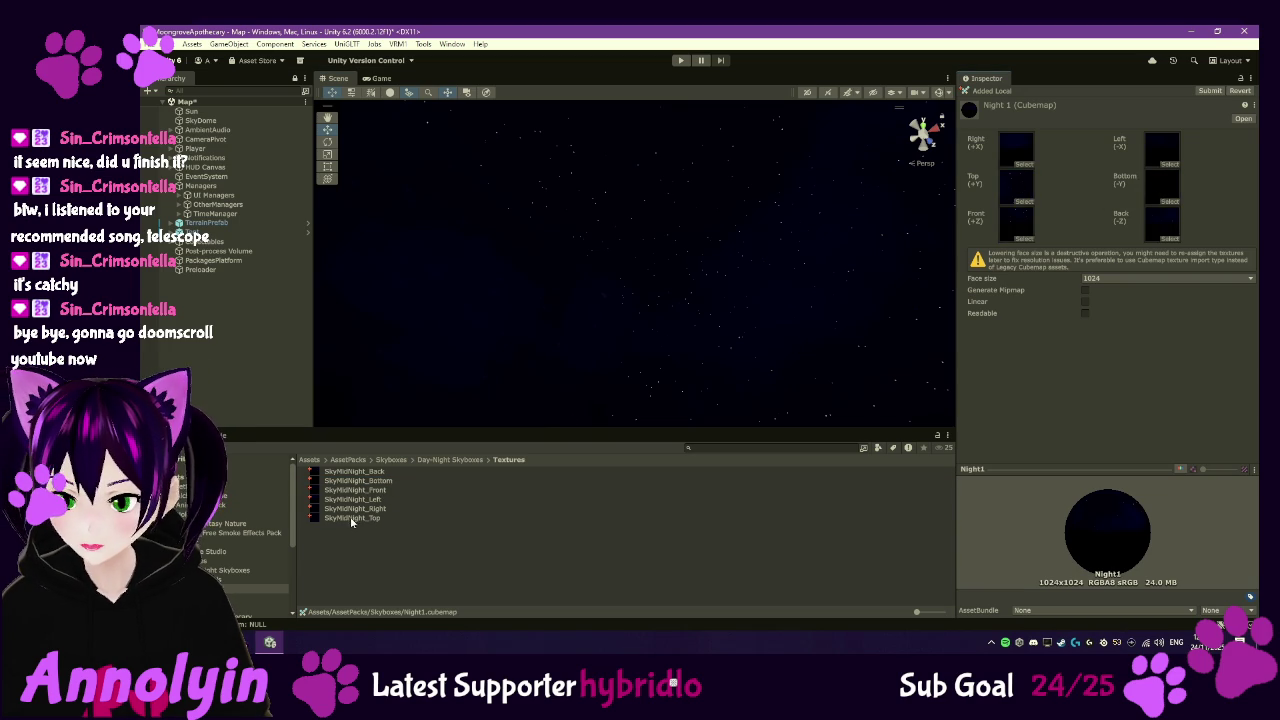
left_click_drag(353, 500, 1020, 157)
left_click(381, 517)
left_click_drag(380, 509, 1157, 153)
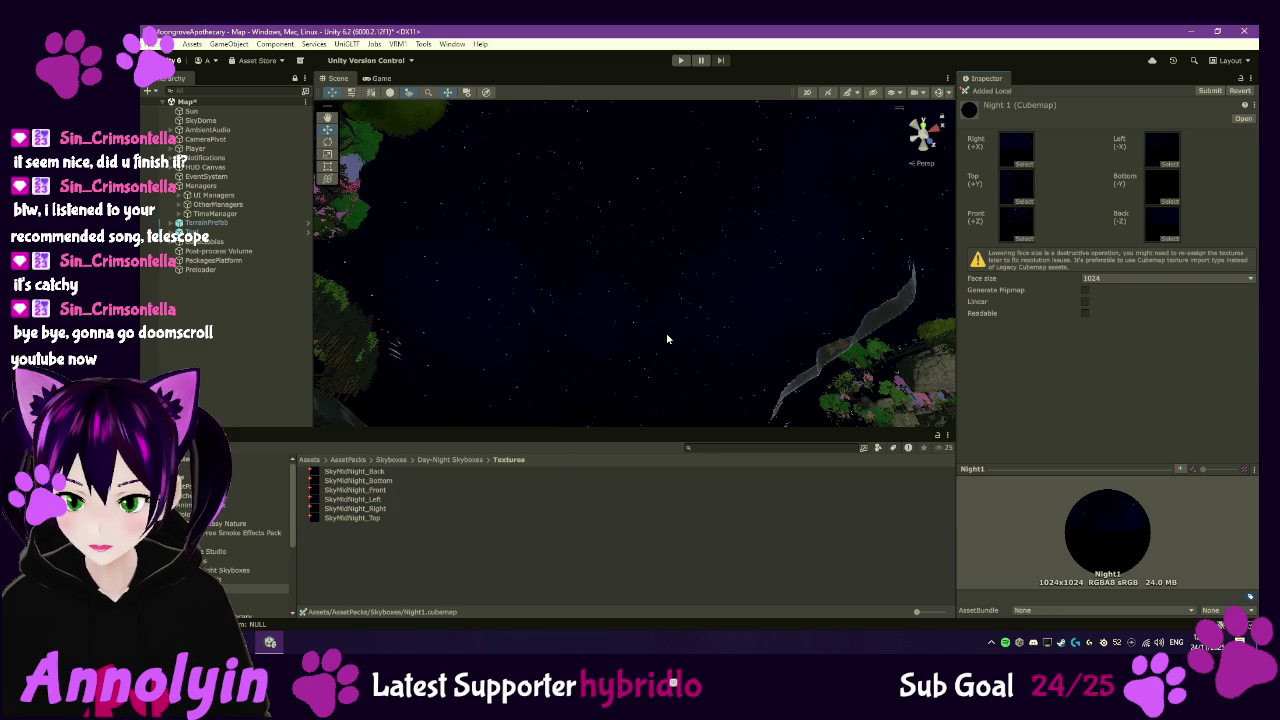
- Orbit the scene view to inspect the new starfield sky, then reselect SkyDome
mouse_move(642, 322)
left_mouse_down()
mouse_move(670, 480)
mouse_move(744, 482)
mouse_move(1033, 423)
mouse_move(1034, 307)
left_mouse_up()
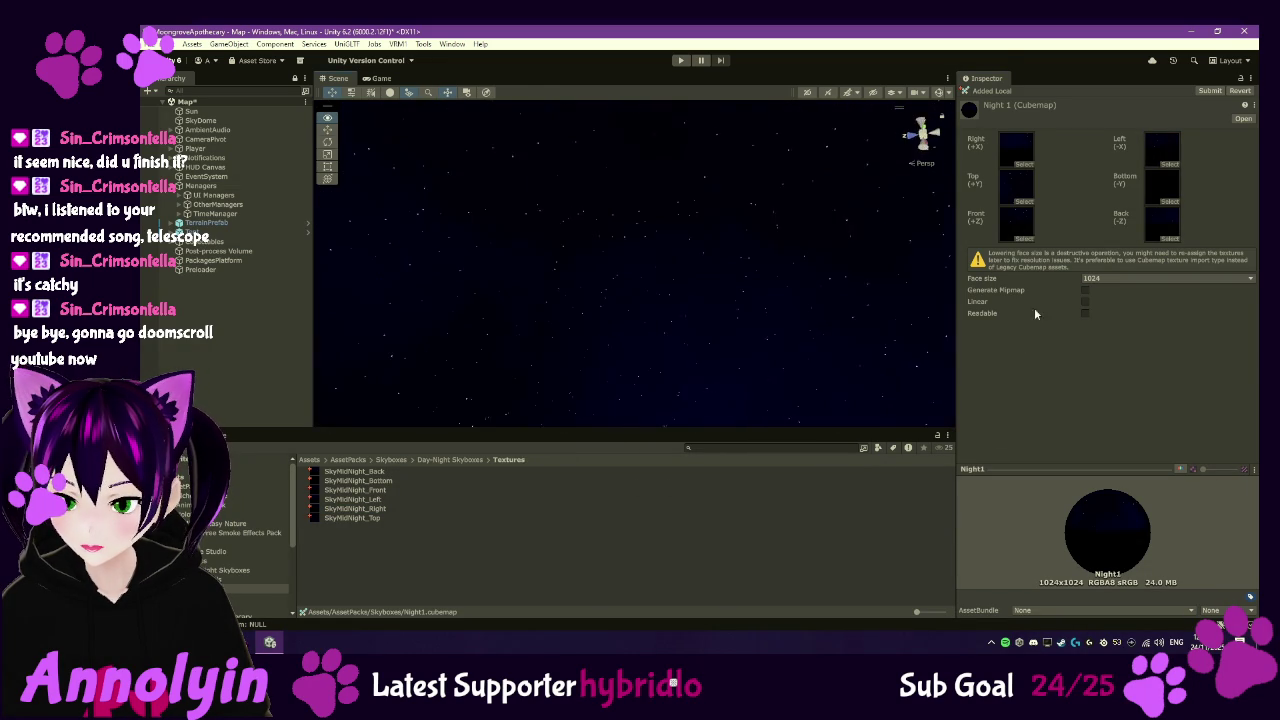
mouse_move(930, 330)
left_mouse_down()
mouse_move(560, 420)
mouse_move(371, 309)
mouse_move(646, 306)
mouse_move(703, 394)
mouse_move(866, 469)
left_mouse_up()
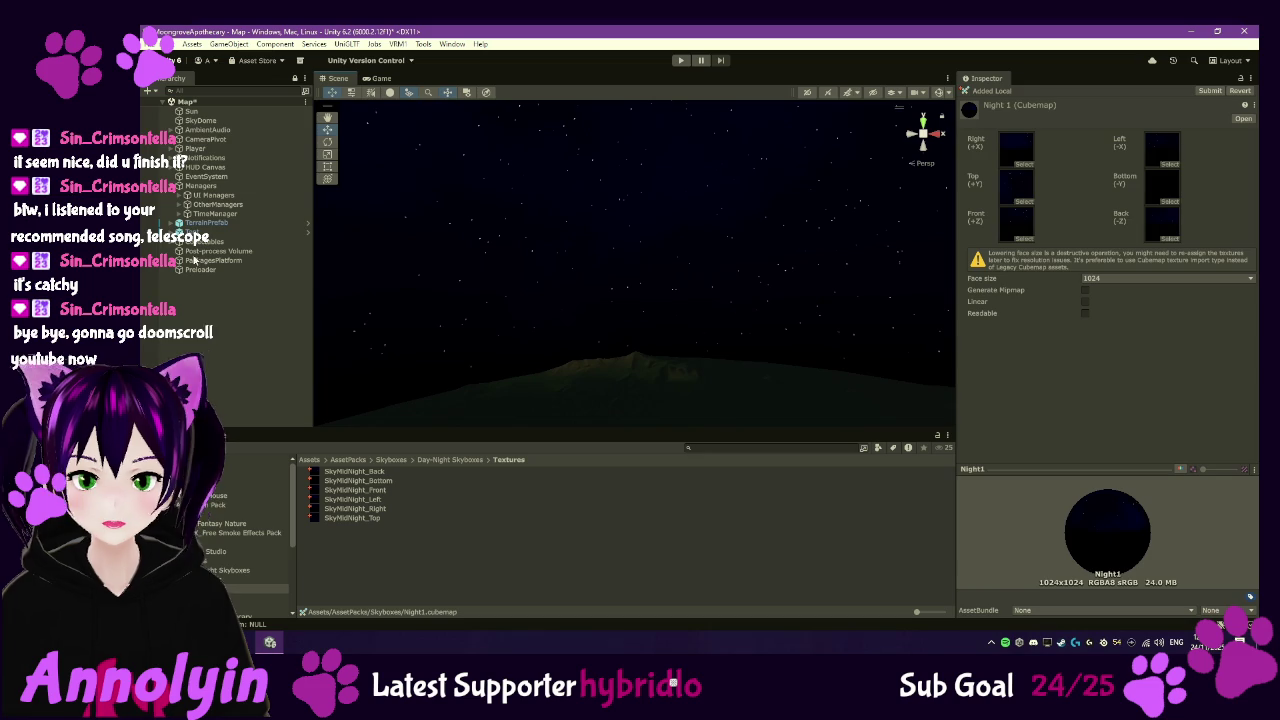
left_click(204, 121)
- Check CosmicCoolCloudEQ_hdr in Skyboxes, set Skydome_Material _Blend to 0.38, and enter Play mode
scroll(1158, 428, "down", 4)
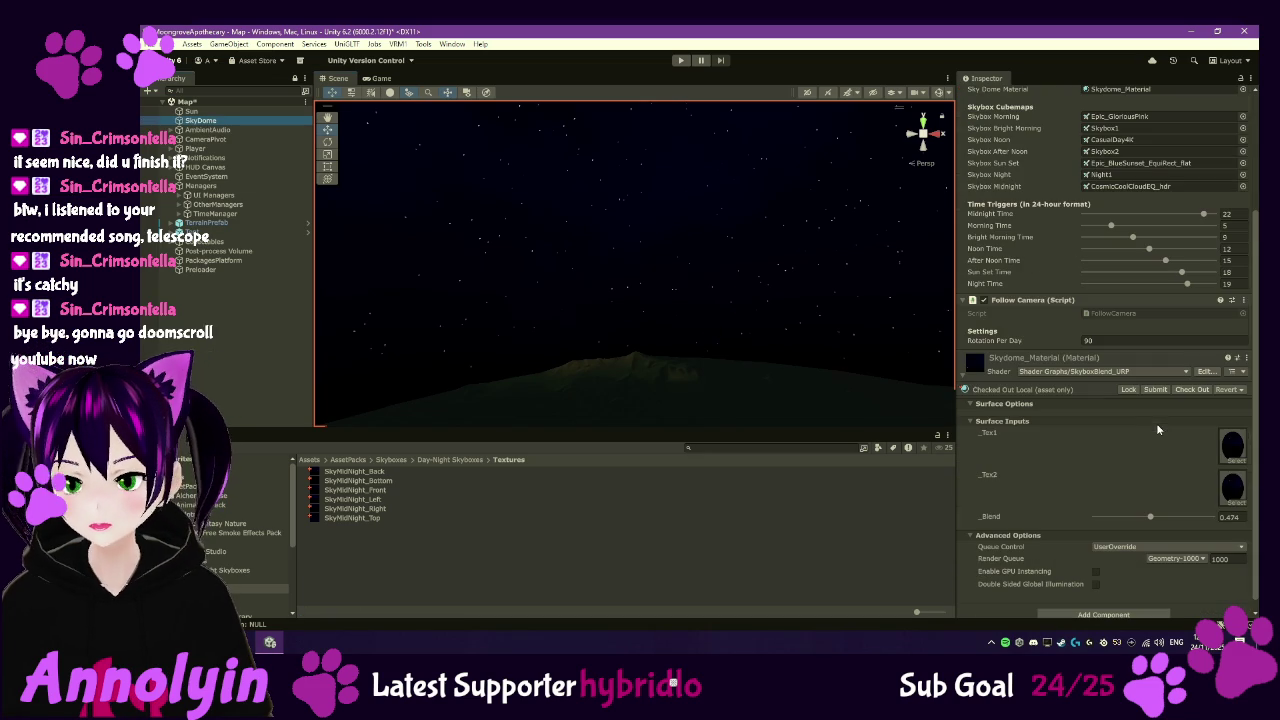
left_click(250, 560)
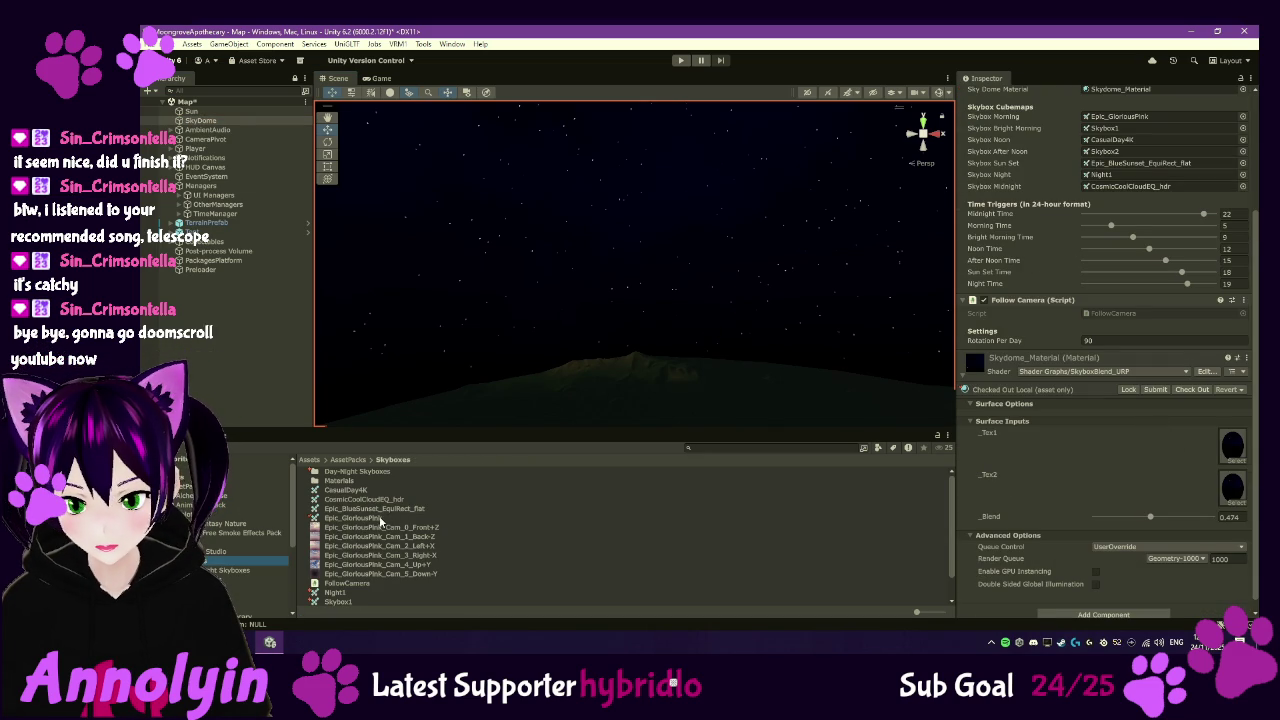
scroll(399, 578, "down", 1)
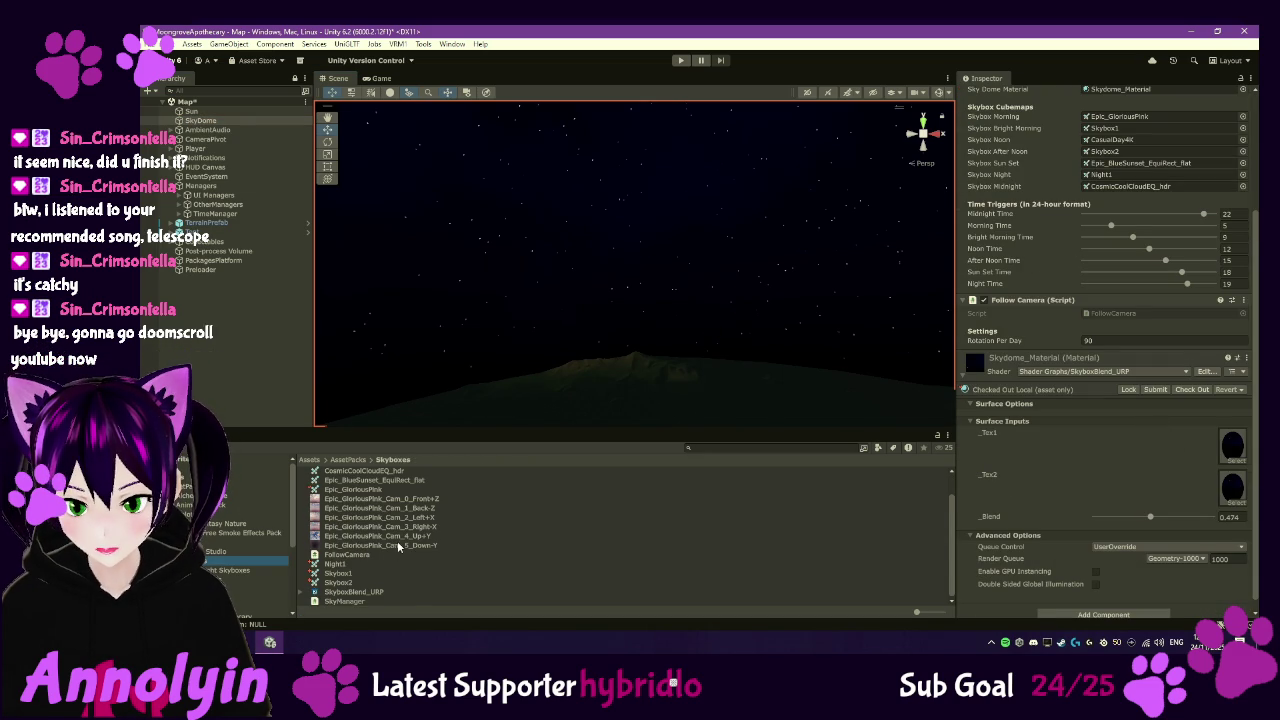
scroll(404, 563, "up", 1)
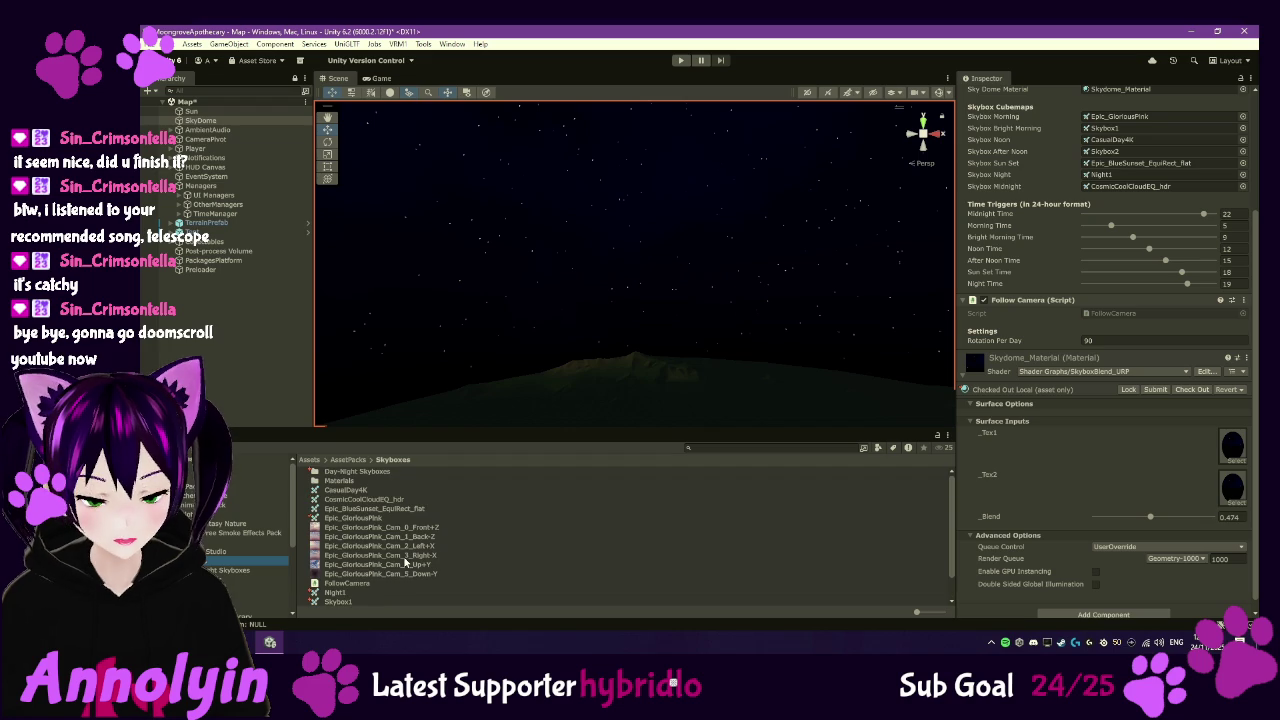
left_click(363, 500)
left_click(714, 520)
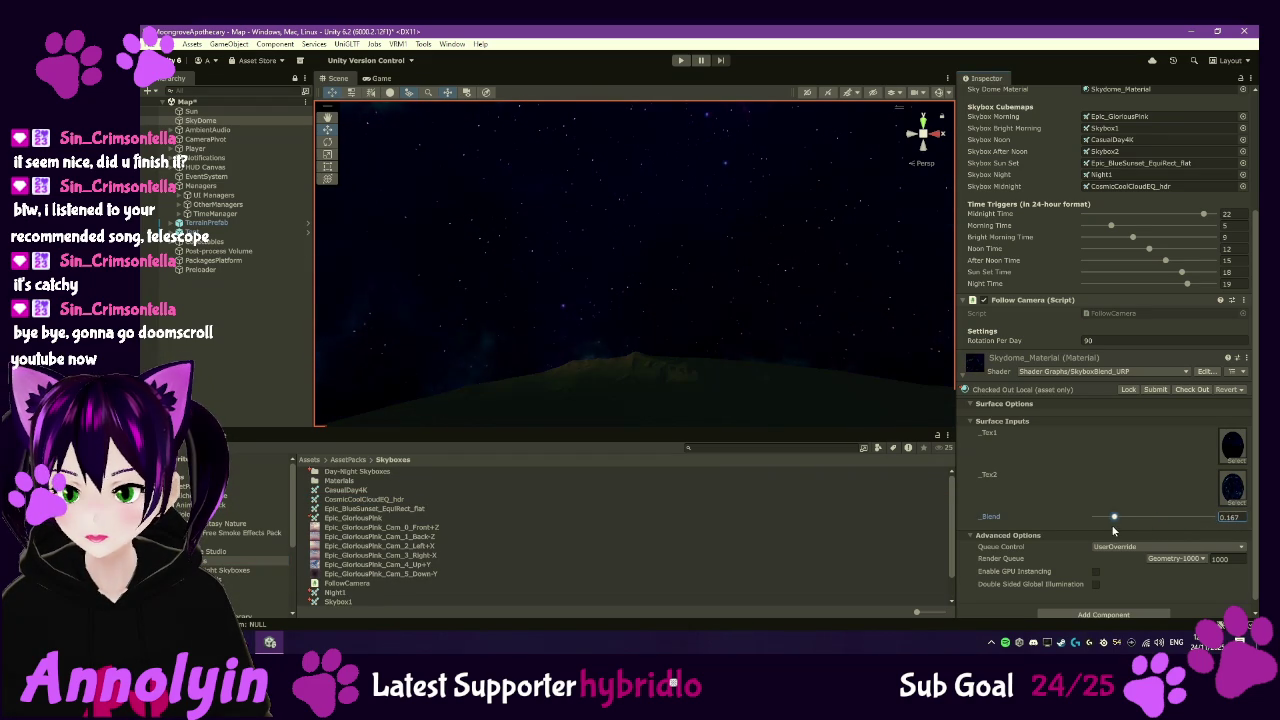
left_click_drag(1094, 517, 1139, 518)
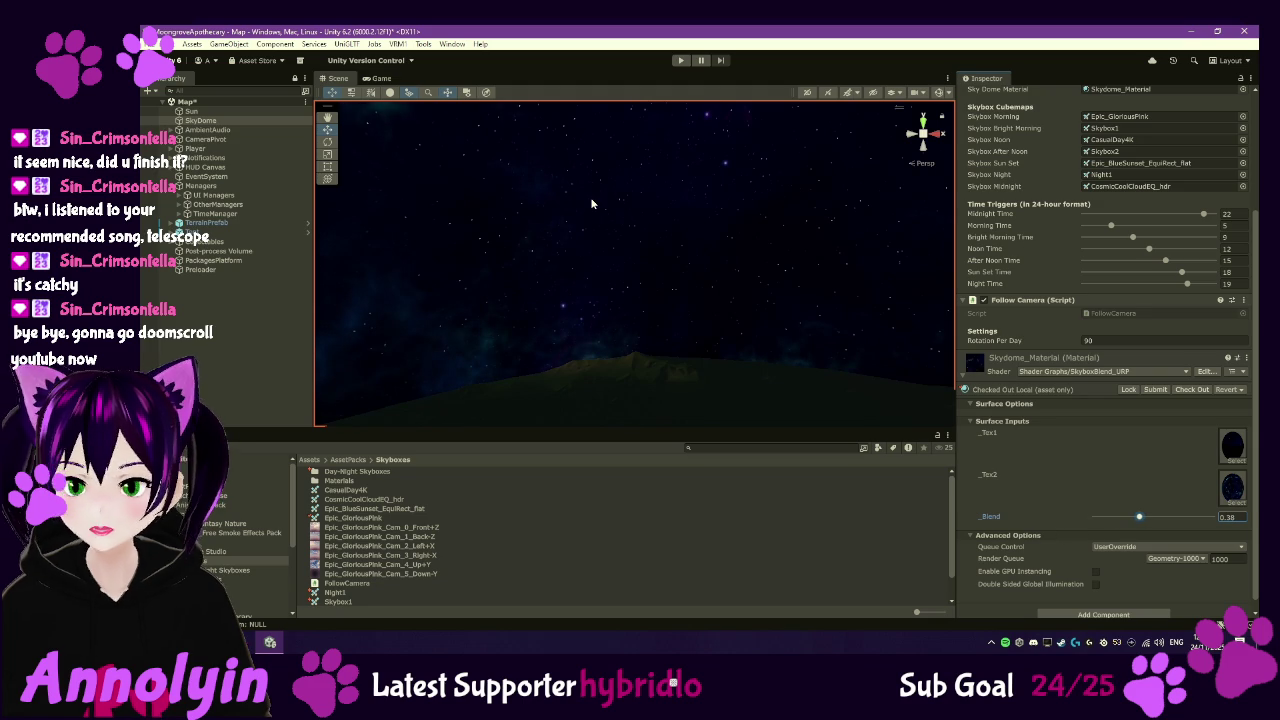
left_click(678, 61)
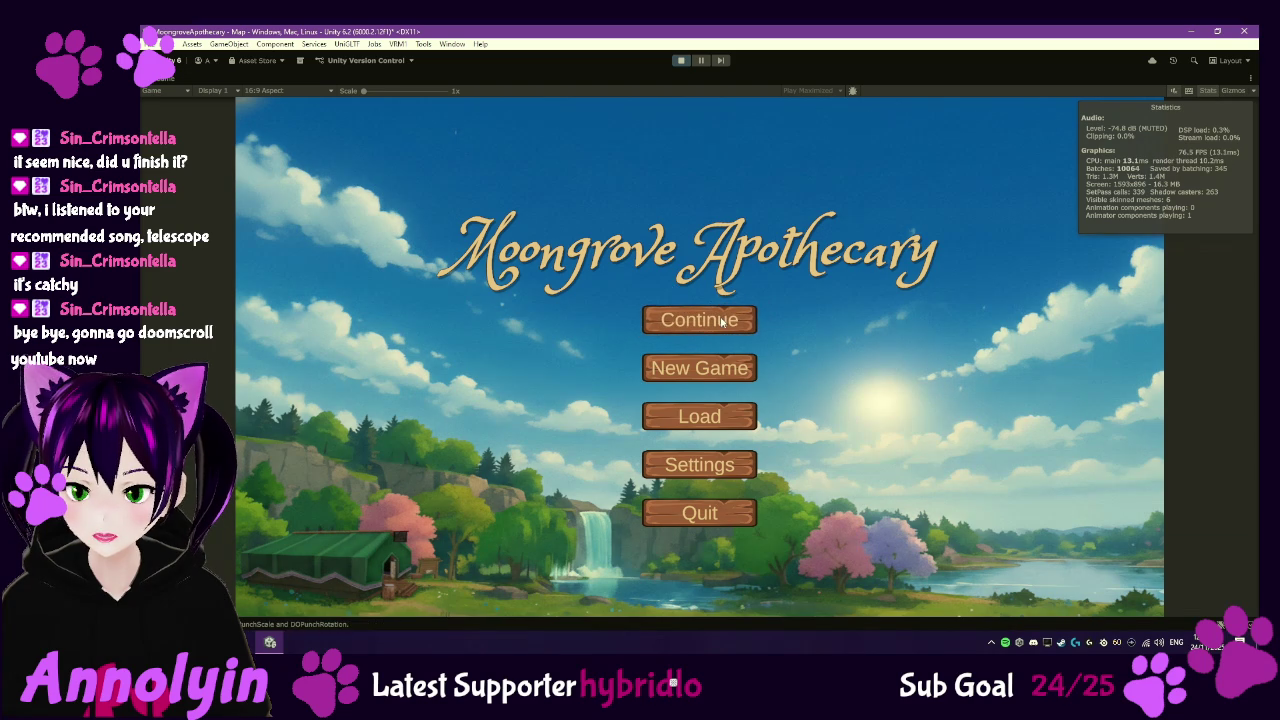
- Continue the saved game, turn the camera while night becomes morning, then pause and exit Play mode
left_click(722, 322)
key("w")
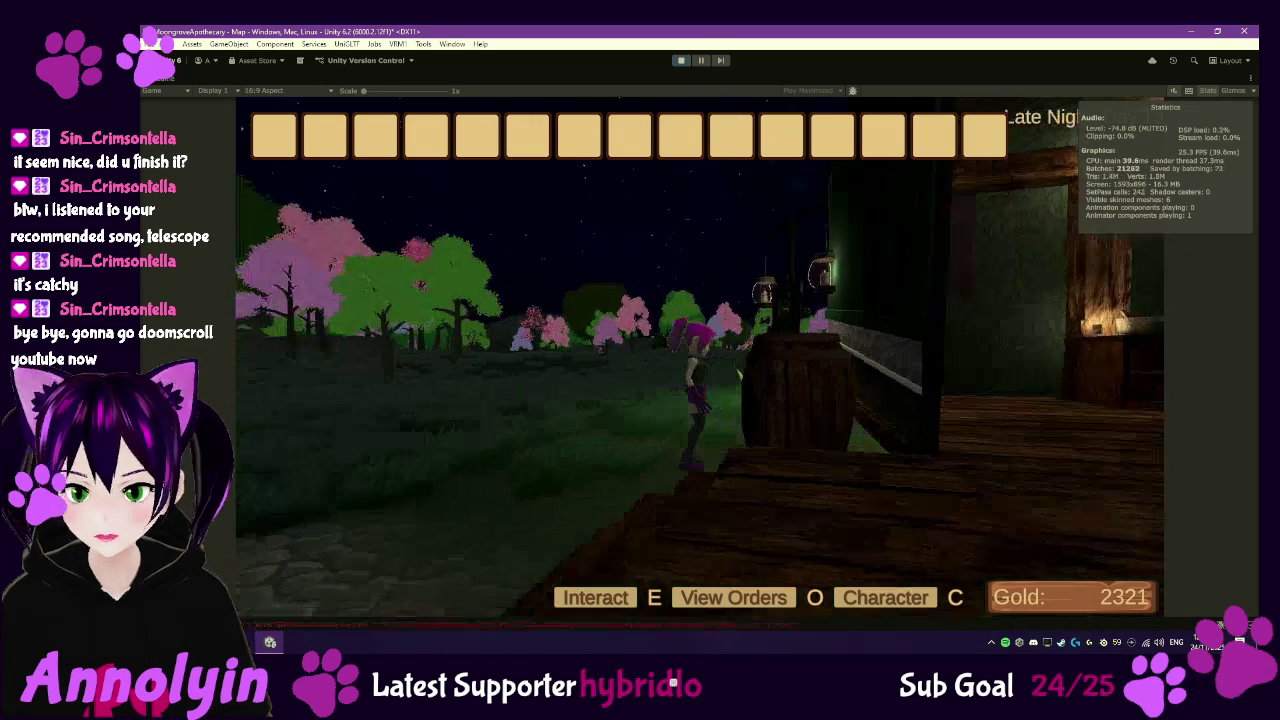
key("w")
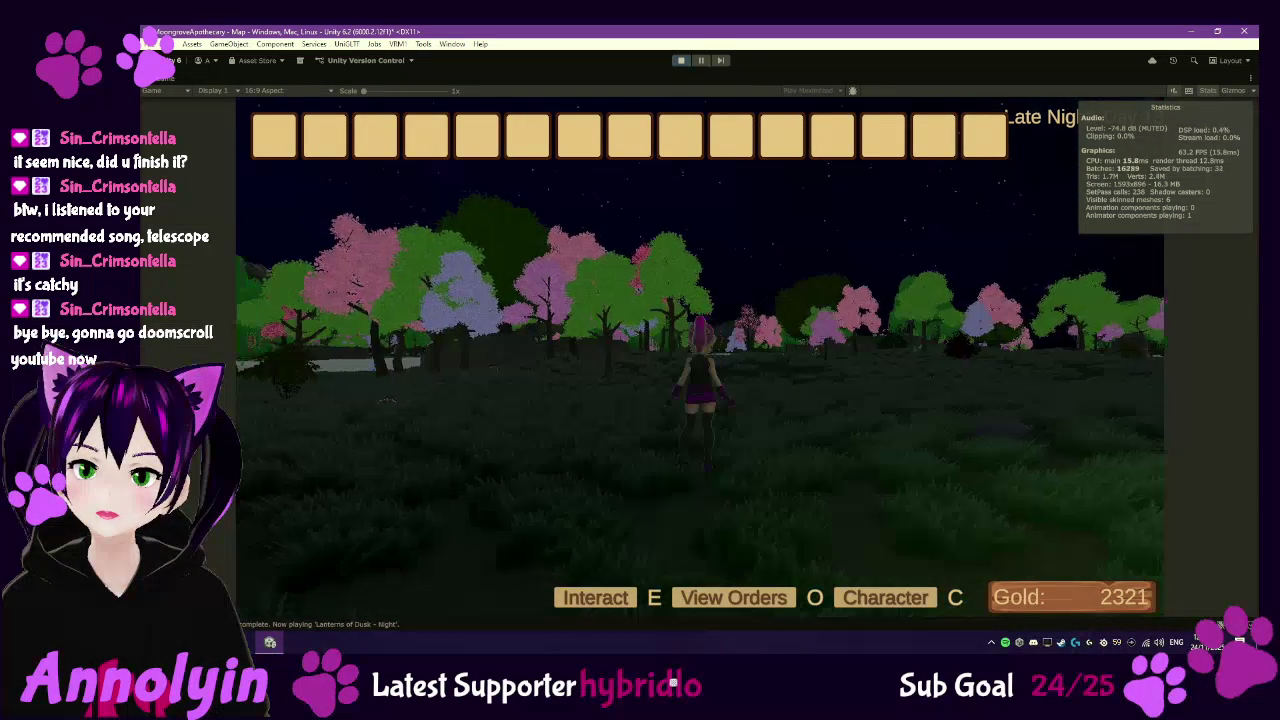
key("a")
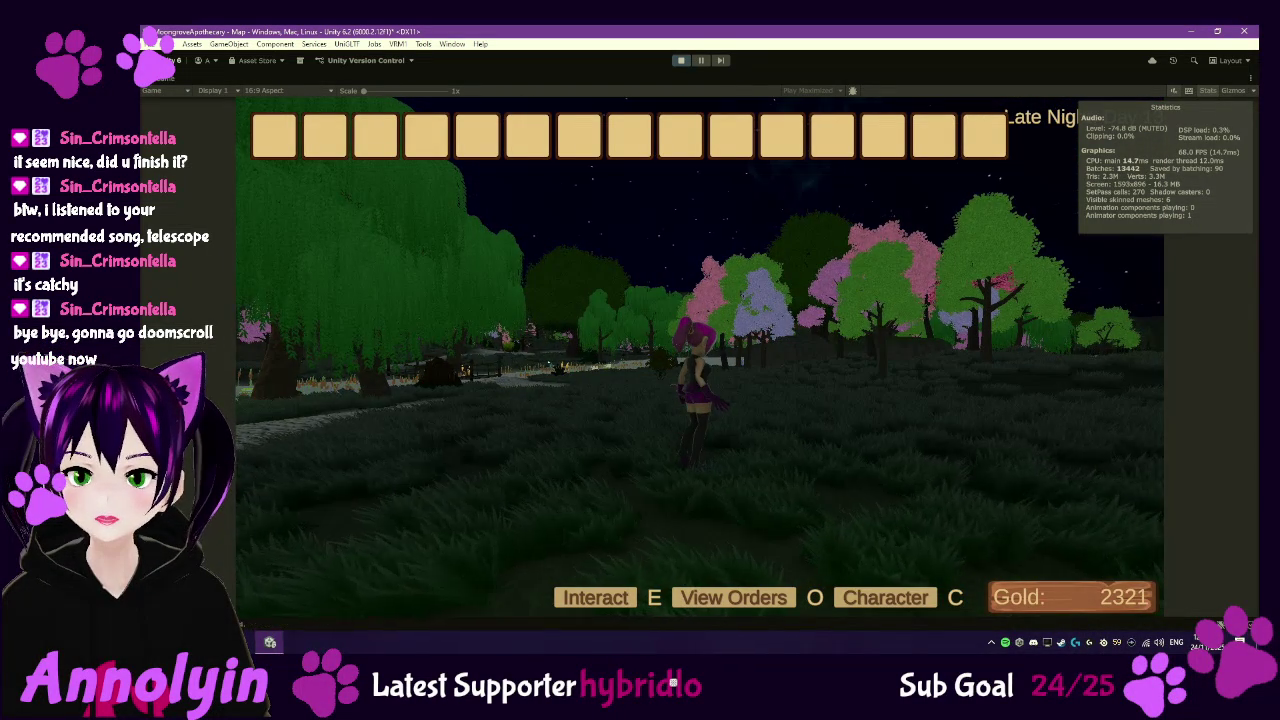
key("d")
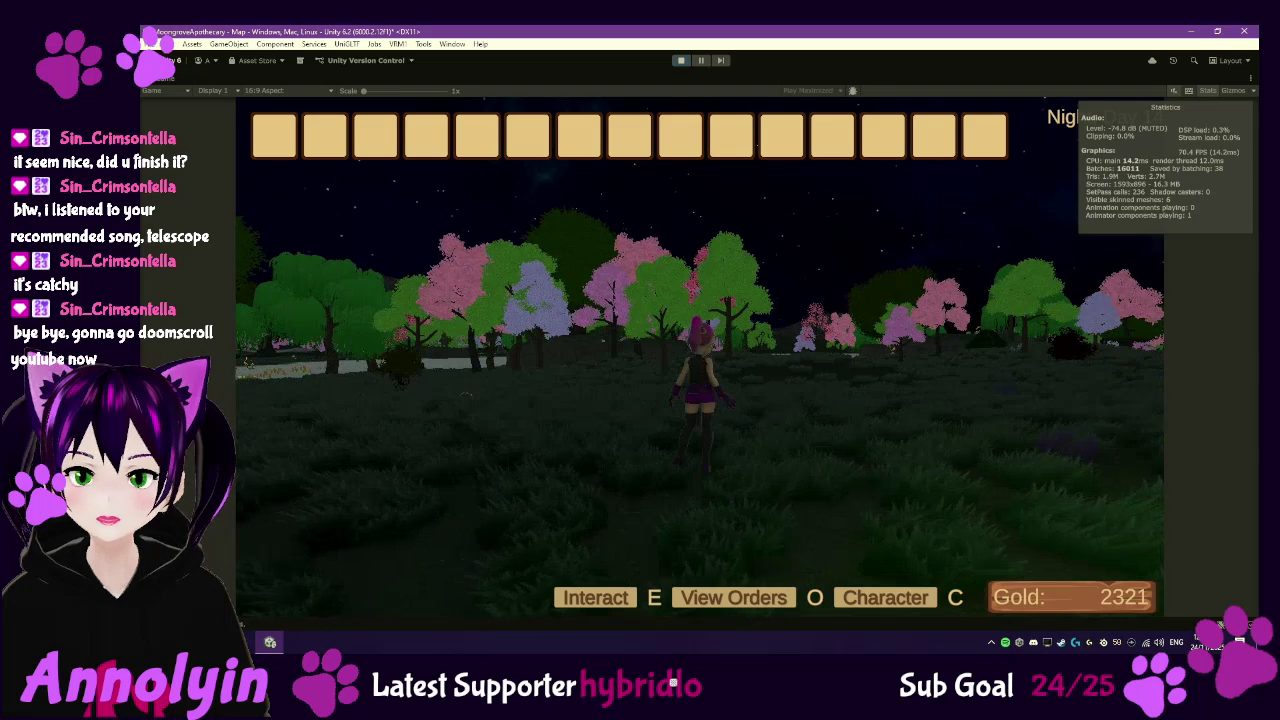
key("d")
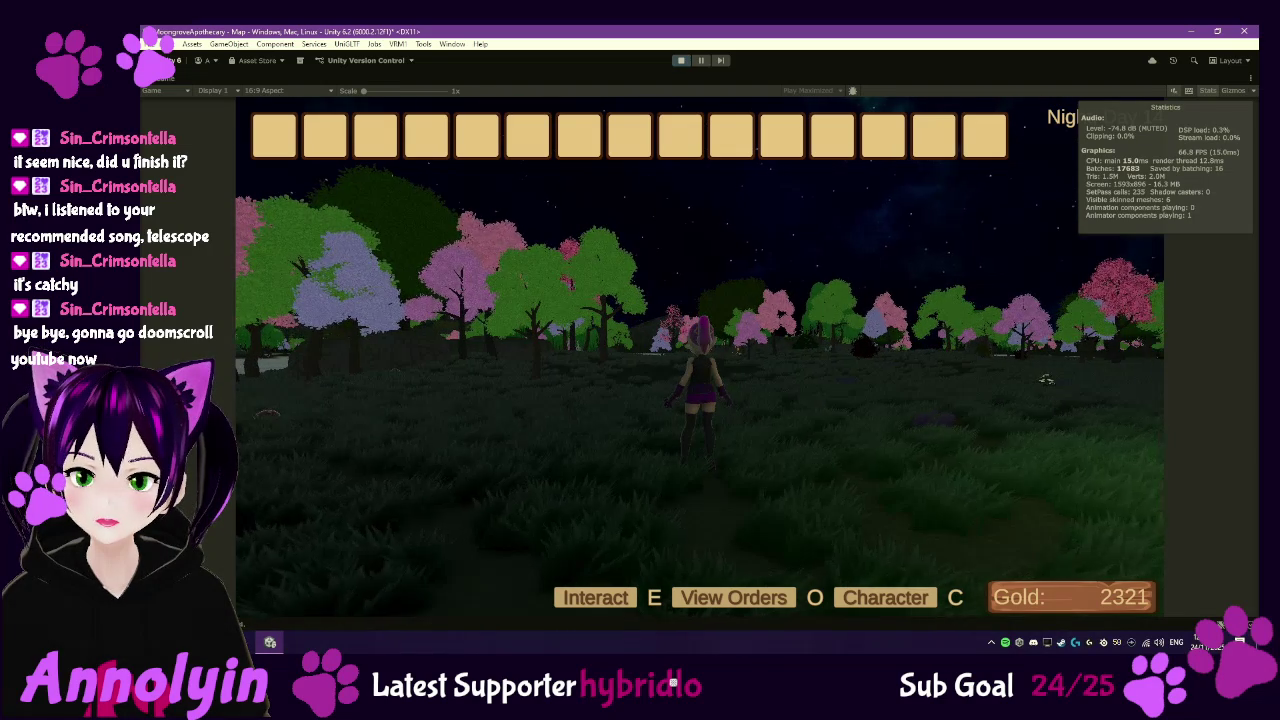
key("d")
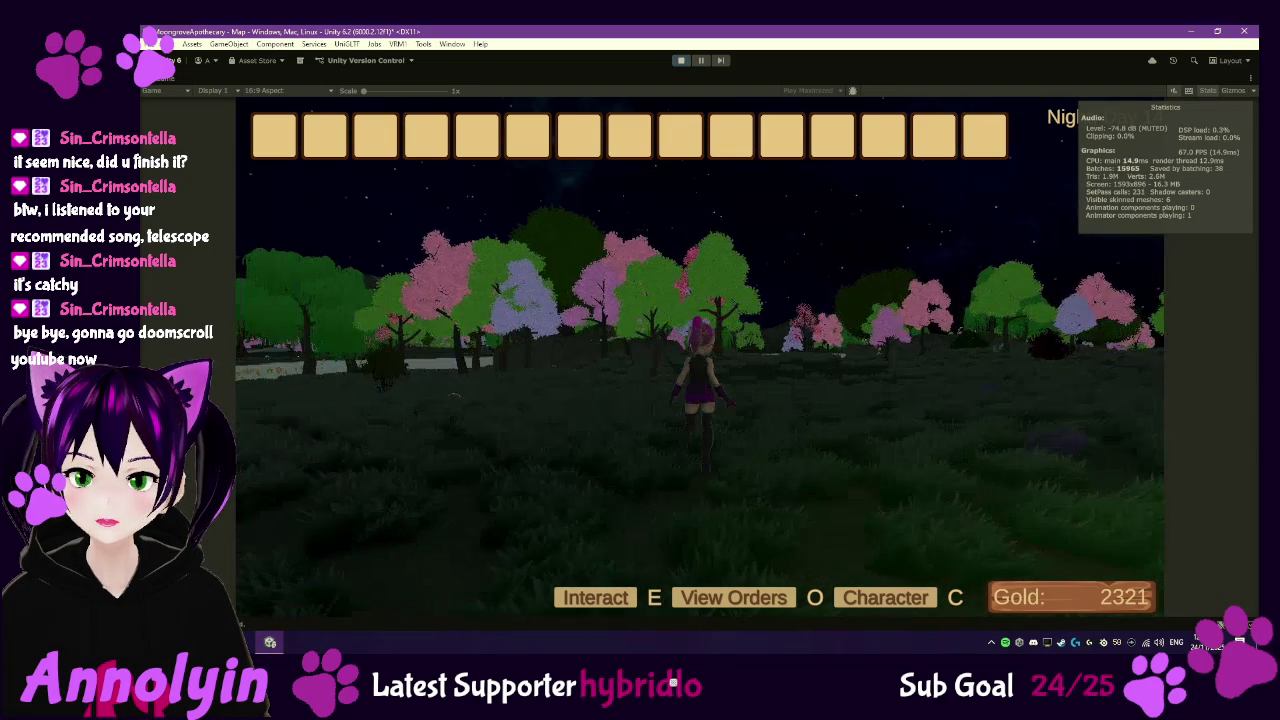
key("d")
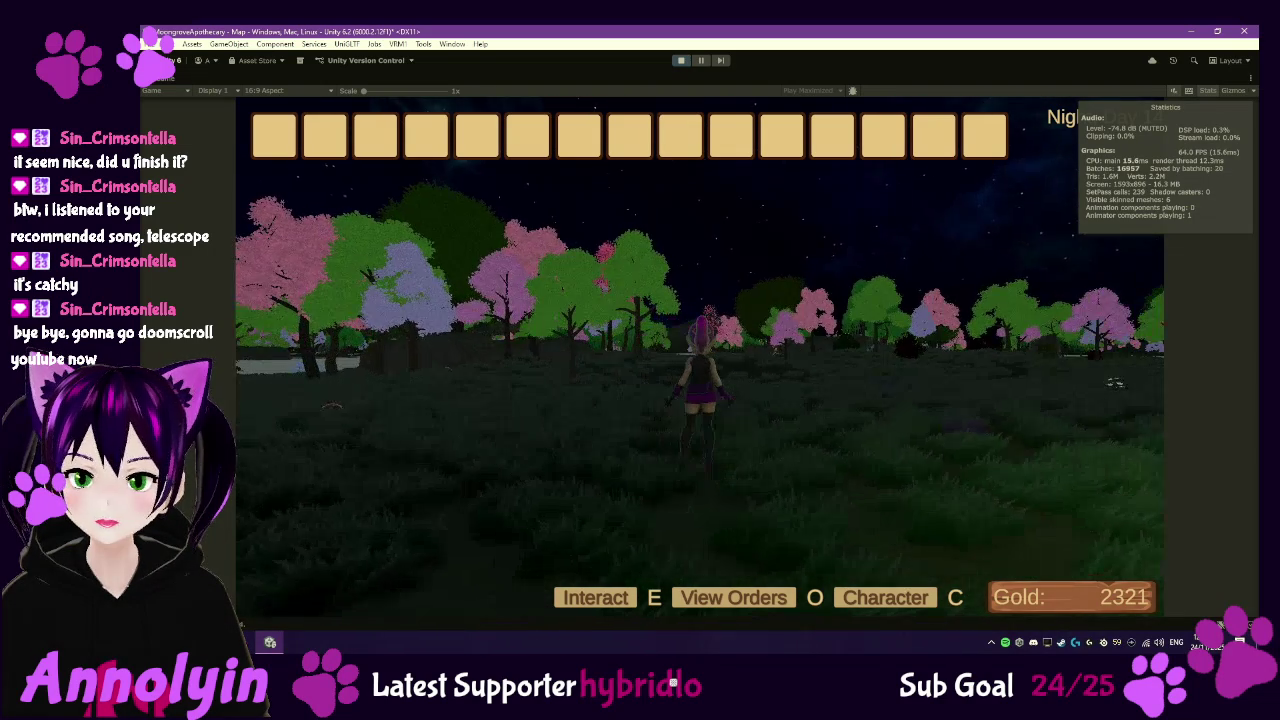
key("a")
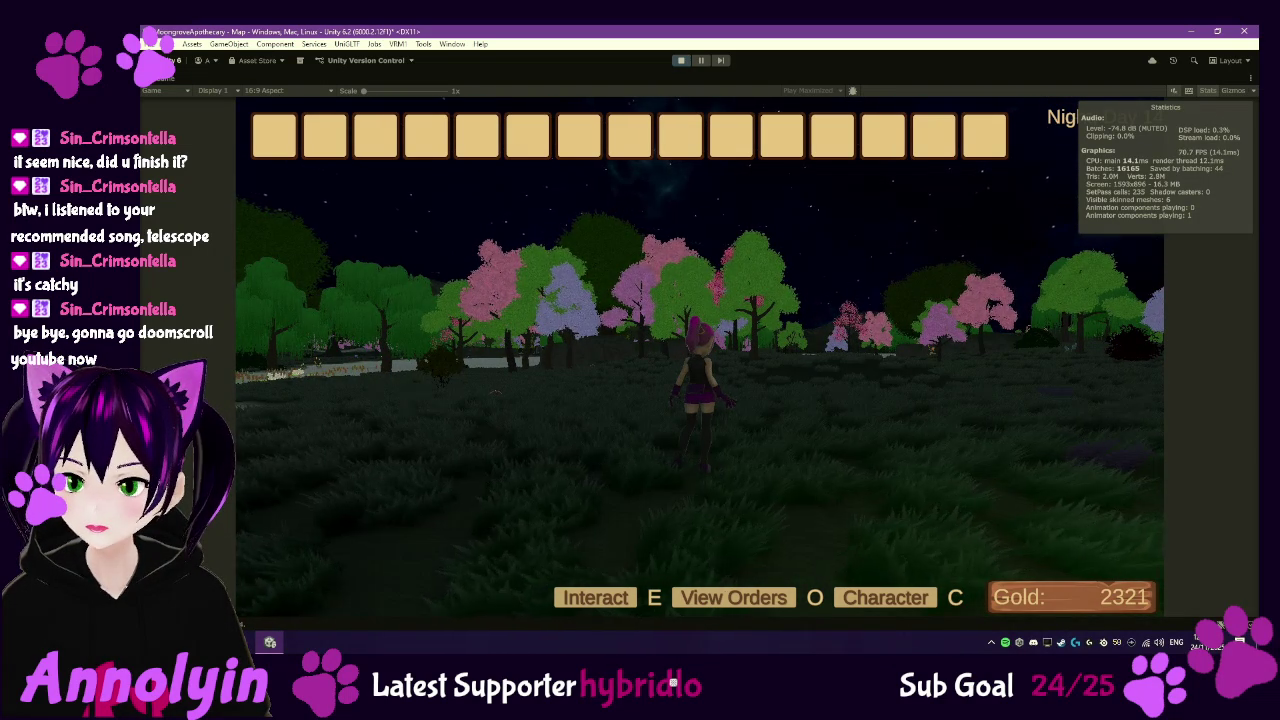
key("d")
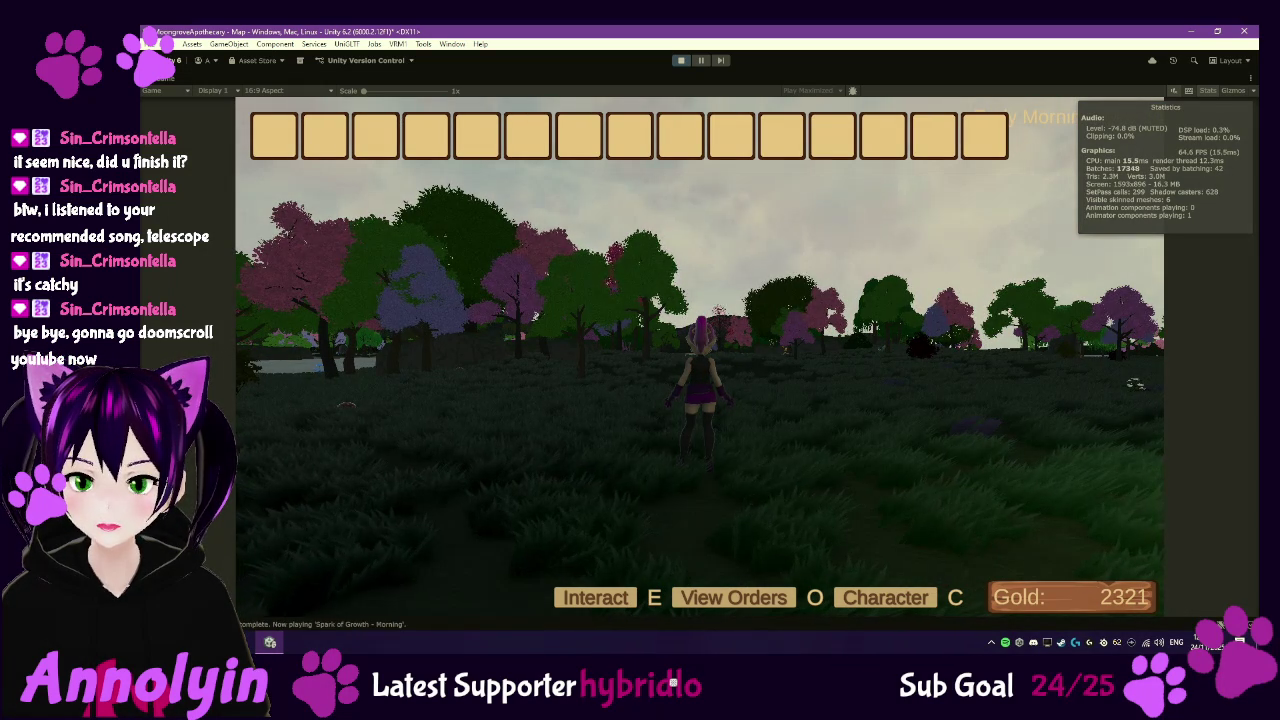
key("Escape")
left_click(679, 61)
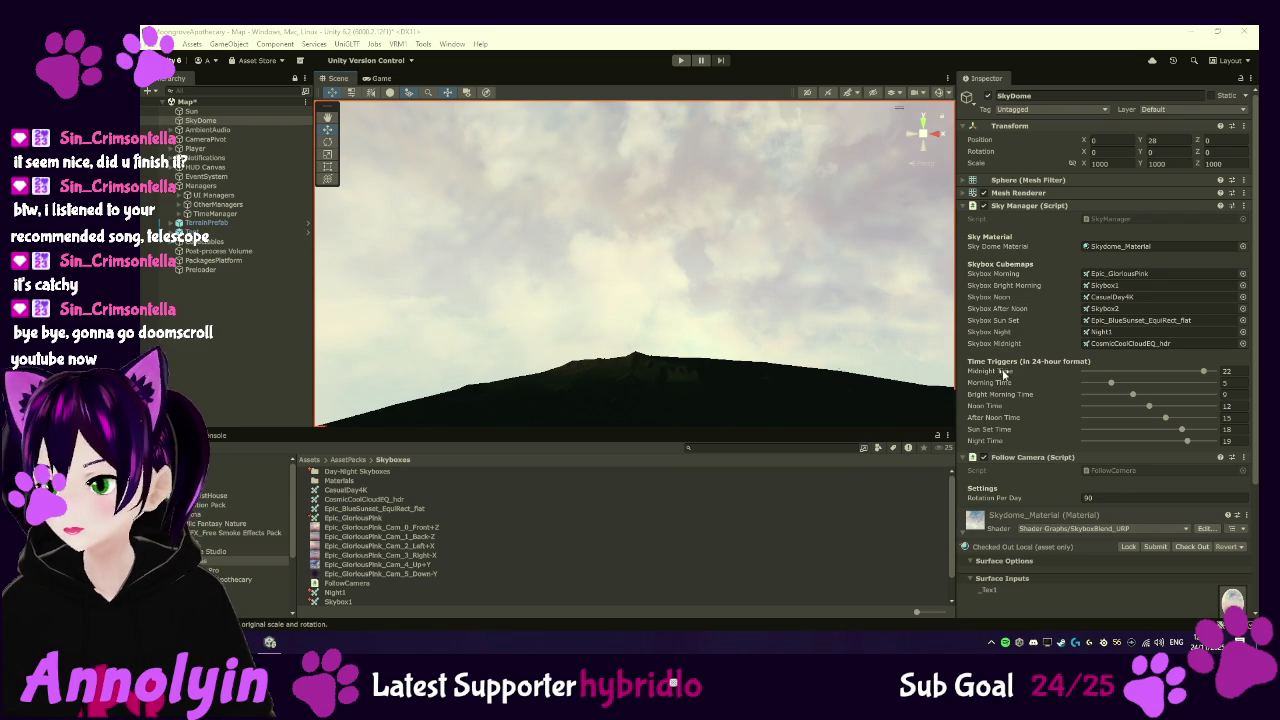
- Deselect SkyDome after reviewing its Sky Manager cubemaps and time triggers, then enter Play mode
left_click(231, 320)
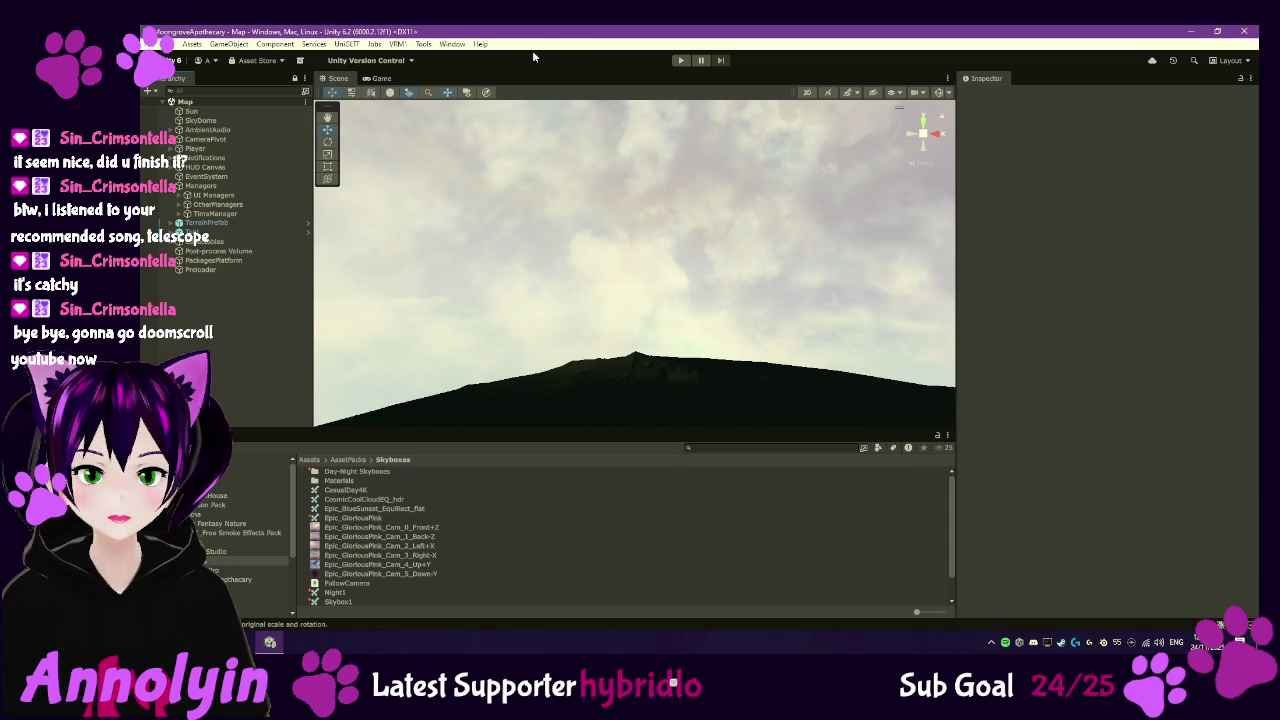
left_click(681, 60)
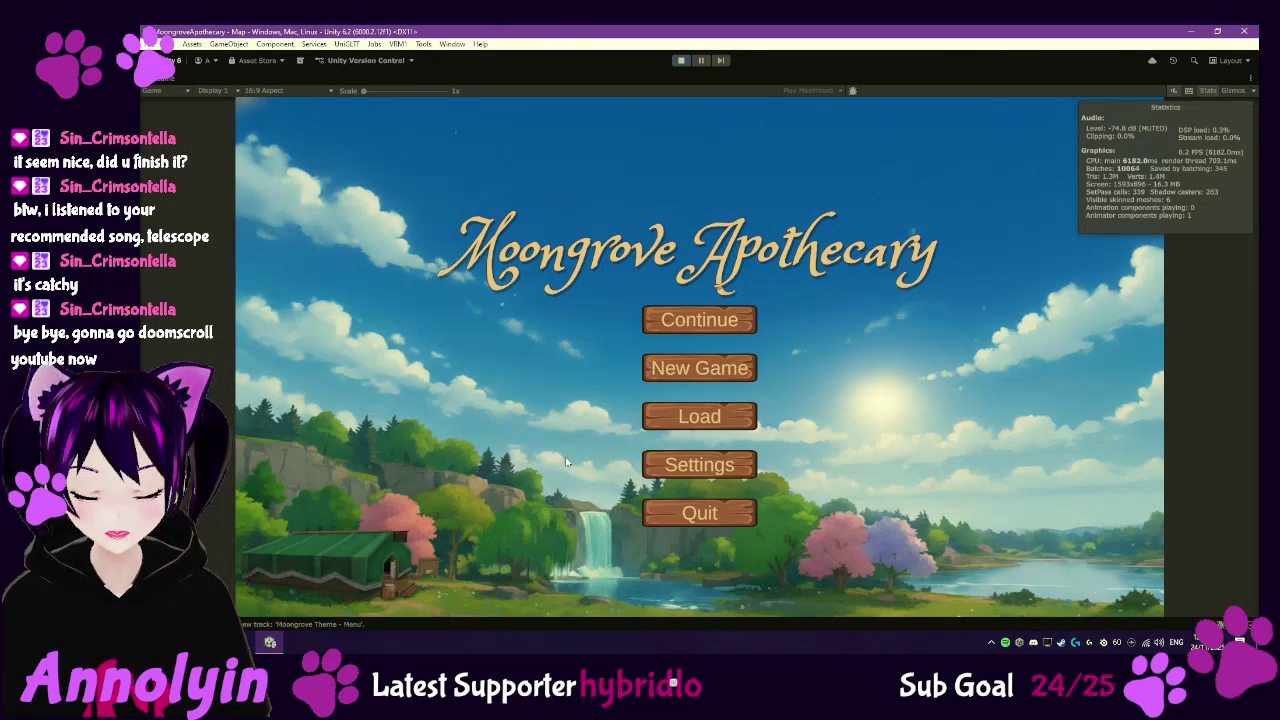
- Load the saved game in Slot 2
left_click(700, 422)
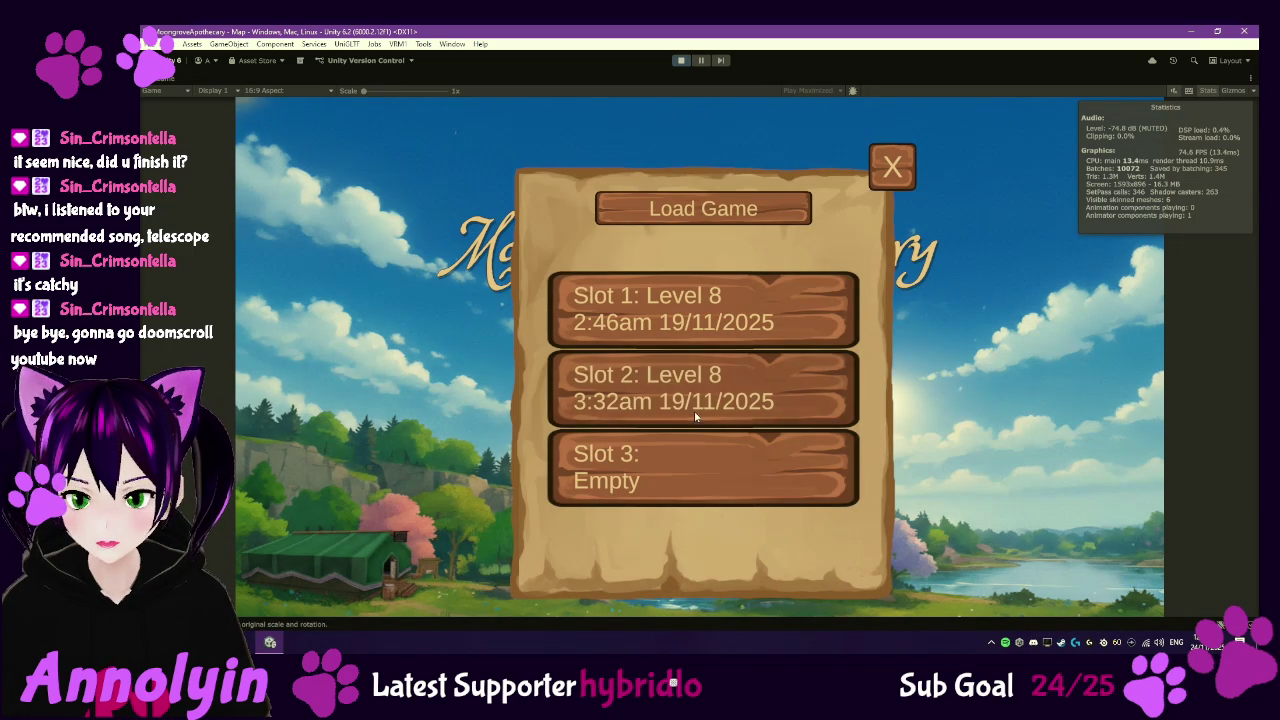
left_click(695, 416)
left_click(616, 550)
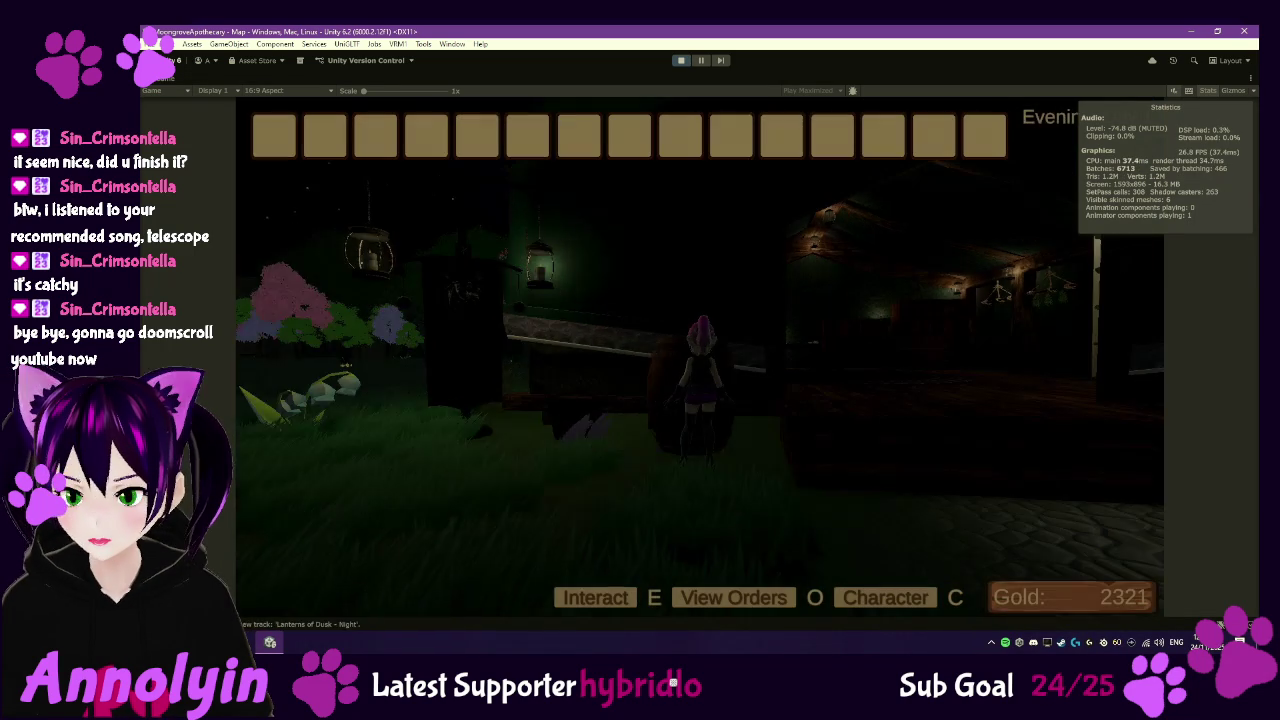
- Walk into the house, check the drying station, and sleep in the bed until dawn on day 14
key("w")
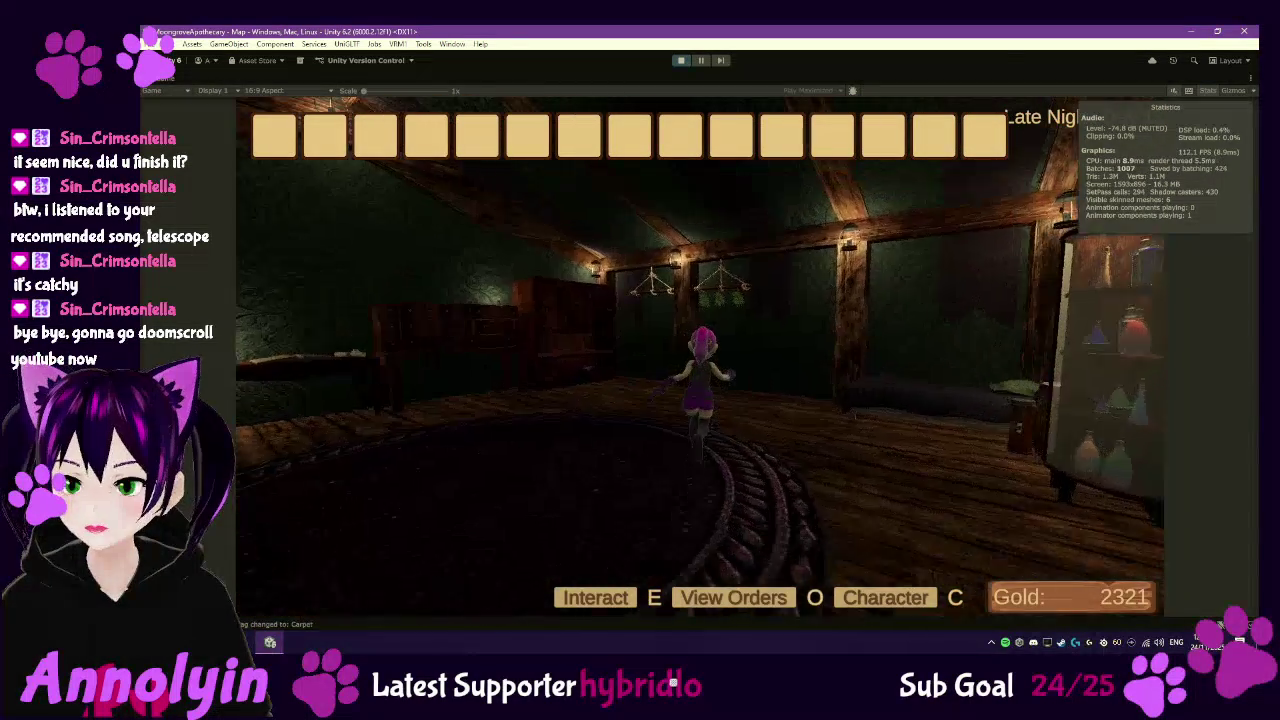
key("e")
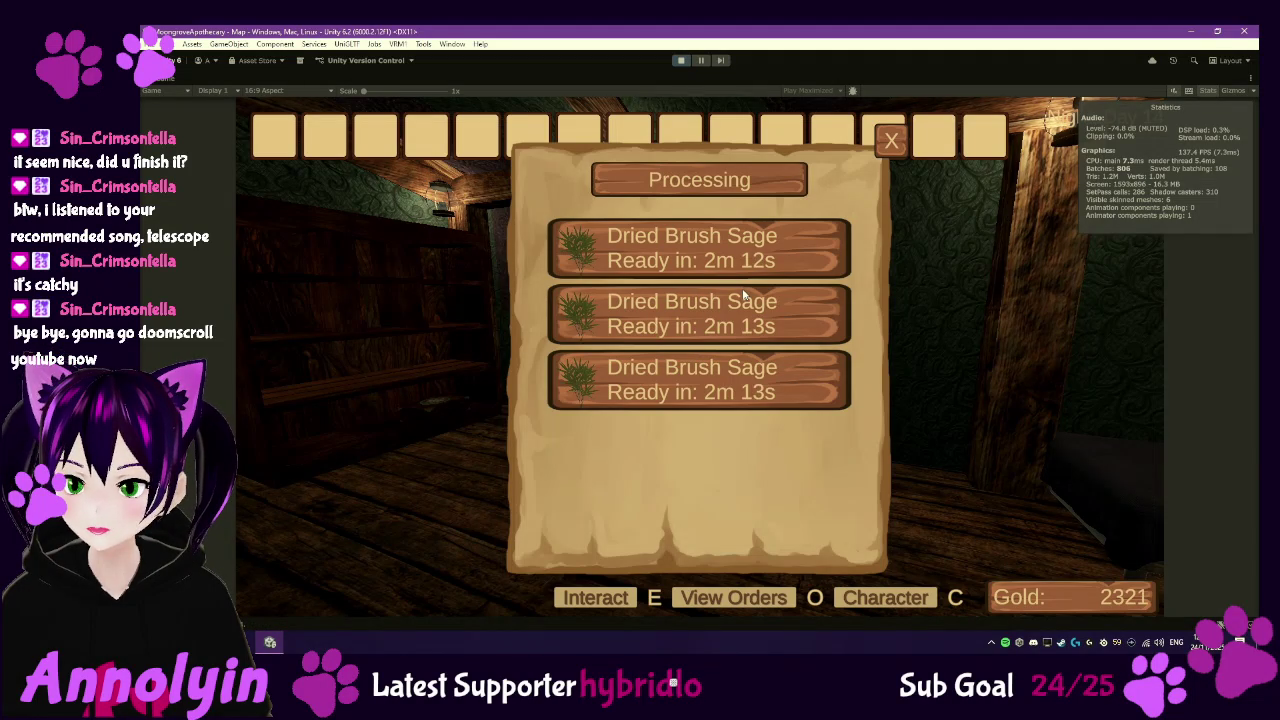
key("Escape")
key("w")
mouse_move(275, 303)
left_mouse_down()
mouse_move(261, 351)
mouse_move(692, 237)
mouse_move(722, 214)
mouse_move(751, 267)
mouse_move(914, 258)
left_mouse_up()
key("w")
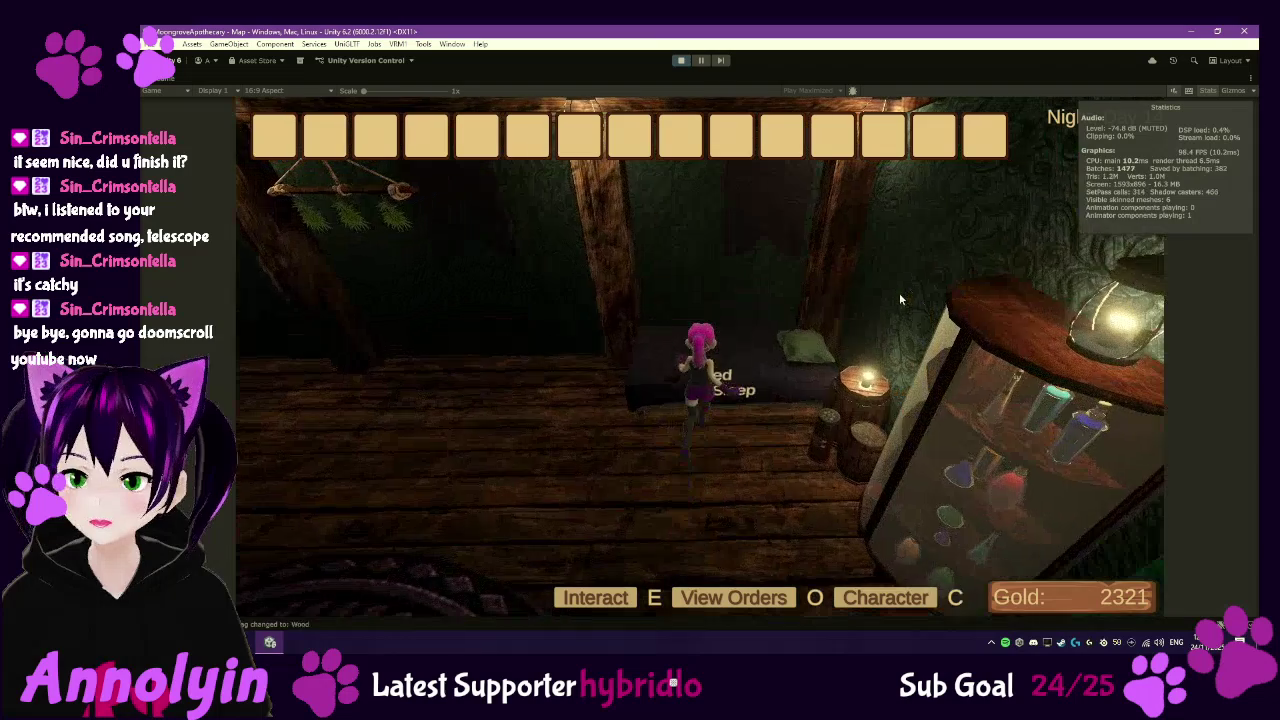
key("e")
left_click(643, 400)
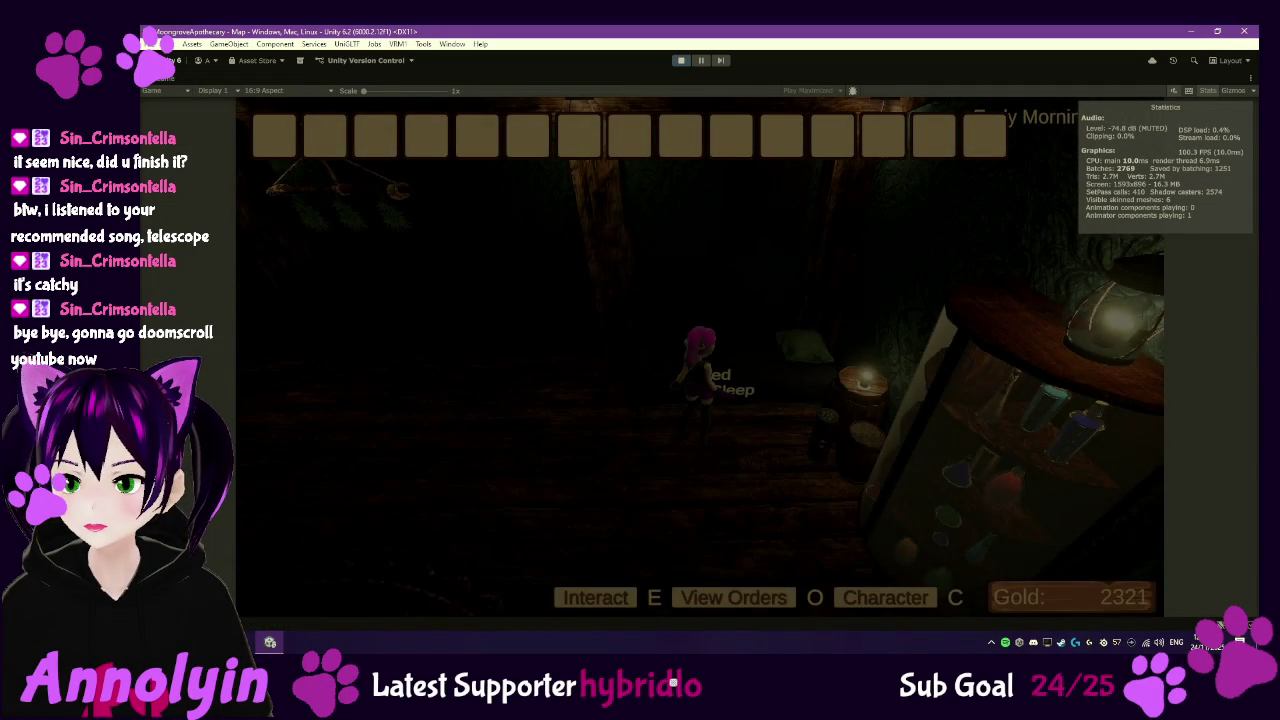
- Check the drying rack's Dried Brush Sage timers and walk over to the cauldron
key("w")
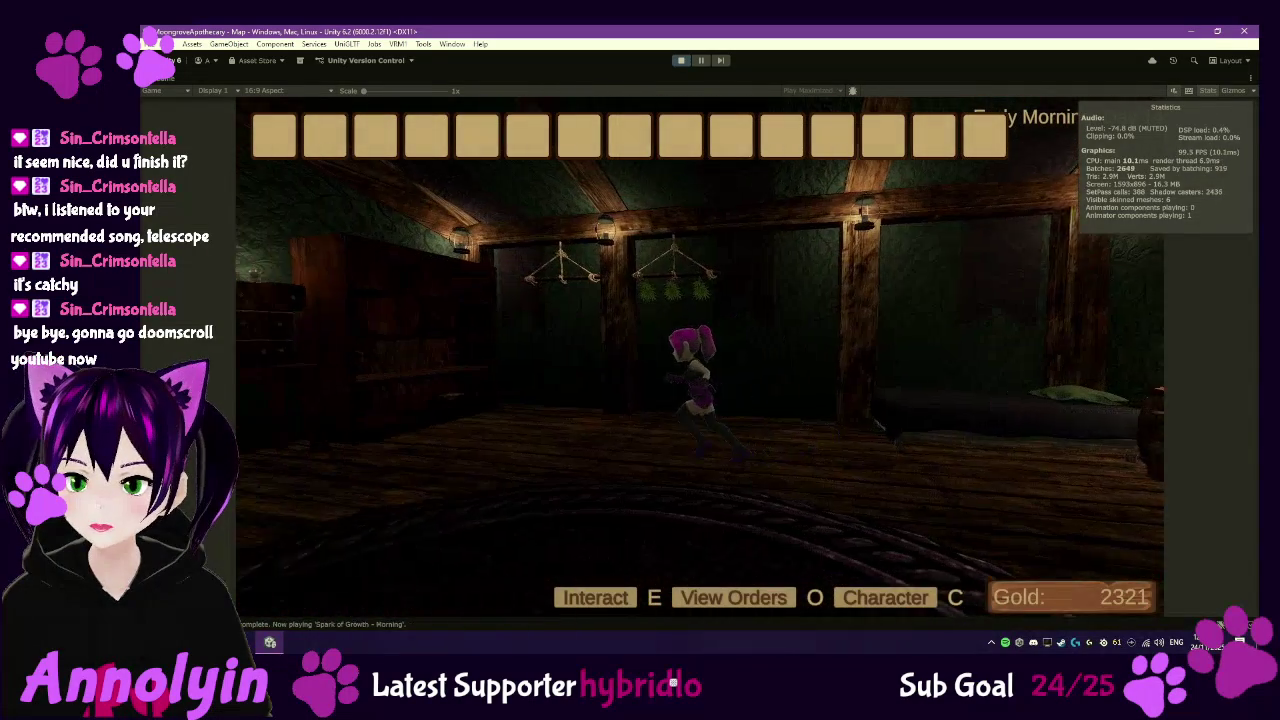
key("e")
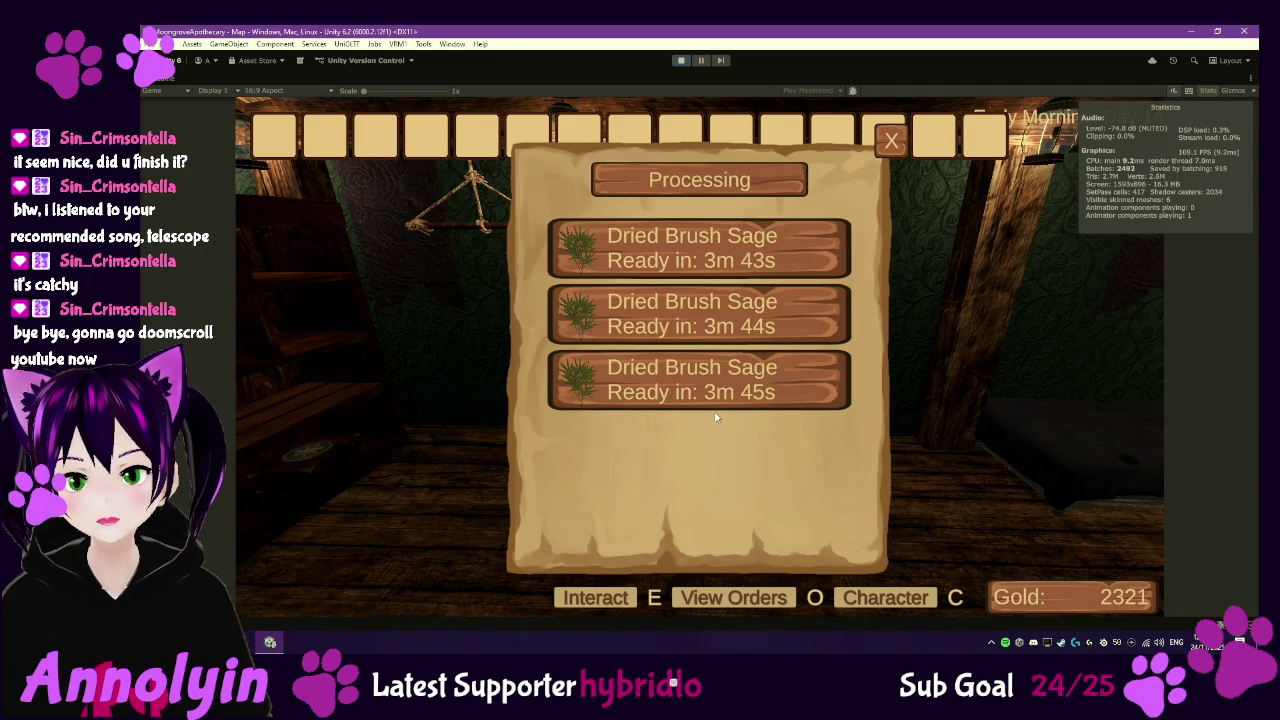
key("Escape")
key("w")
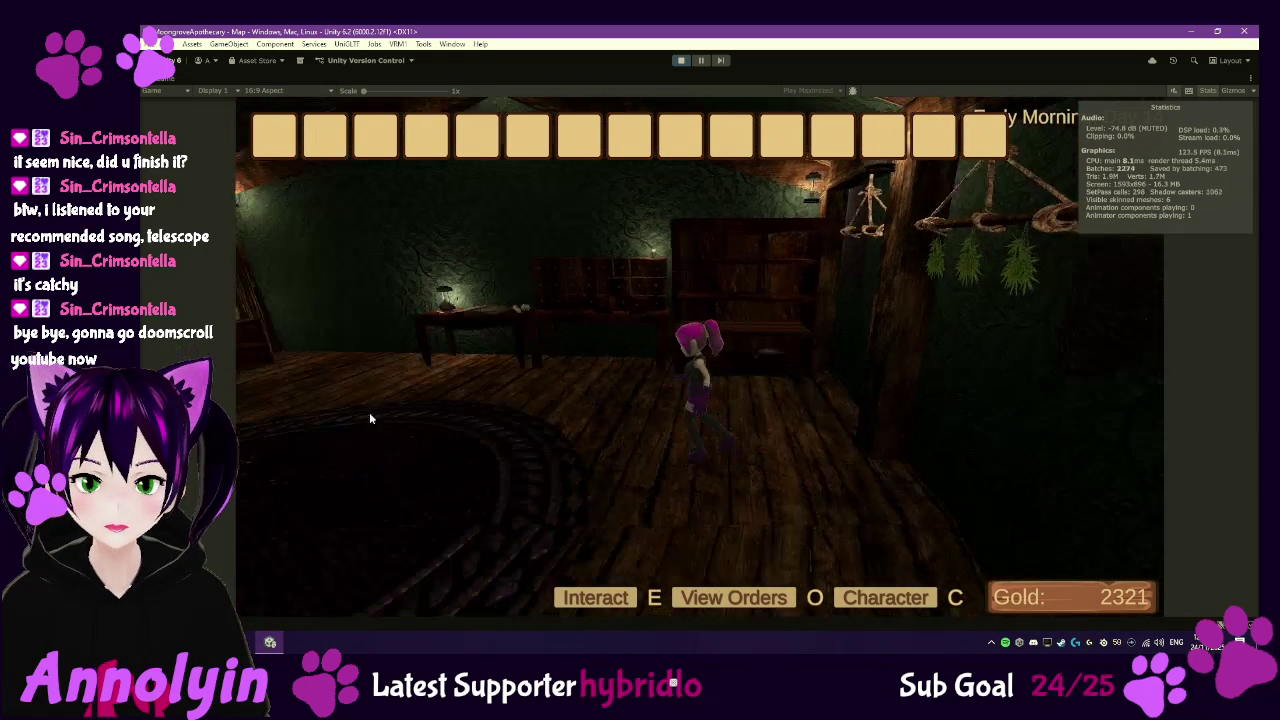
key("w")
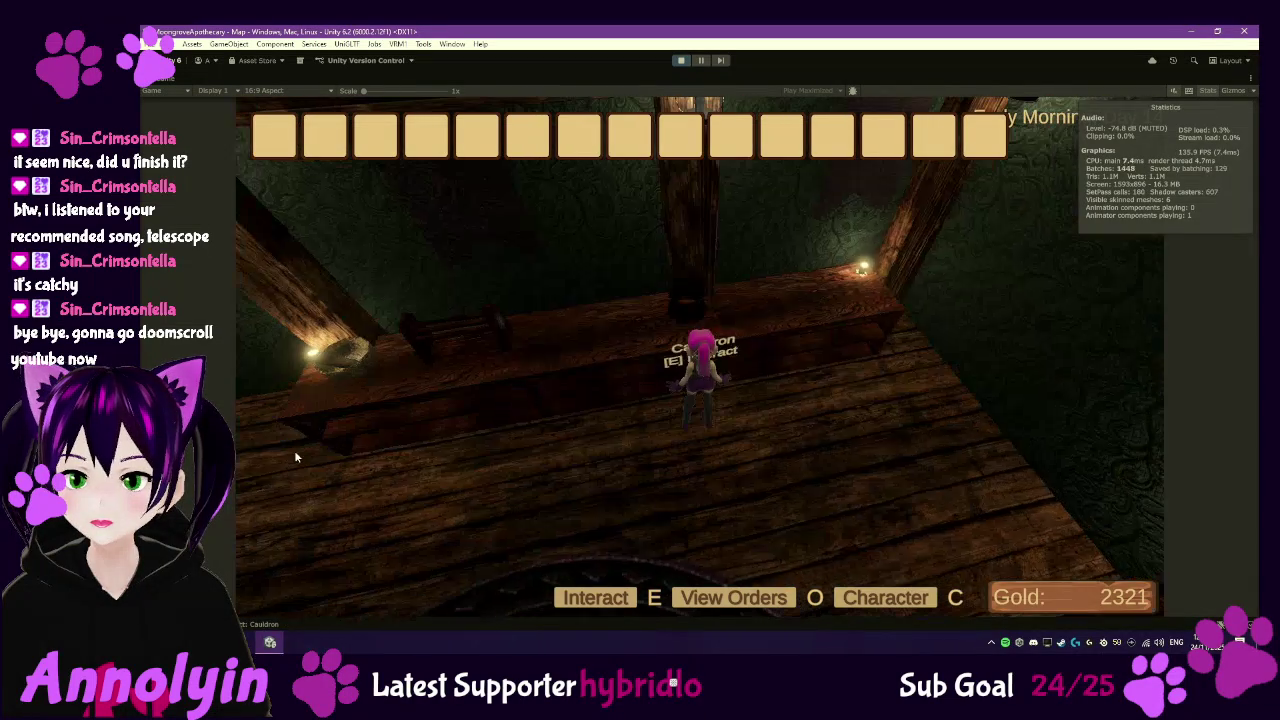
- Browse the cauldron recipes Essence of Humweed, Undergrump Sap, Purified Roiler Sap and Kelp Jelly, then close it
key("e")
left_click(693, 245)
left_click(687, 225)
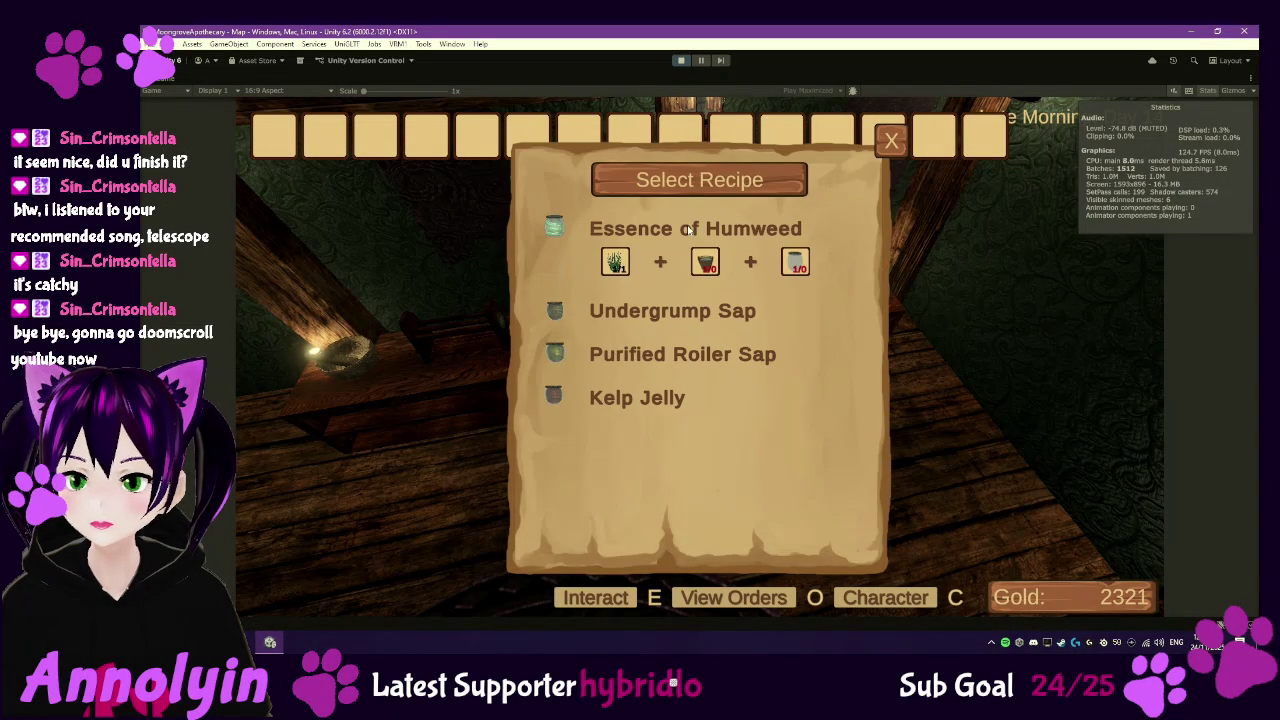
left_click(693, 318)
left_click(691, 363)
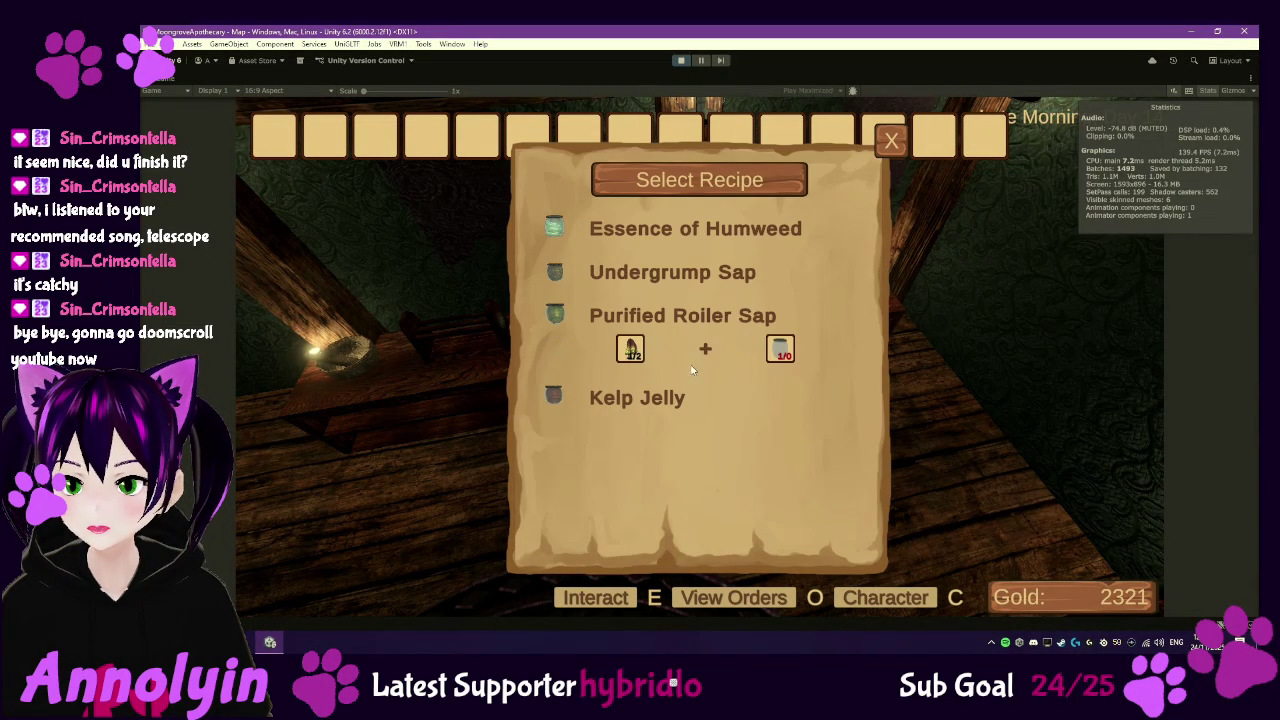
left_click(676, 405)
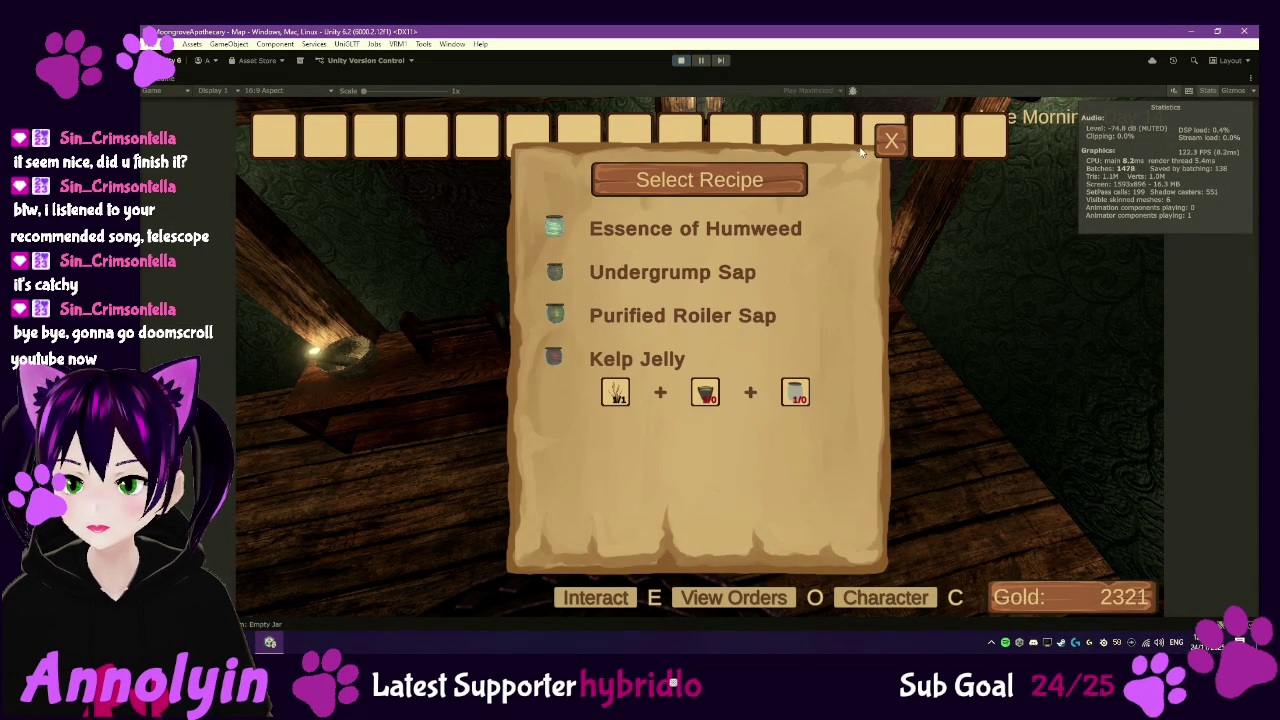
left_click(893, 140)
left_click(893, 140)
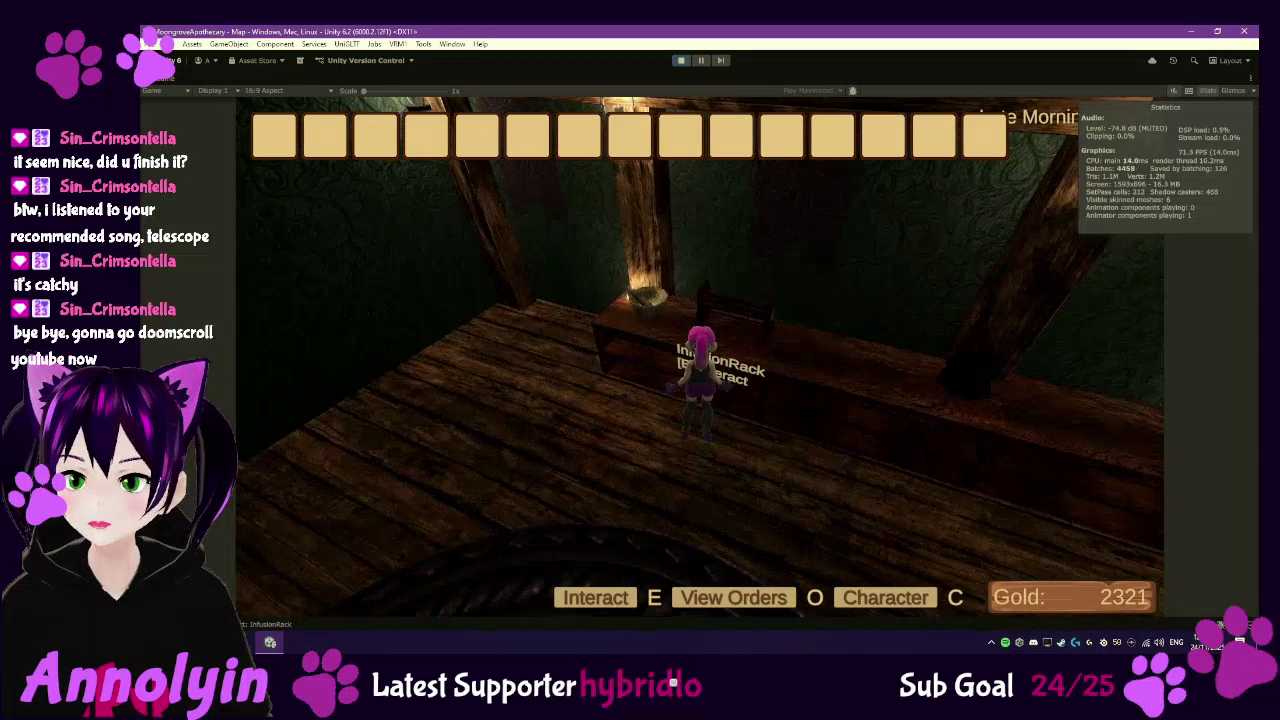
- Open the Character panel, read the Level 8 skill tooltips, and close it
key("c")
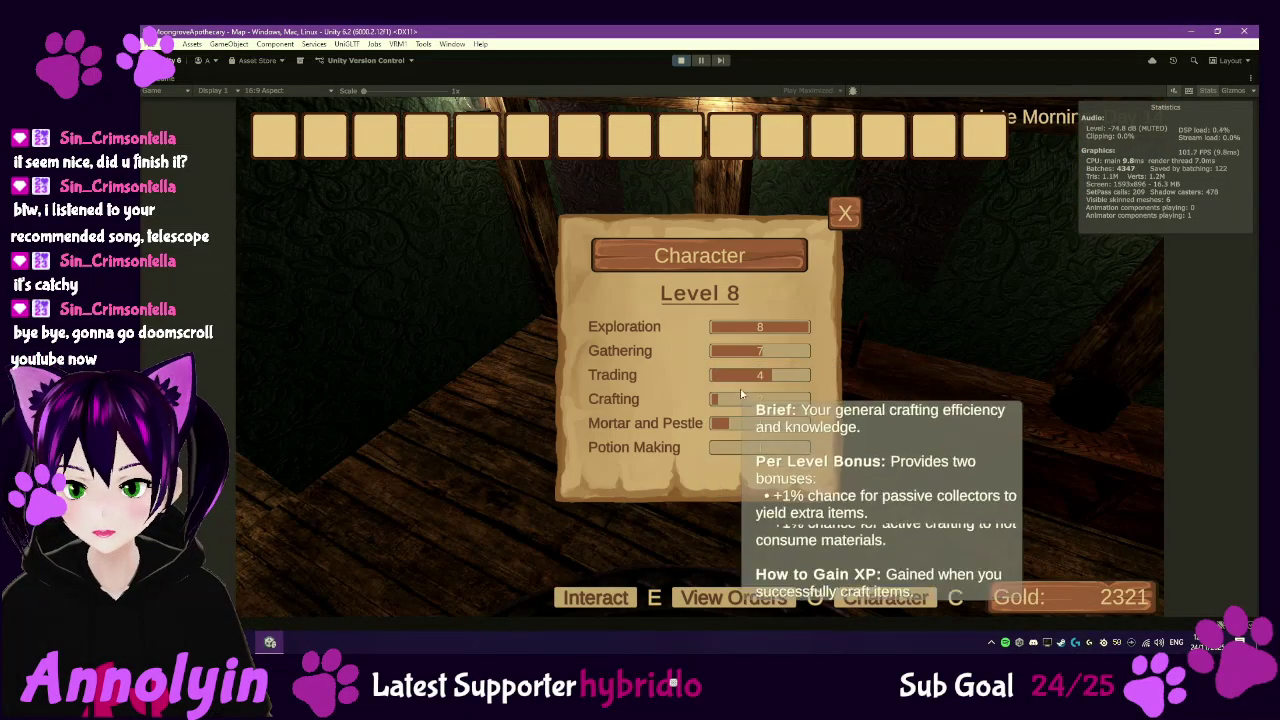
mouse_move(764, 330)
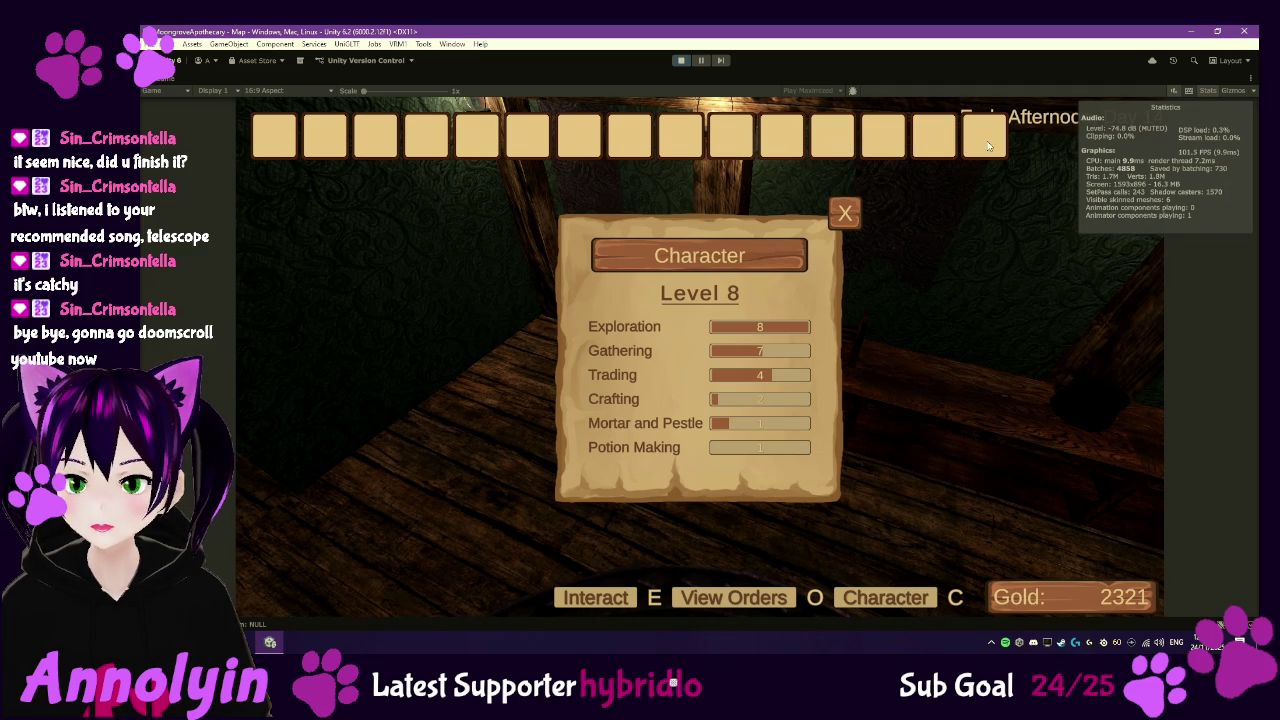
left_click(845, 213)
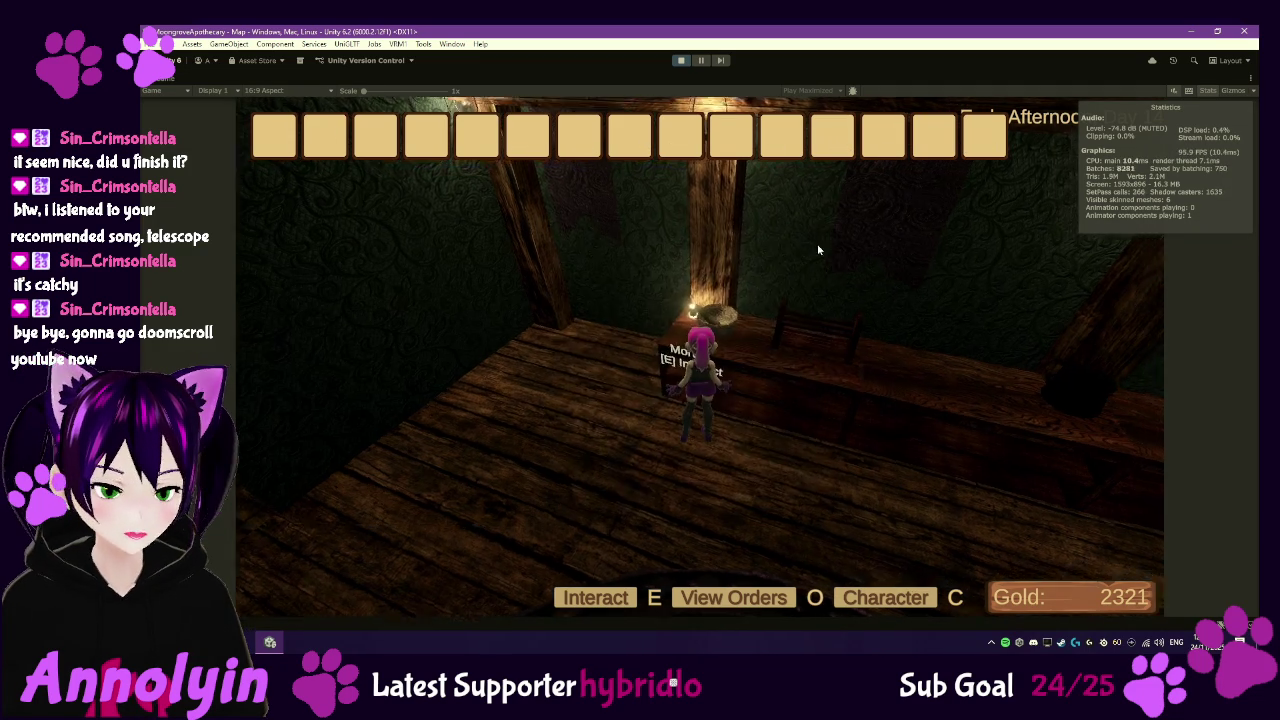
- Walk into the garden, review the current orders including the 210-value order, then stop Play mode
key("w")
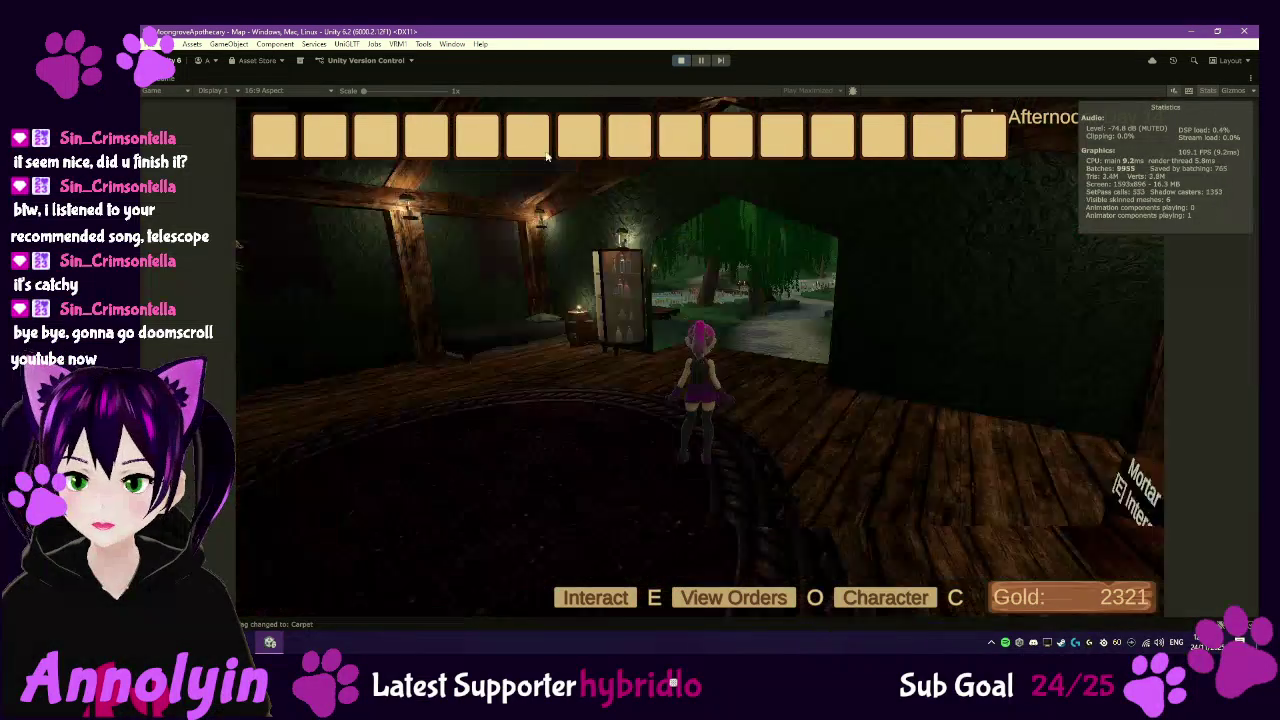
key("w")
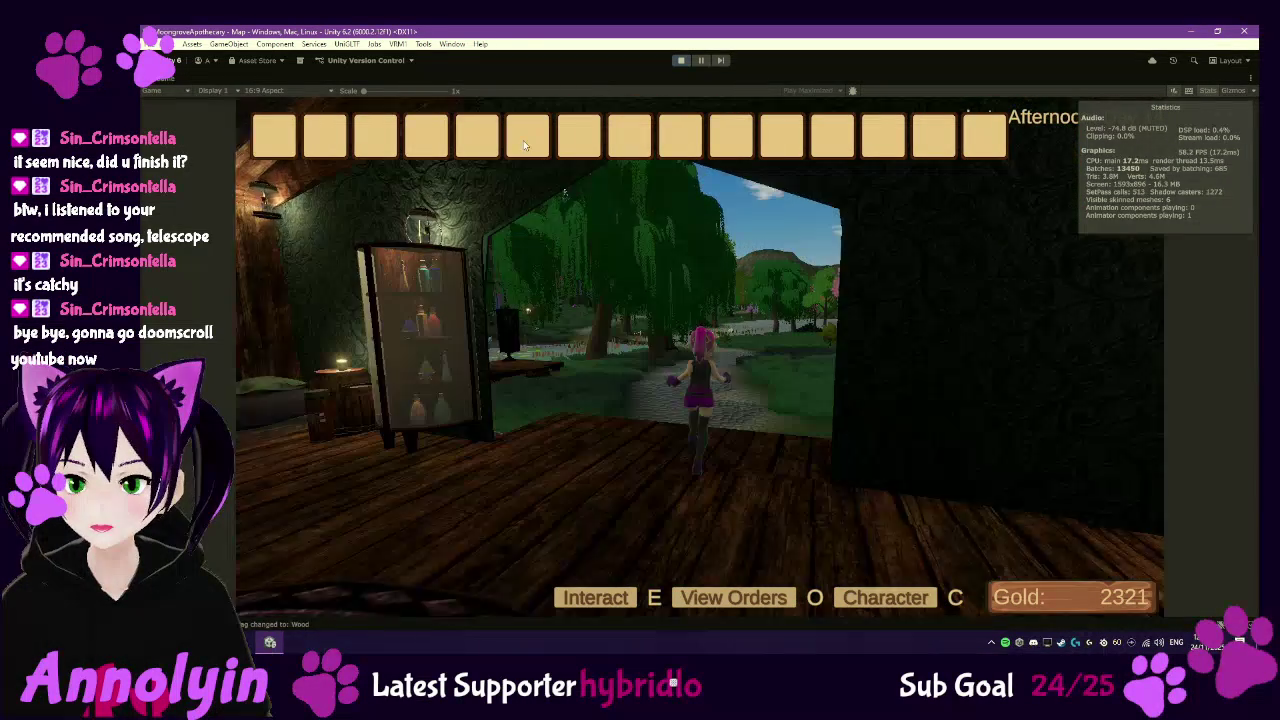
key("o")
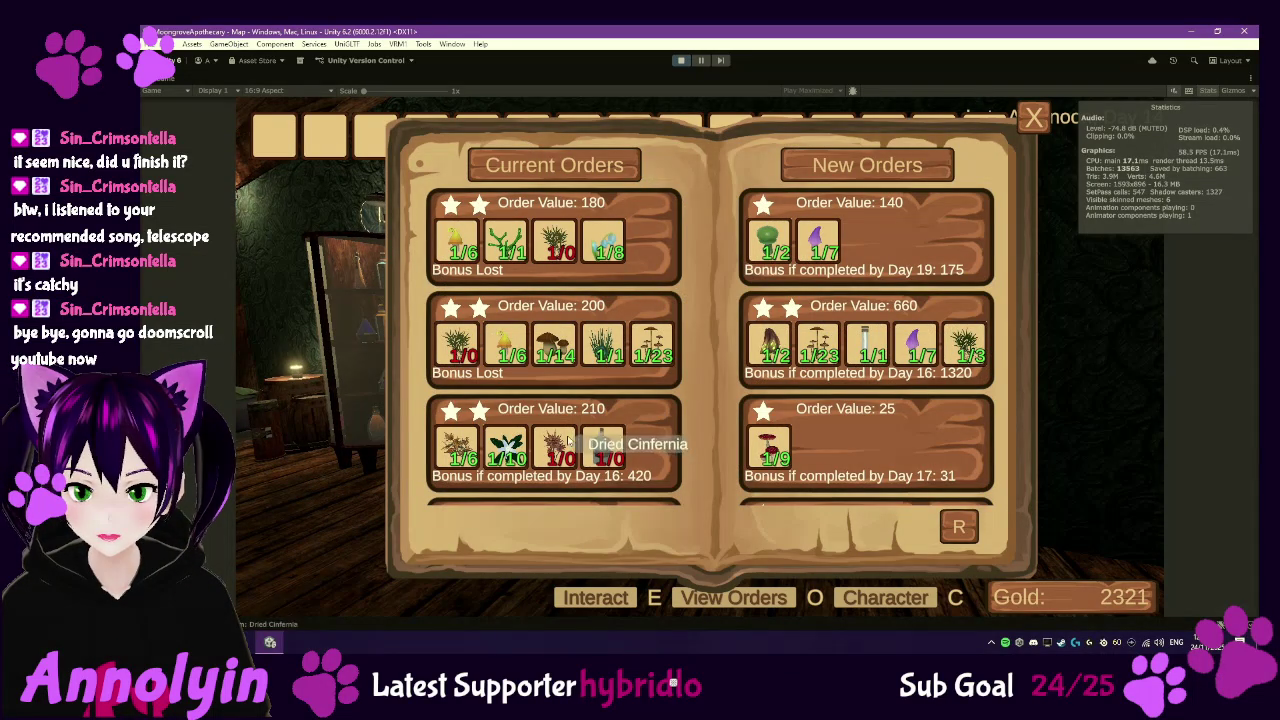
key("o")
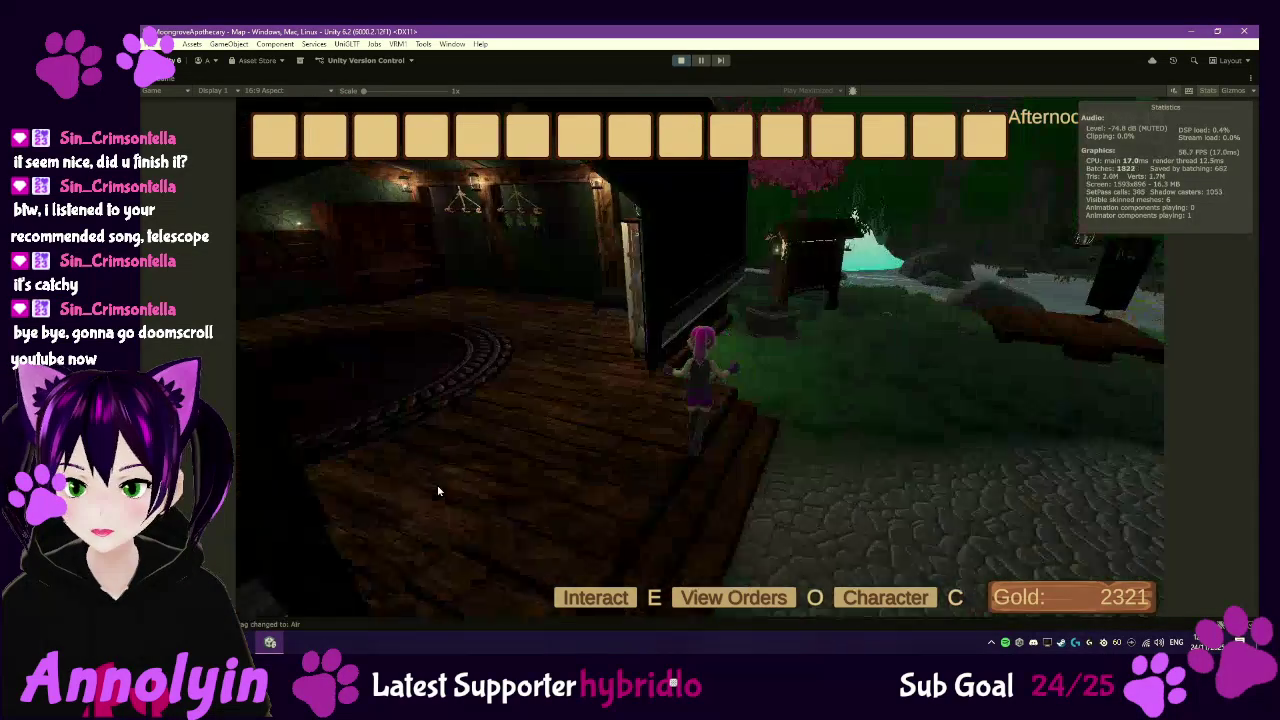
key("w")
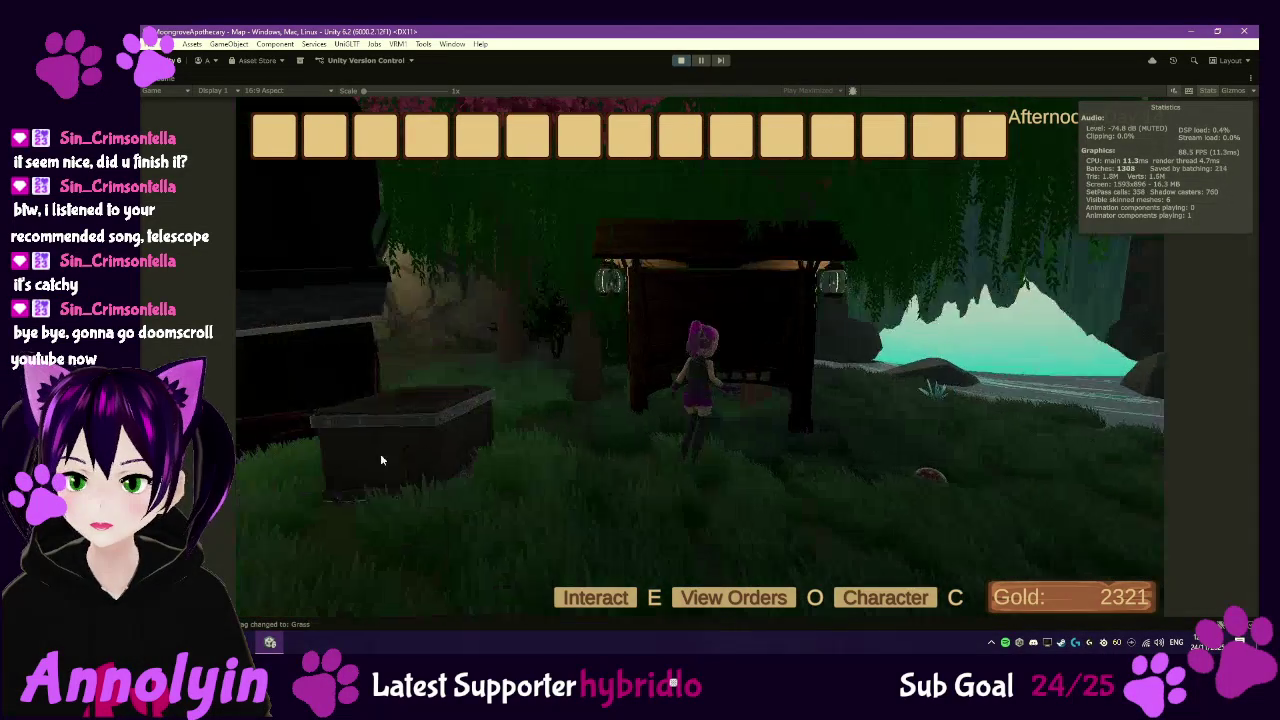
key("o")
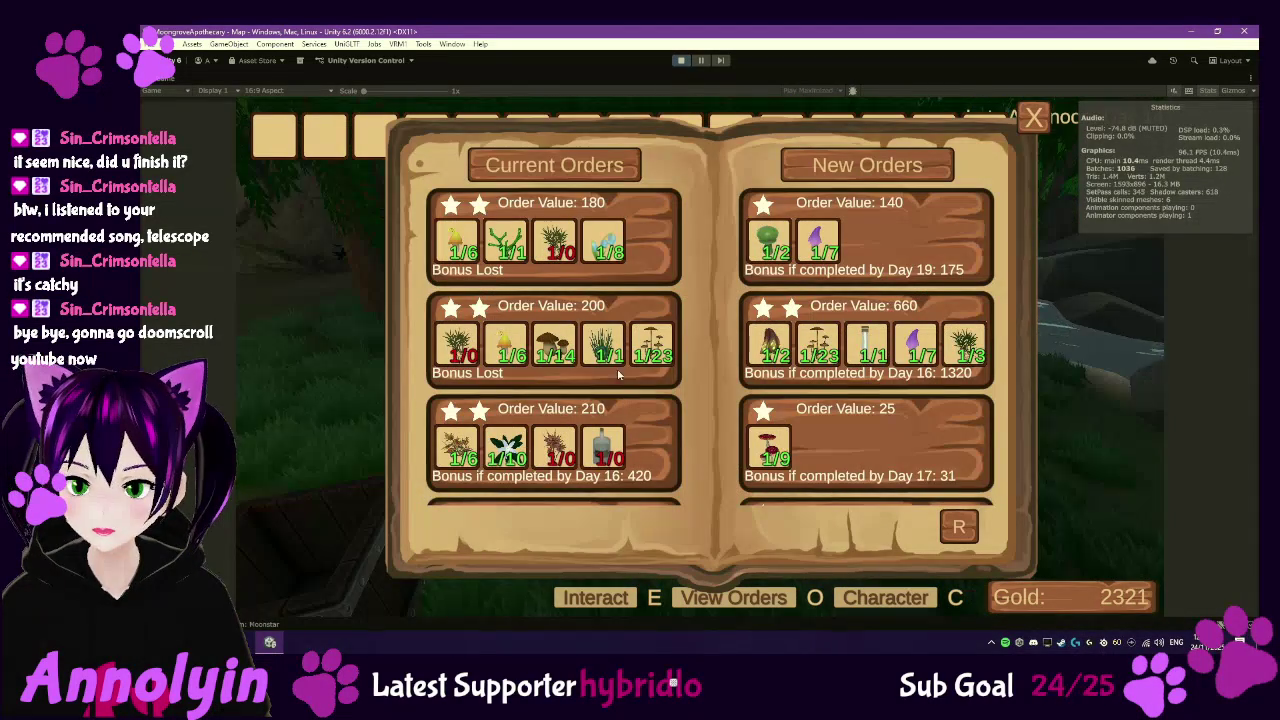
left_click(637, 463)
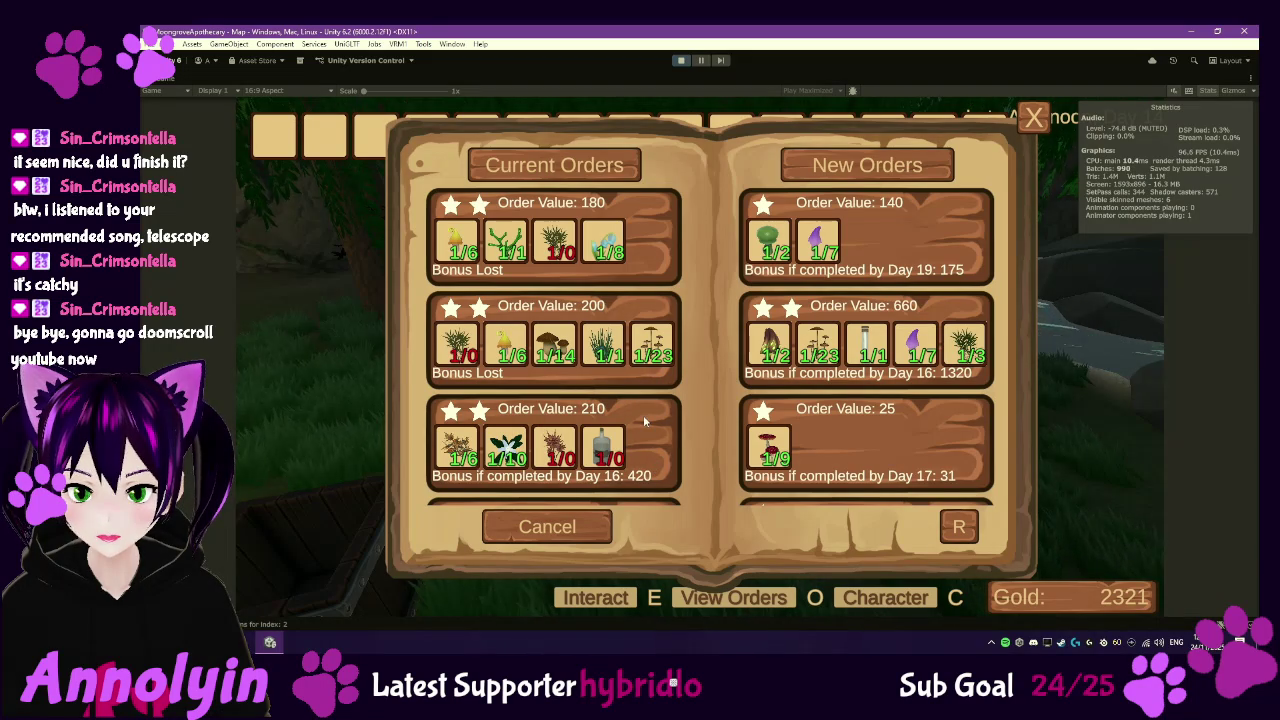
scroll(640, 400, "down", 3)
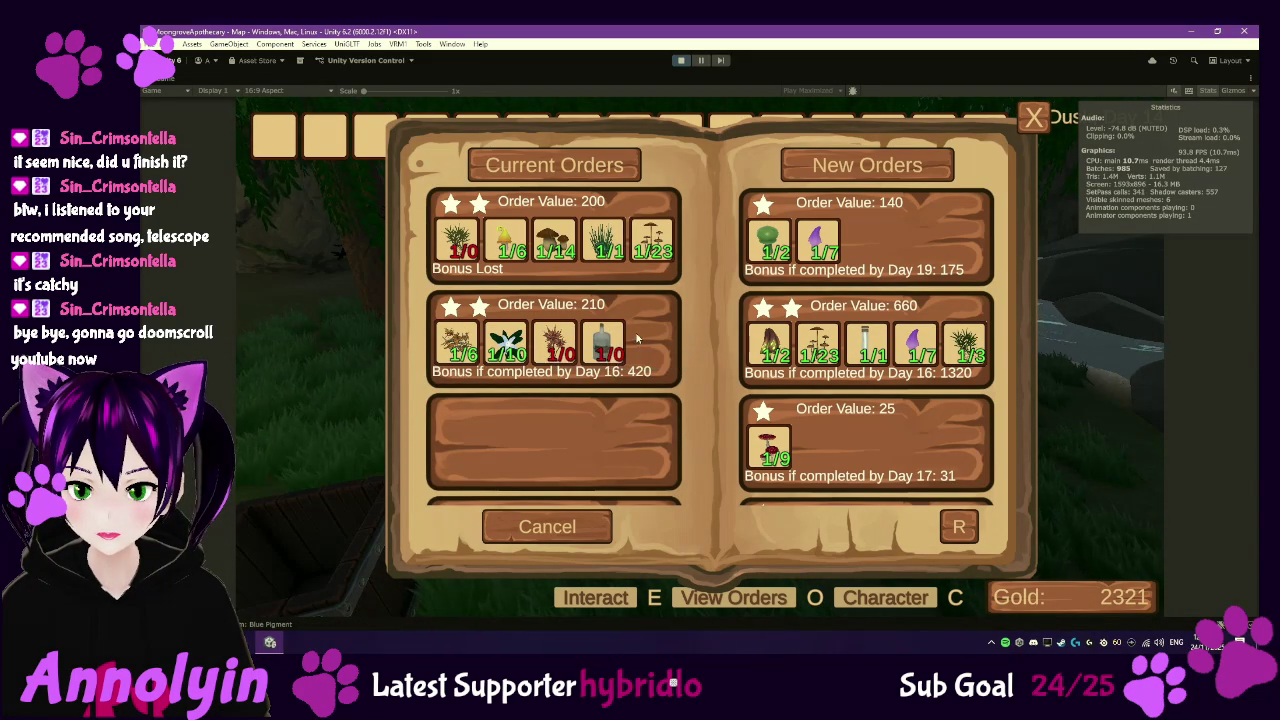
scroll(630, 346, "up", 3)
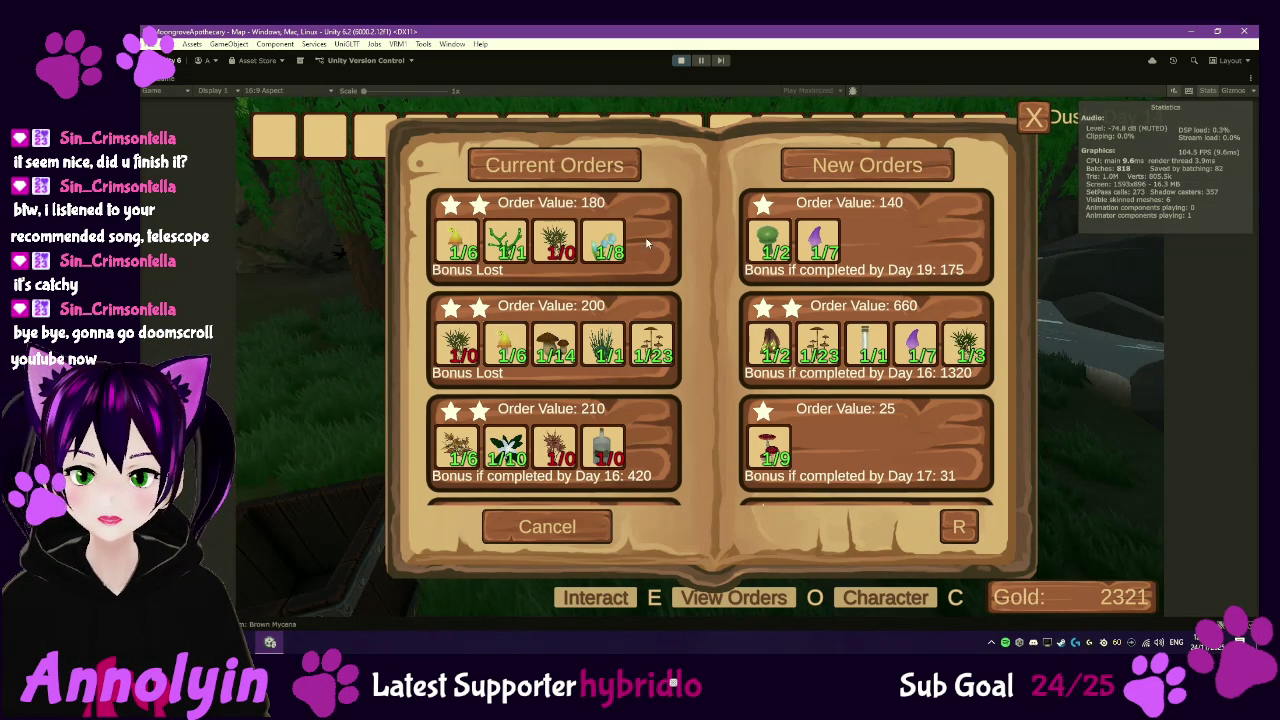
left_click(682, 61)
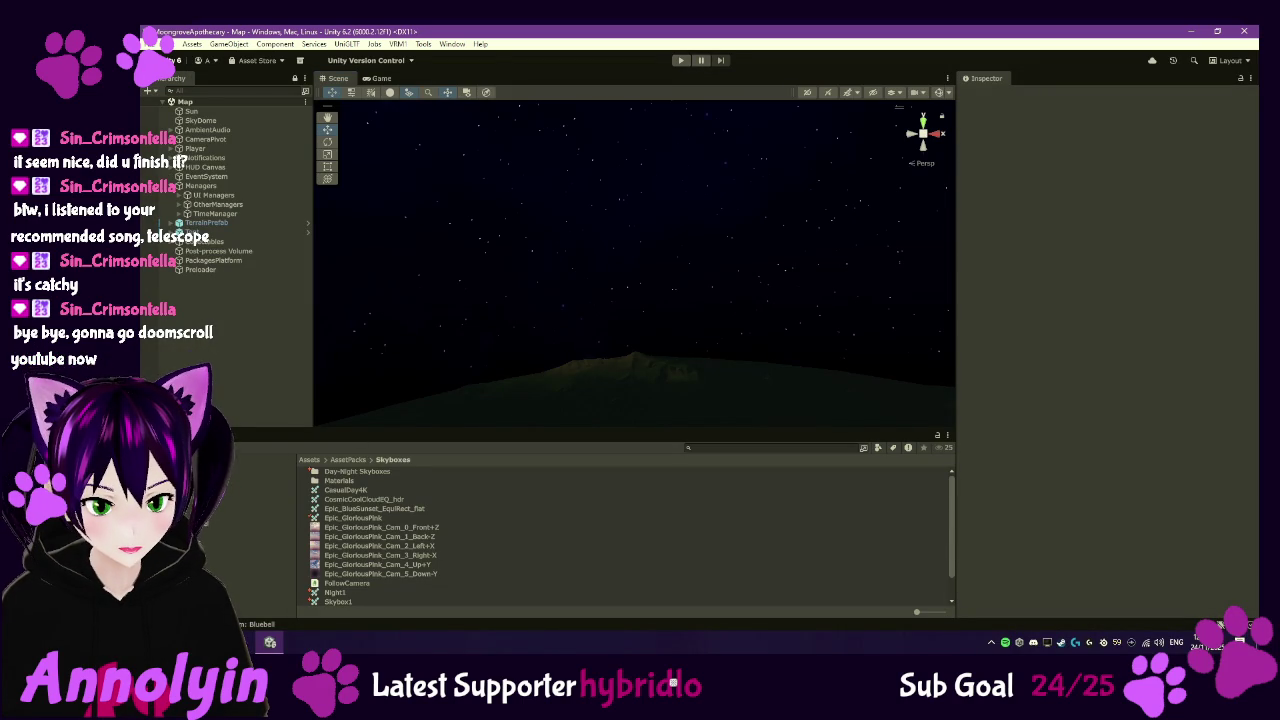
- Check out the OrderPanelUI script in Assets/Scripts under version control
left_click(270, 561)
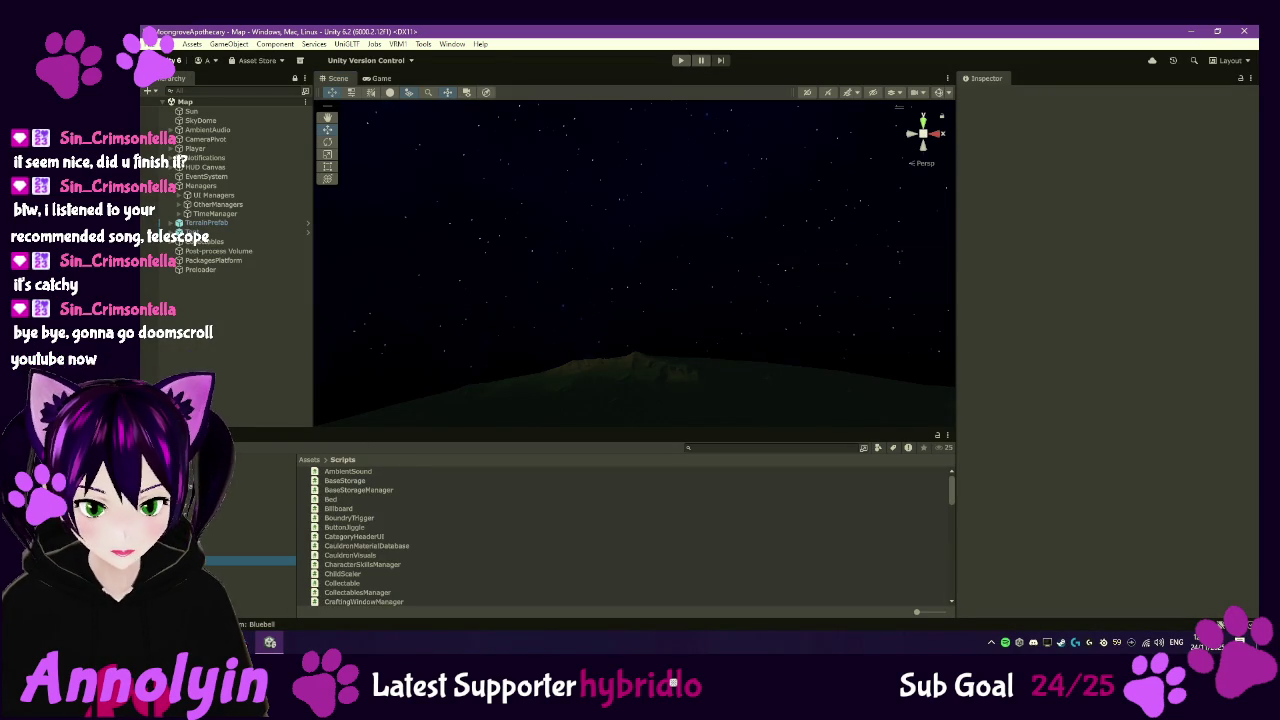
scroll(440, 540, "down", 6)
scroll(442, 542, "down", 4)
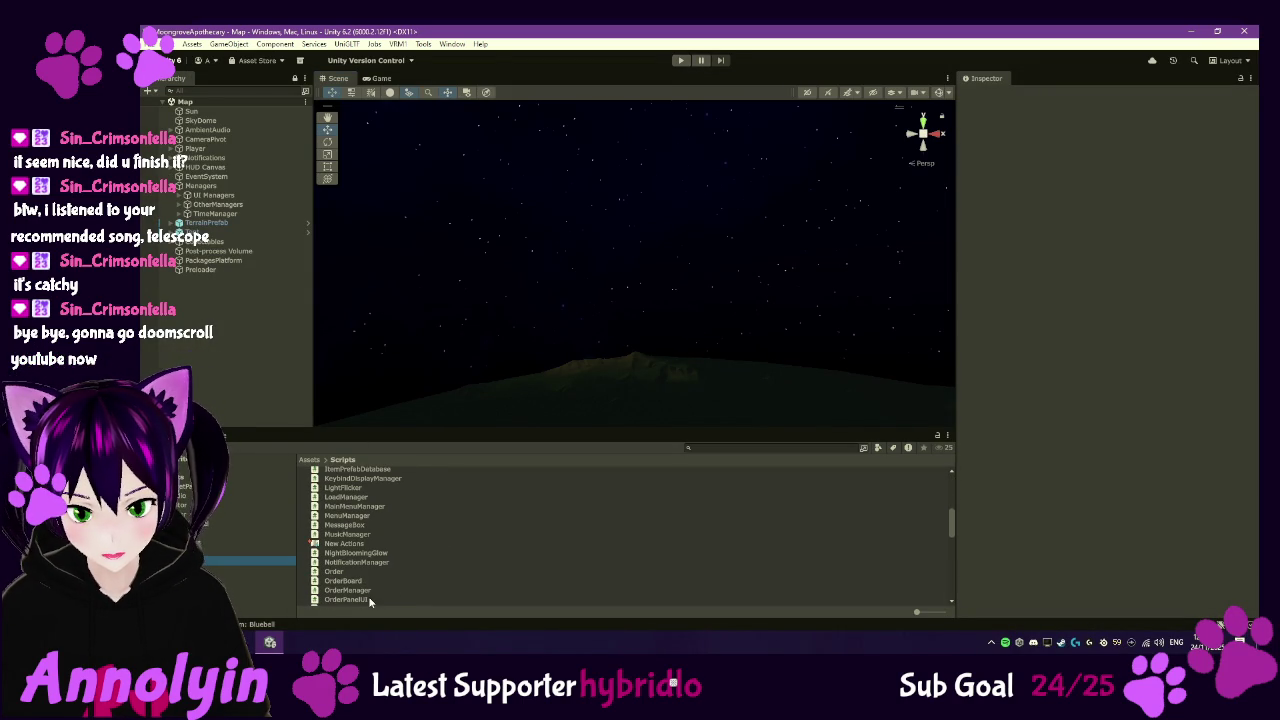
left_click(366, 594)
right_click(360, 594)
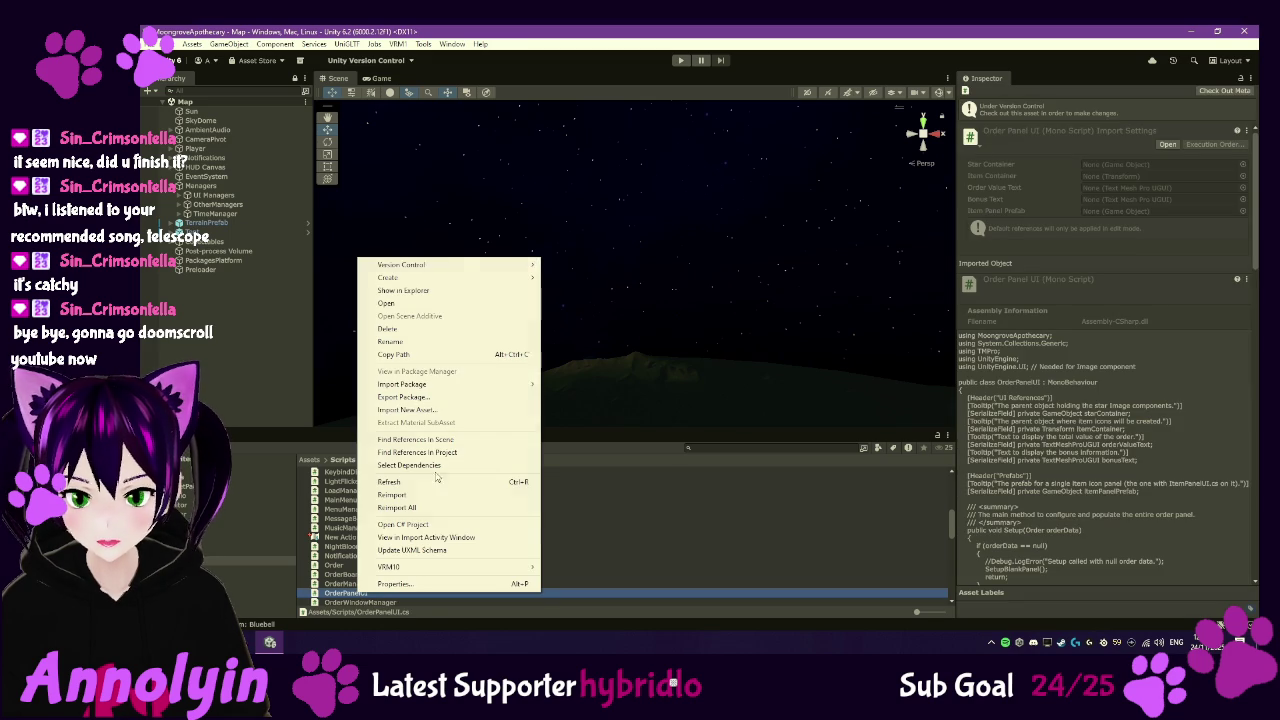
mouse_move(460, 265)
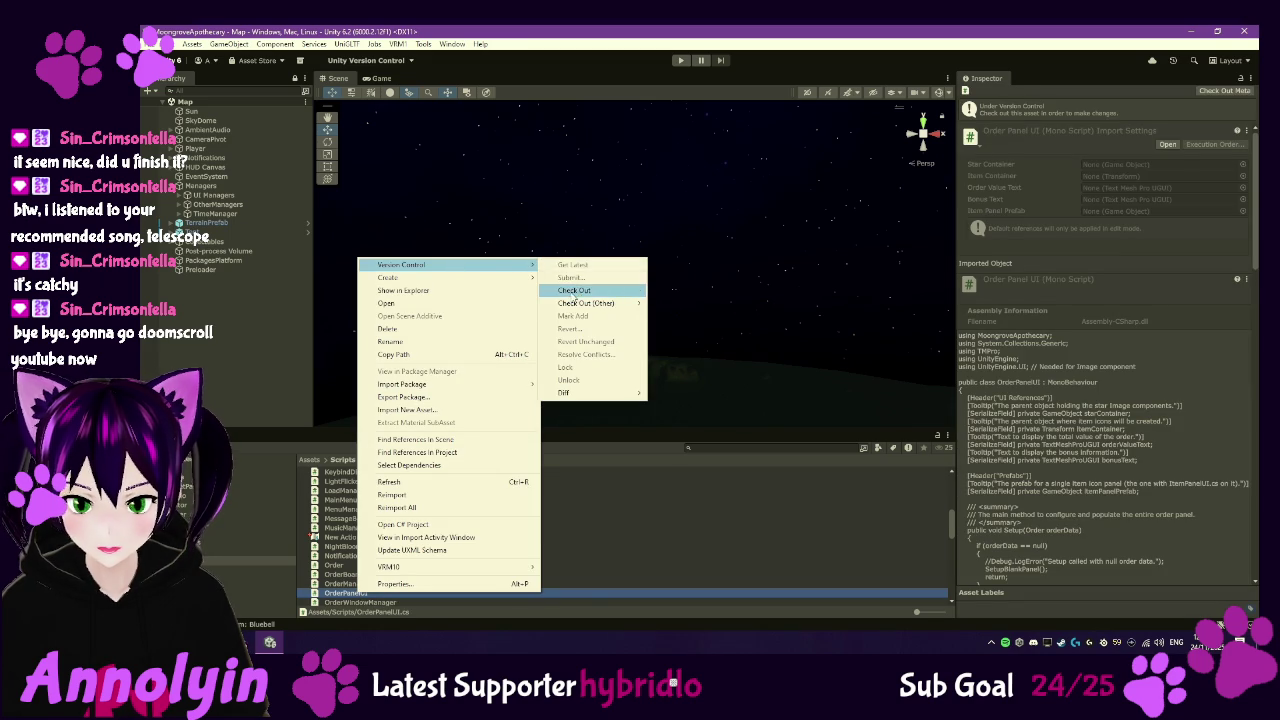
left_click(574, 291)
- Dismiss the warning and open OrderPanelUI in Visual Studio
left_click(360, 538)
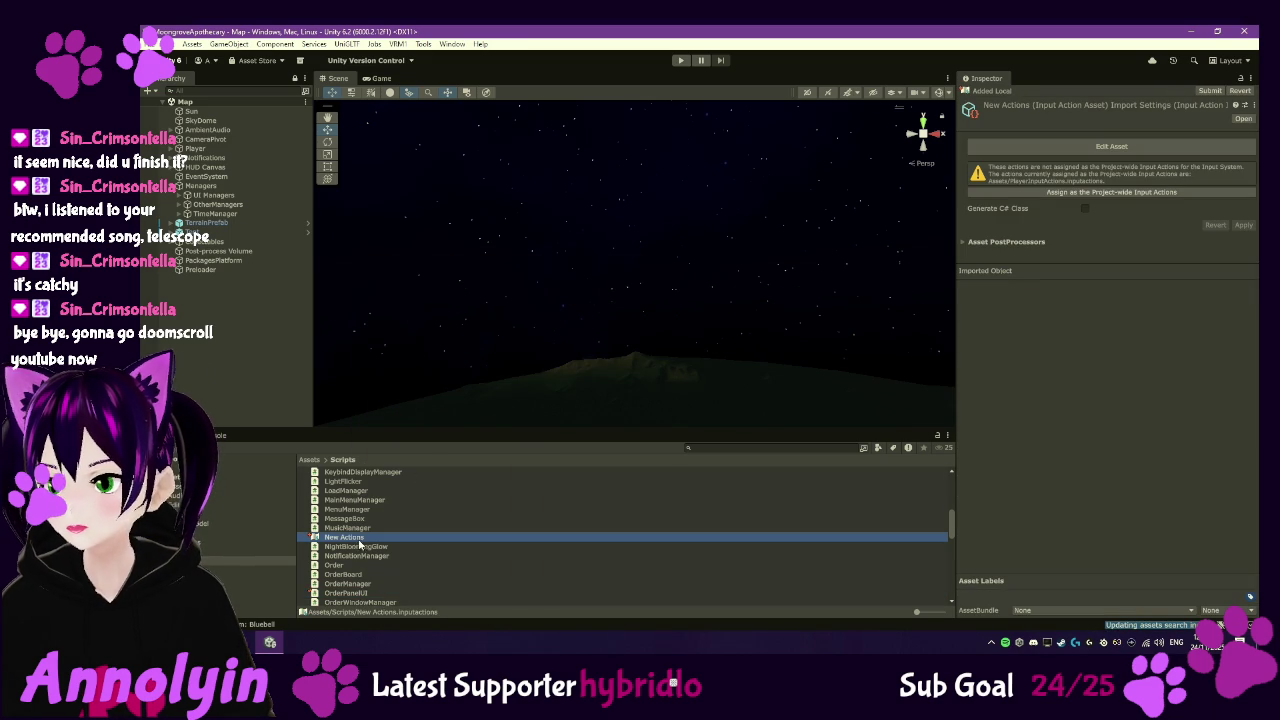
double_click(360, 545)
left_click(727, 356)
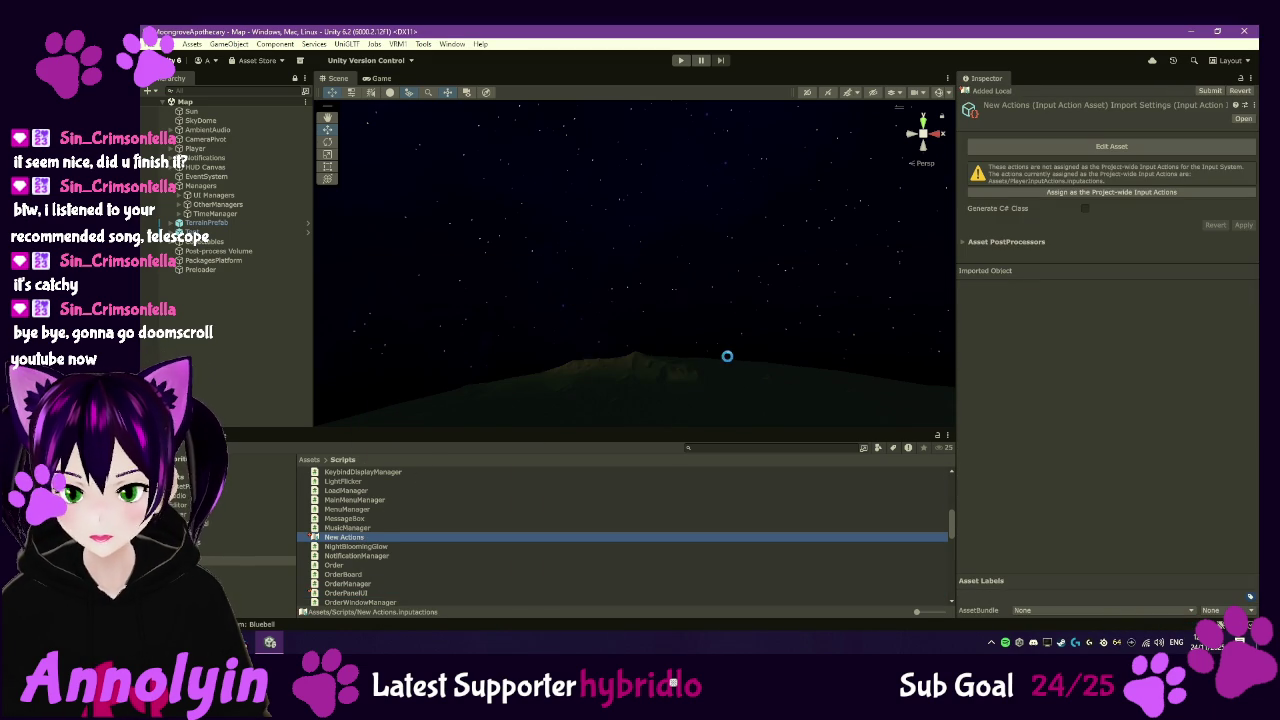
double_click(358, 584)
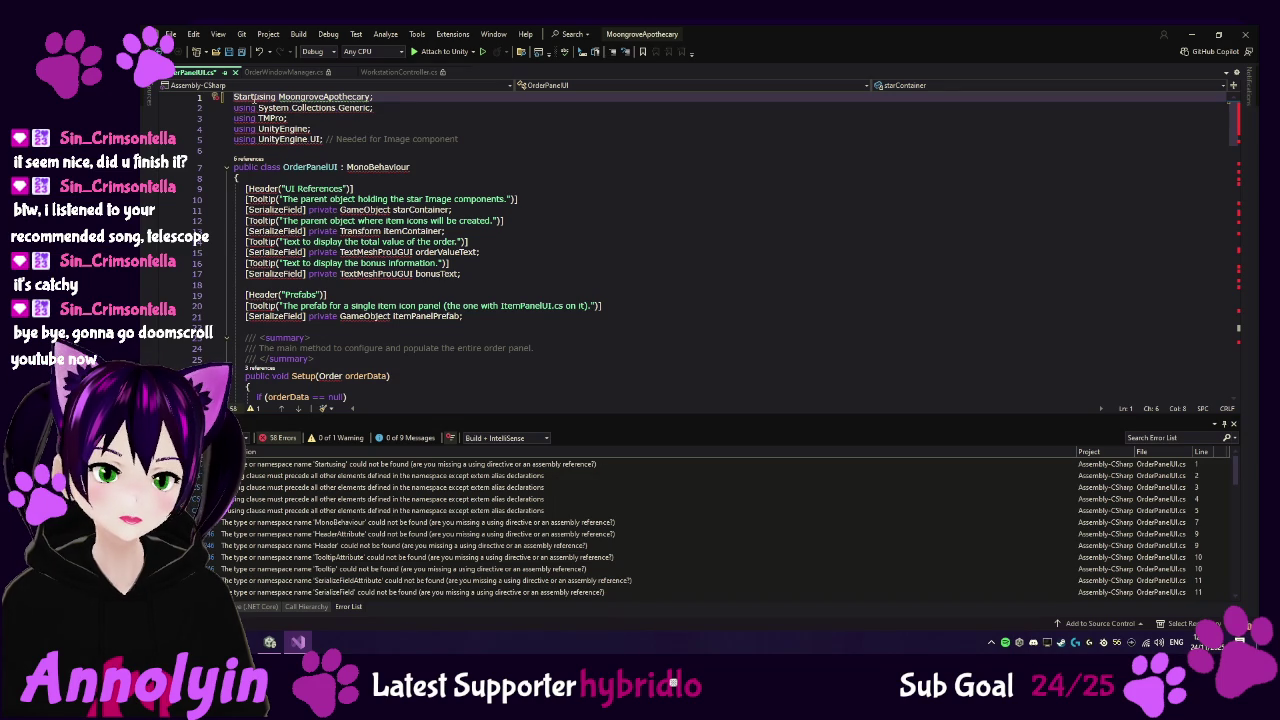
- Delete the stray 'Start' before 'using' on line 1 and confirm zero errors
key("BackSpace")
key("BackSpace")
key("BackSpace")
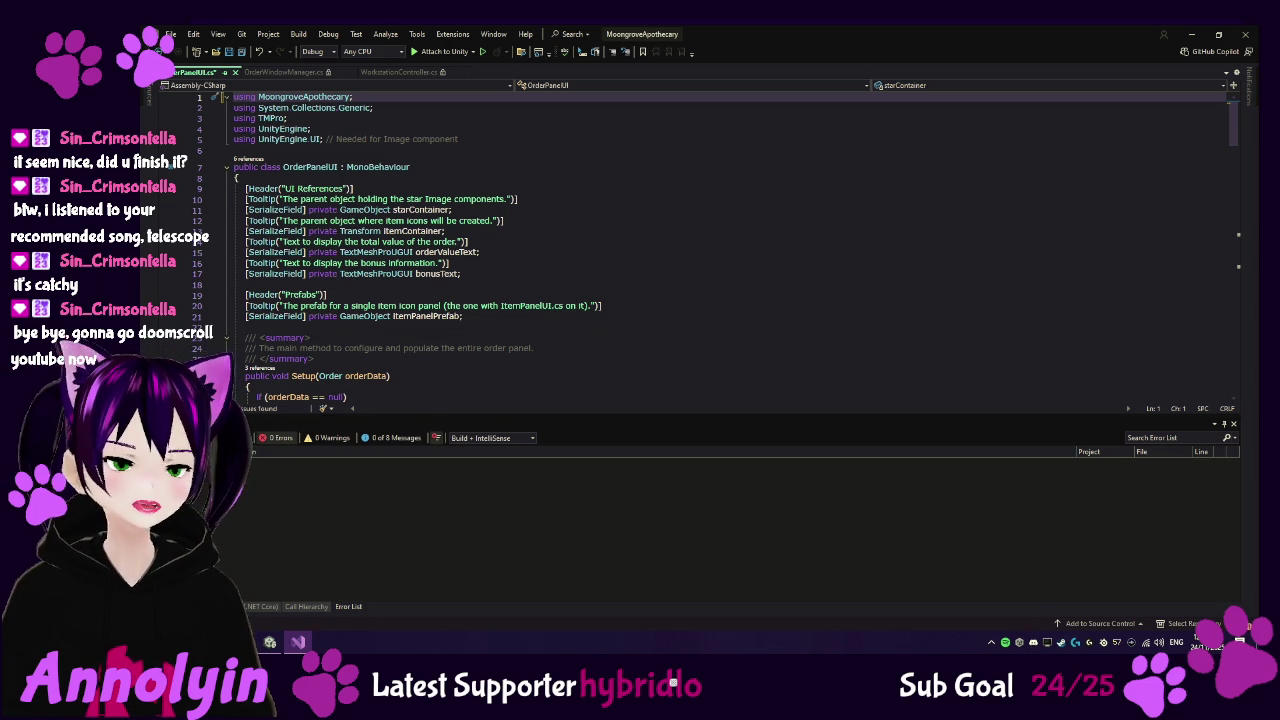
scroll(482, 343, "down", 8)
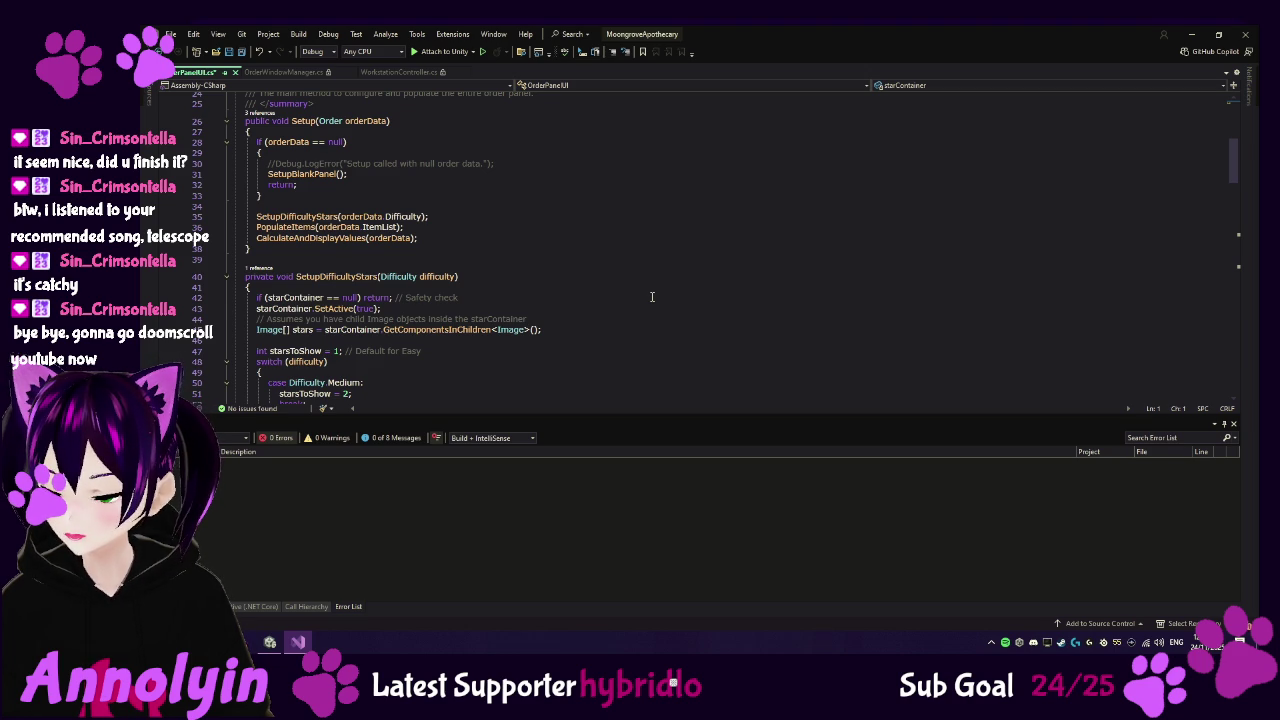
- Find the quantity format string on line 99 of OrderPanelUI.cs
scroll(651, 300, "down", 1)
scroll(651, 305, "down", 4)
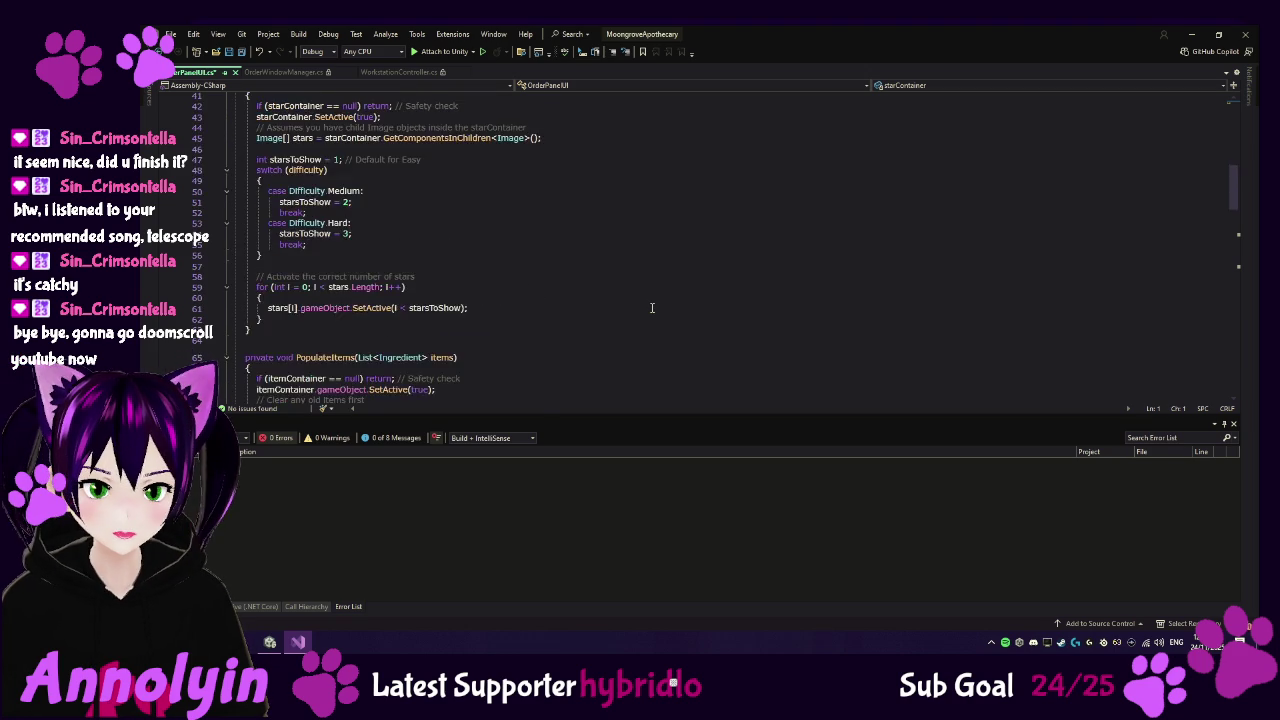
scroll(651, 308, "down", 5)
scroll(652, 308, "down", 19)
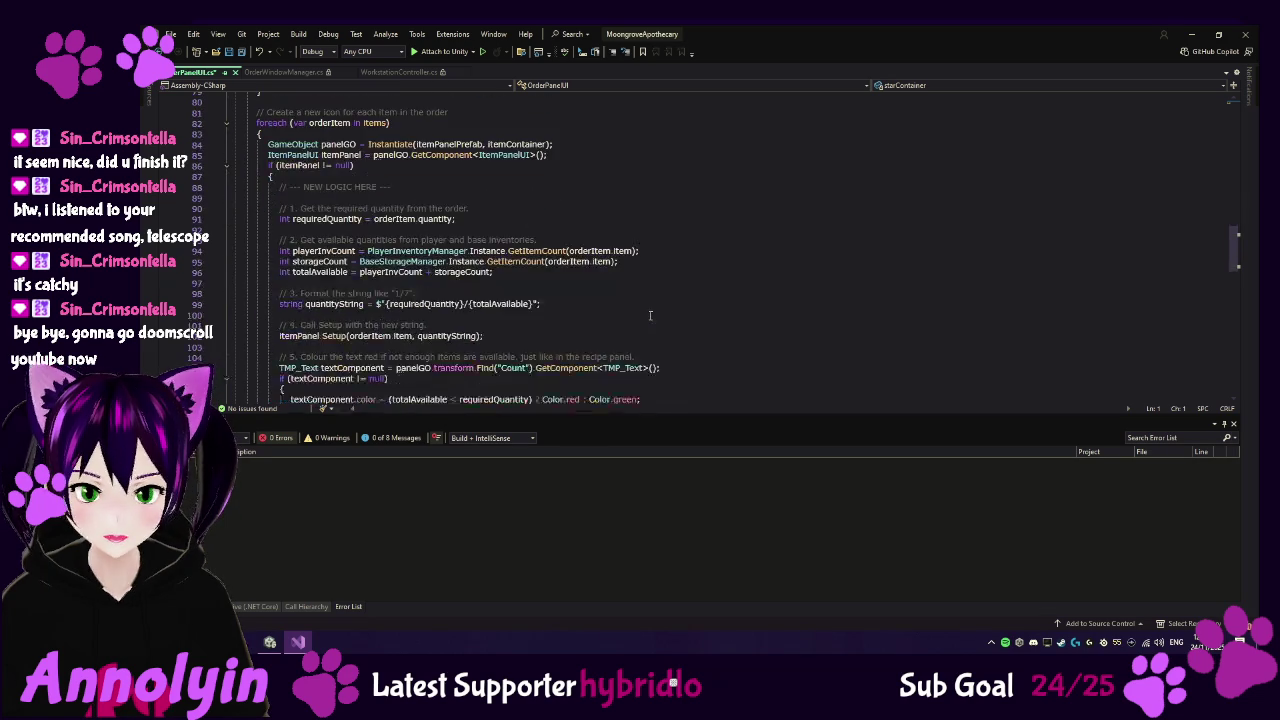
scroll(652, 314, "down", 2)
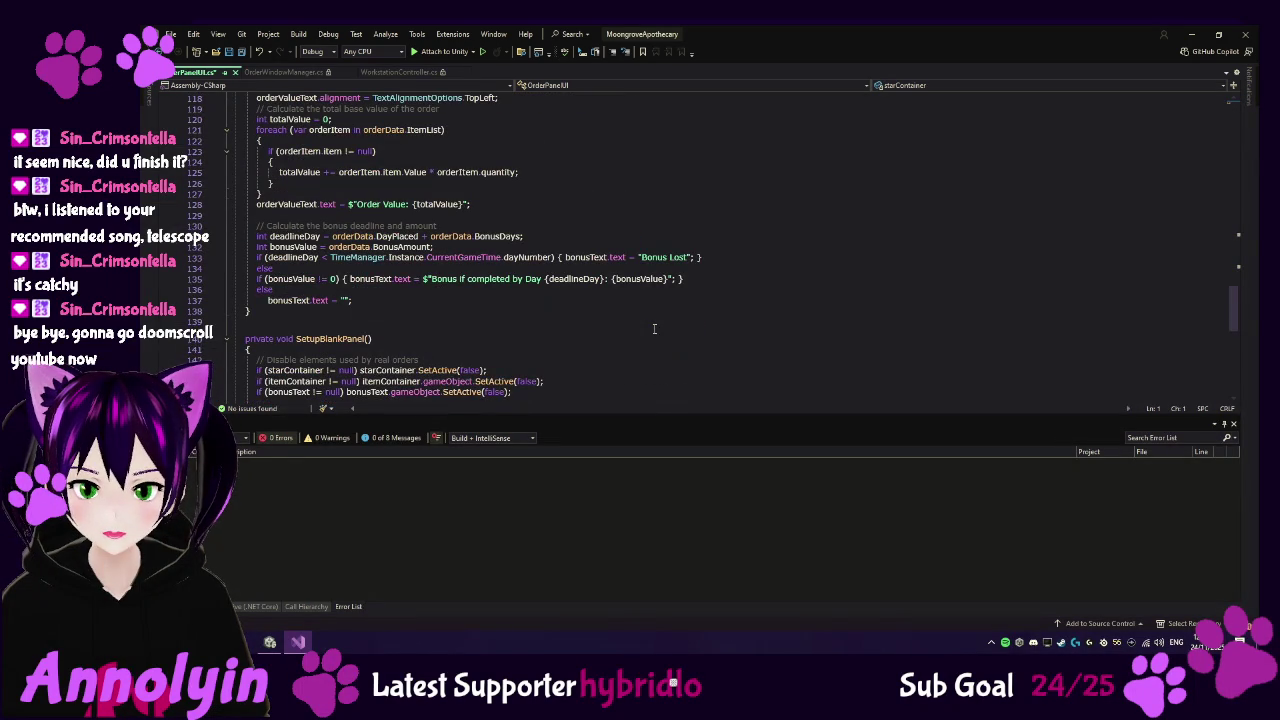
scroll(654, 328, "down", 6)
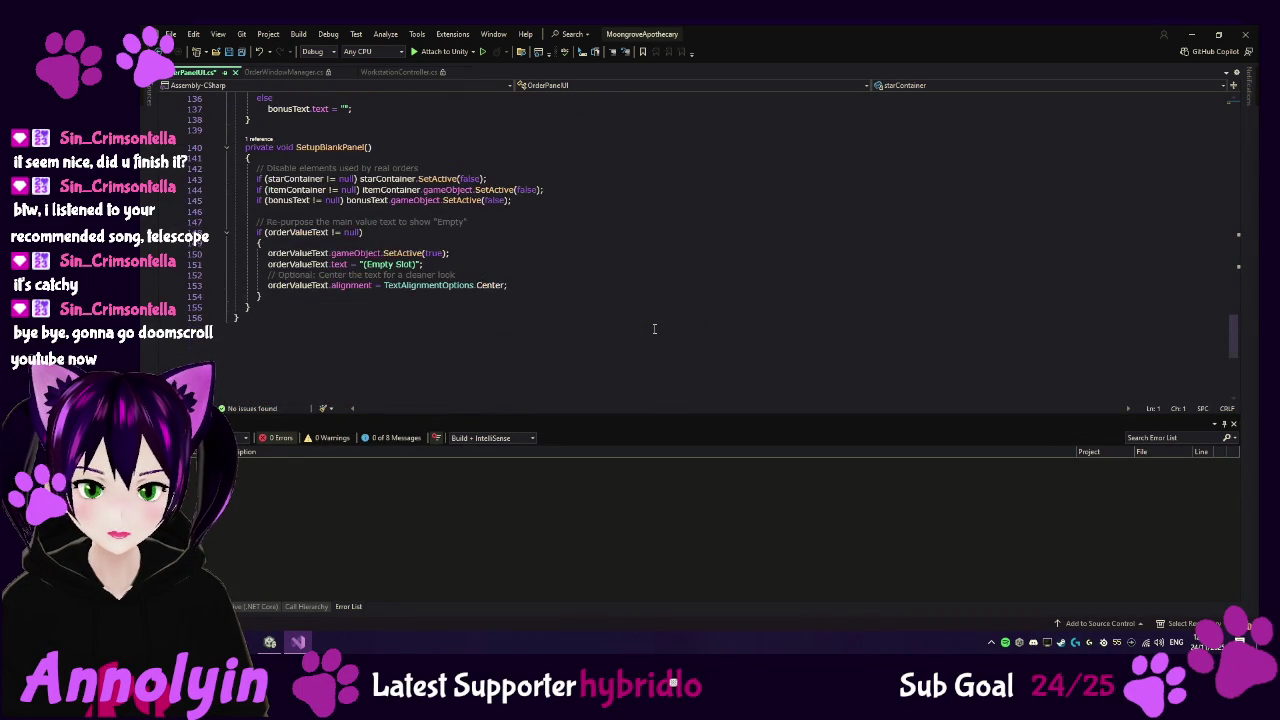
scroll(654, 328, "up", 4)
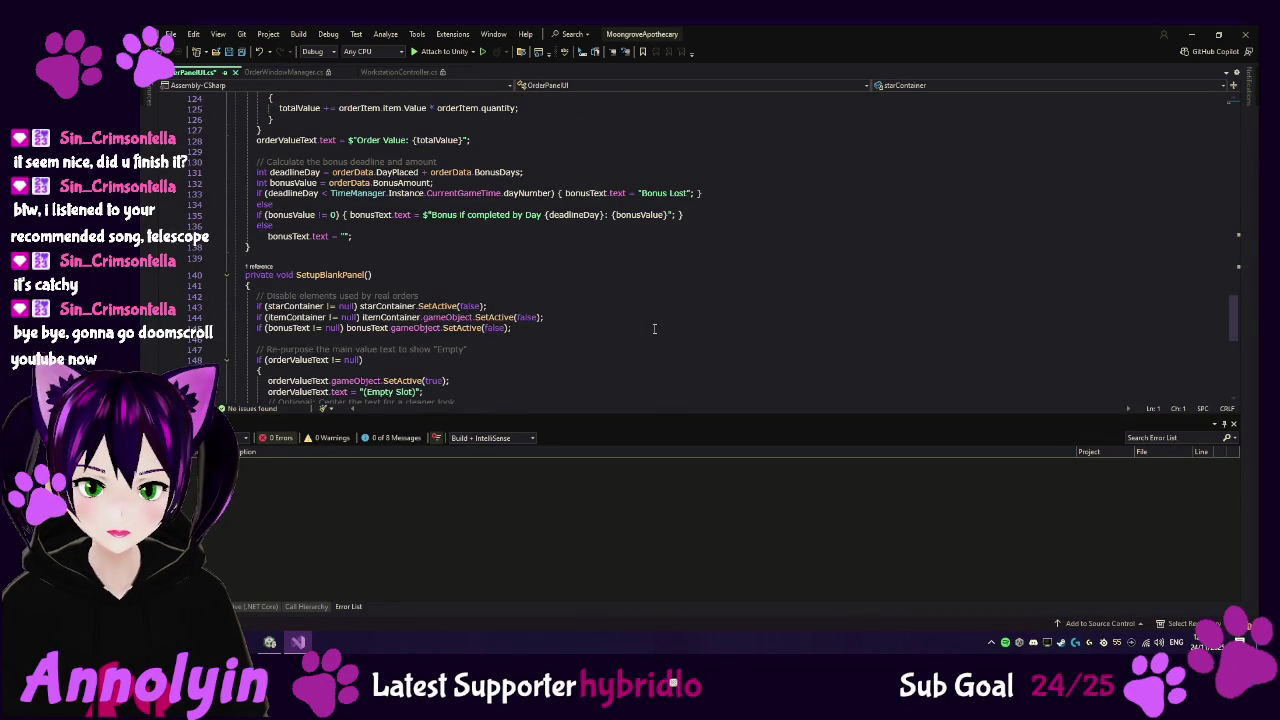
scroll(654, 328, "up", 5)
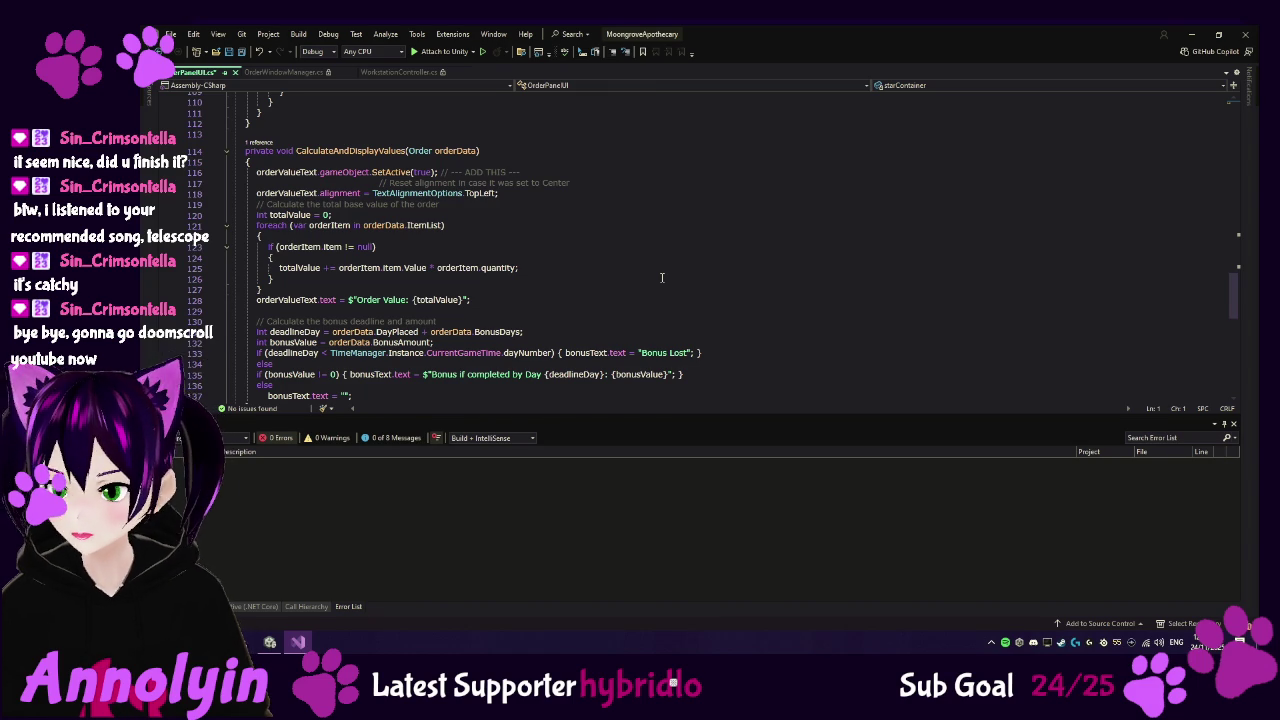
scroll(661, 277, "up", 6)
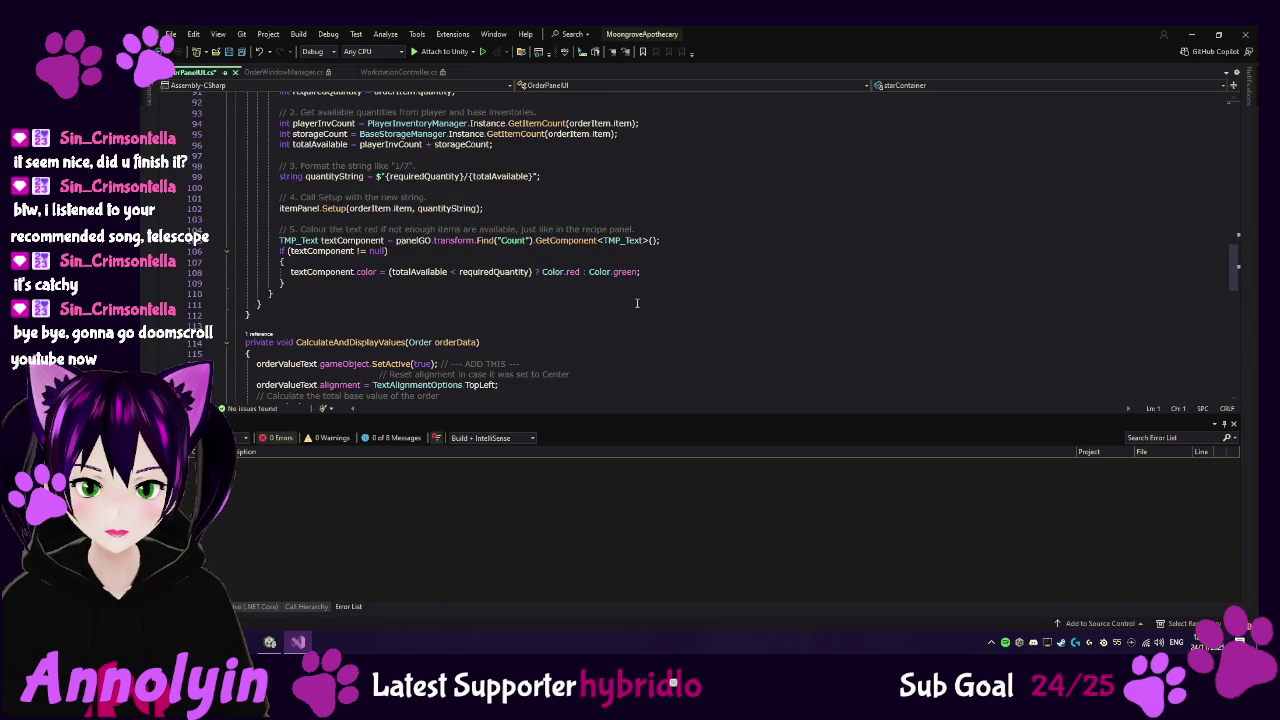
scroll(590, 315, "up", 2)
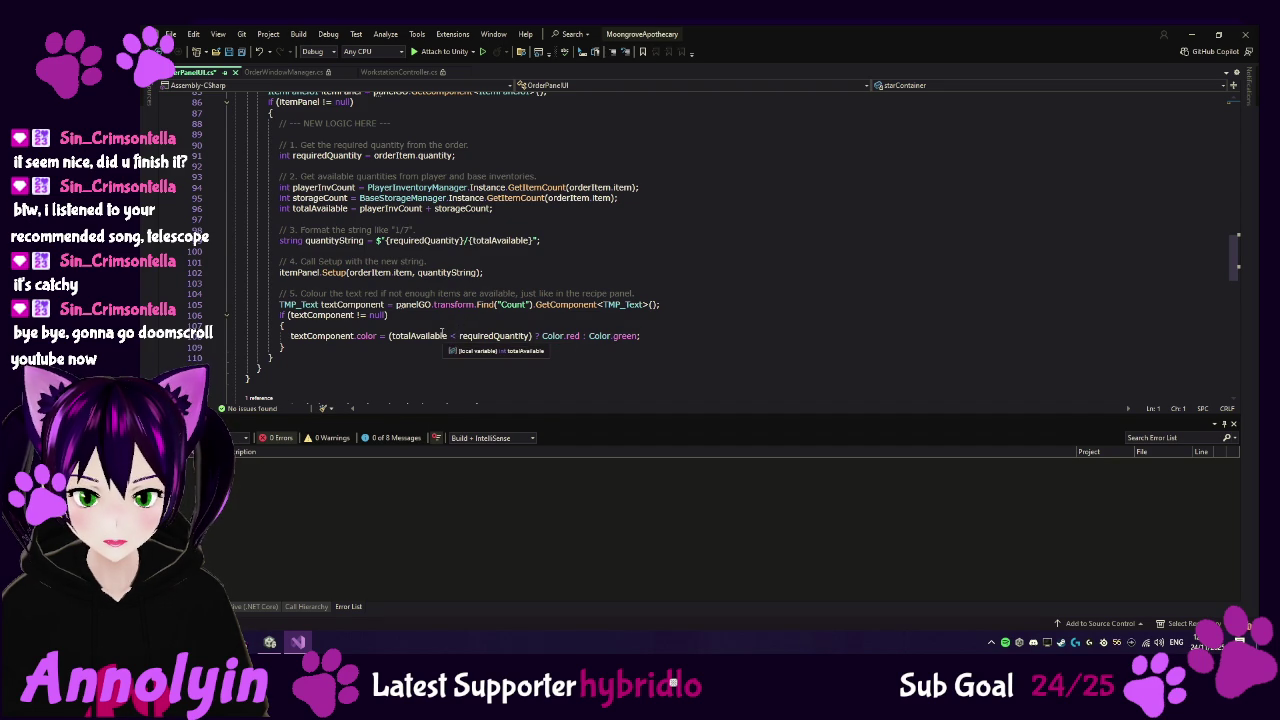
left_click(465, 241)
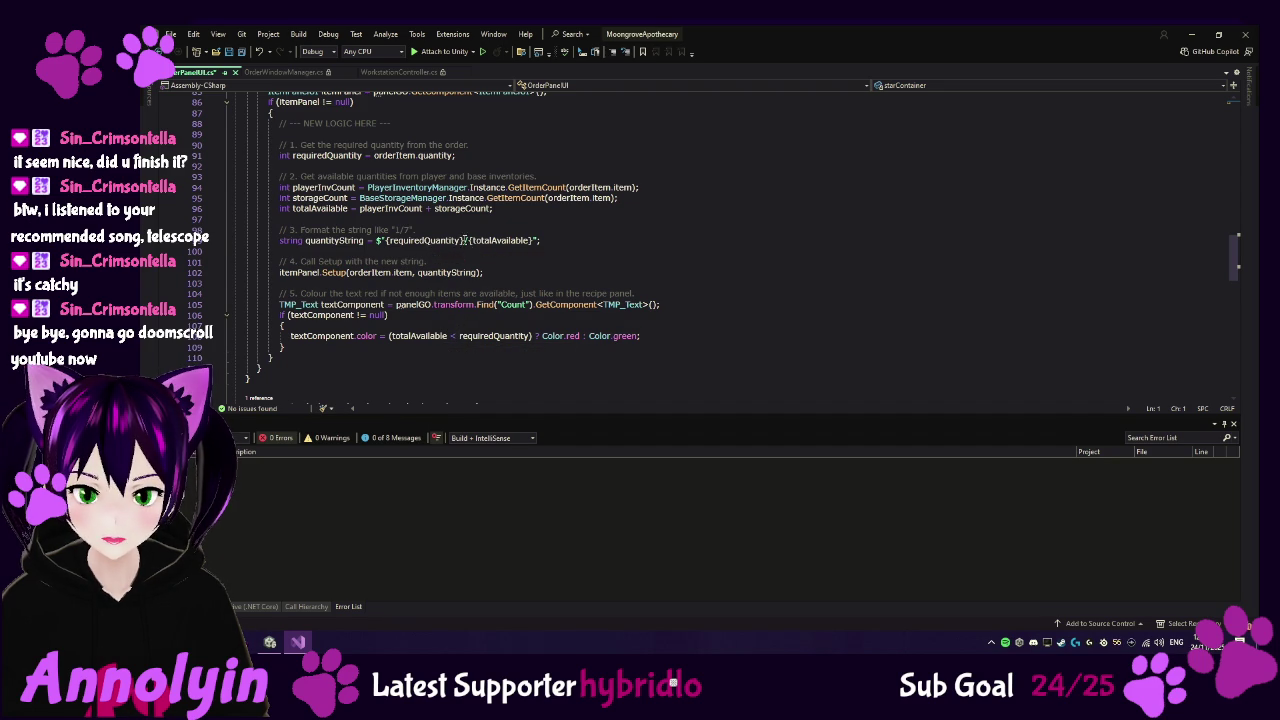
left_click(505, 240)
- Reorder the string to $"{totalAvailable}/{requiredQuantity}" so the available total comes first
key("ctrl+Left")
key("ctrl+Left")
key("ctrl+Left")
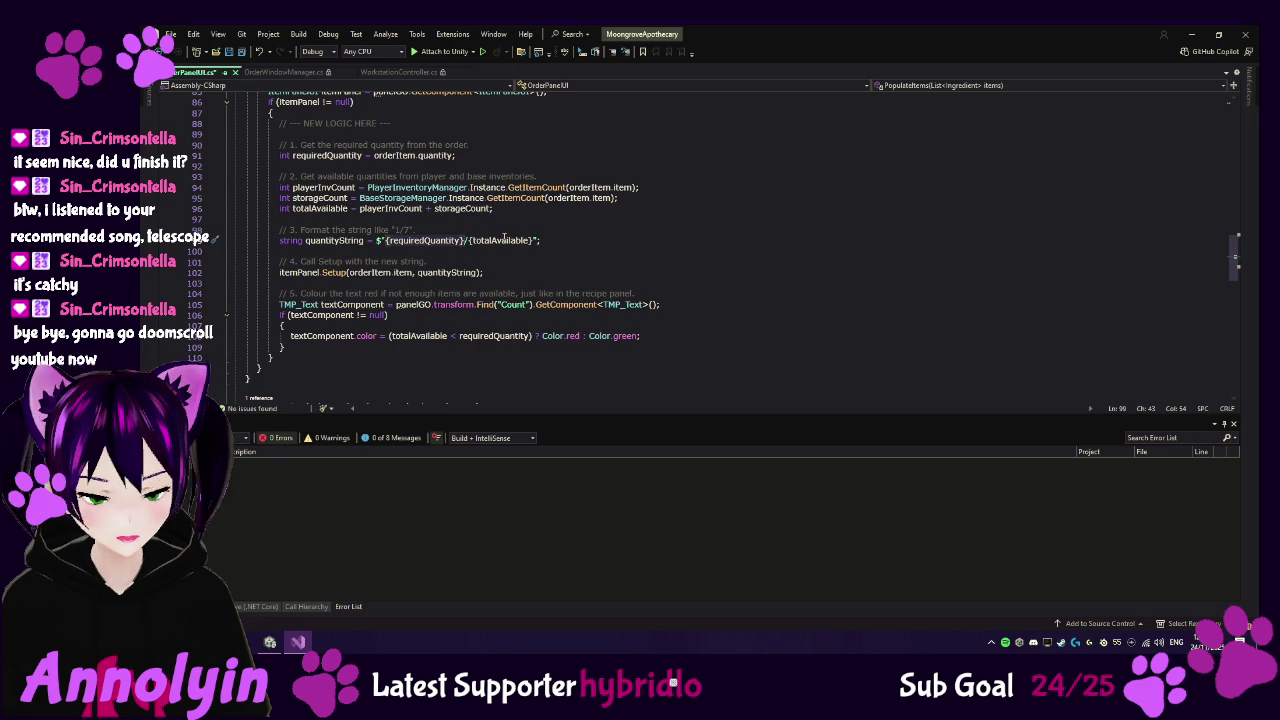
key("Delete")
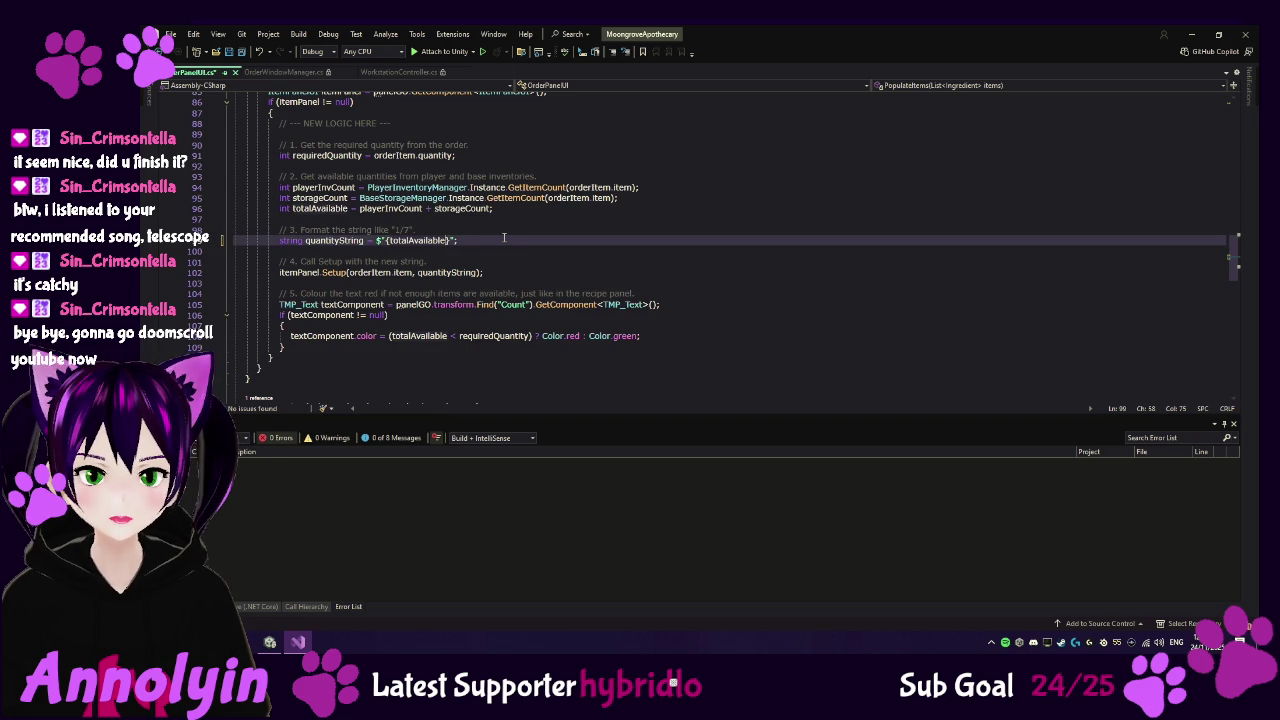
type("/")
key("ctrl+z")
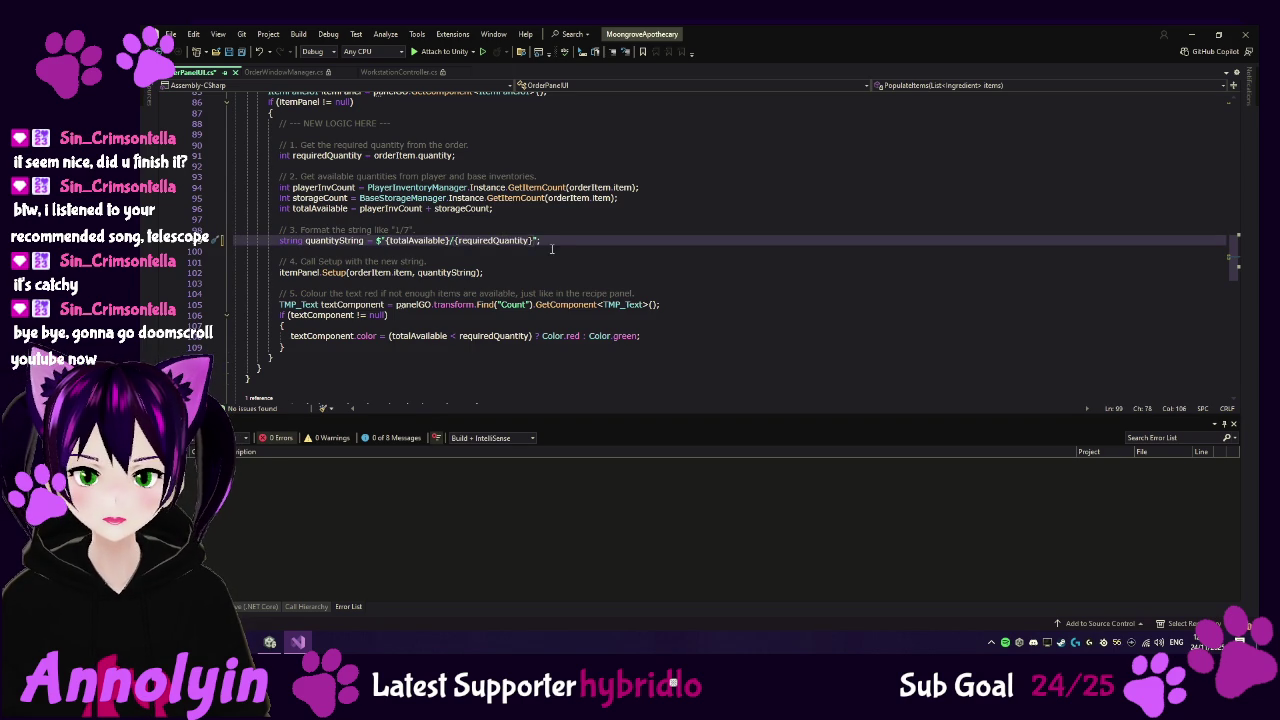
left_click(280, 250)
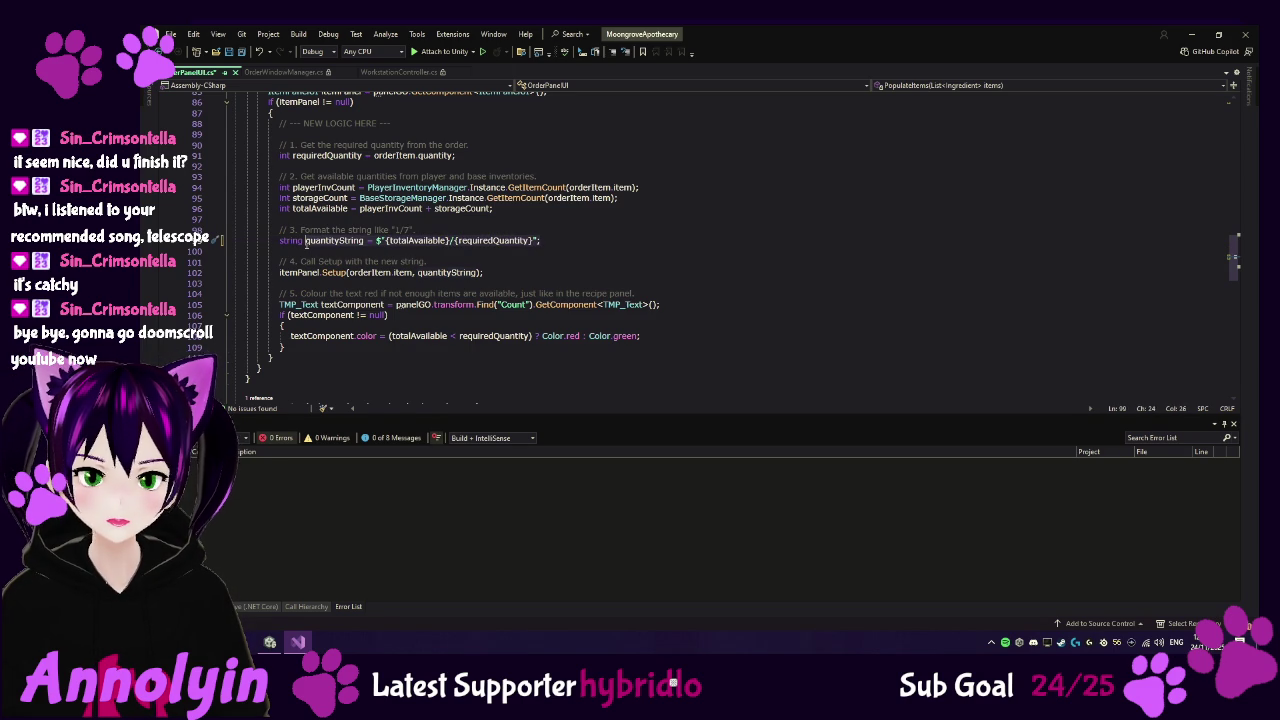
left_click(280, 240)
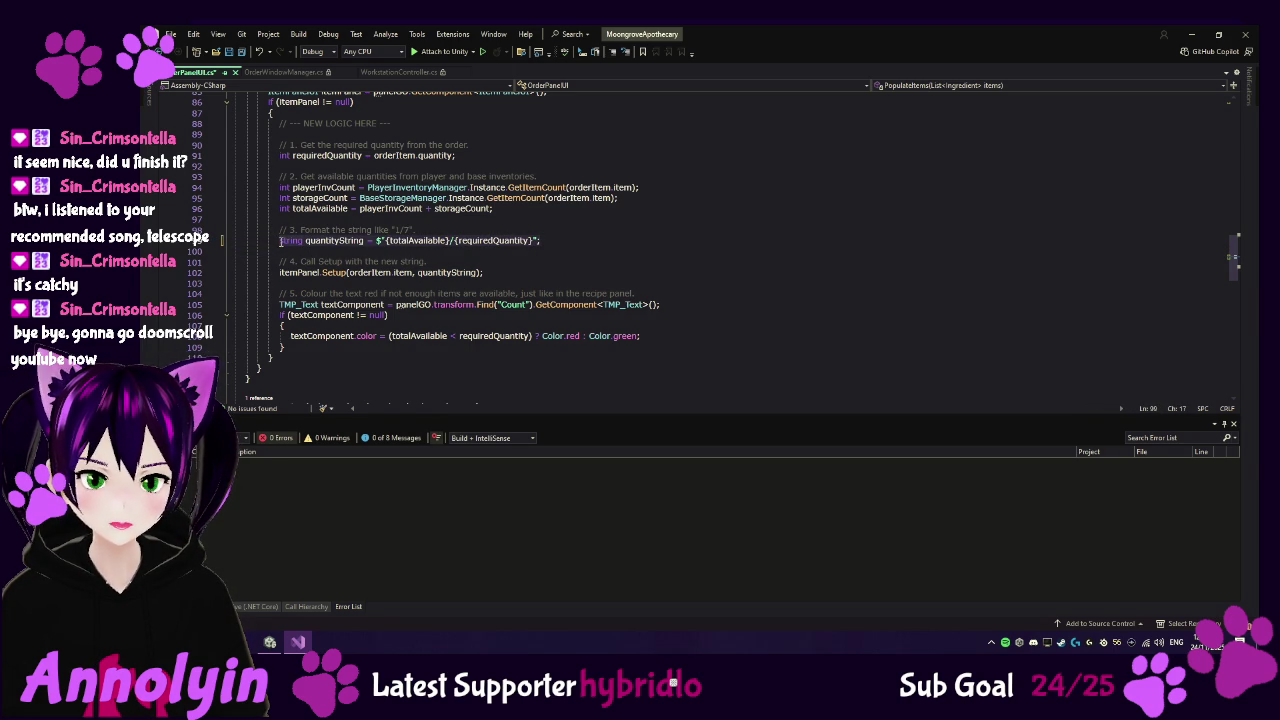
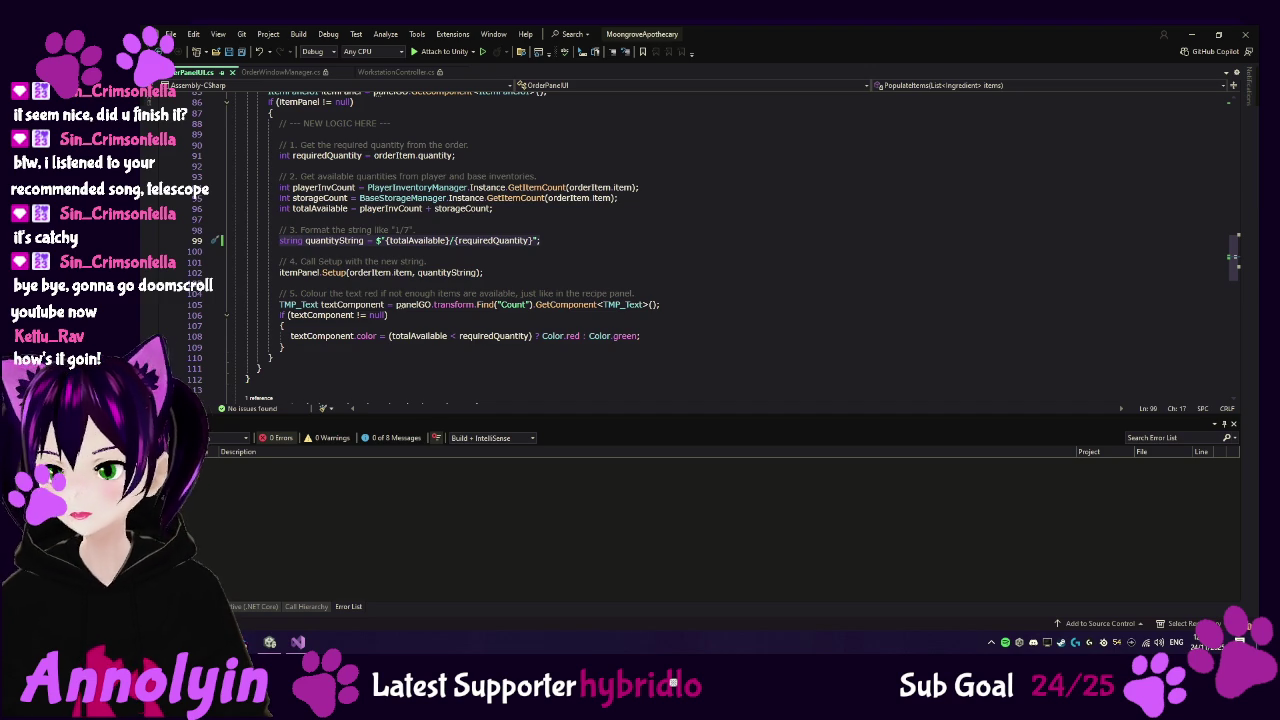
- Switch back to the Unity editor so the updated OrderPanelUI script recompiles
left_click(270, 642)
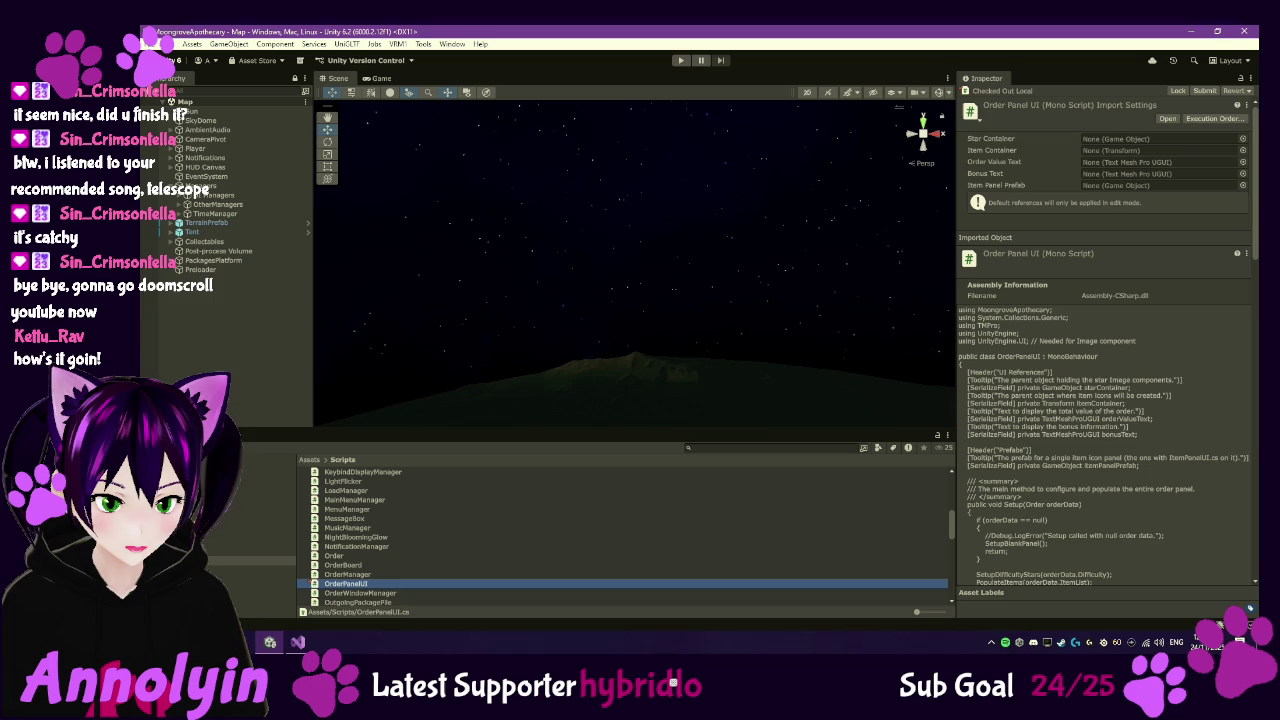
- Open Resources/TutorialImages and preview the Bed, Cauldron, Ledger and OrderPanel images
left_click(262, 515)
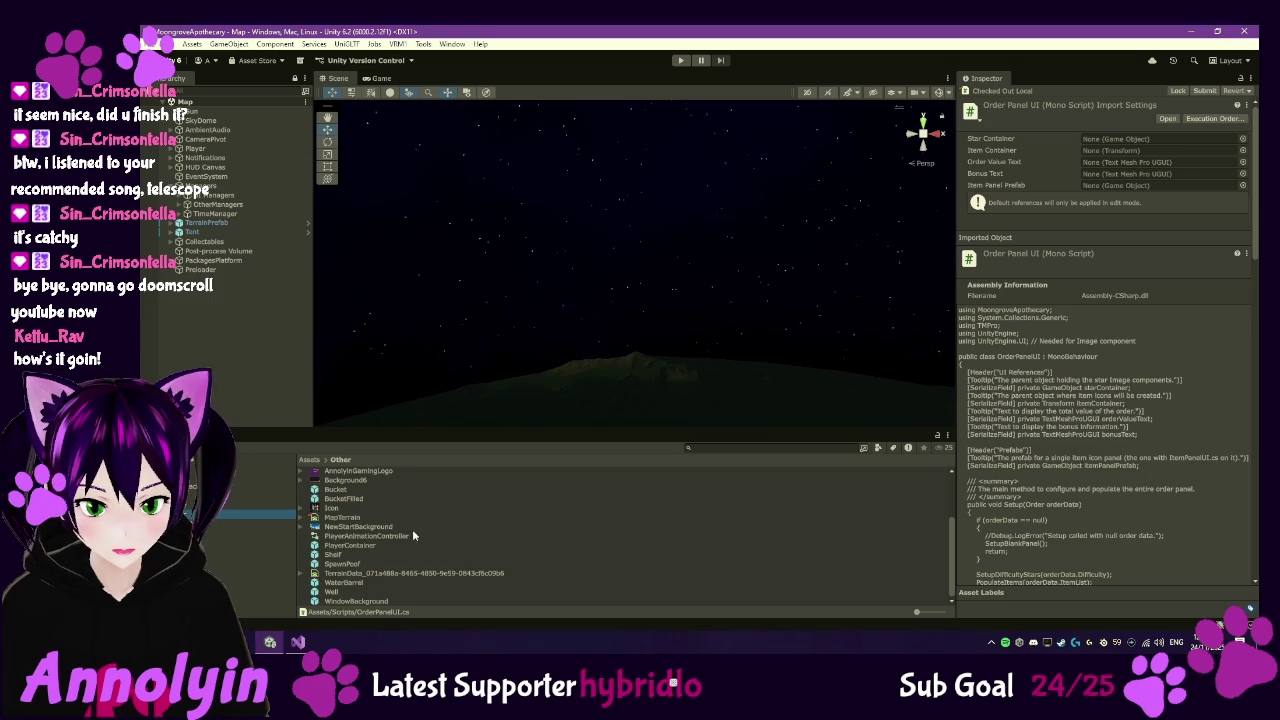
left_click(262, 530)
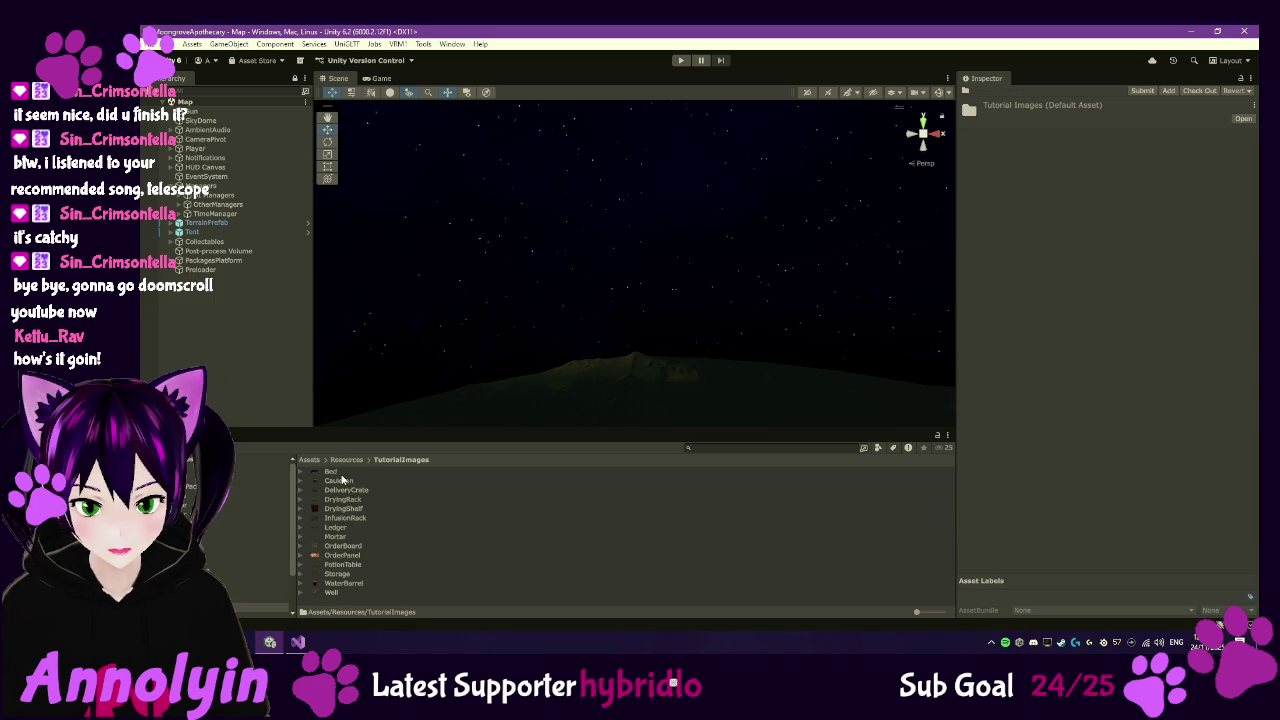
left_click(333, 473)
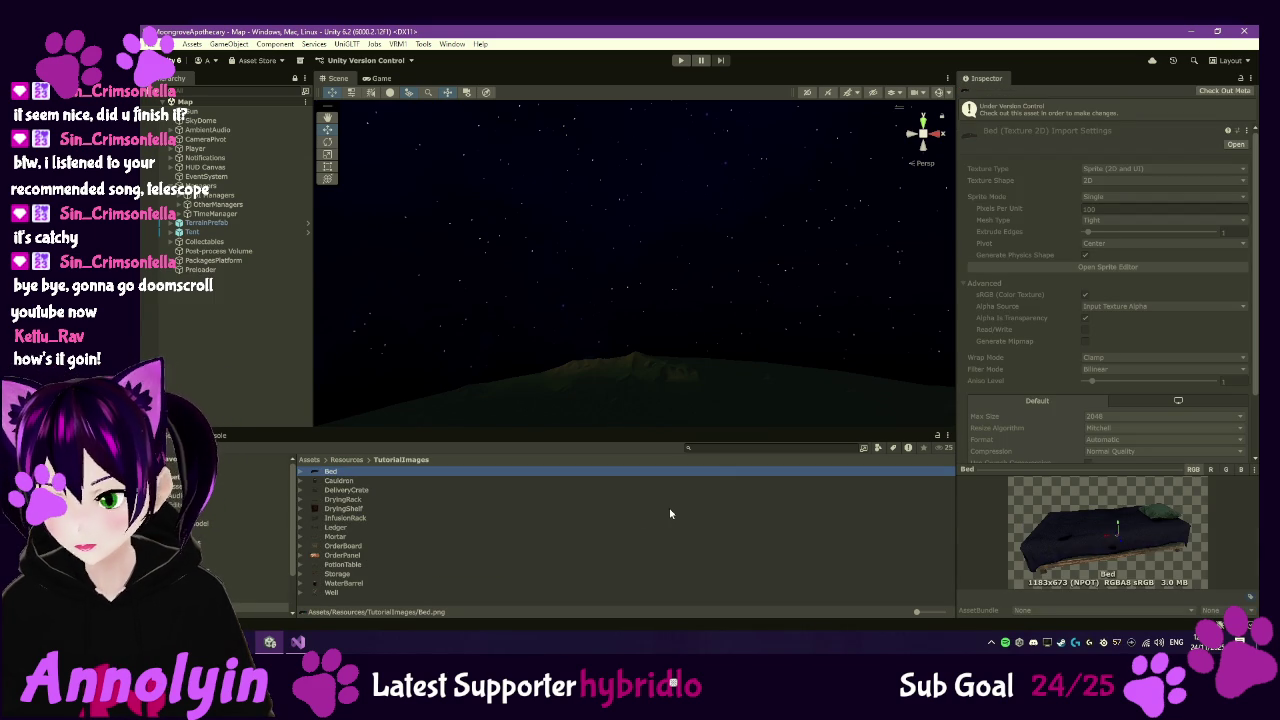
key("Down")
key("Down")
key("Down")
key("Down")
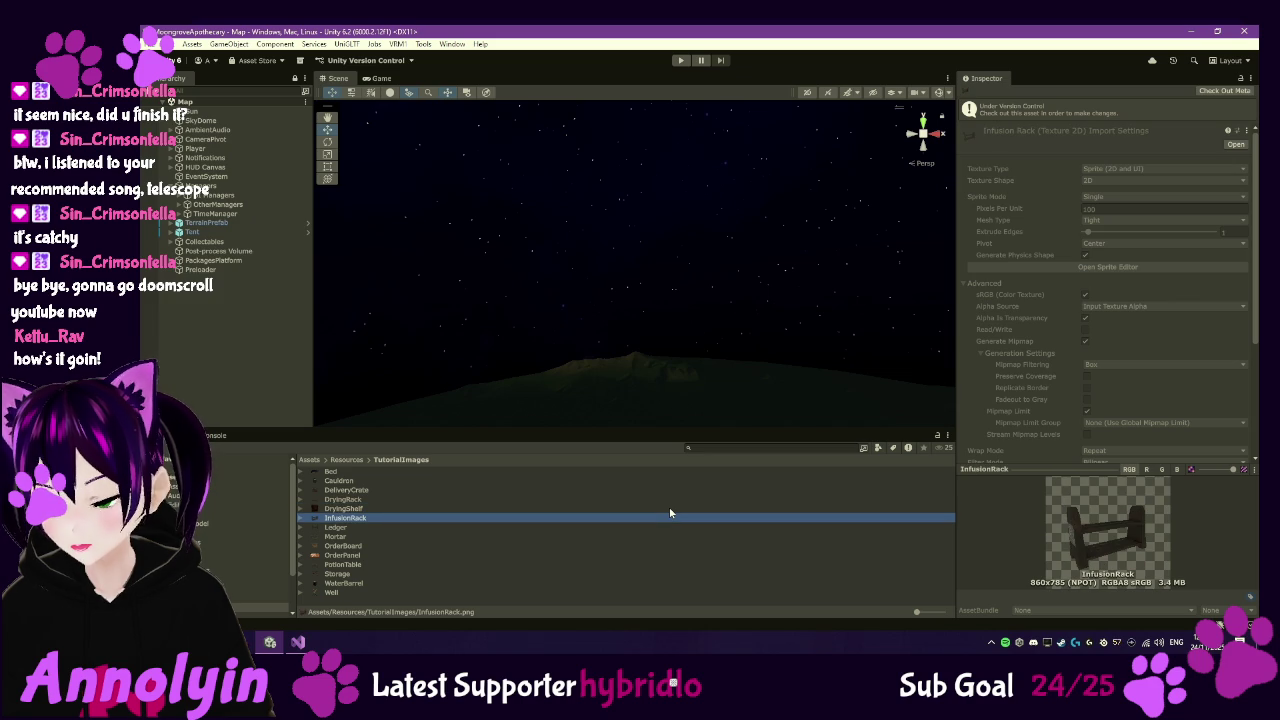
key("Down")
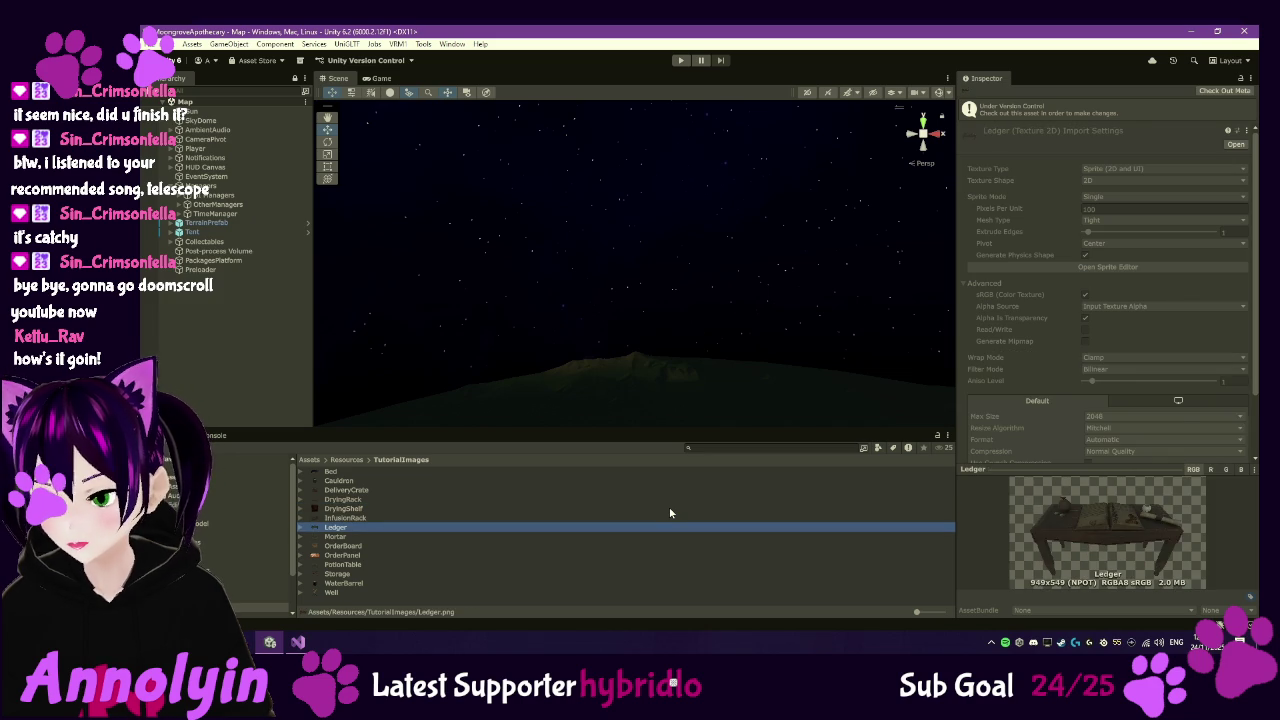
key("Down")
key("Down")
key("Down")
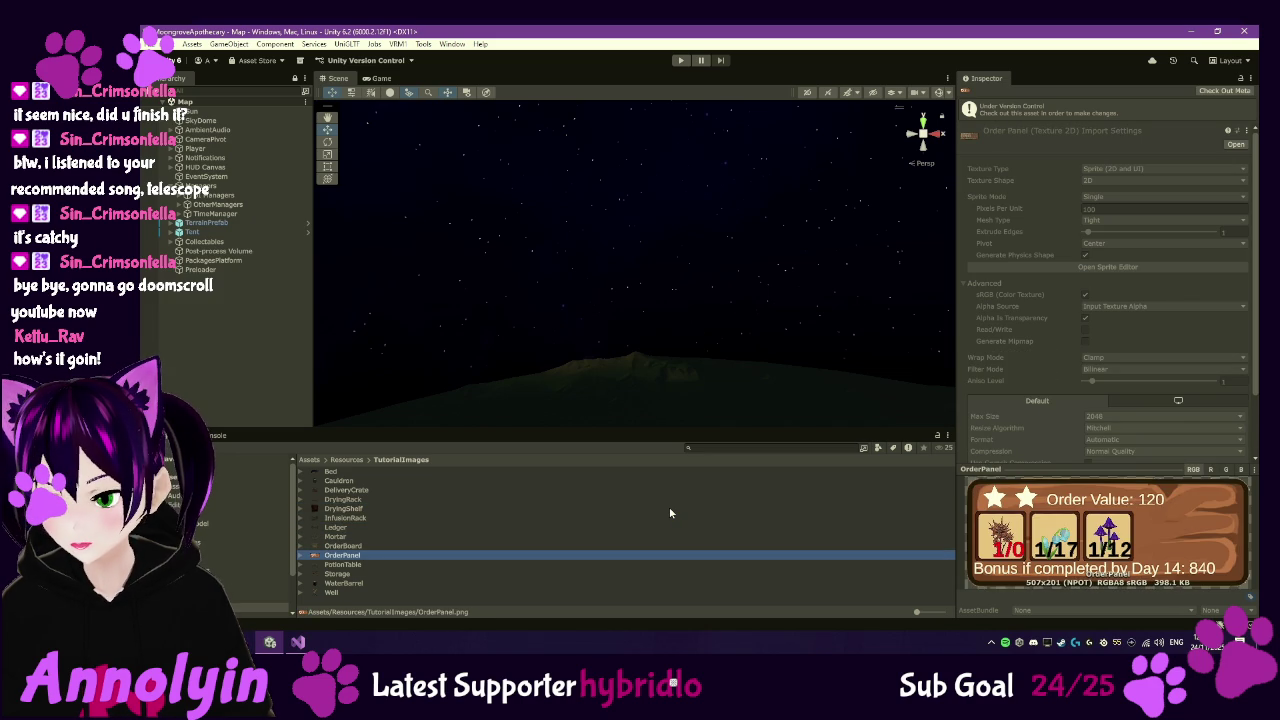
- Preview the PotionTable, Storage and Well images, return to OrderPanel, and clear the selection
key("Down")
key("Up")
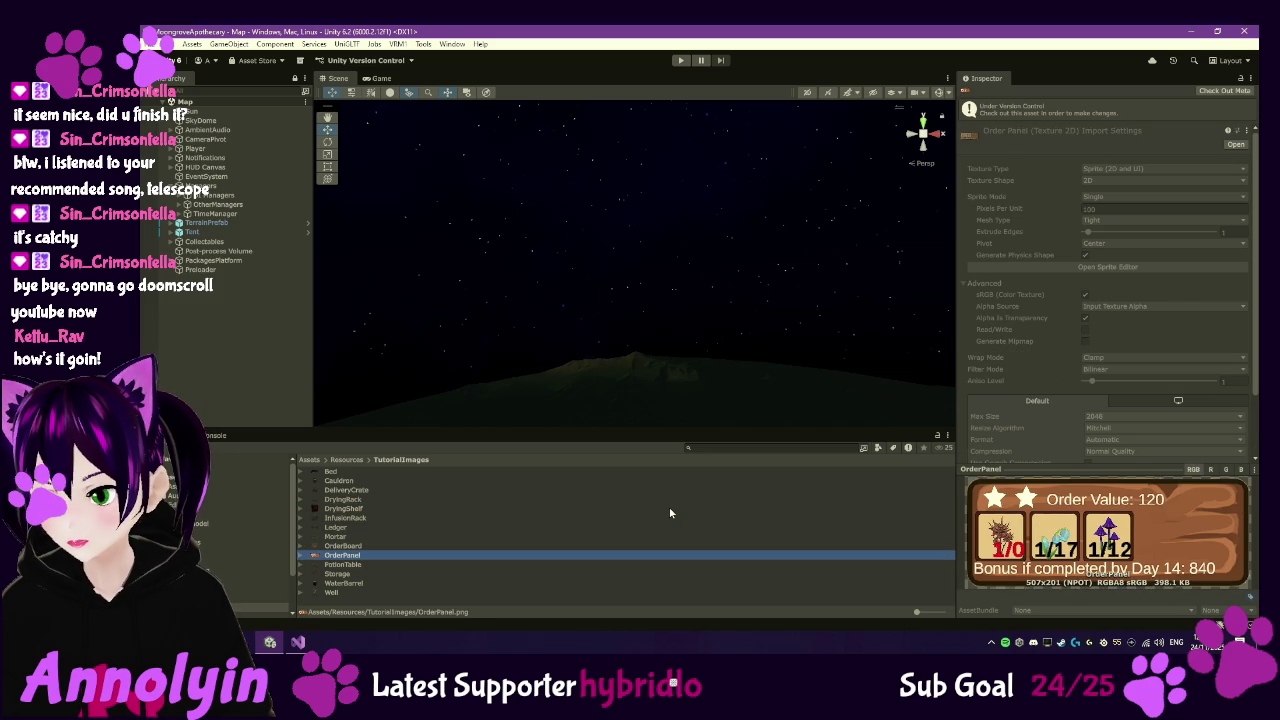
key("Down")
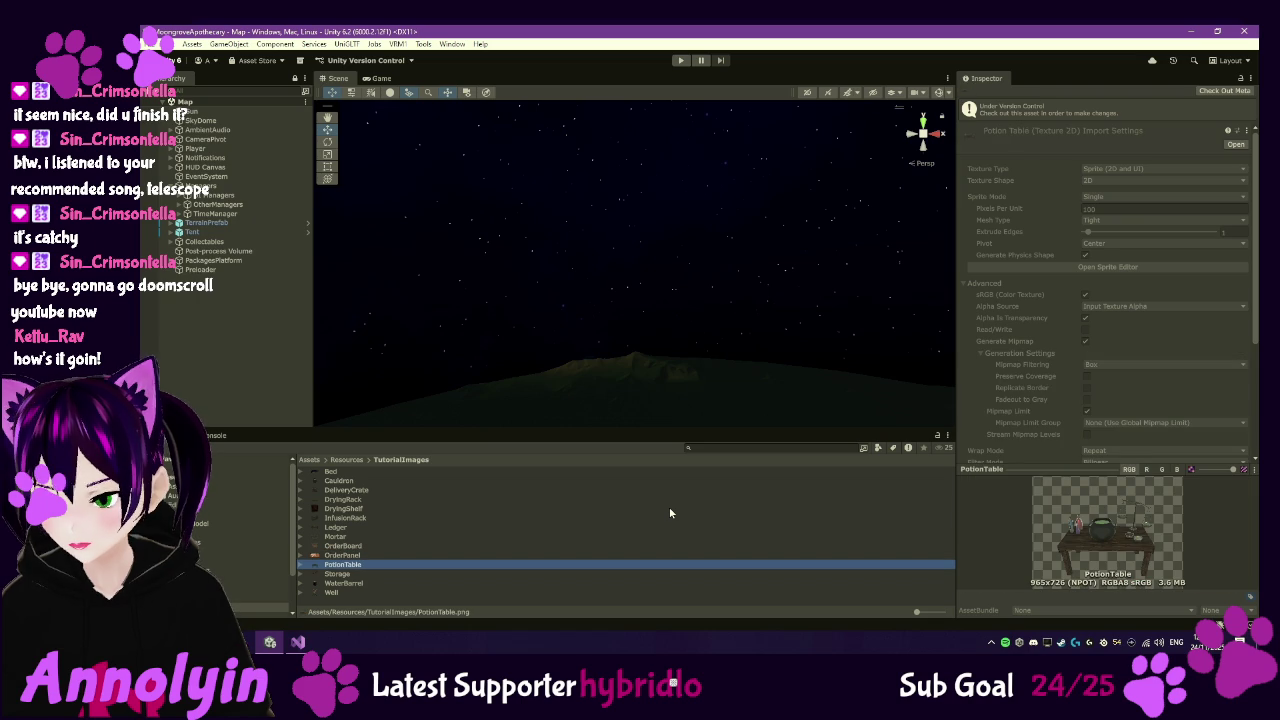
key("Down")
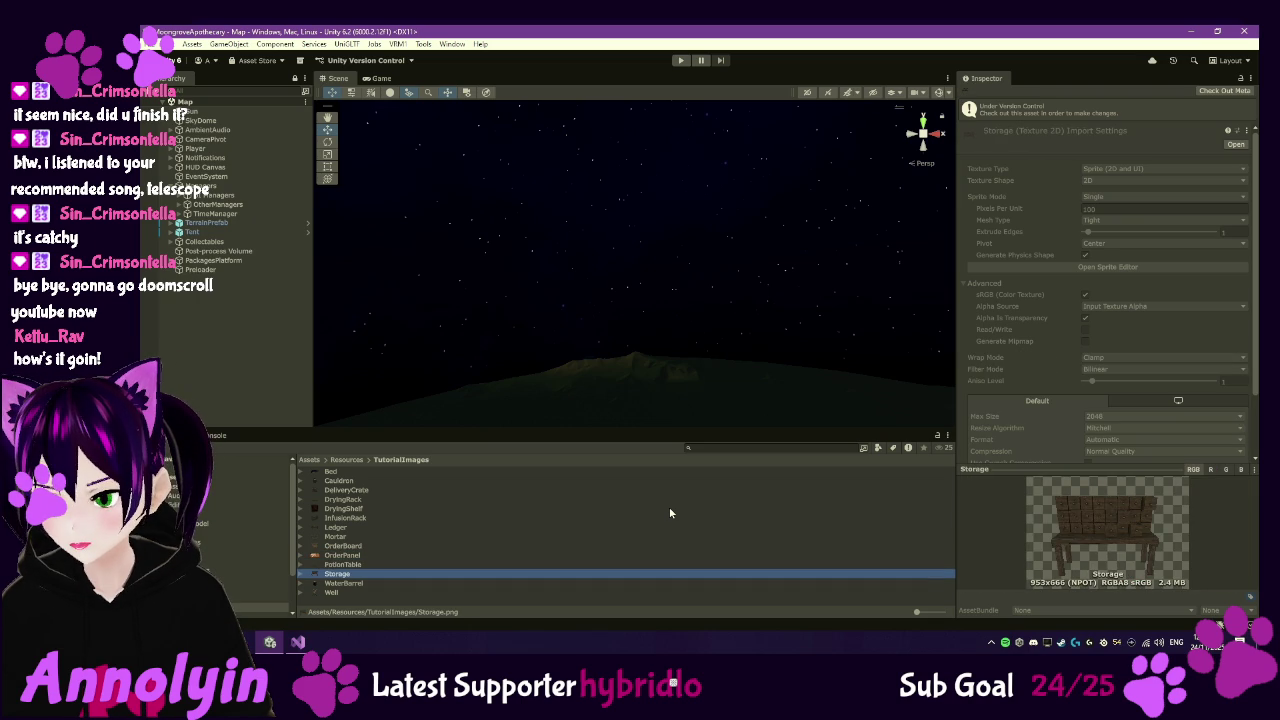
key("Down")
key("Down")
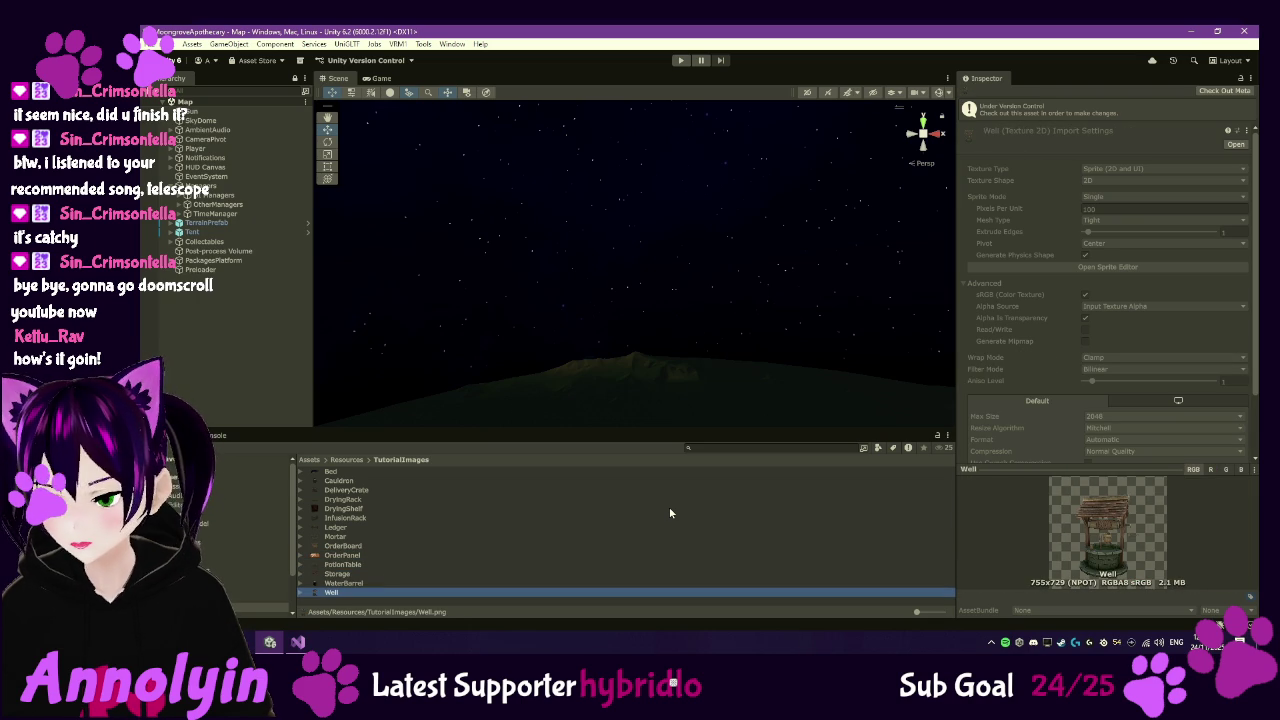
key("Up")
key("Up")
key("Up")
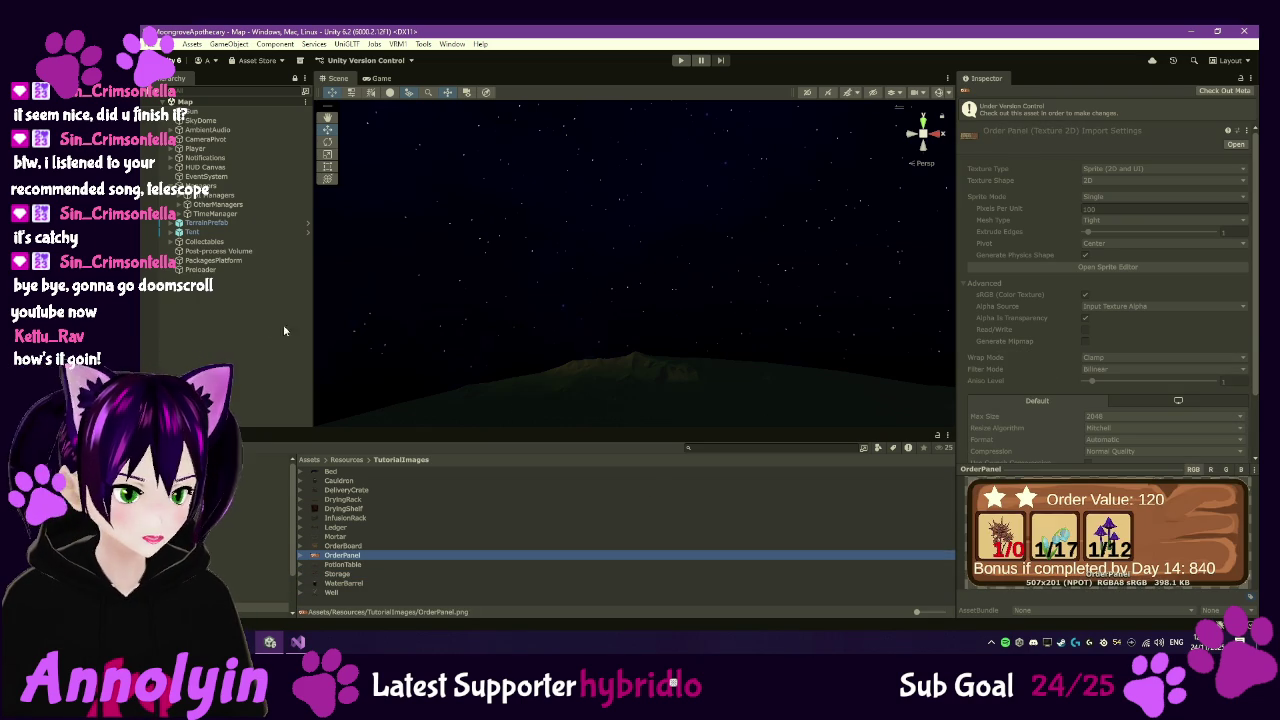
left_click(269, 324)
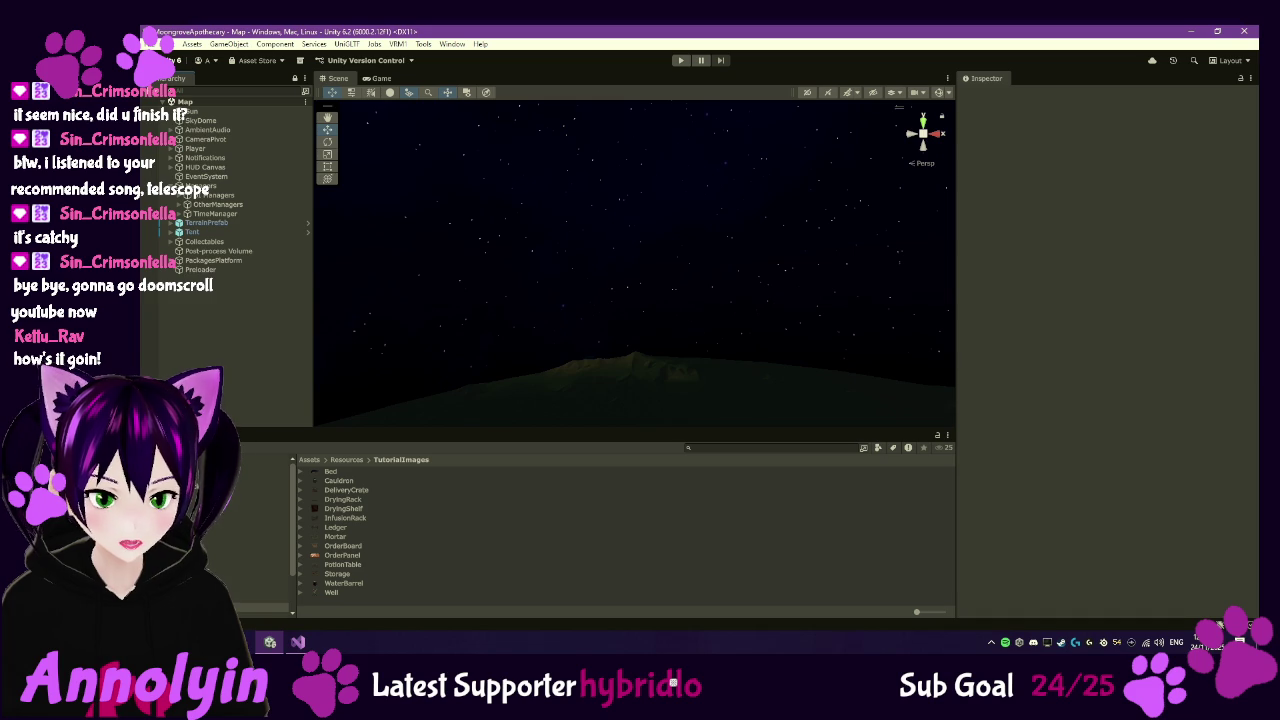
- Open the Bed prefab from Assets/Other/Bed for editing
left_click(240, 514)
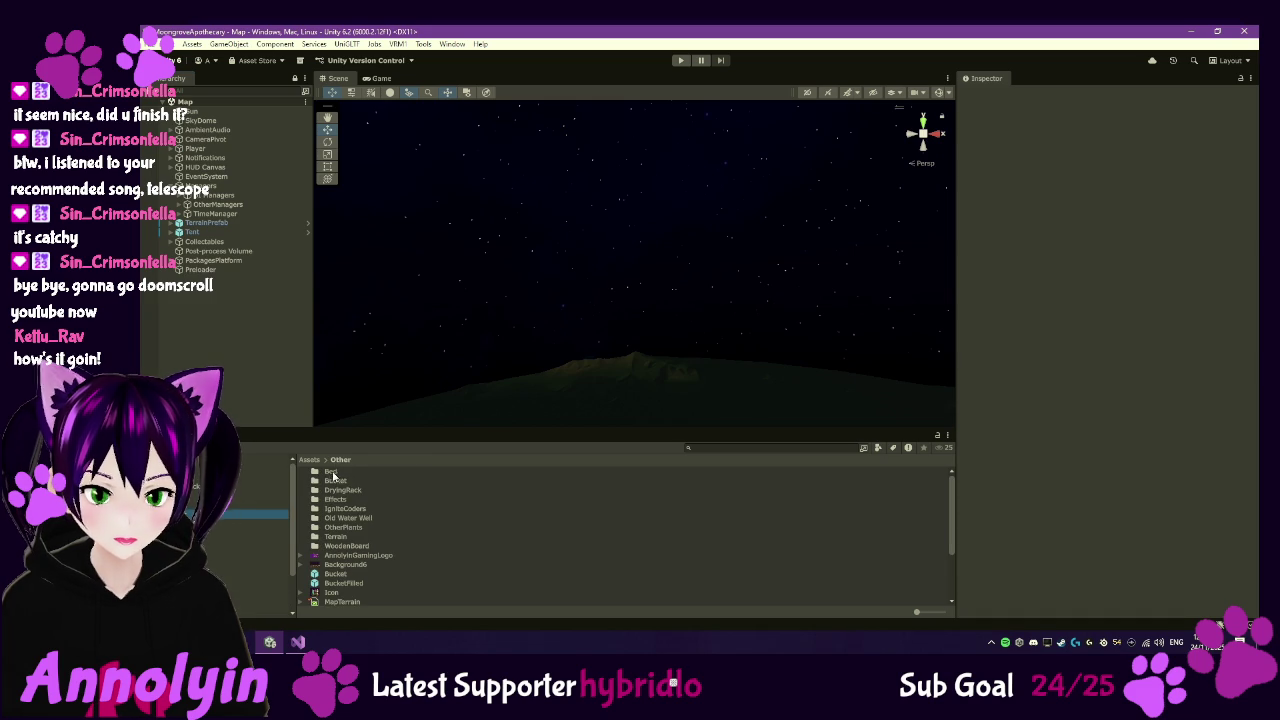
left_click(327, 474)
double_click(328, 474)
double_click(330, 490)
left_click(537, 382)
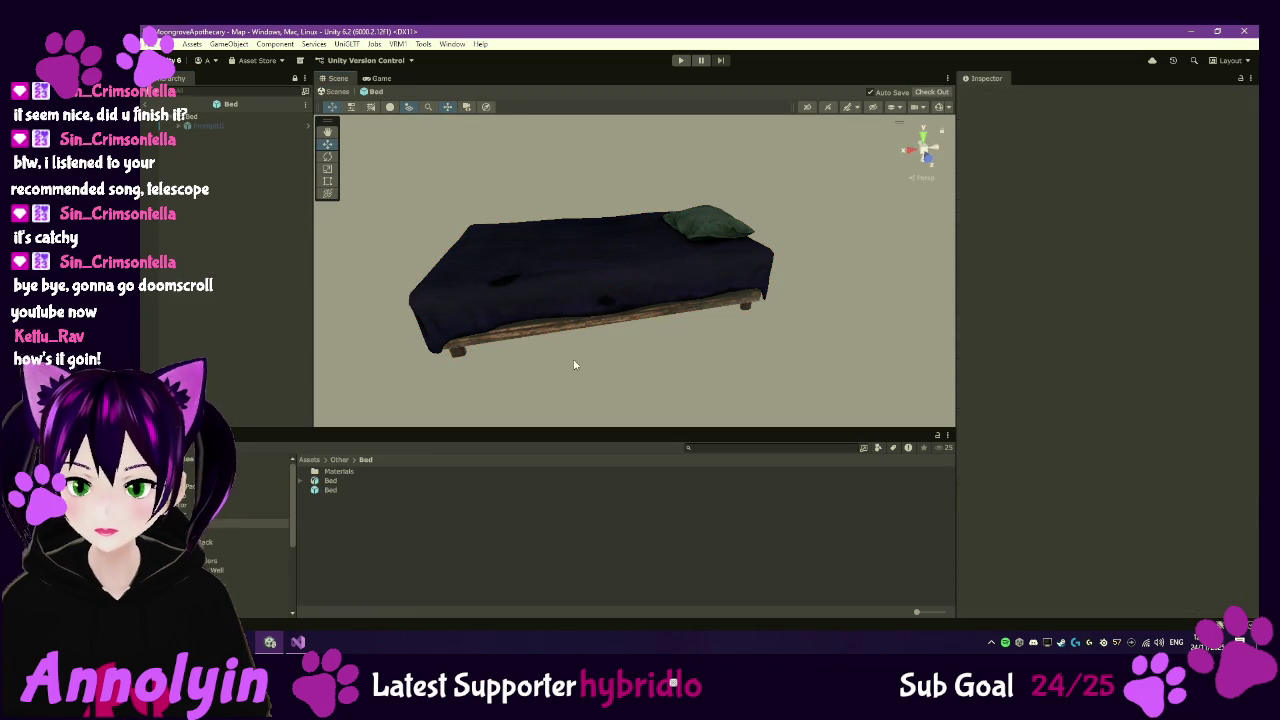
- Maximize the Scene view, orbit to a good angle, and screenshot the bed model
left_click_drag(630, 364, 618, 355)
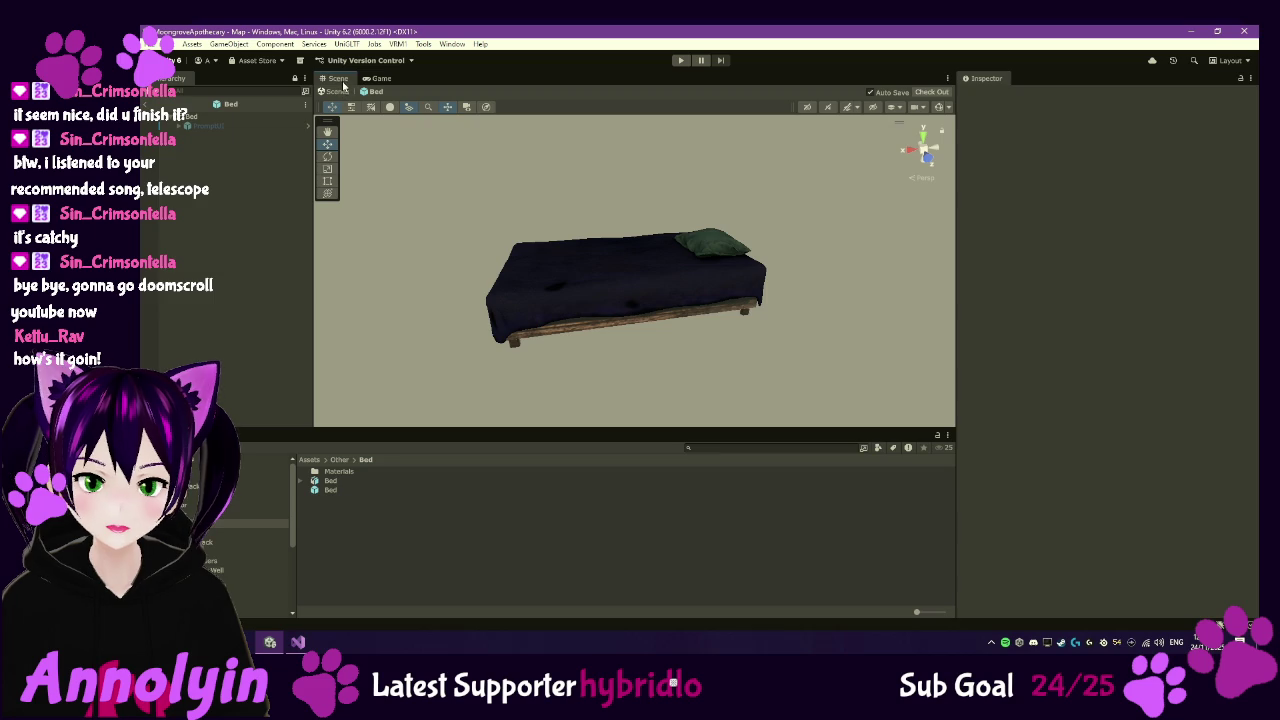
key("shift+space")
mouse_move(674, 389)
left_mouse_down()
mouse_move(623, 371)
mouse_move(663, 383)
left_mouse_up()
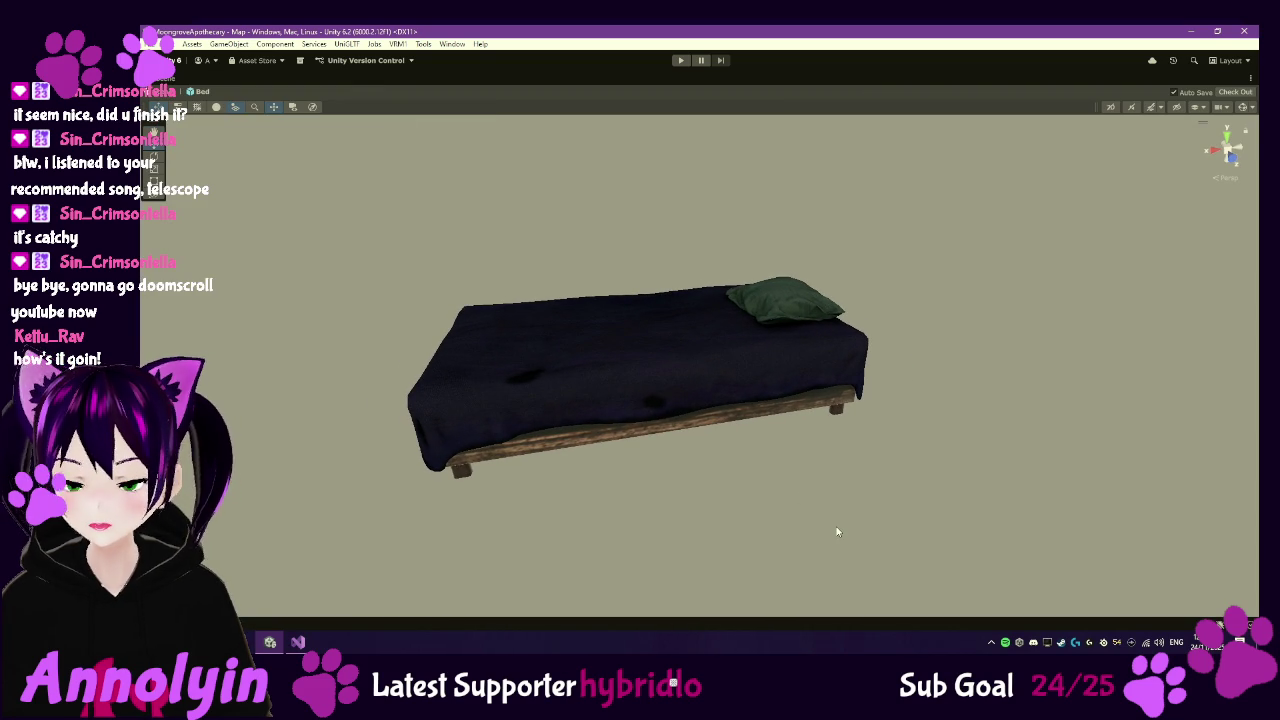
key("super+shift+s")
mouse_move(298, 116)
left_mouse_down()
mouse_move(1006, 529)
mouse_move(1013, 592)
left_mouse_up()
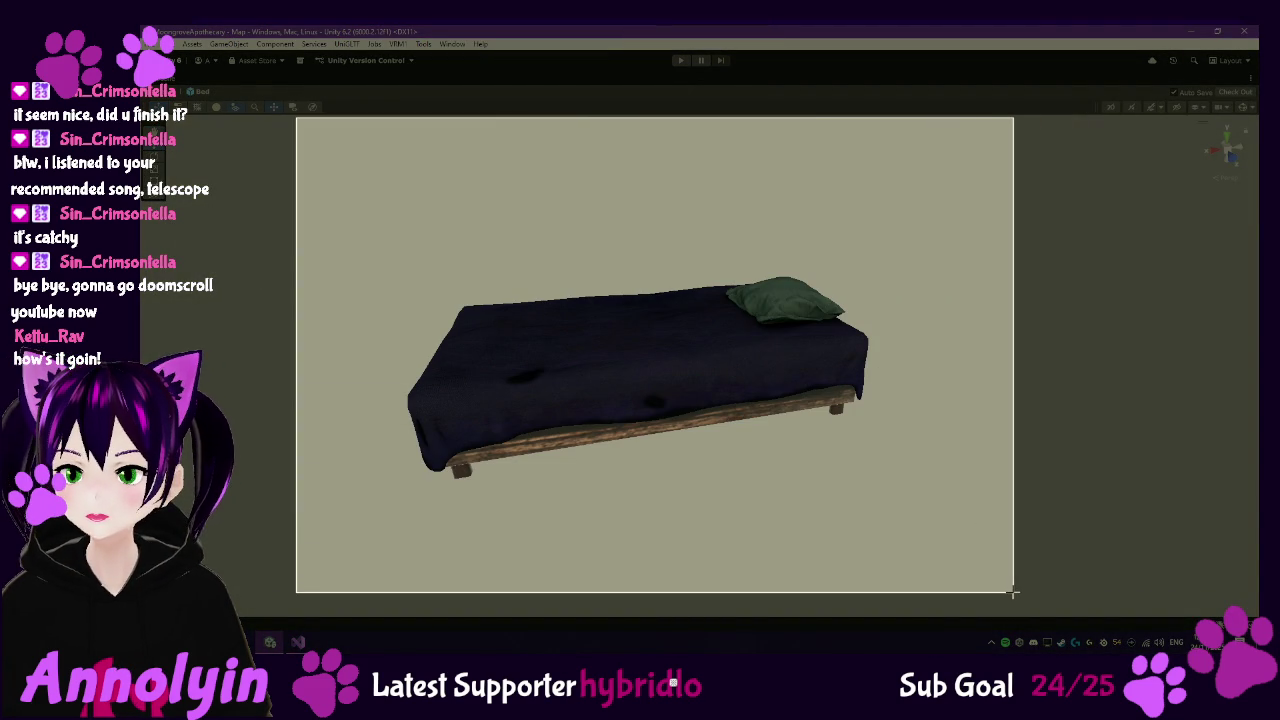
key("super")
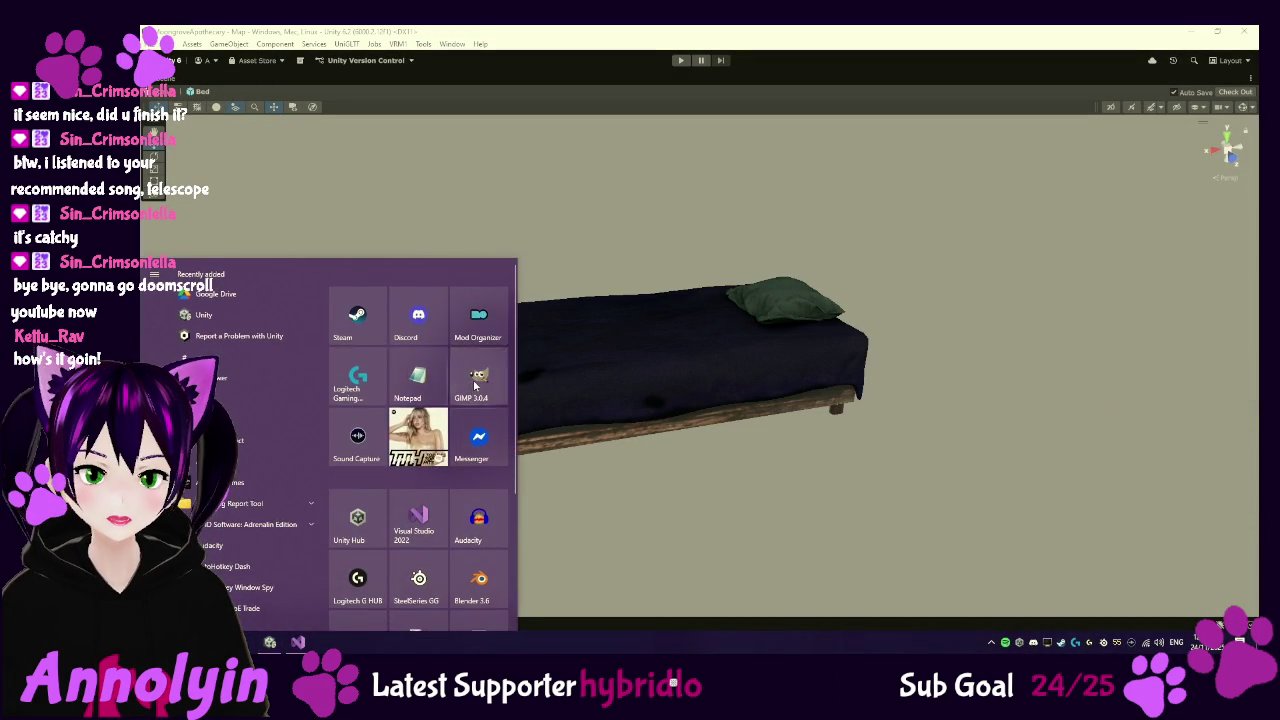
- Launch GIMP 3.0.4 from the Start menu and bring its window forward
left_click(475, 385)
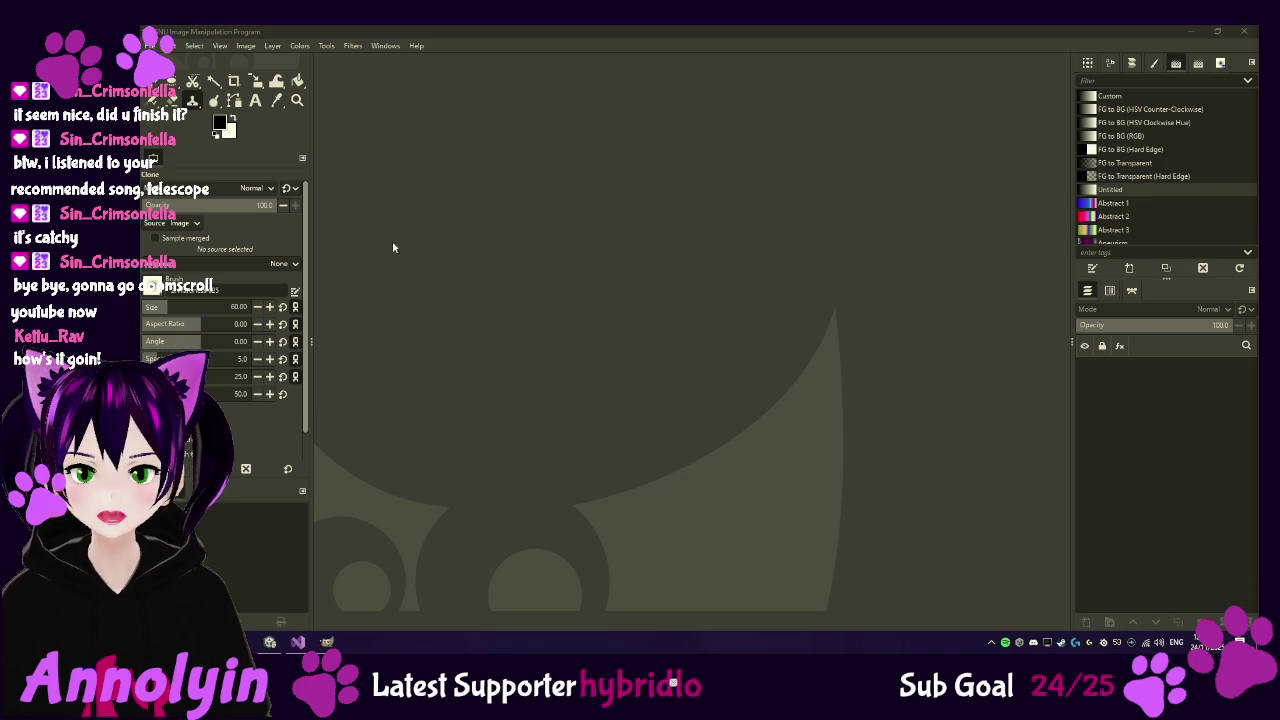
left_click(462, 36)
- Paste the bed screenshot as a new image and clear its background to transparency with Fuzzy Select
key("ctrl+shift+v")
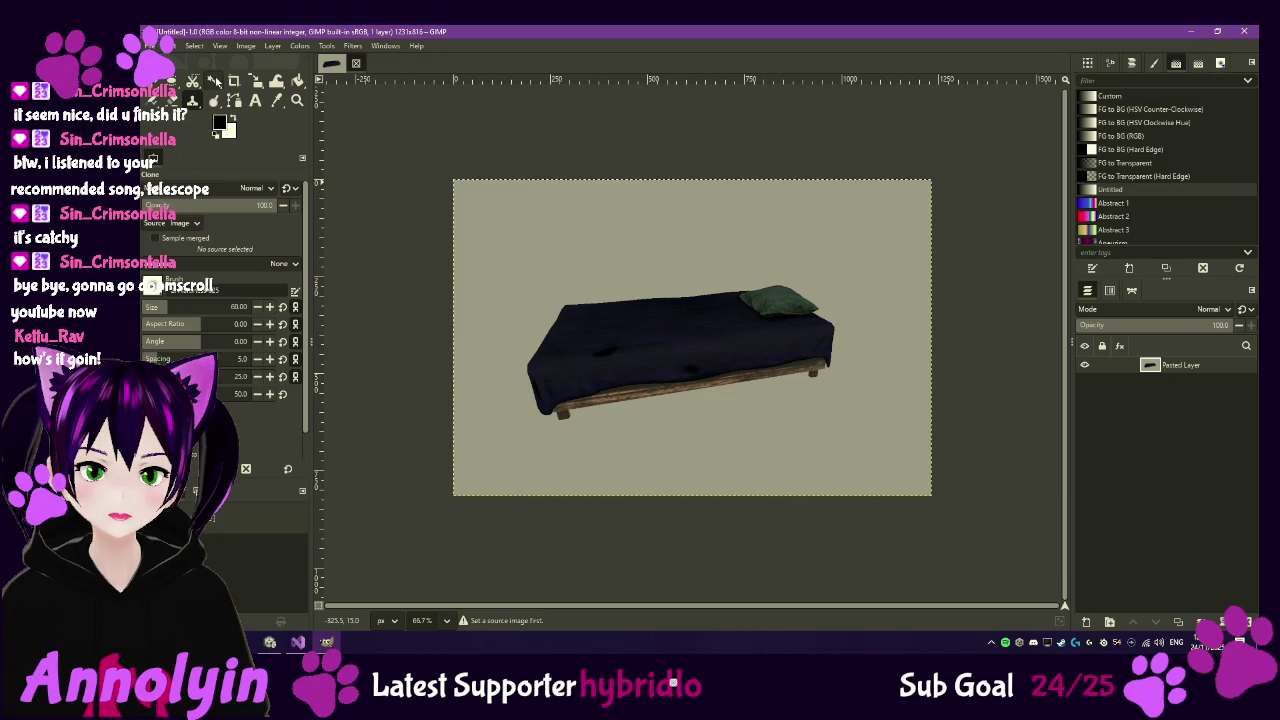
key("u")
left_click(667, 240)
key("Delete")
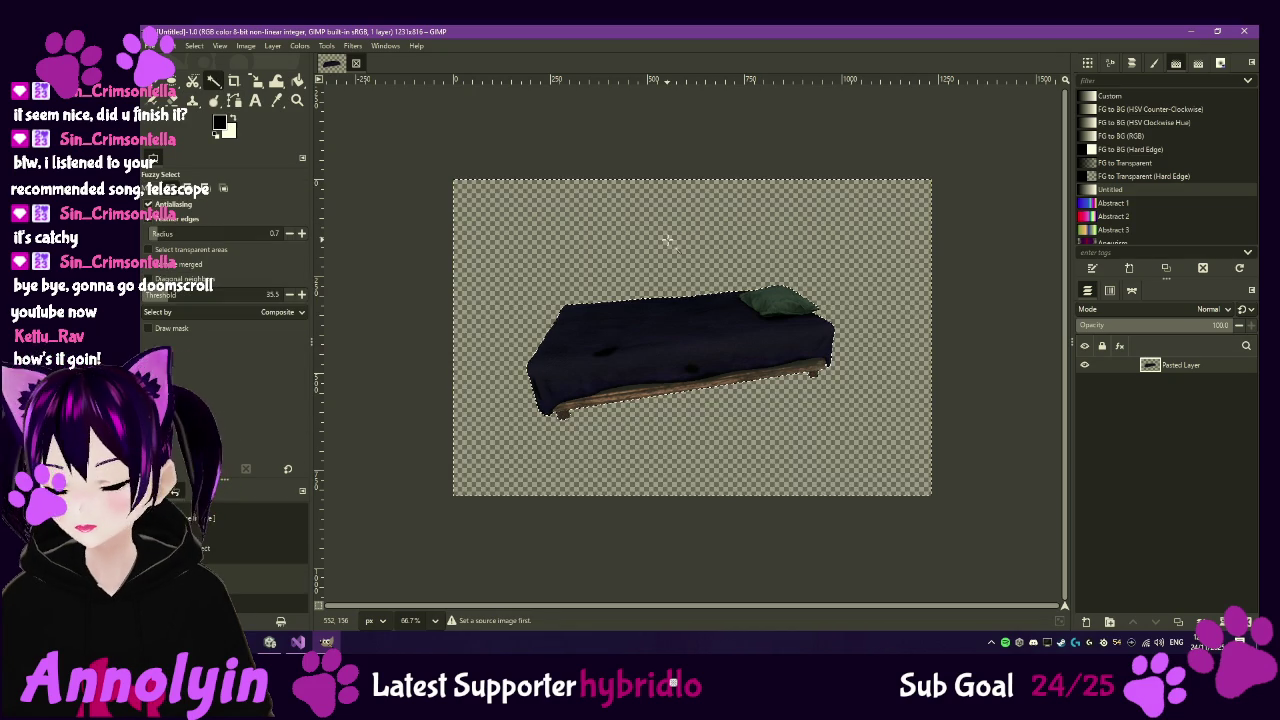
key("alt+f")
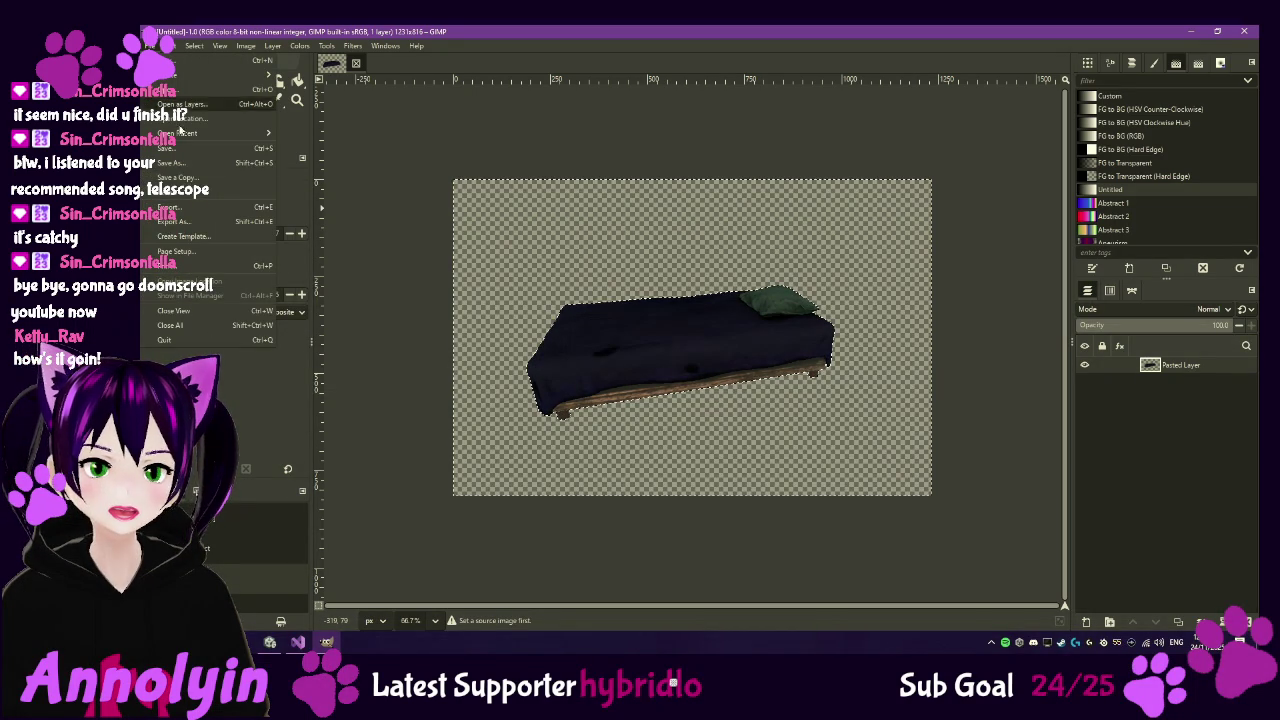
left_click(201, 216)
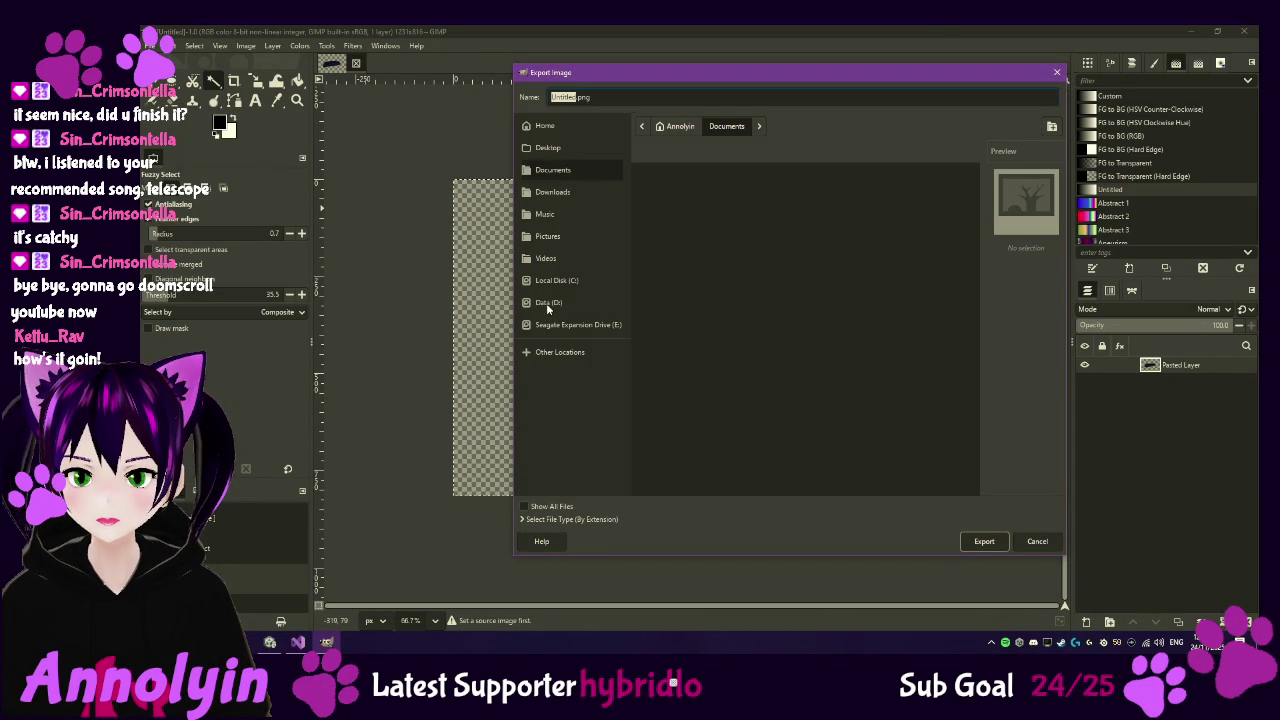
- Browse D: to Moongrove/MoongroveApothecary/Assets/Resources/TutorialImages in the export dialog
left_click(549, 302)
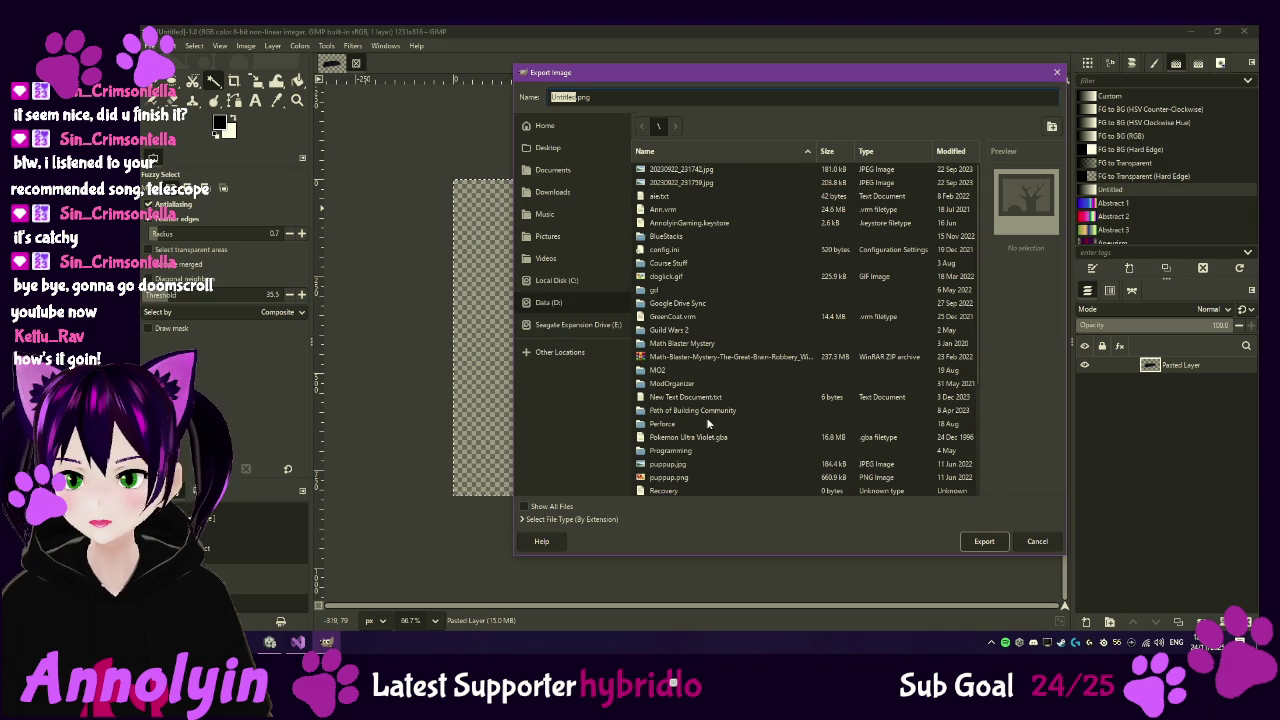
double_click(679, 428)
double_click(669, 172)
double_click(669, 172)
double_click(669, 172)
double_click(669, 172)
double_click(668, 172)
double_click(668, 172)
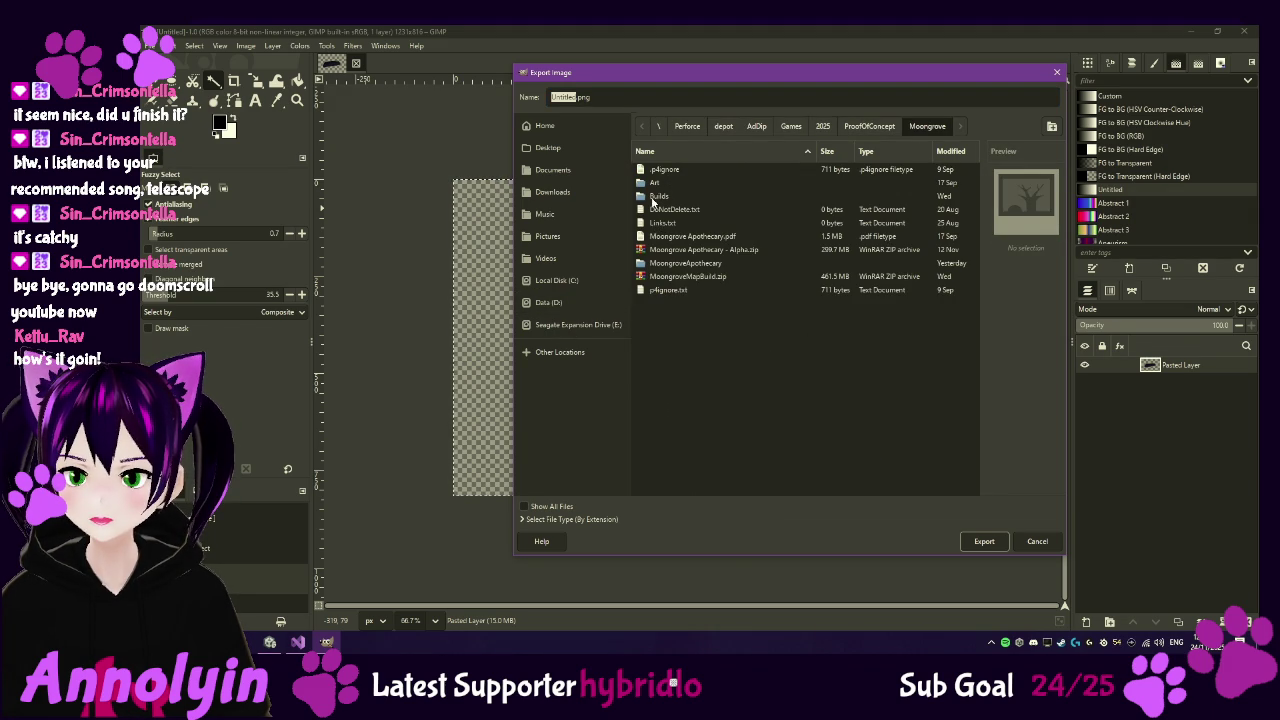
double_click(660, 265)
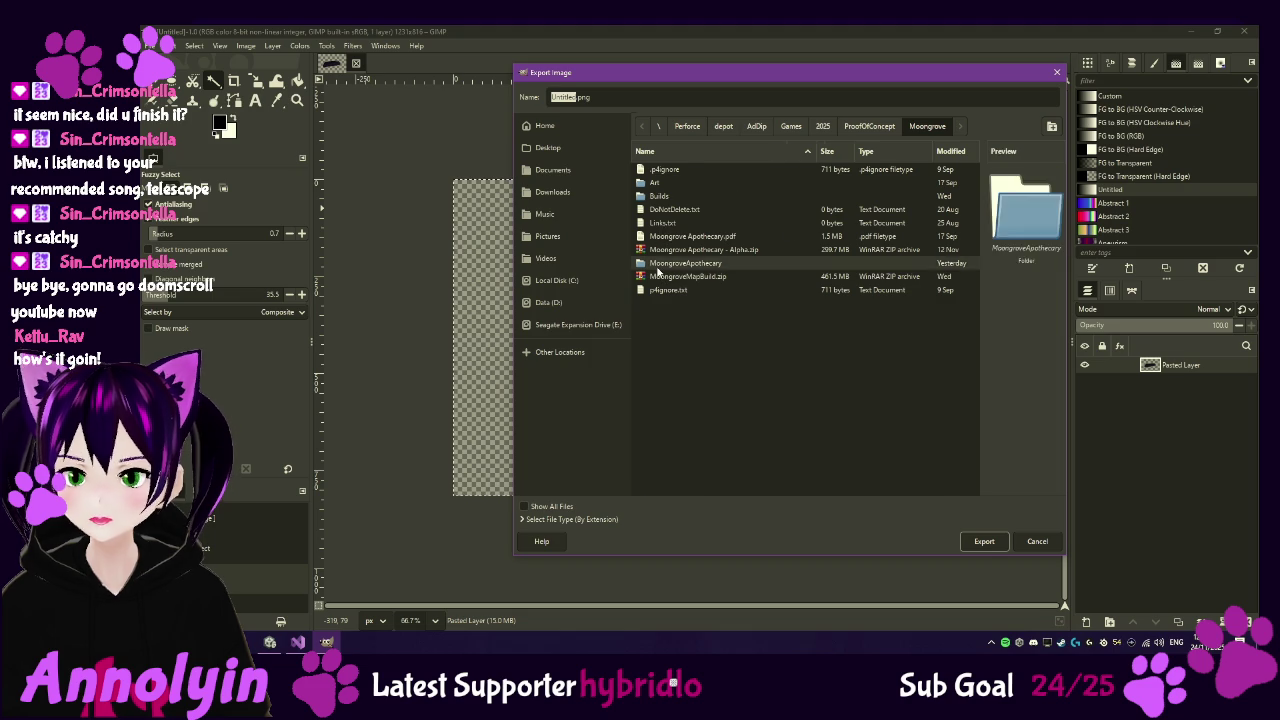
double_click(660, 224)
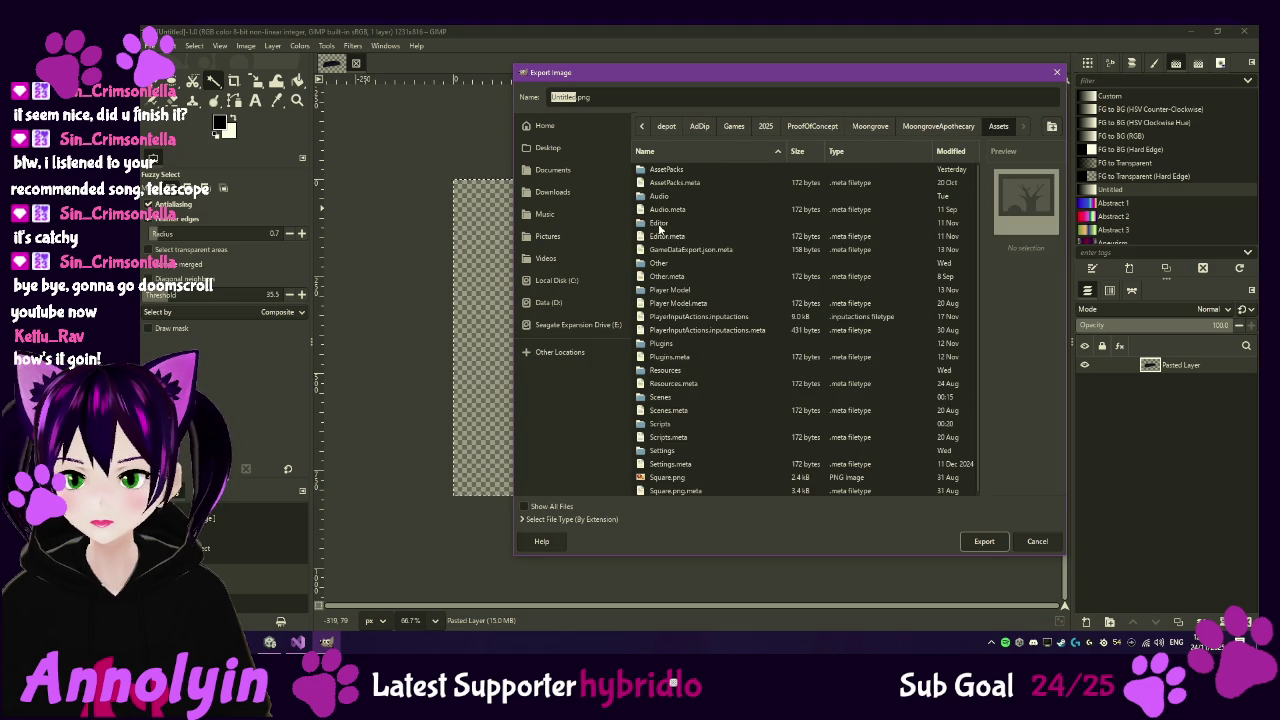
double_click(665, 370)
scroll(665, 372, "down", 1)
left_click(678, 479)
double_click(680, 479)
- Export over Bed.png and confirm the replace, which fails with permission denied
left_click(664, 169)
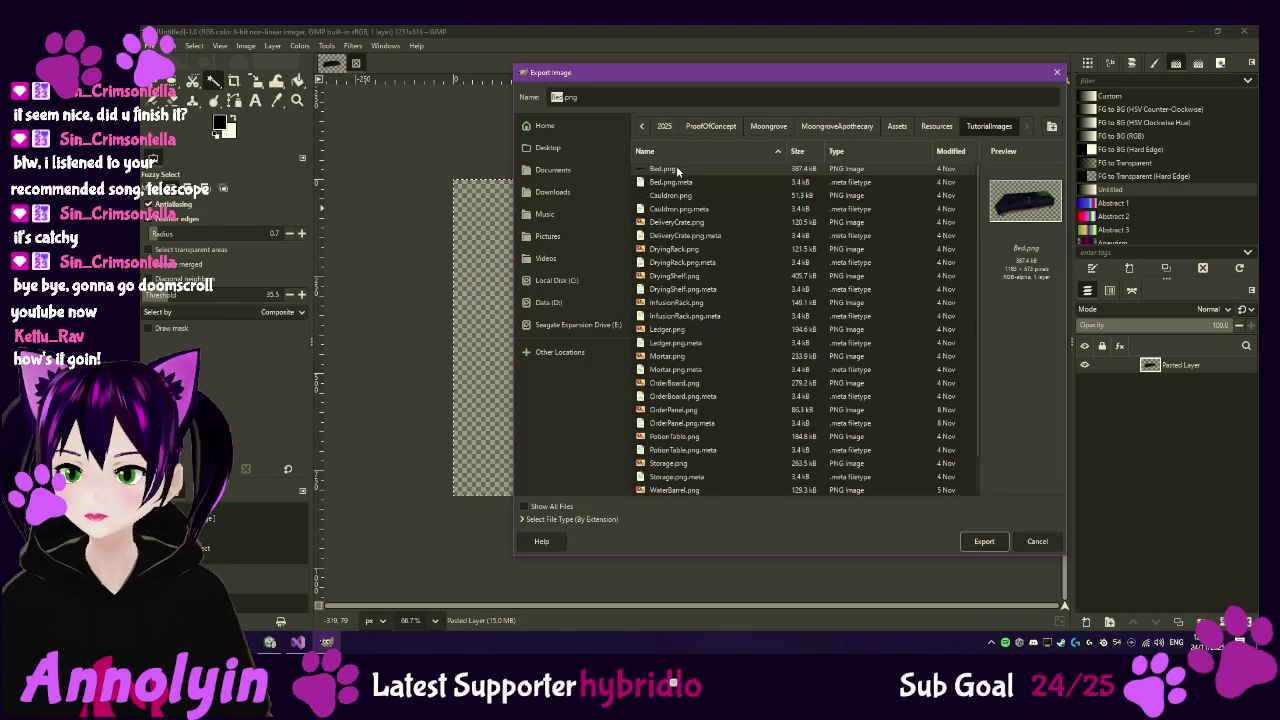
left_click(984, 541)
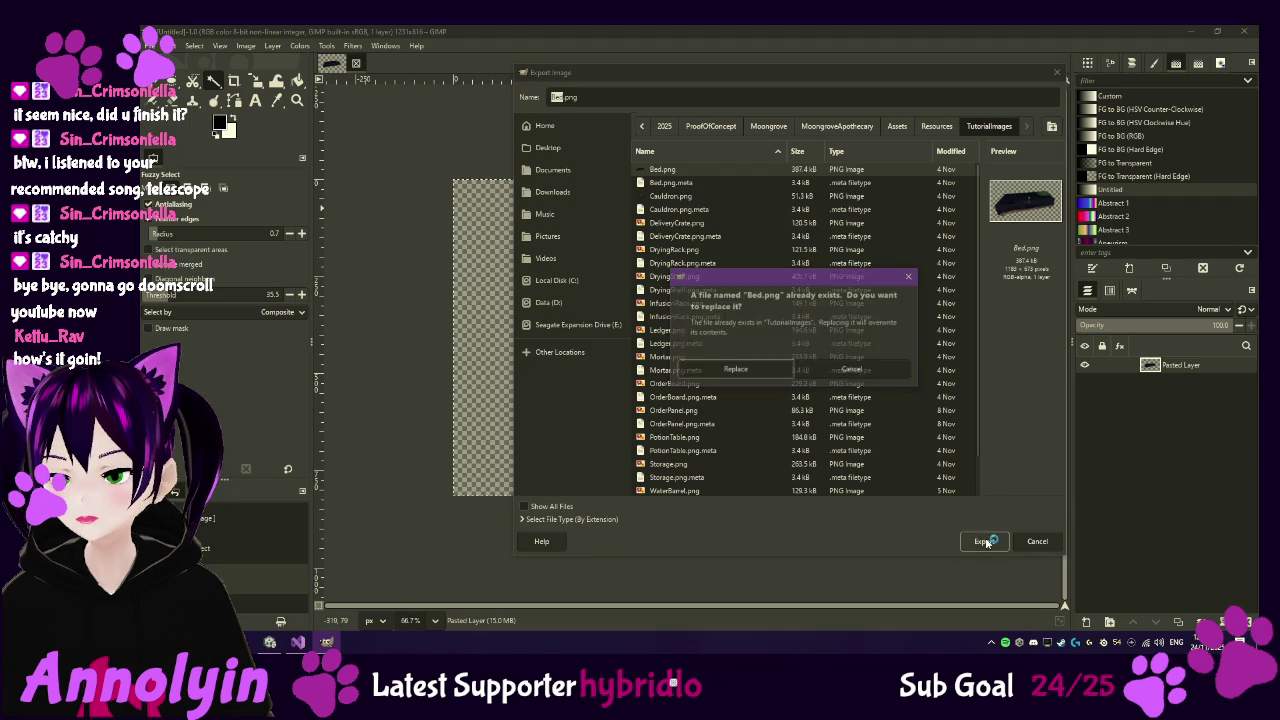
left_click(747, 370)
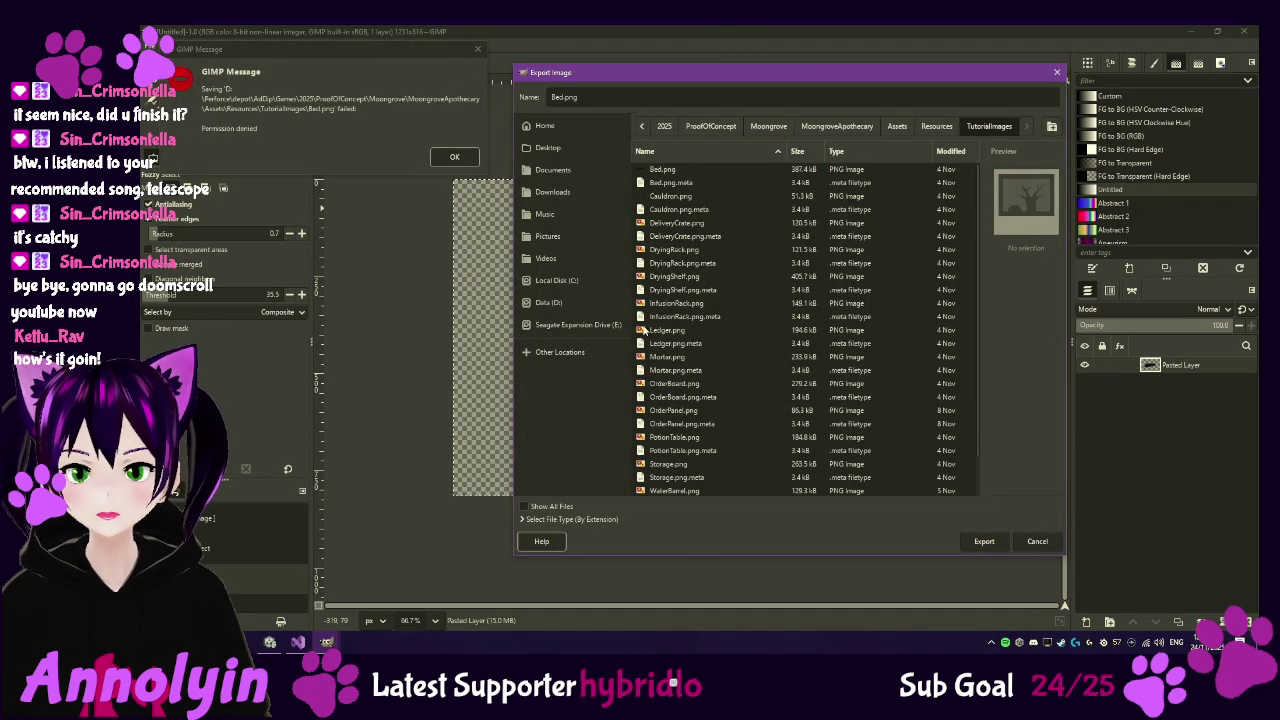
- Check out the Bed texture through Unity Version Control and dismiss GIMP's permission-denied error
left_click(269, 643)
left_click_drag(304, 54, 605, 144)
left_click(280, 495)
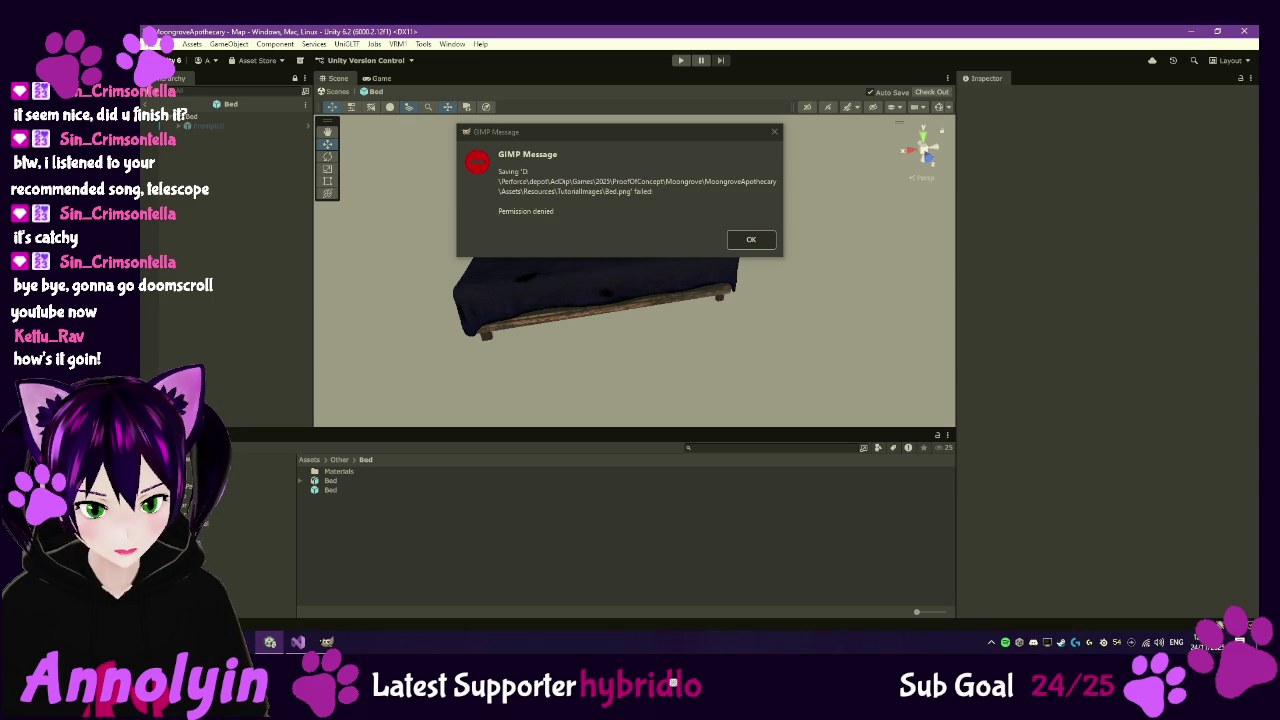
left_click(260, 542)
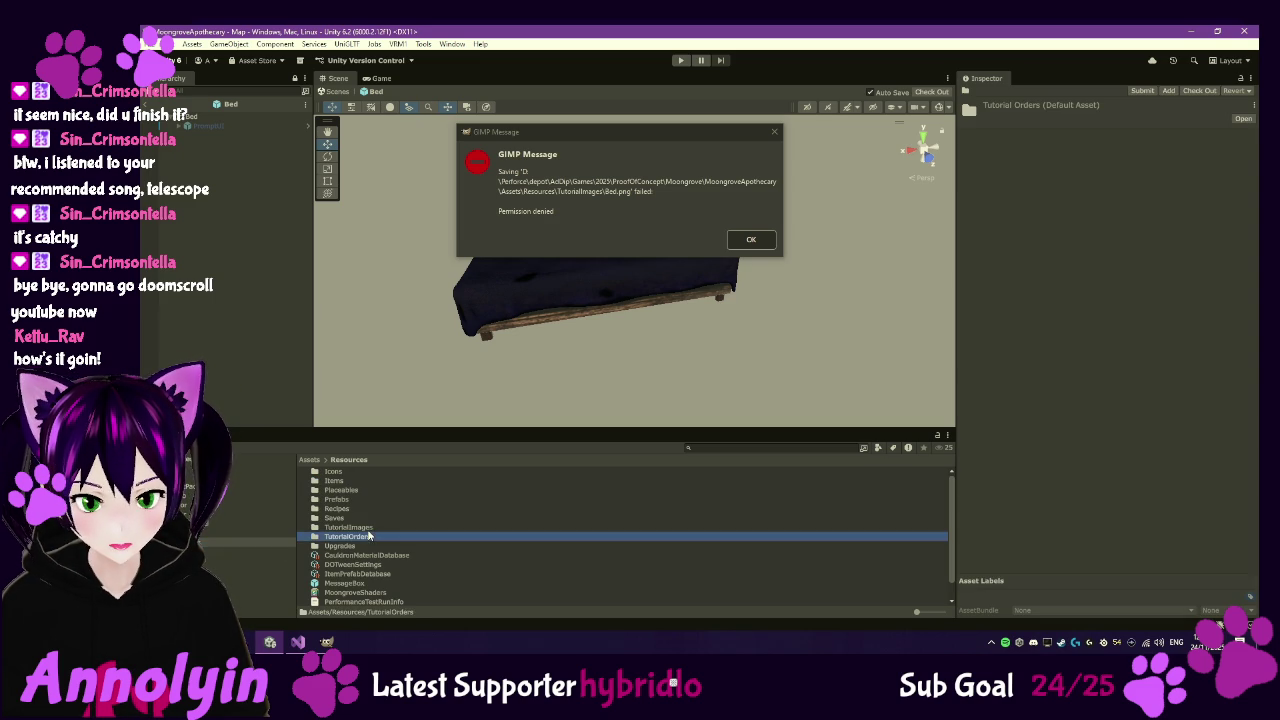
double_click(366, 527)
left_click(335, 473)
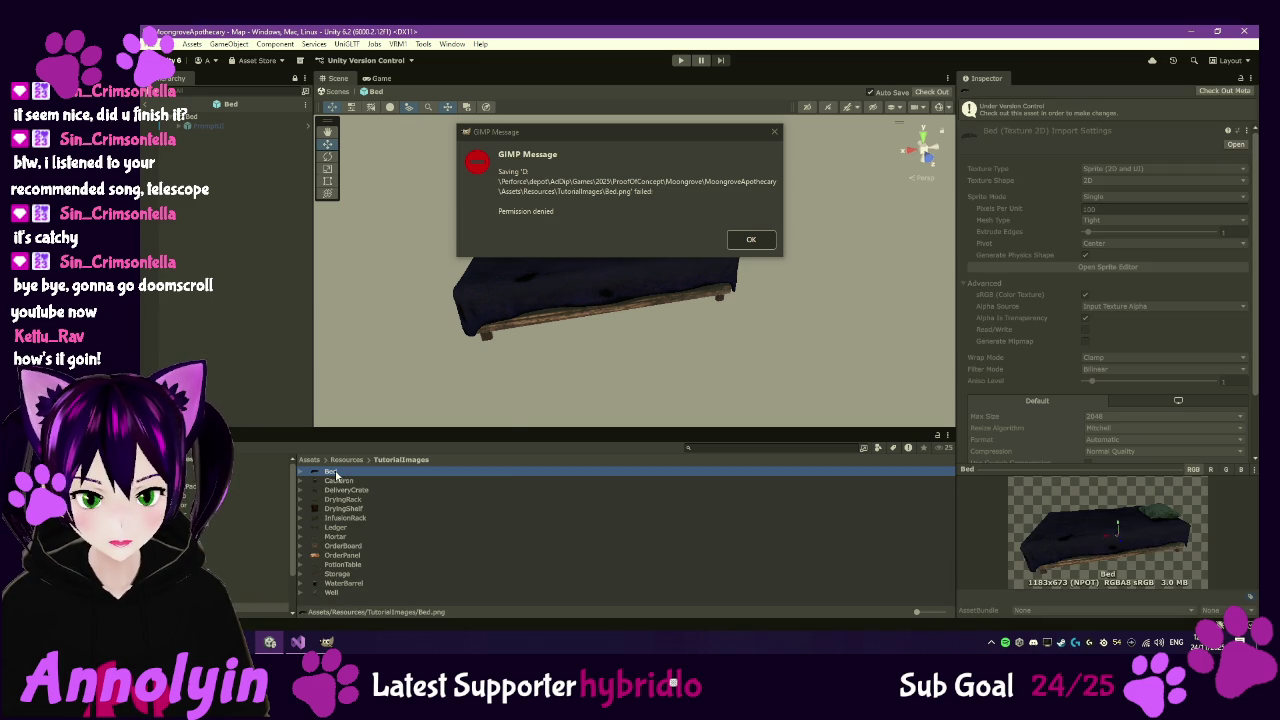
right_click(335, 473)
mouse_move(378, 147)
left_click(551, 169)
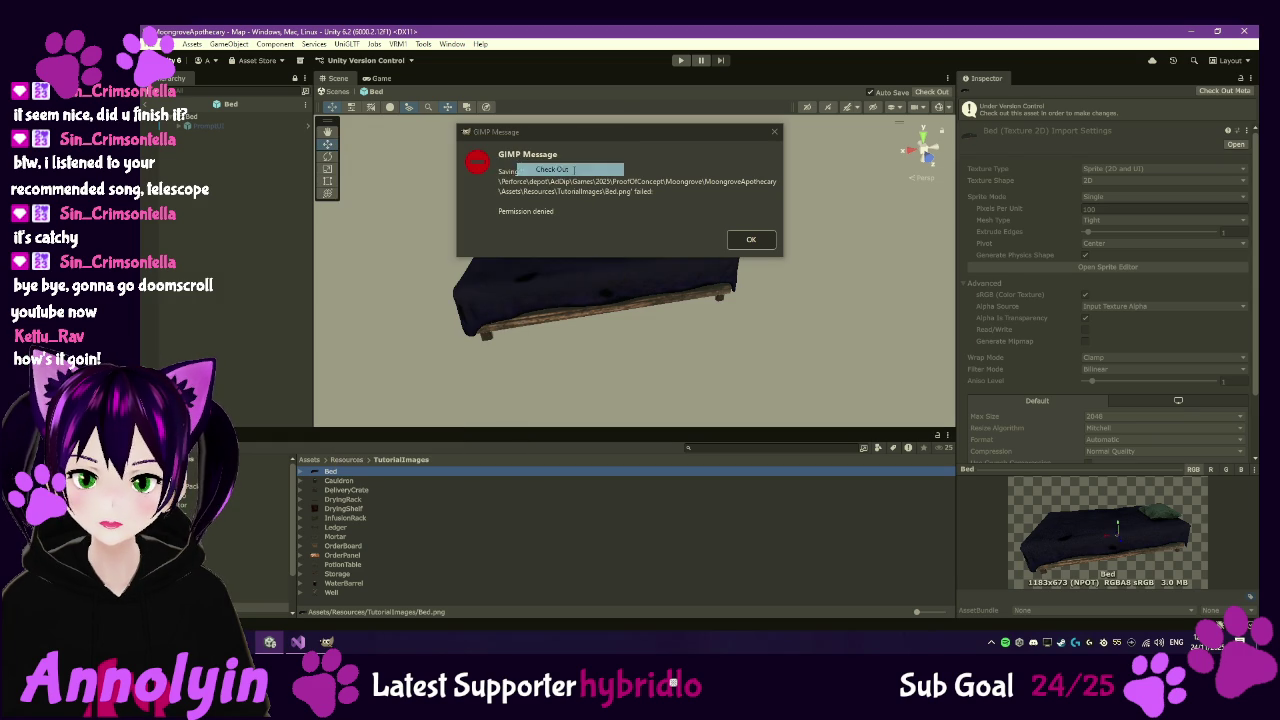
left_click(740, 242)
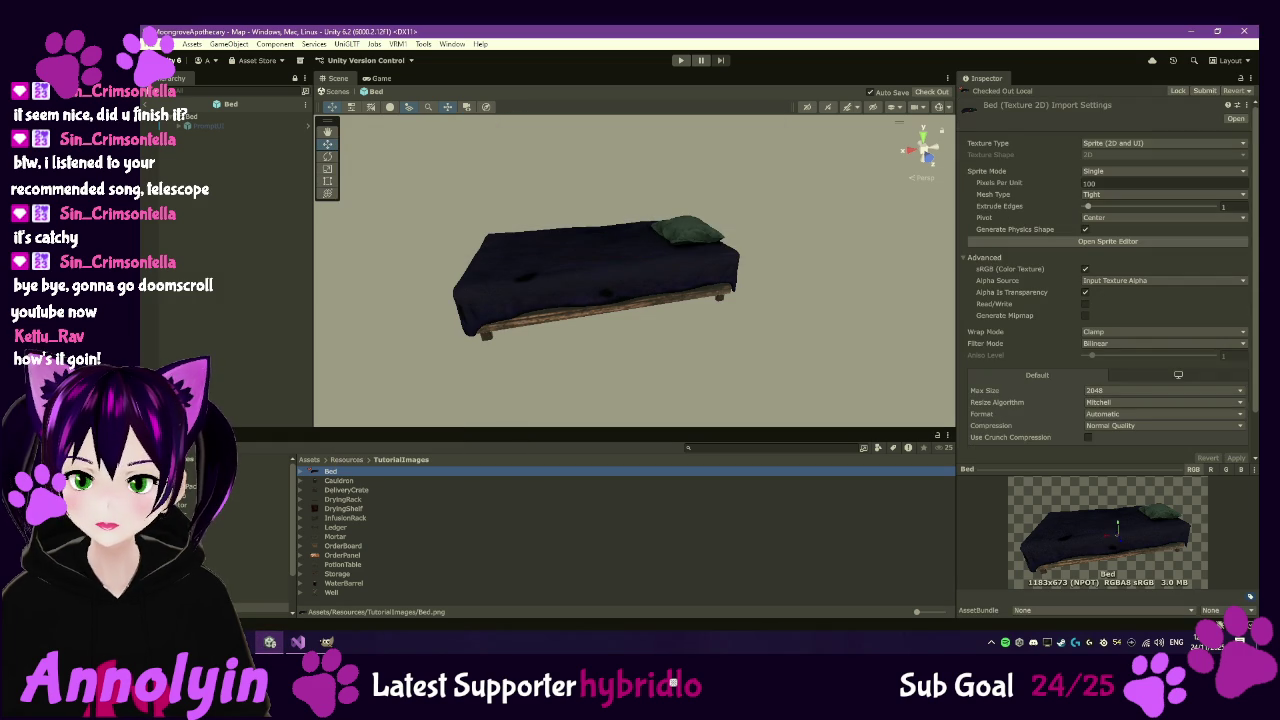
left_click(326, 641)
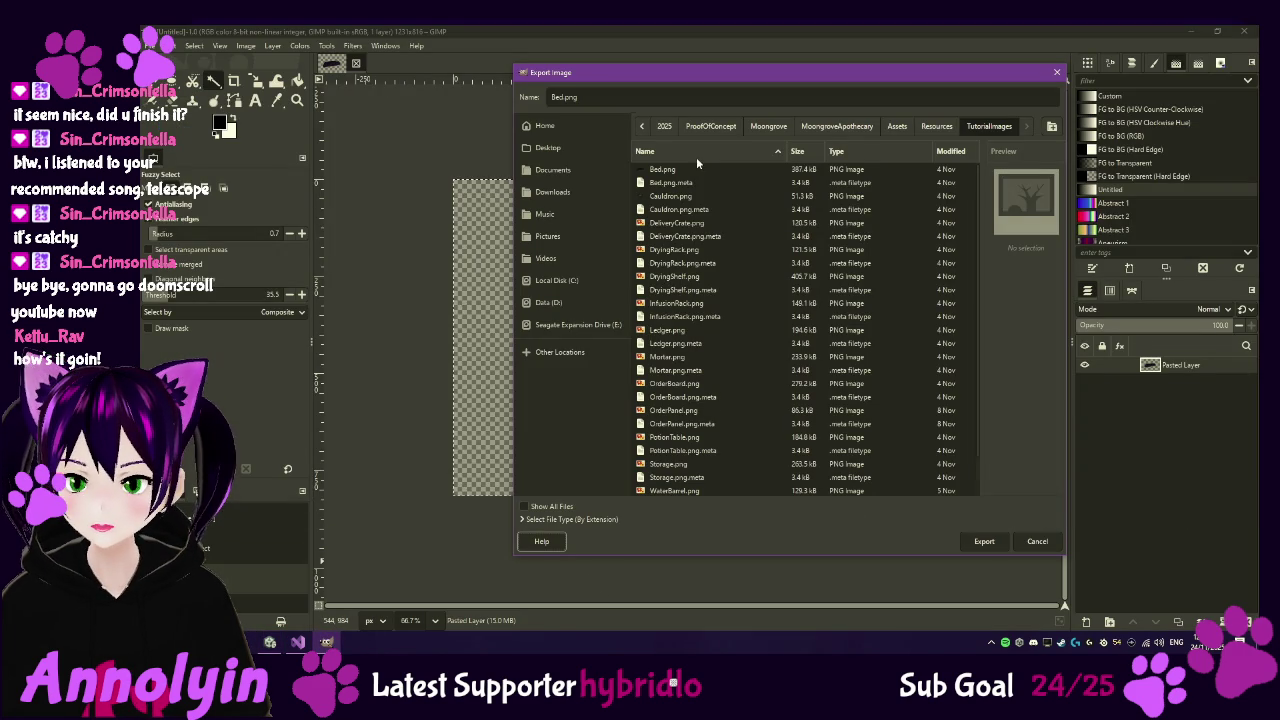
- Overwrite Bed.png in TutorialImages with the transparent bed image using default PNG options
left_click(664, 172)
left_click(982, 541)
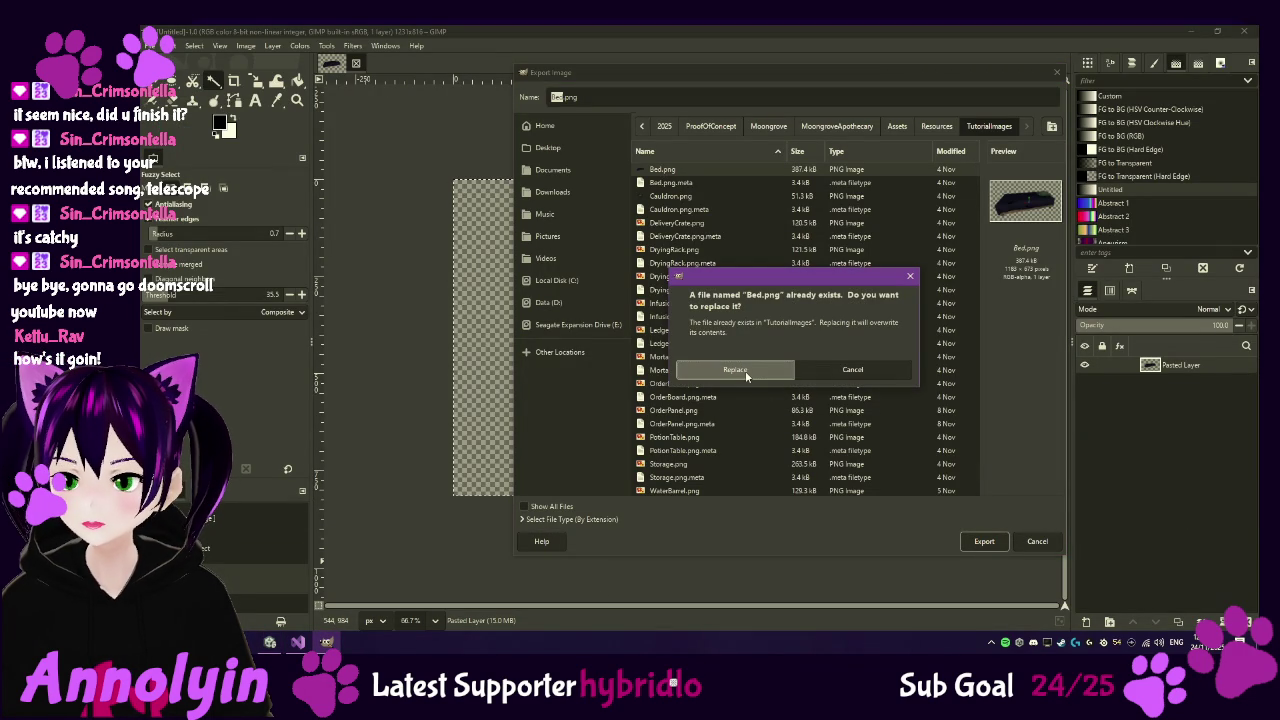
left_click(745, 372)
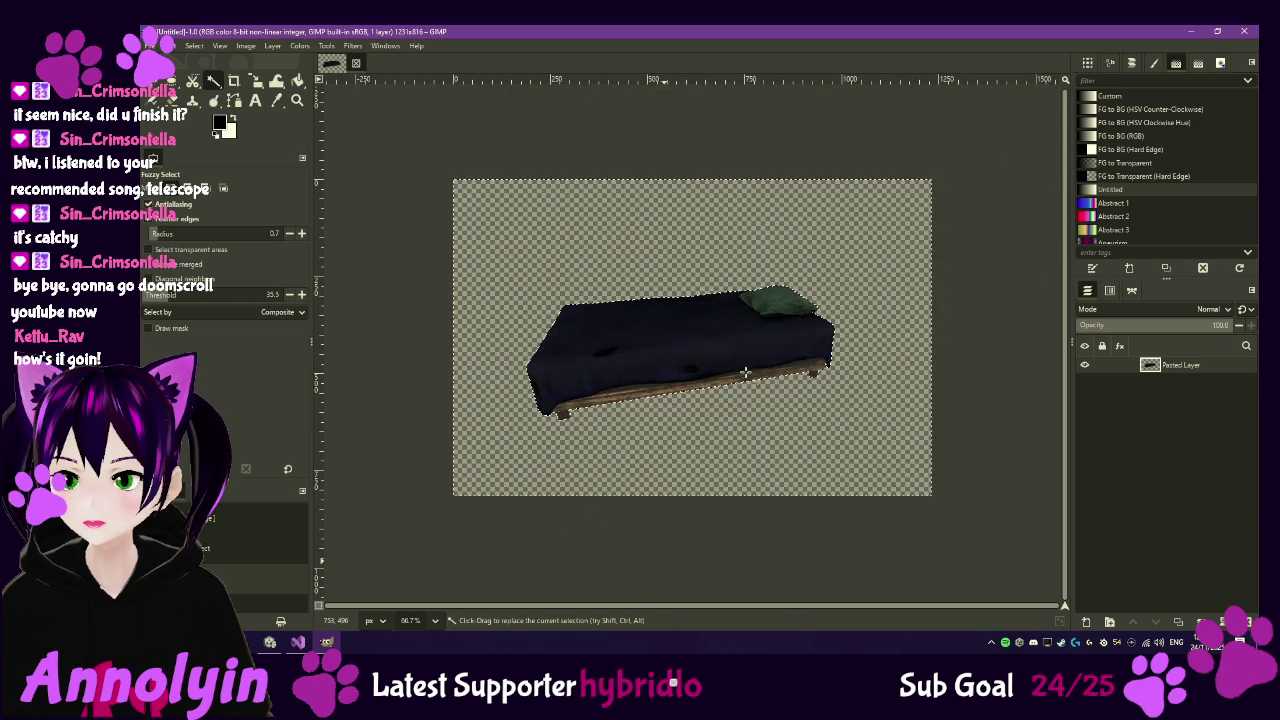
left_click(330, 367)
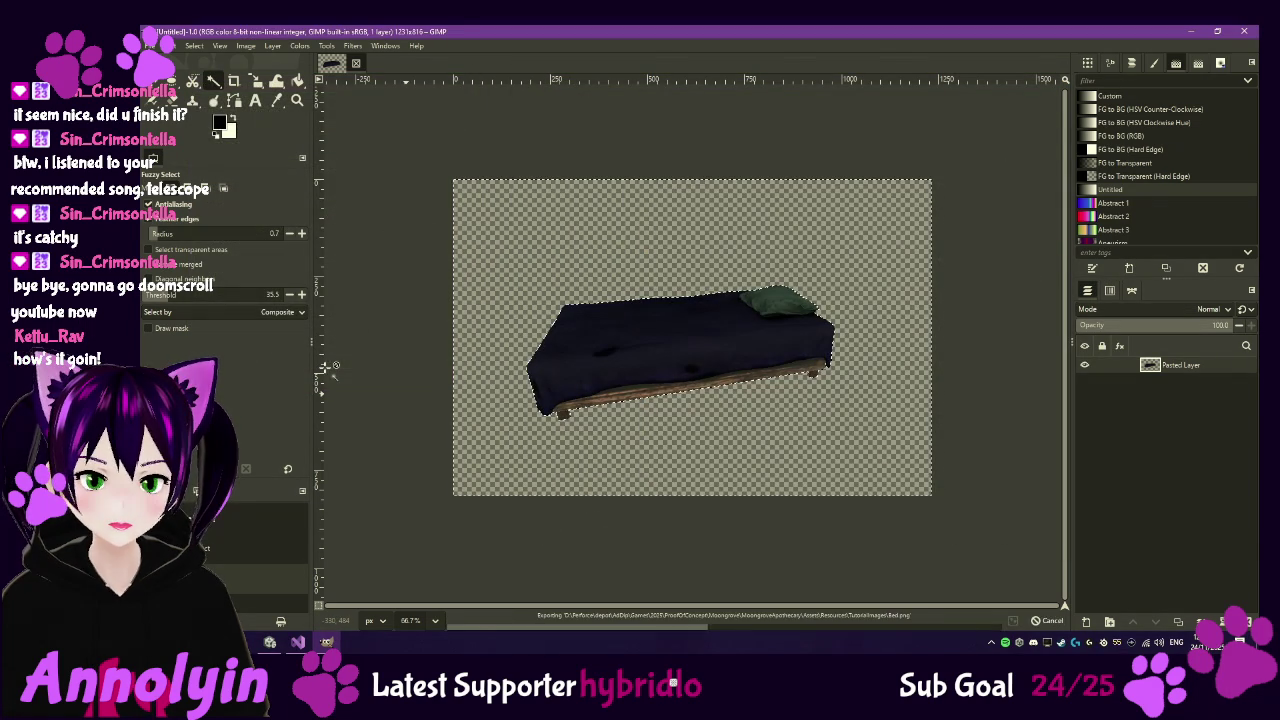
left_click(270, 642)
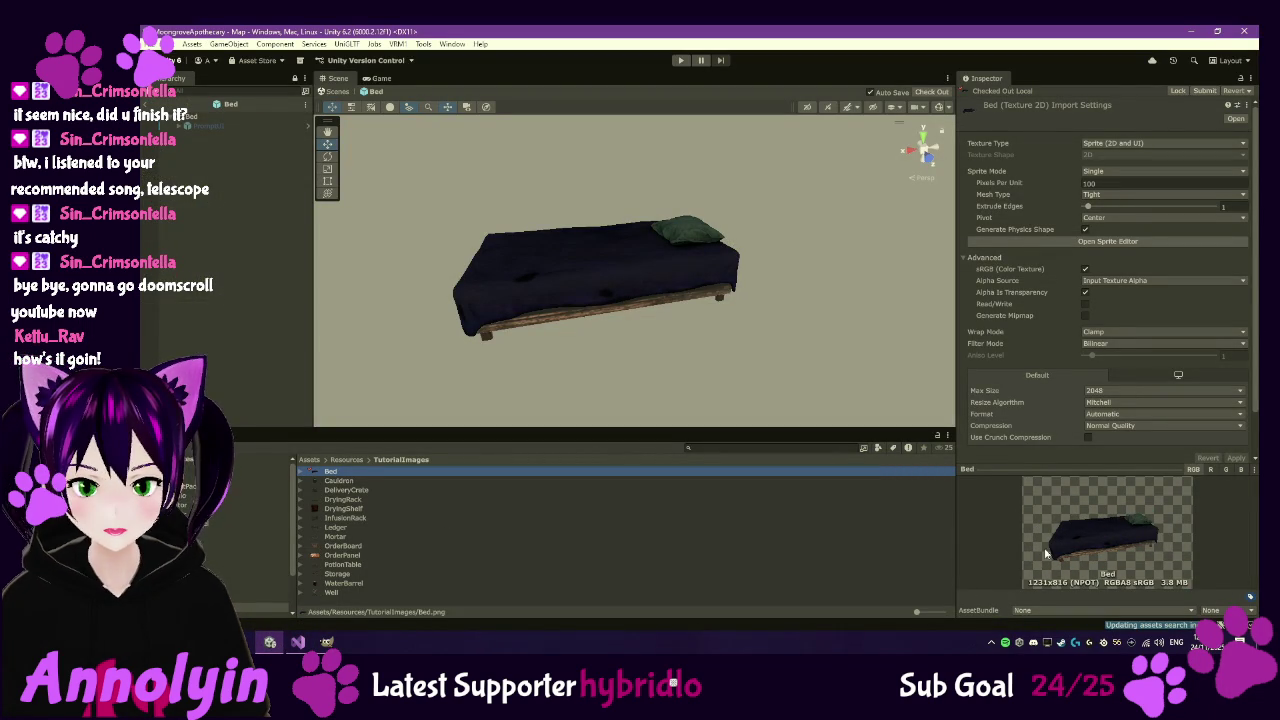
- Review the tutorial images after Bed, stepping through DryingRack, Mortar and WaterBarrel
key("Down")
key("Down")
key("Down")
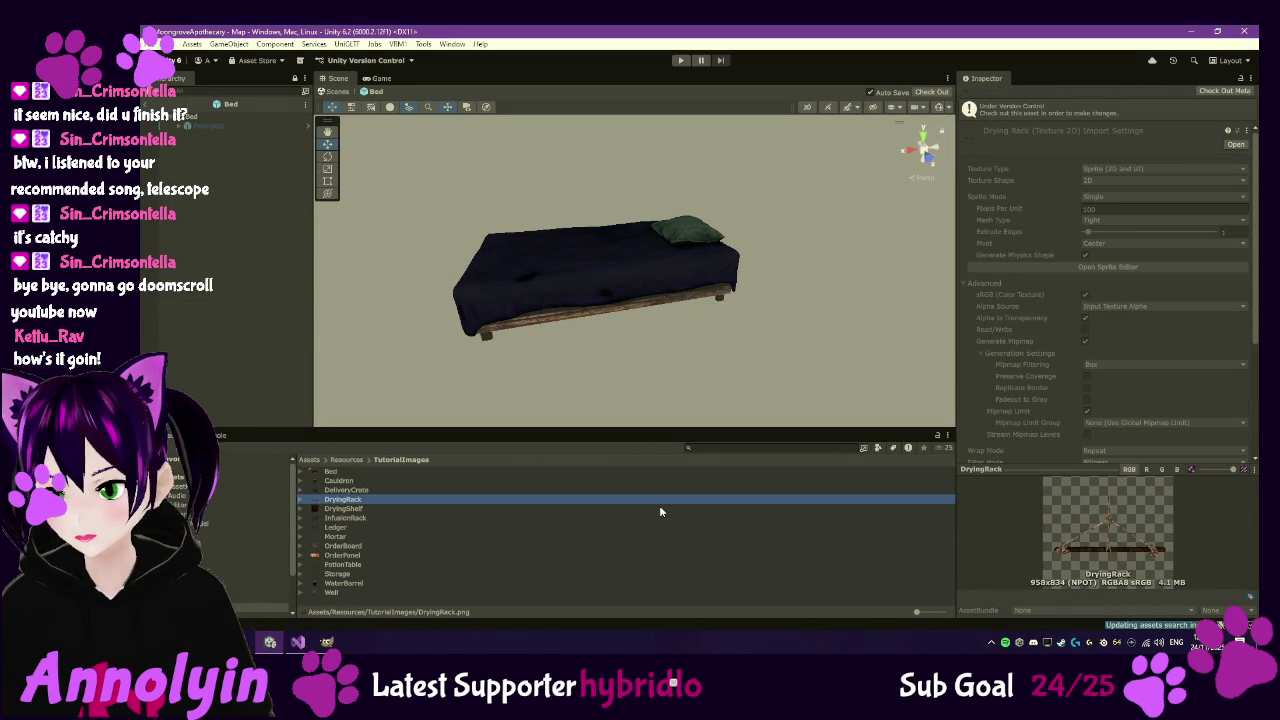
key("Down")
key("Down")
key("Down")
key("Down")
key("Down")
key("Down")
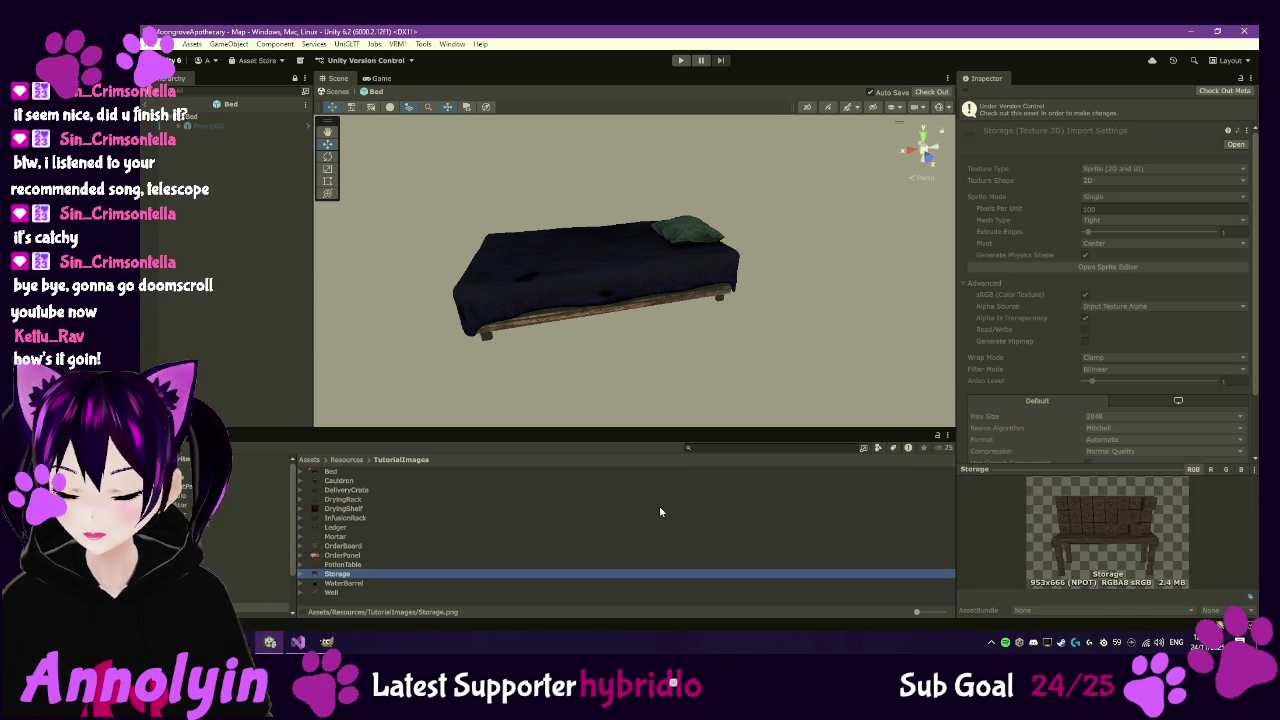
key("Down")
key("Down")
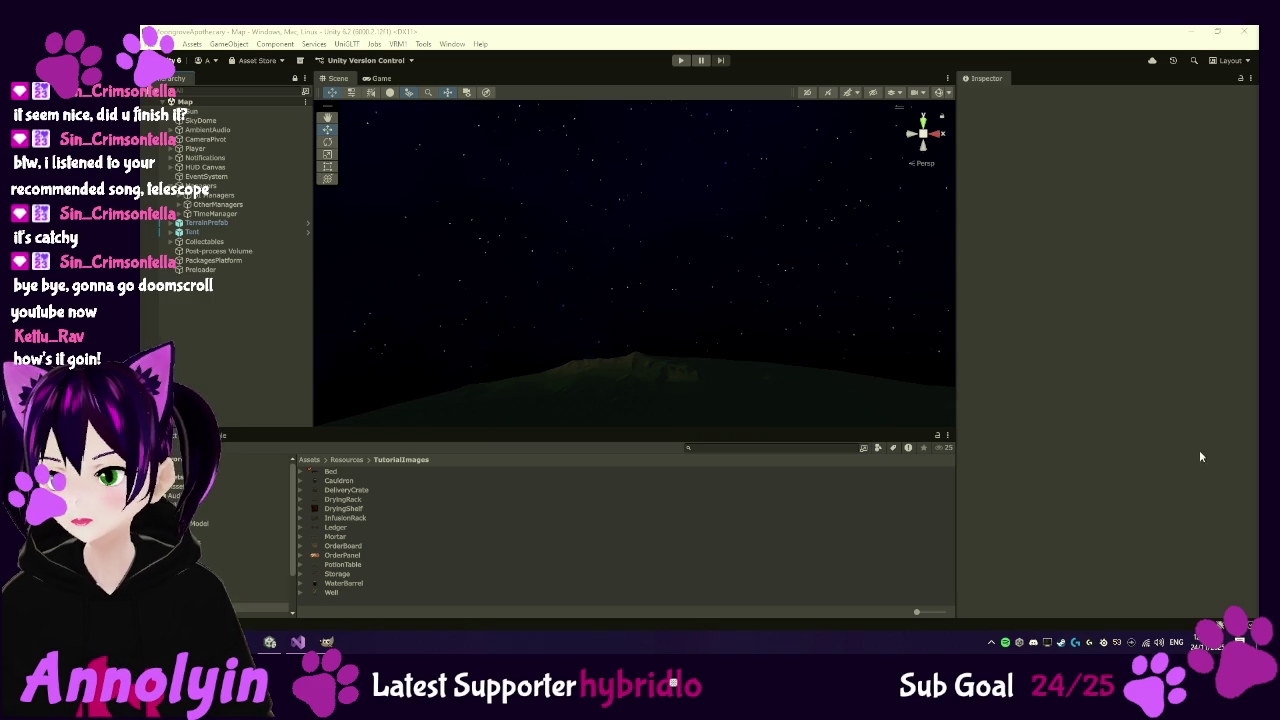
left_click(203, 340)
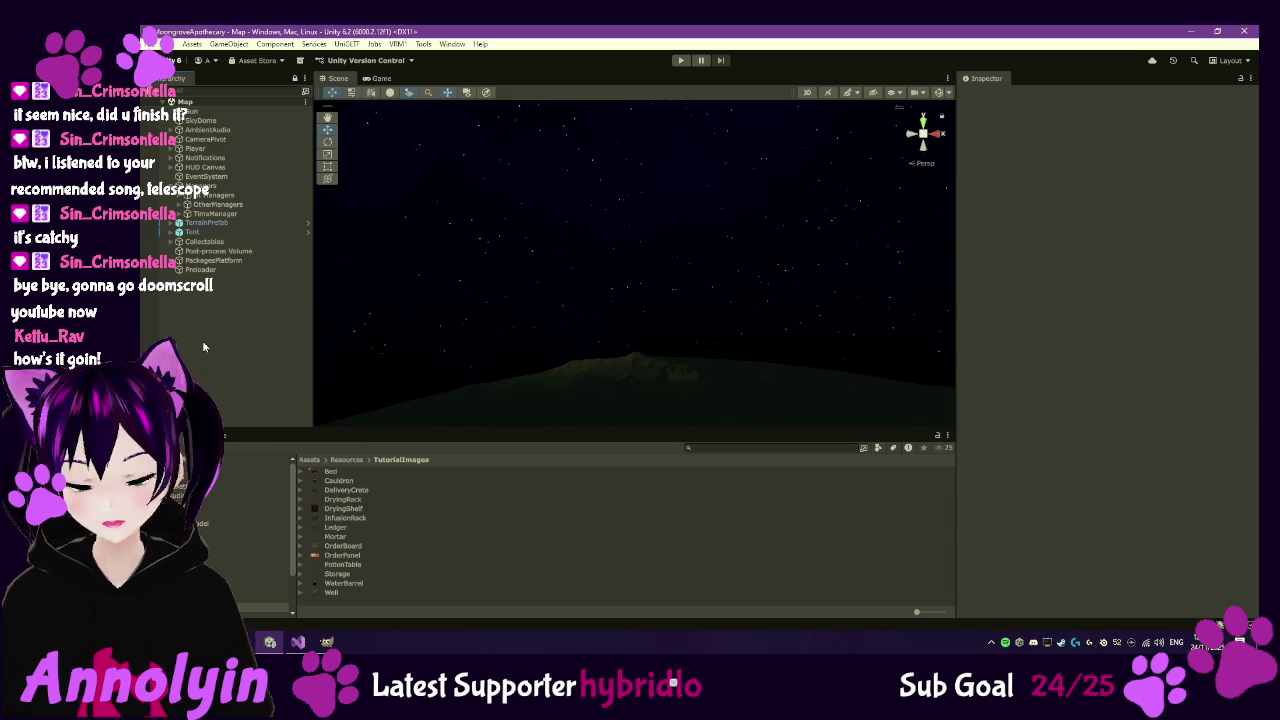
- Enter Play mode in the Game view to reach the Moongrove Apothecary title menu
left_click(380, 79)
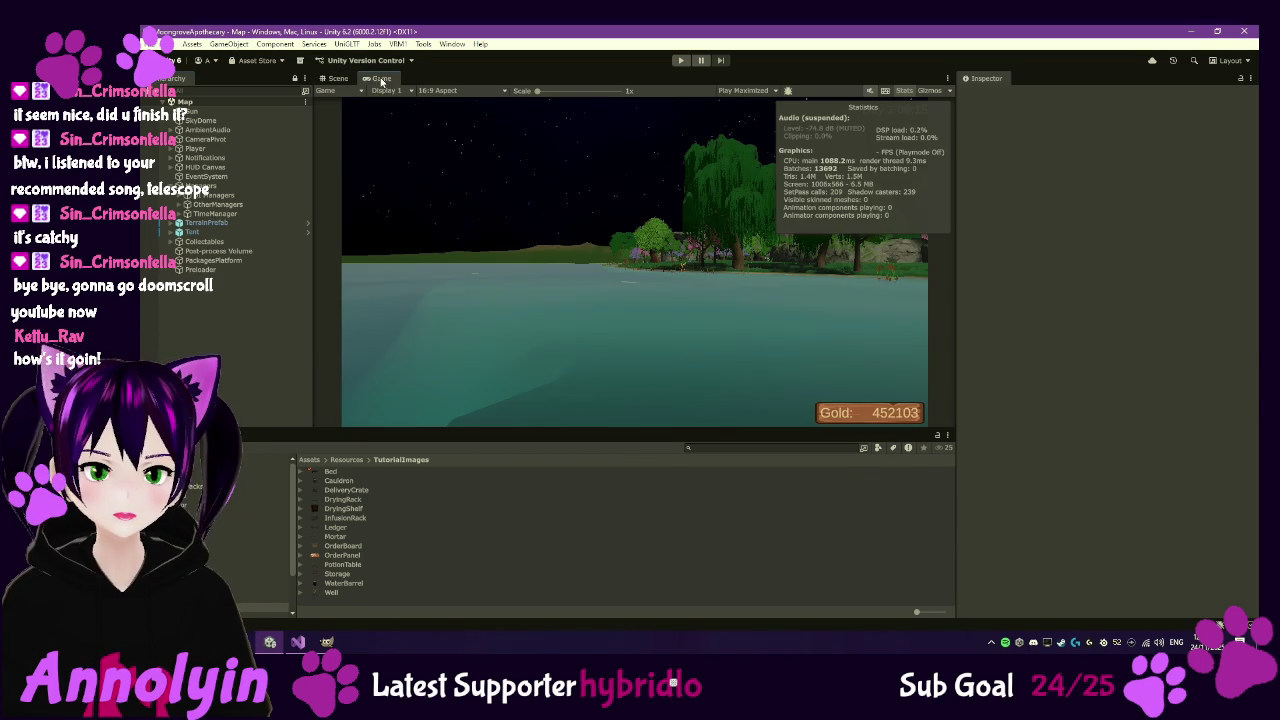
left_click(680, 60)
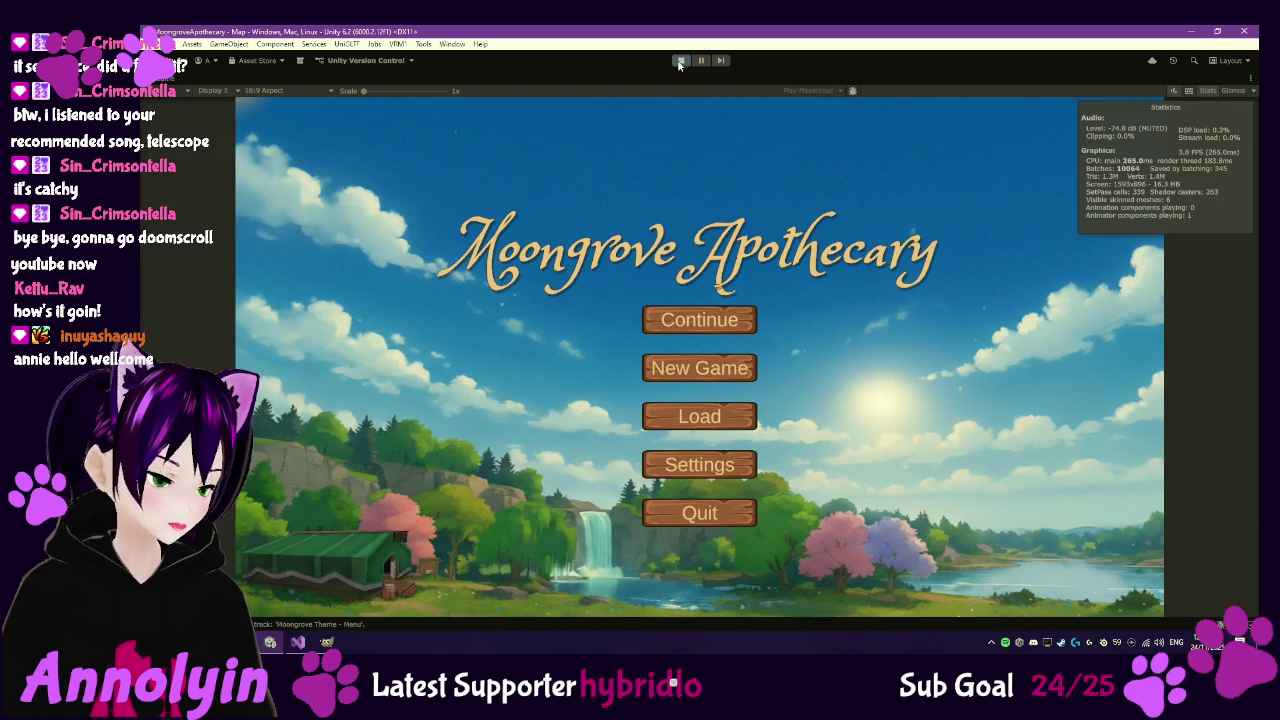
- Start a new game from the Moongrove Apothecary title menu
left_click(700, 370)
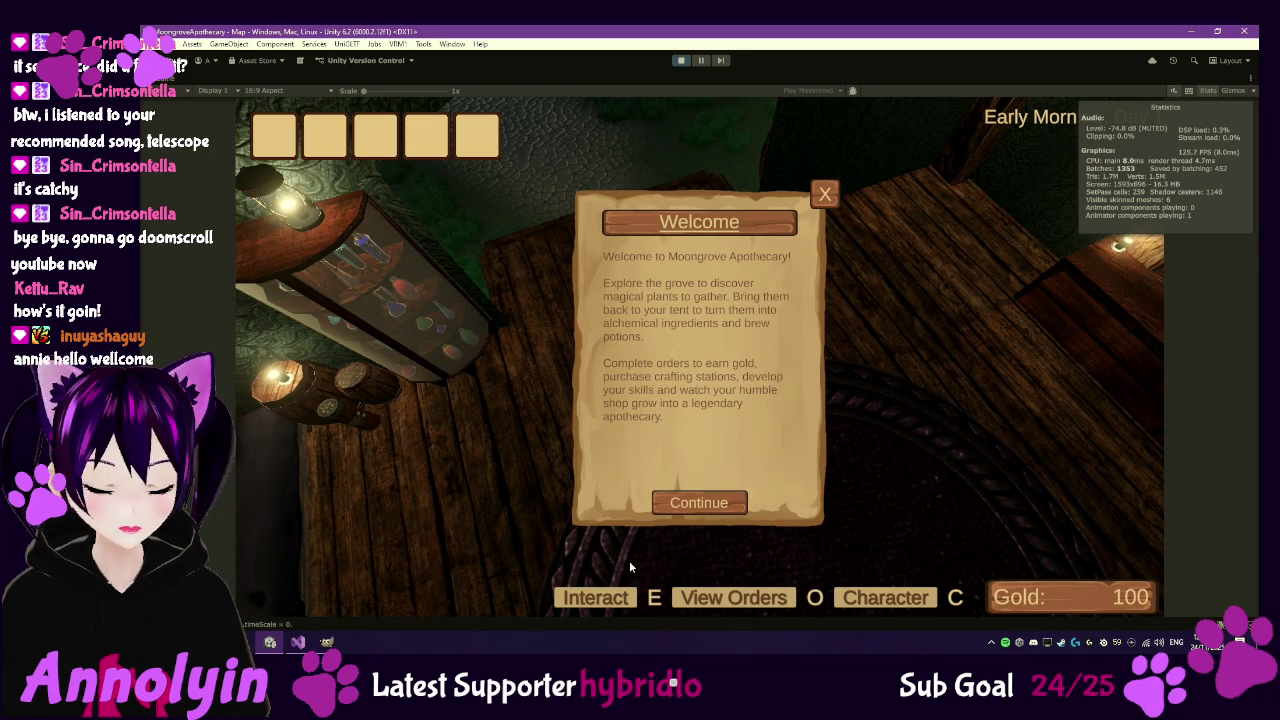
- Advance the Welcome tutorial to its next page, then stop the play-test
left_click(718, 509)
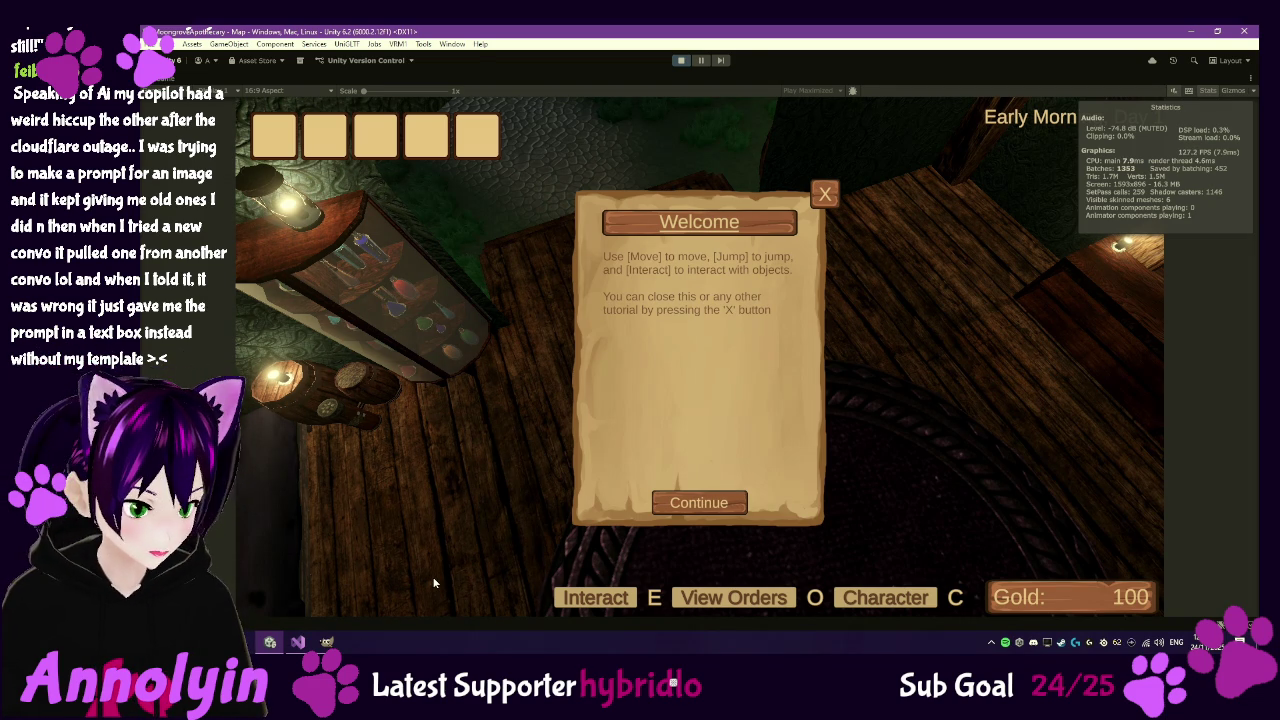
left_click(683, 61)
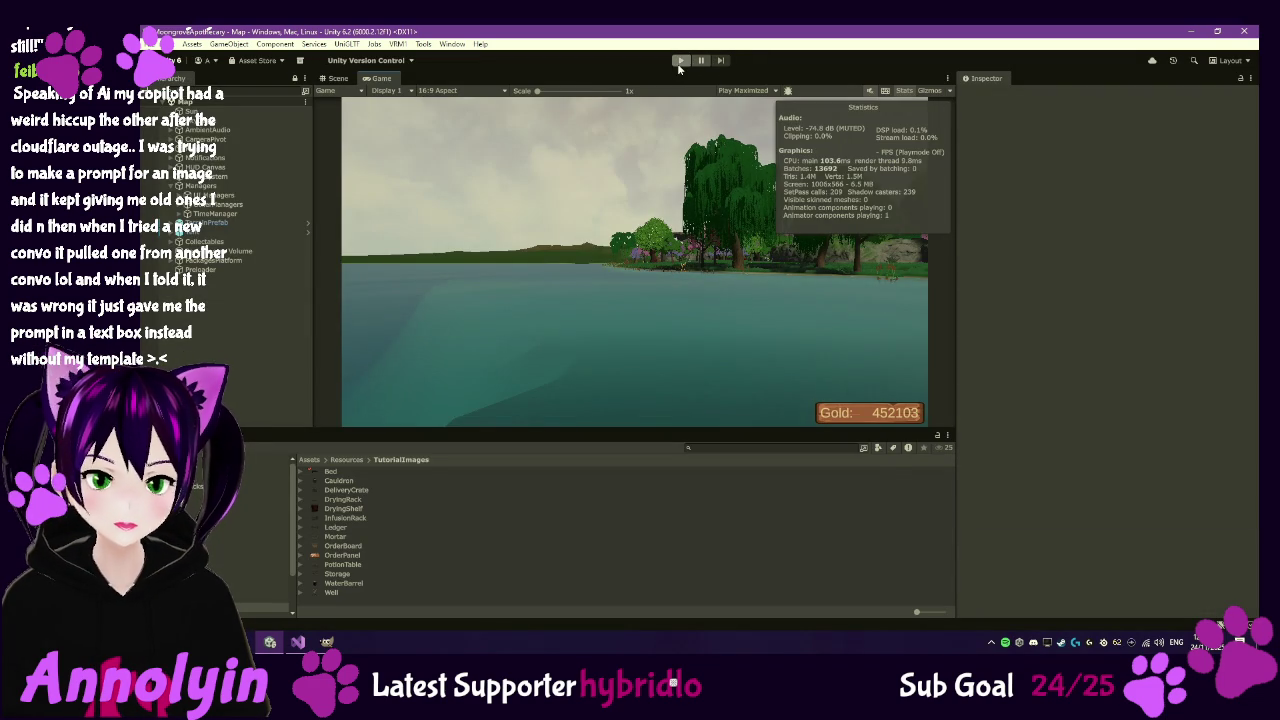
- Enter Play mode again and start a new game from the main menu
left_click(680, 62)
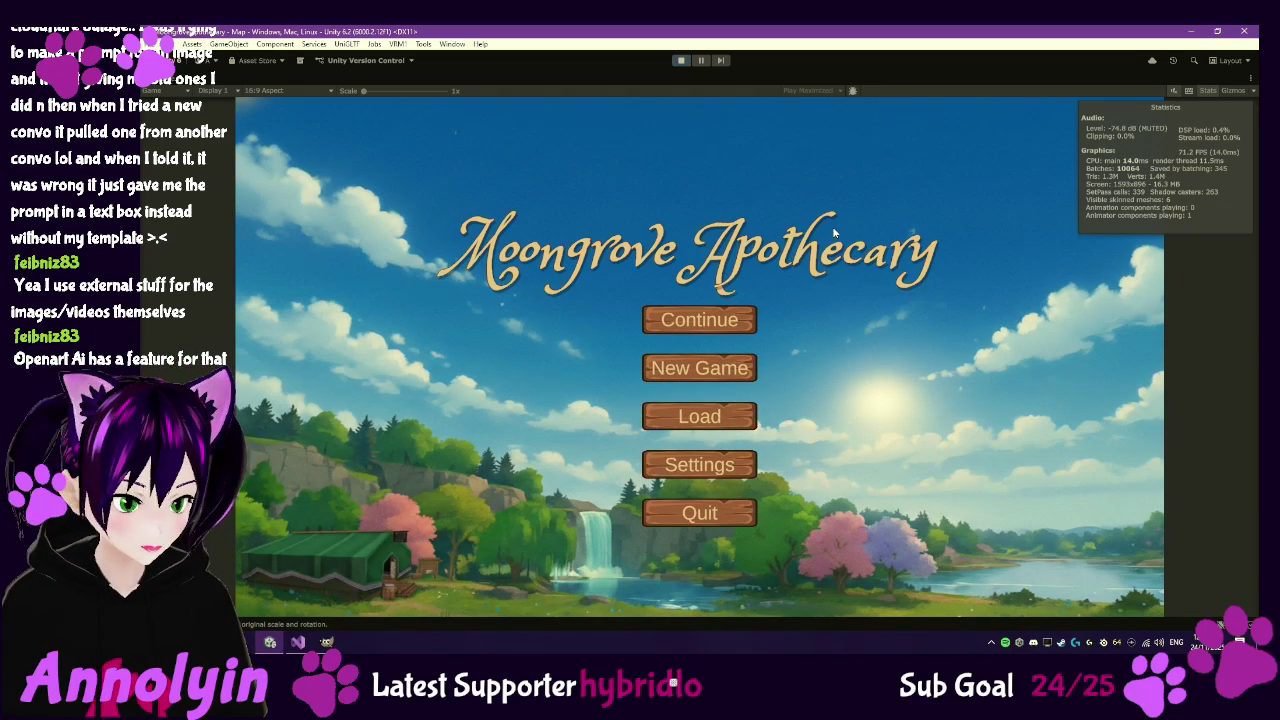
left_click(714, 371)
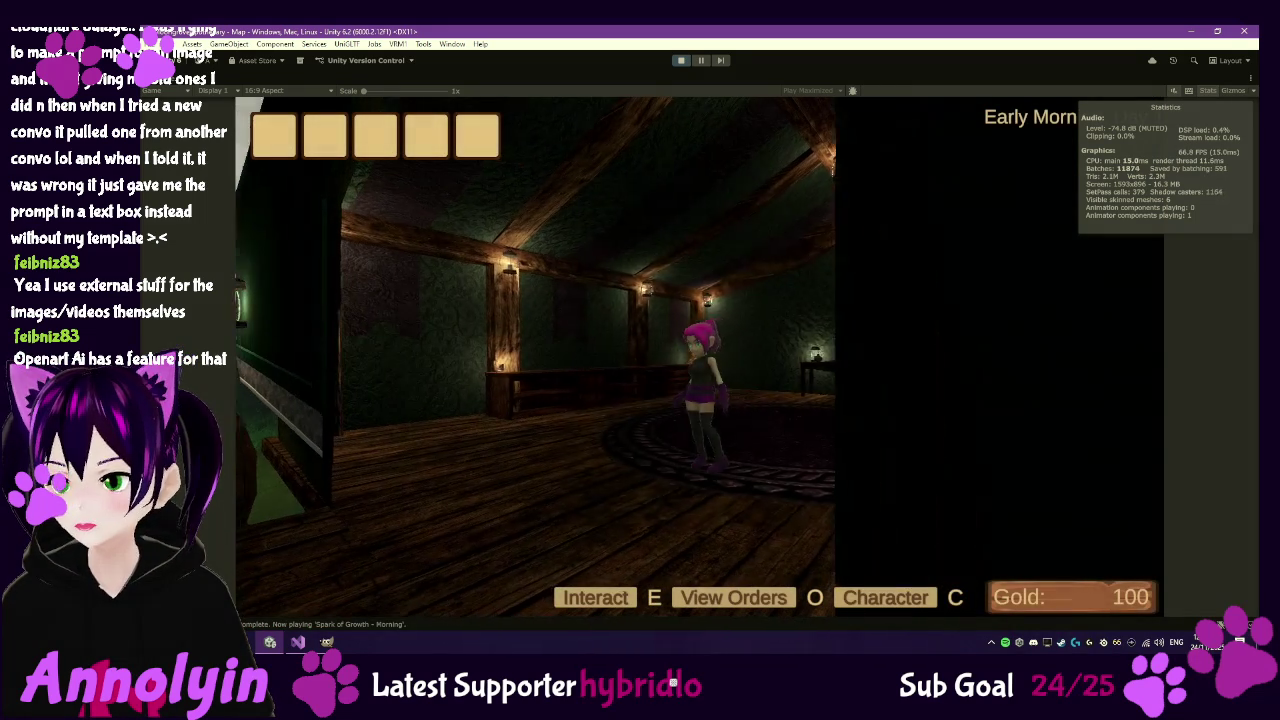
- Stop Play mode and show the project's Scripts folder
left_click(680, 60)
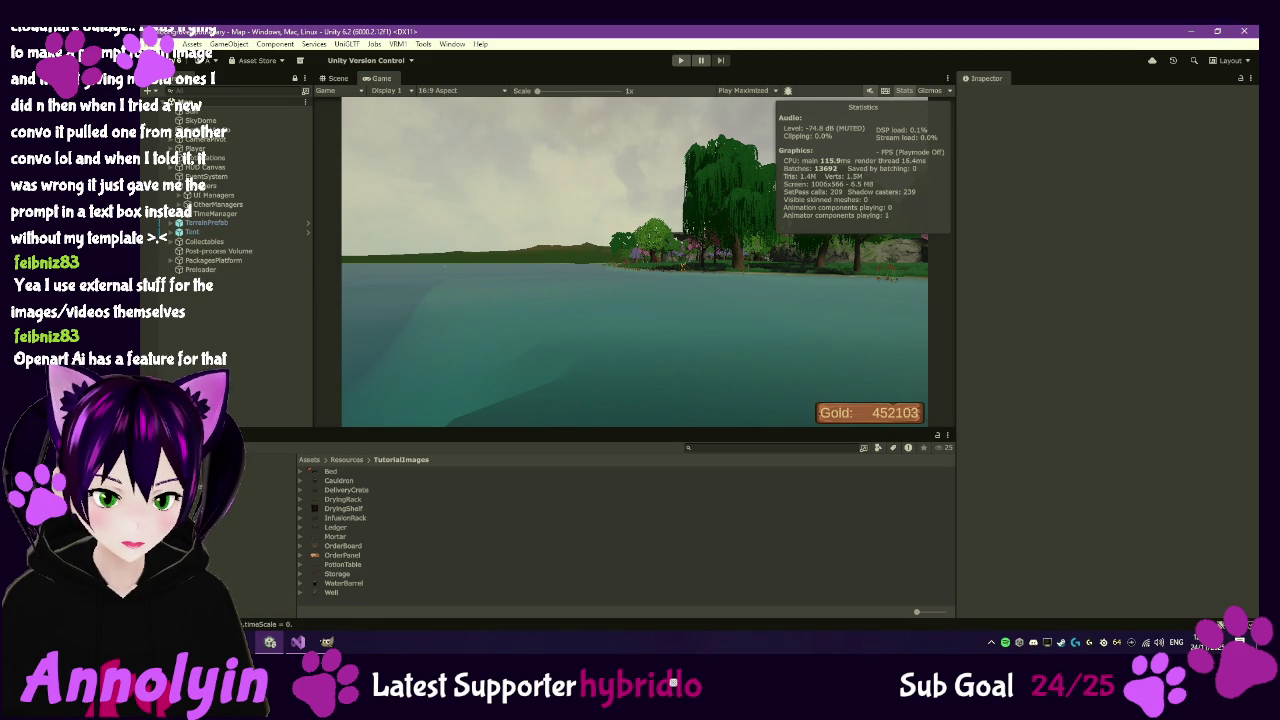
left_click(265, 560)
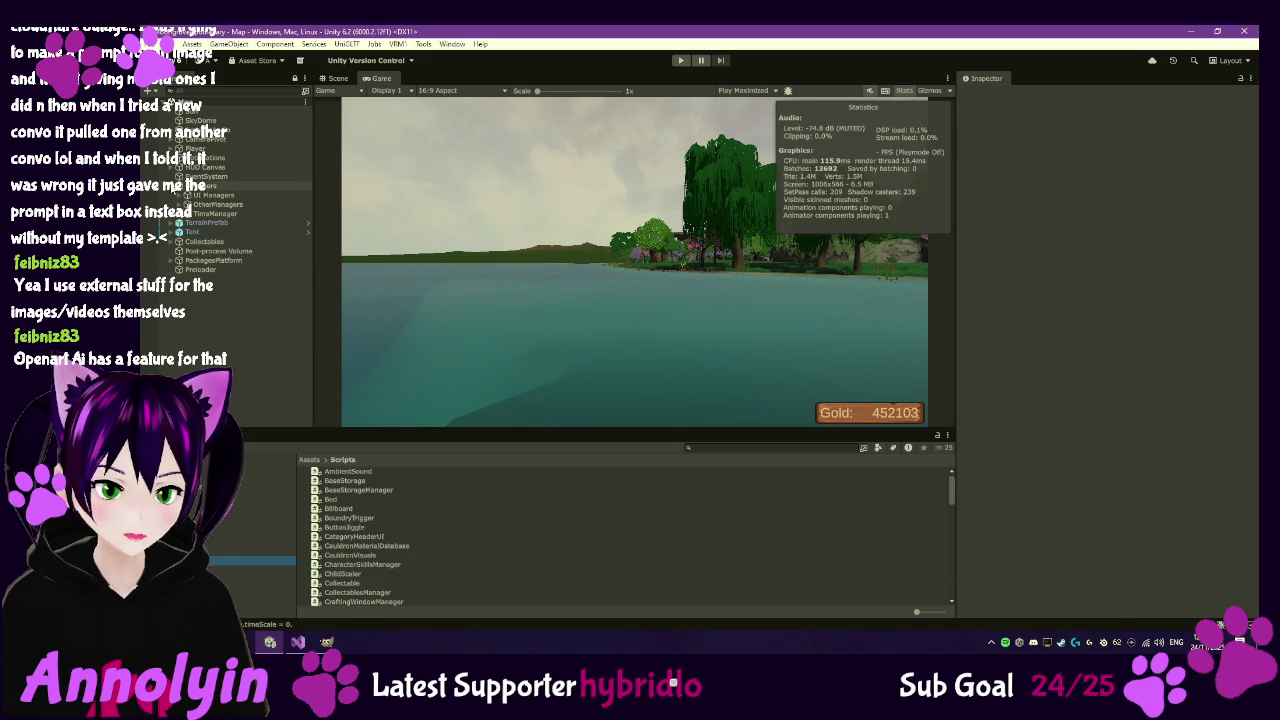
- Inspect the first Tutorial Trigger on TutorialManager under OtherManagers, then run the game
left_click(183, 204)
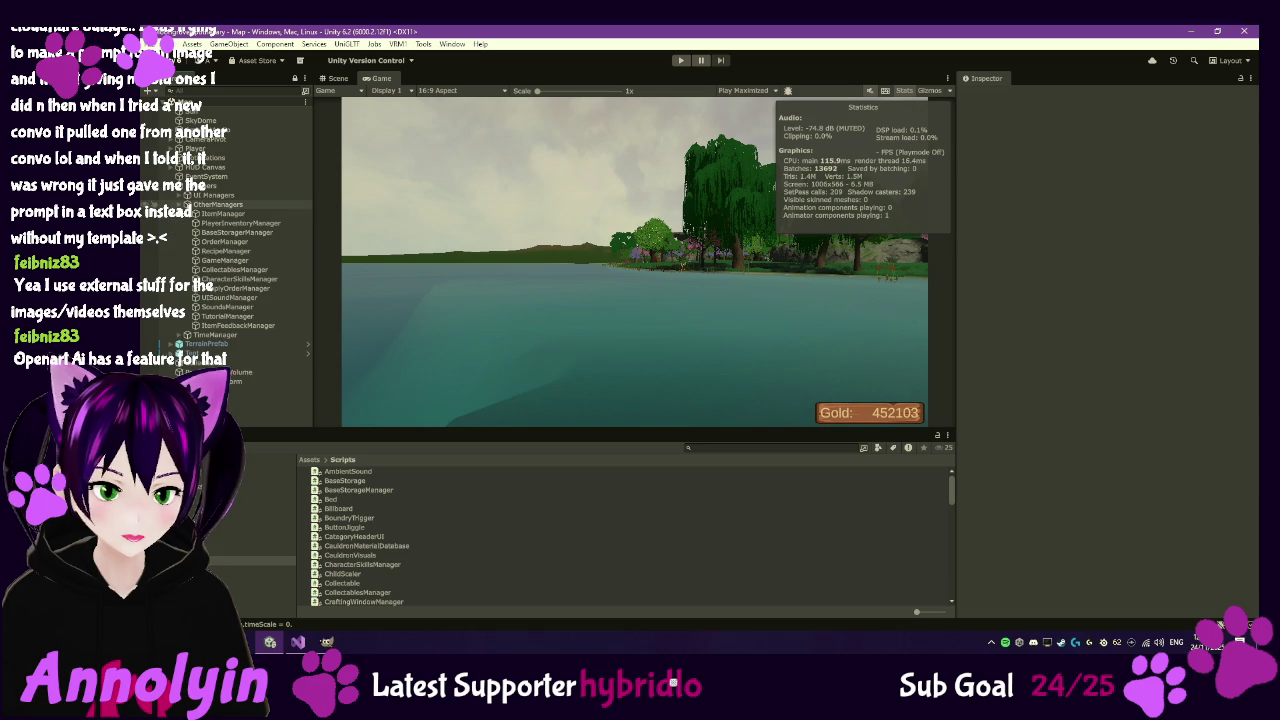
left_click(240, 317)
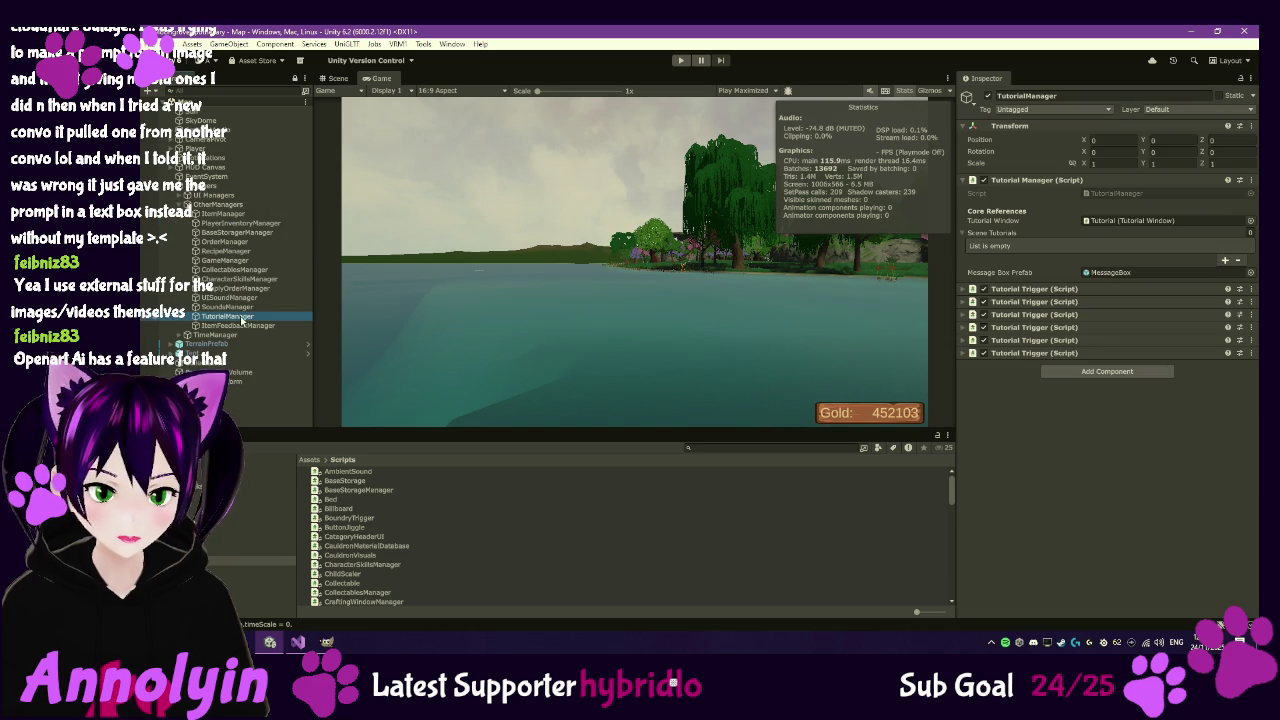
left_click(962, 289)
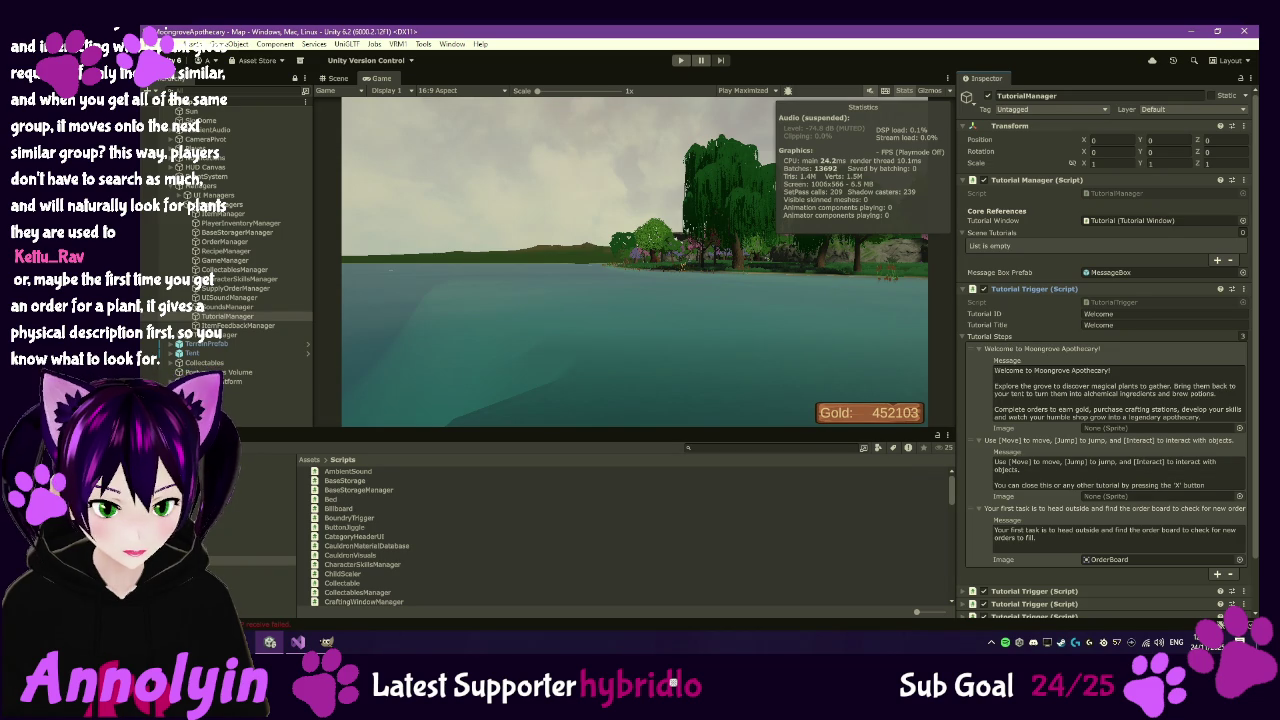
left_click(675, 60)
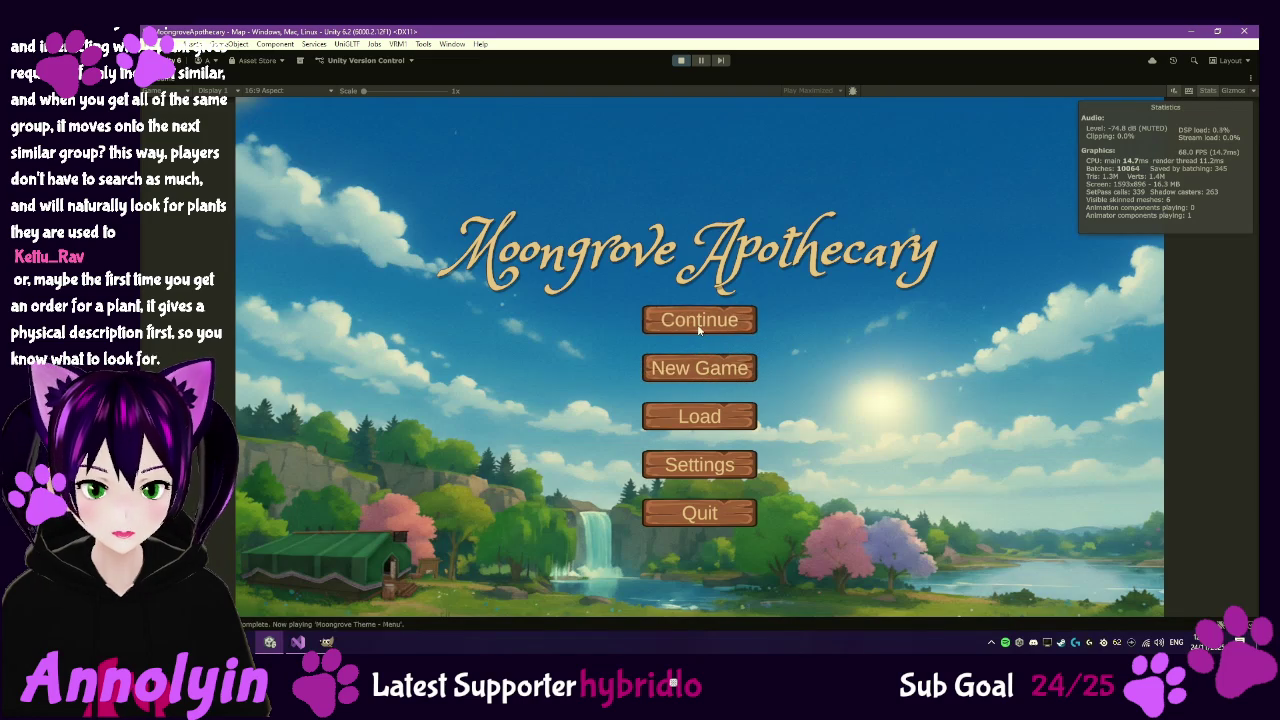
- Continue the saved game and gather the Brush Sage, briefly pausing and resuming
left_click(699, 319)
key("w")
key("w")
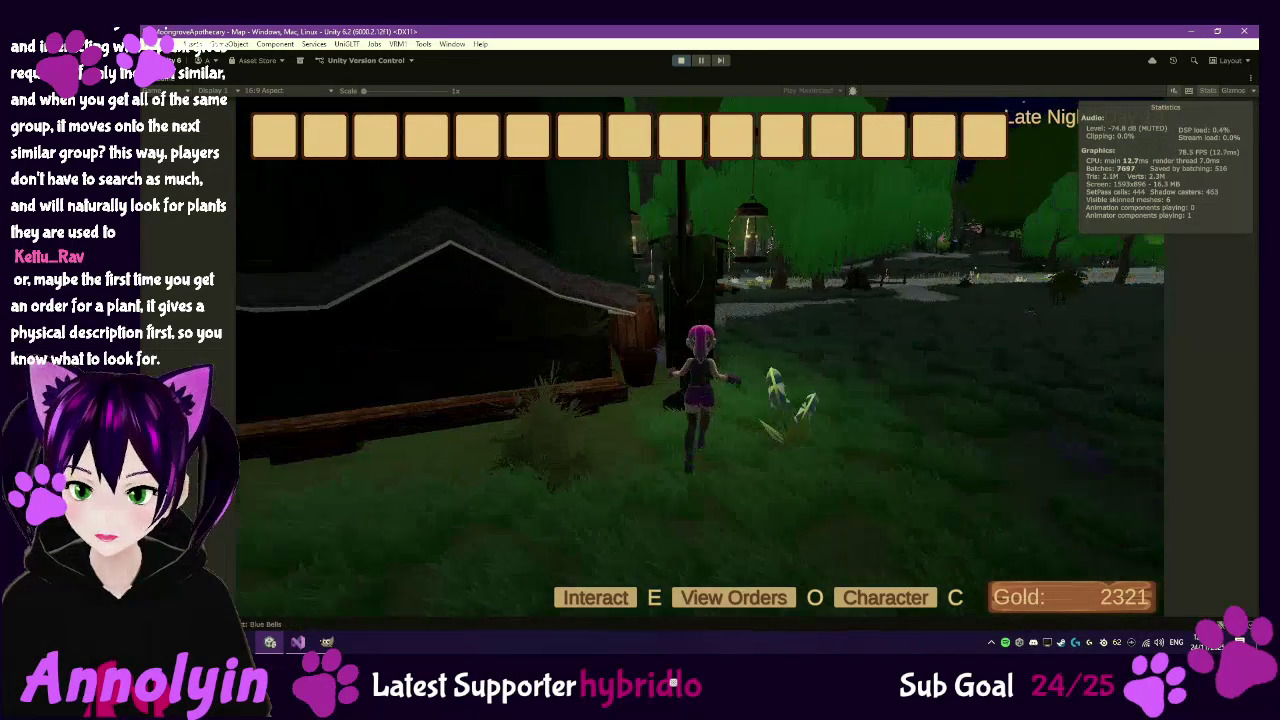
key("a")
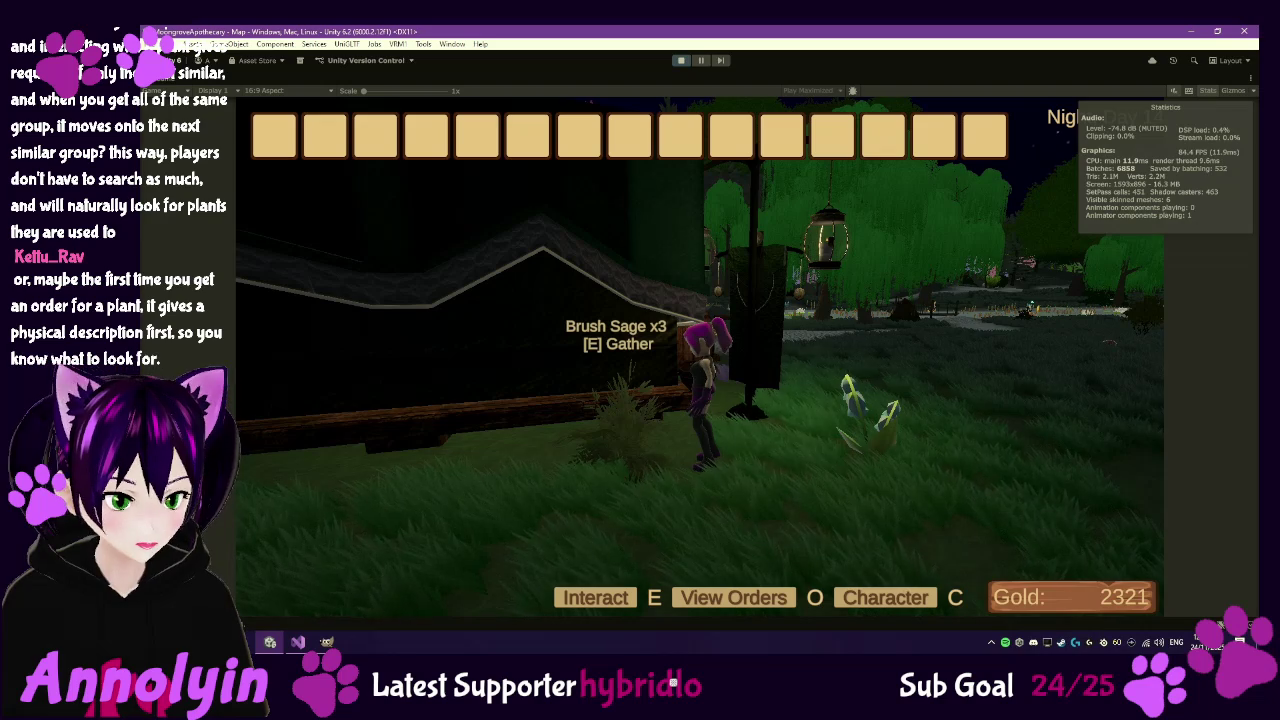
key("d")
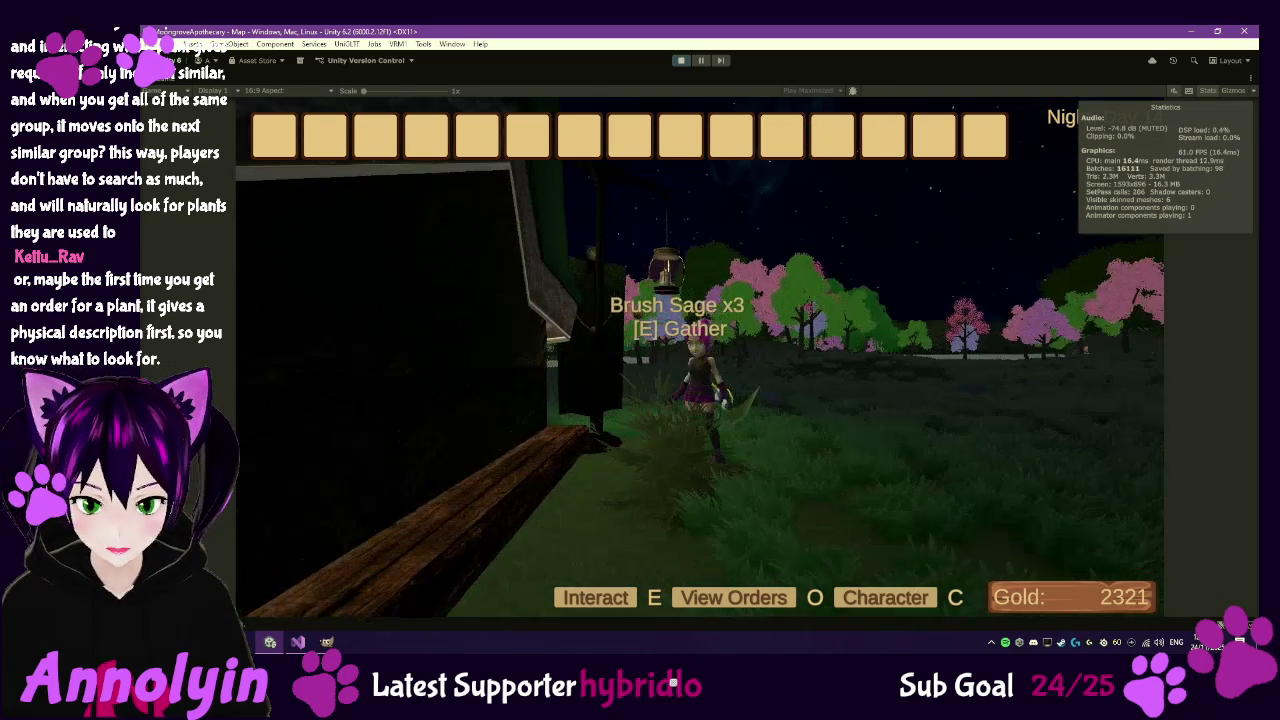
key("e")
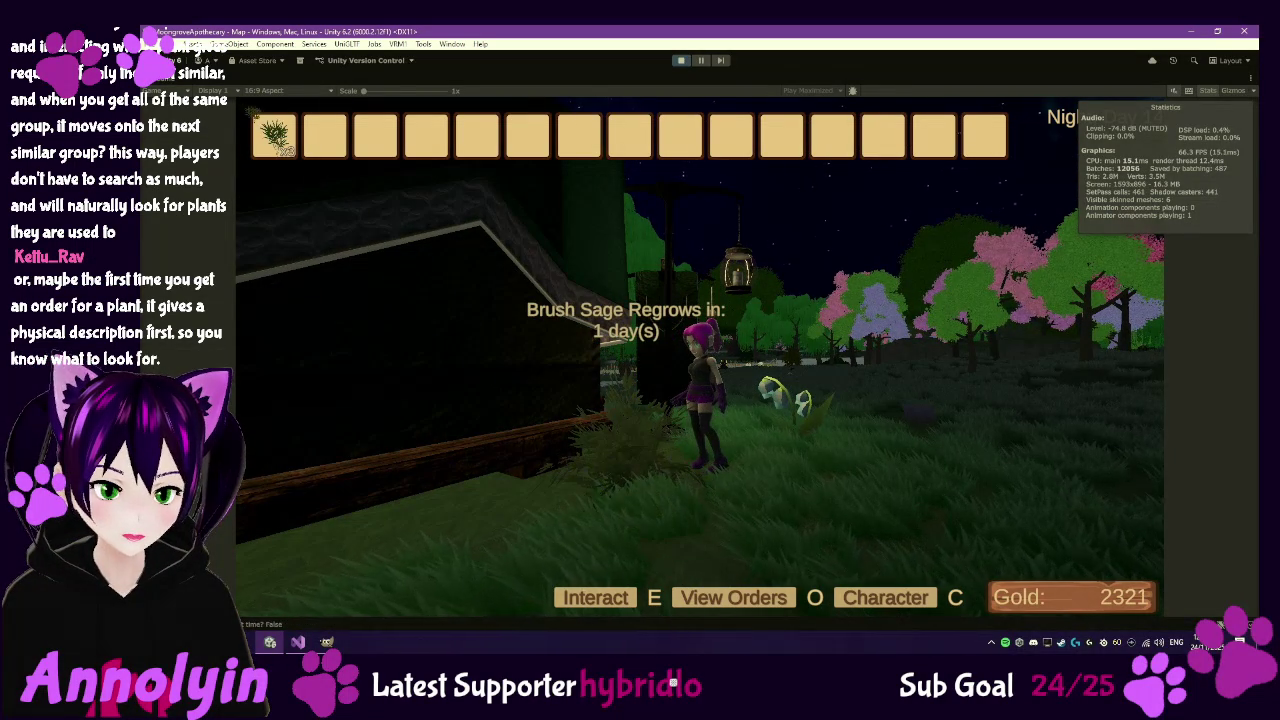
key("Escape")
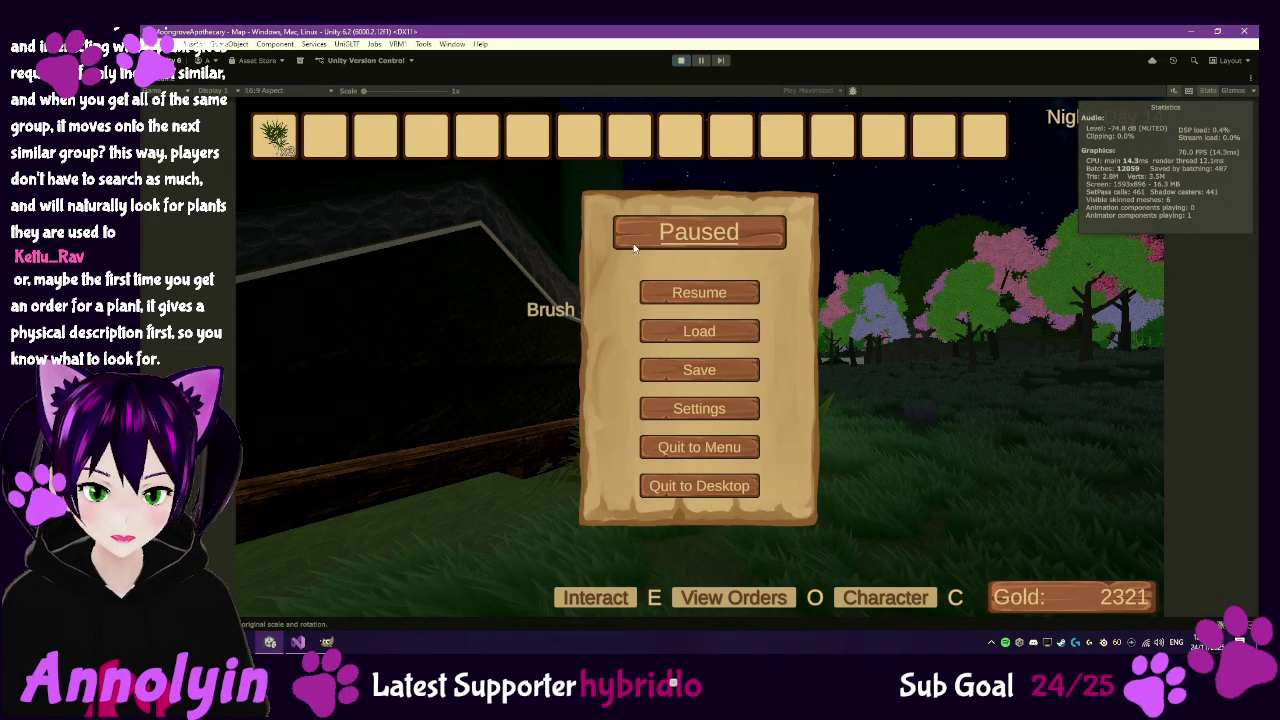
key("Escape")
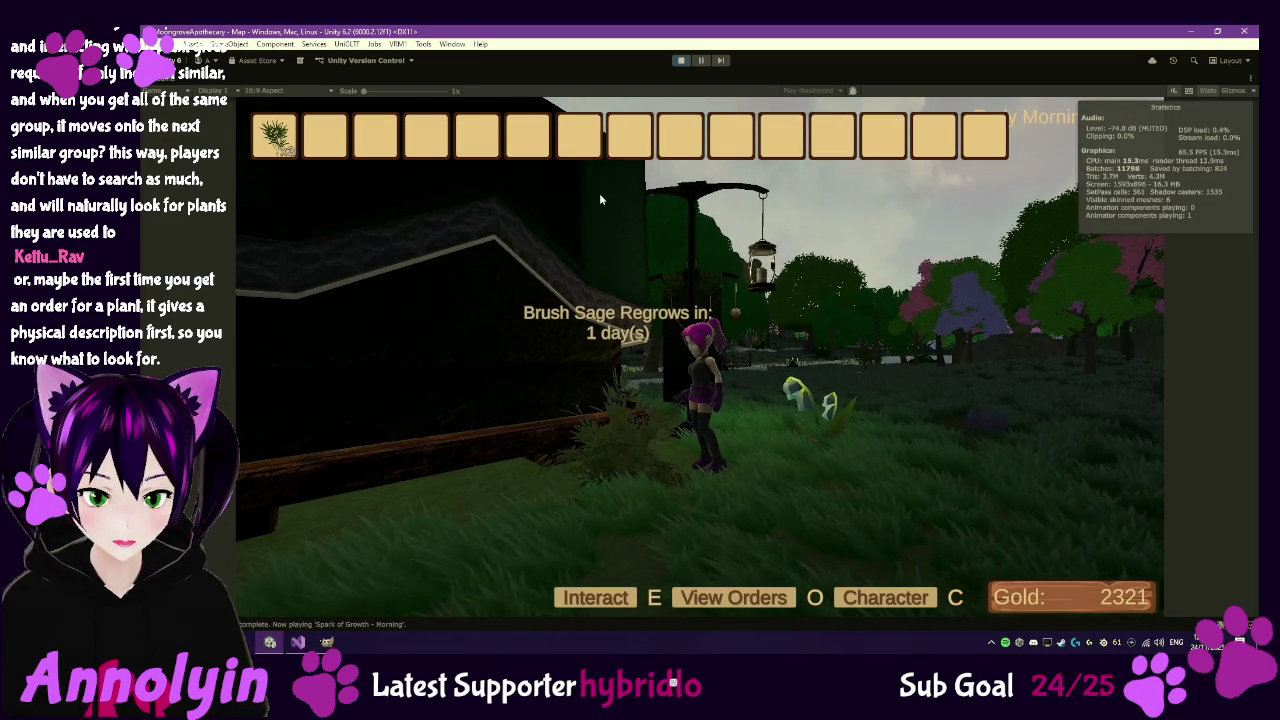
- Gather the bluebell and Lemon Balm, run across the bridge toward the waterfall, and pause
key("d")
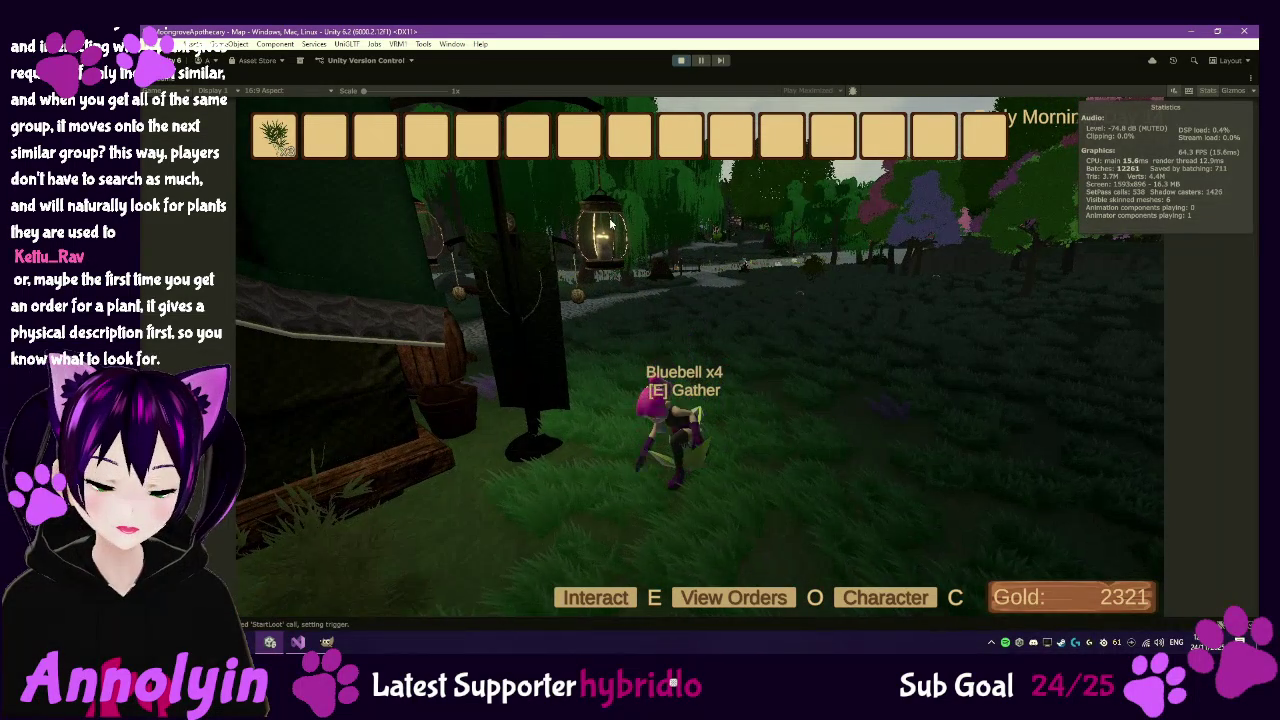
key("e")
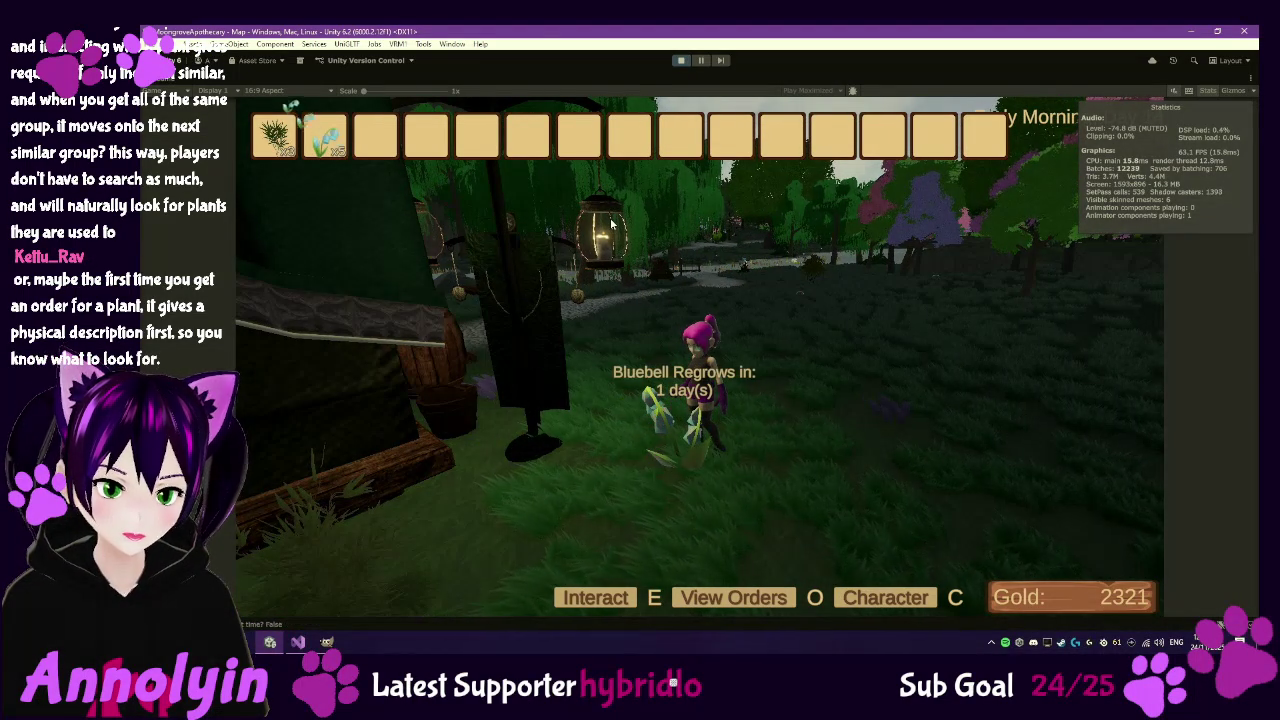
key("w")
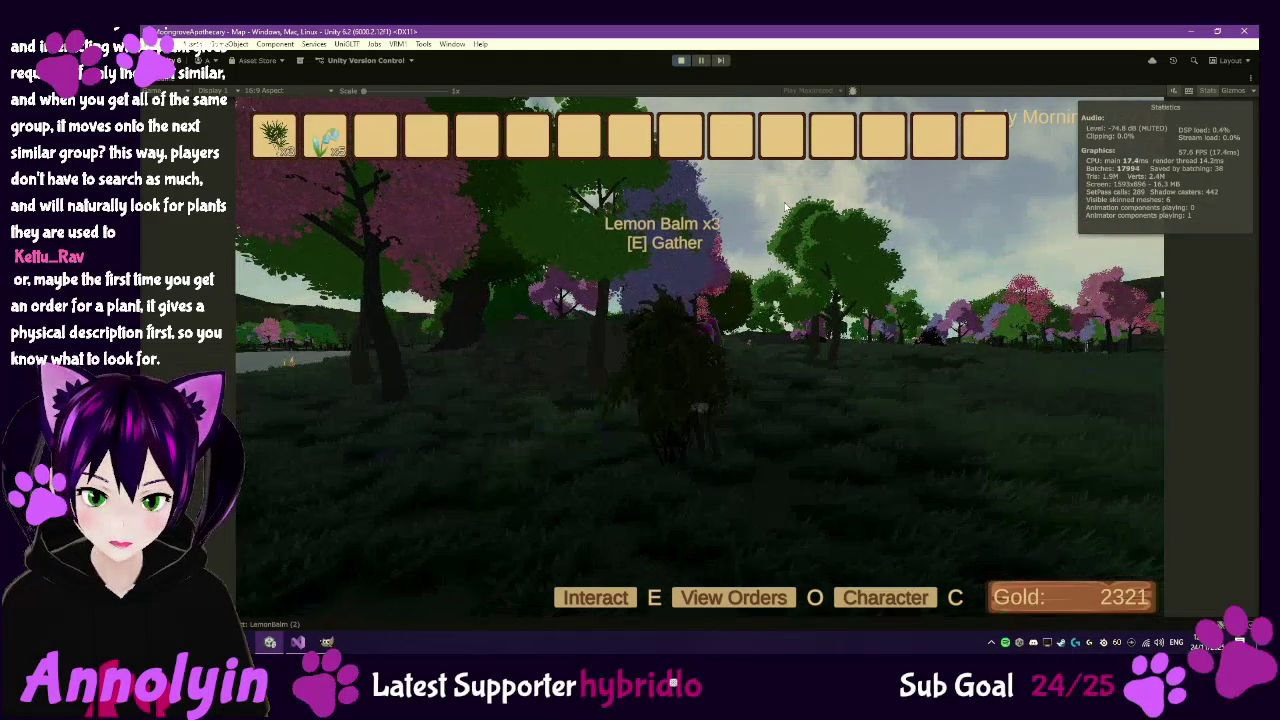
key("e")
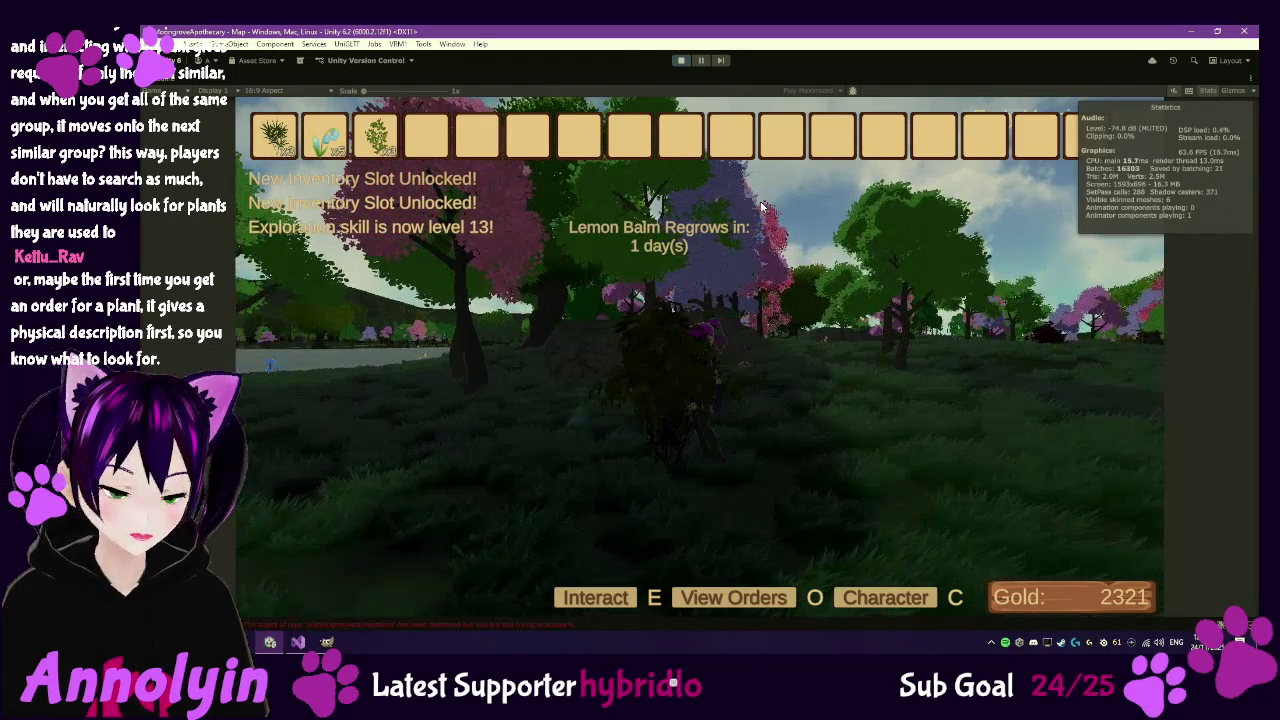
key("w")
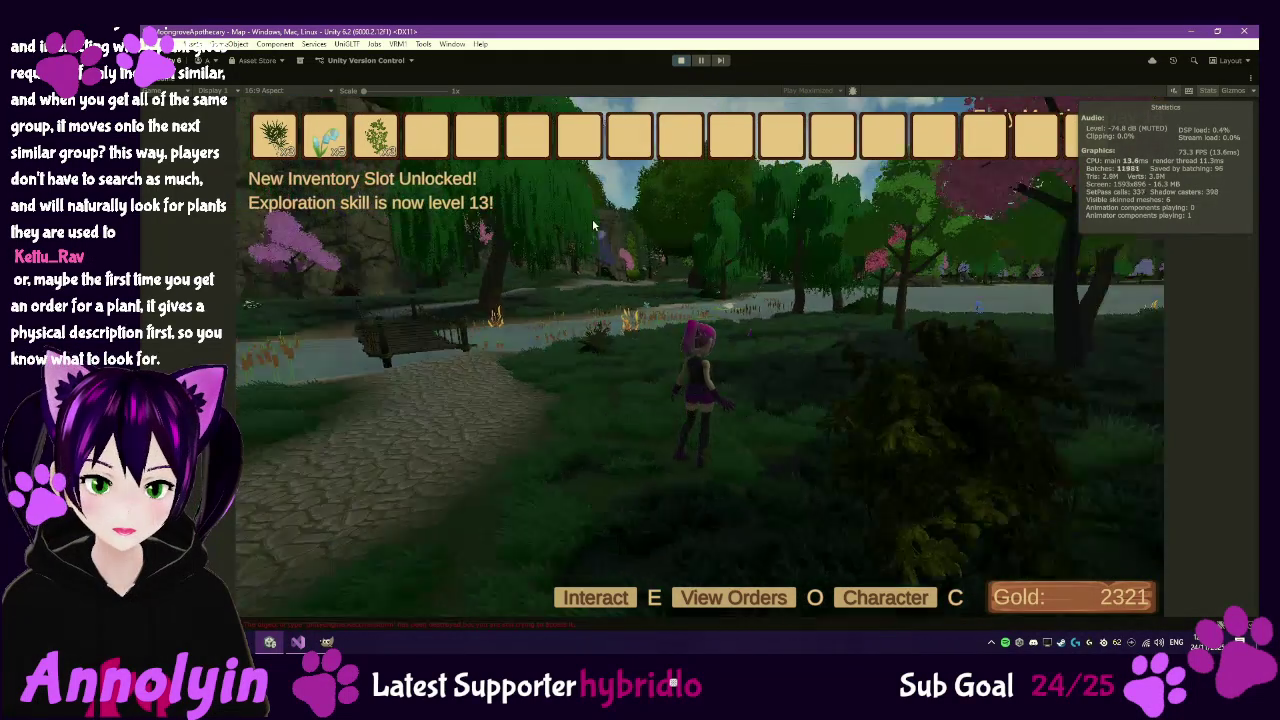
key("w")
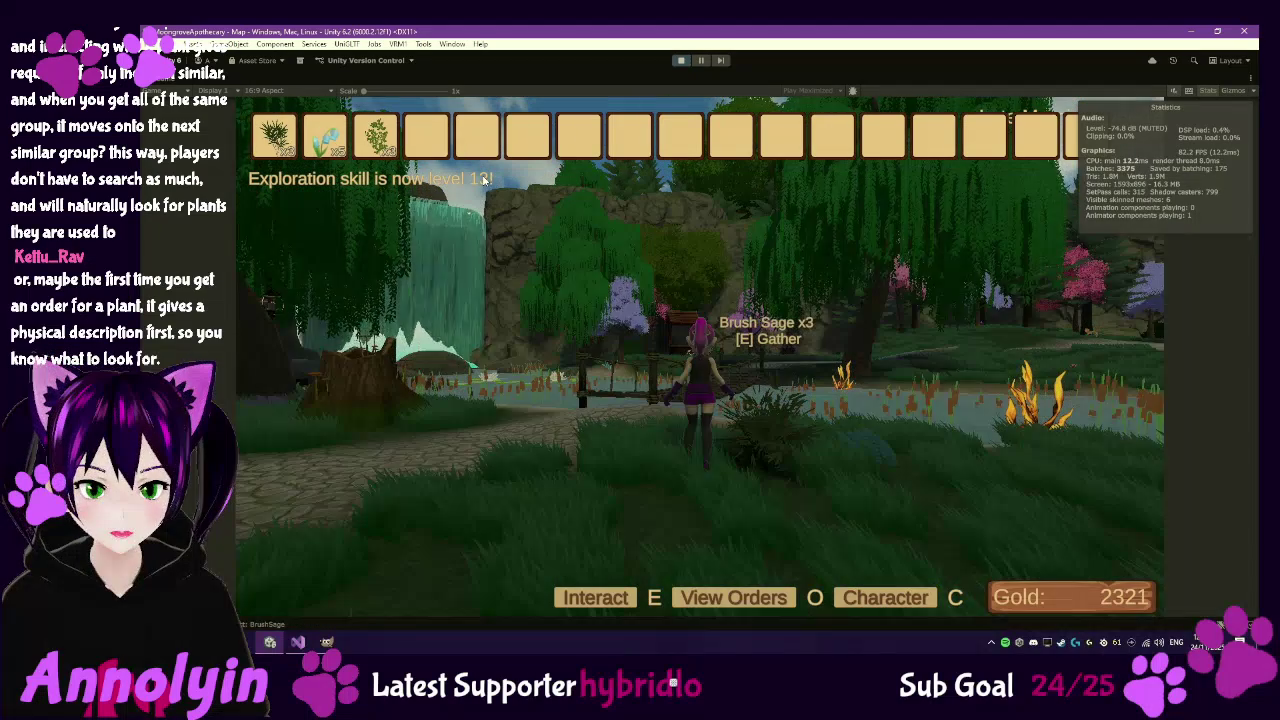
key("Escape")
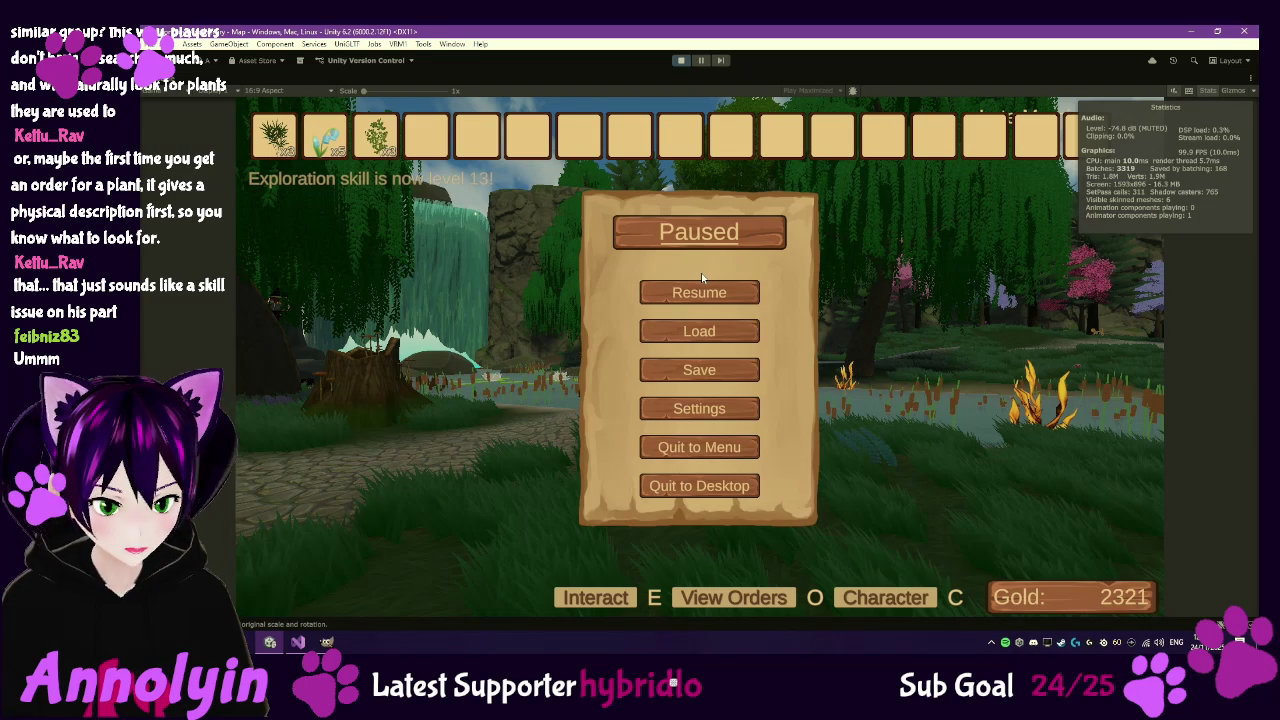
- Resume the game and walk the character forward along the cobblestone path
left_click(700, 291)
key("w")
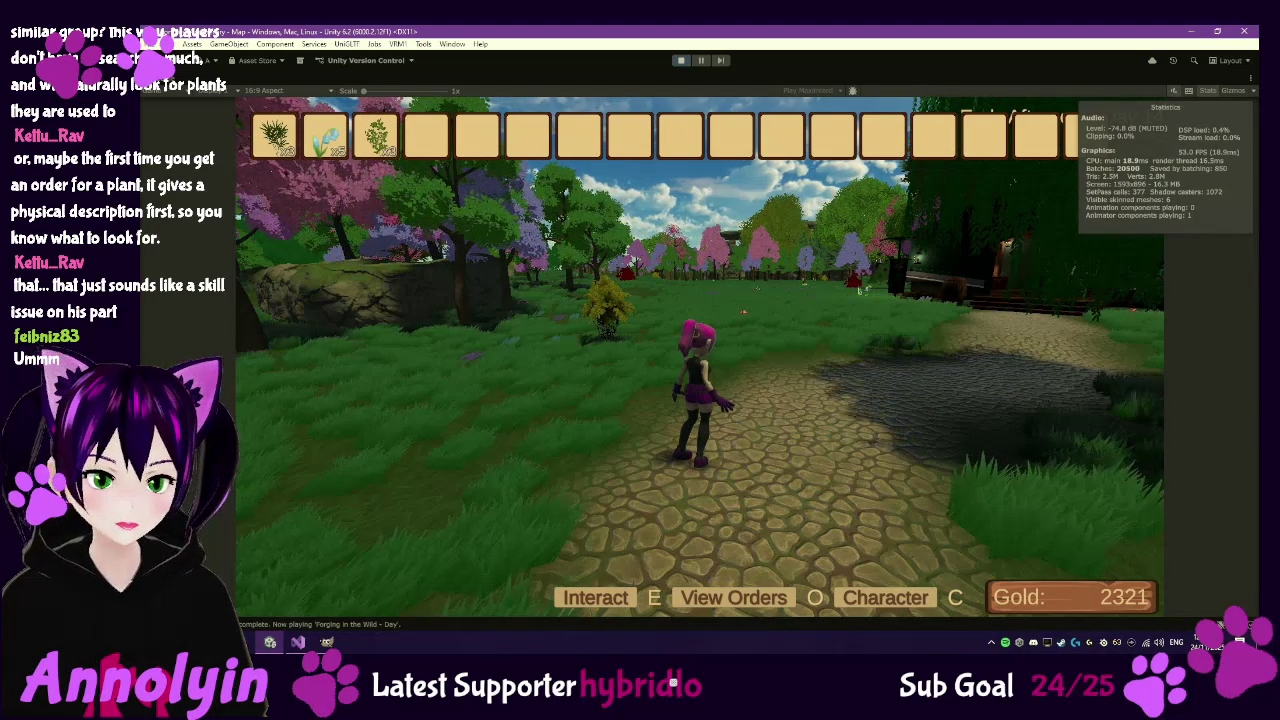
key("w")
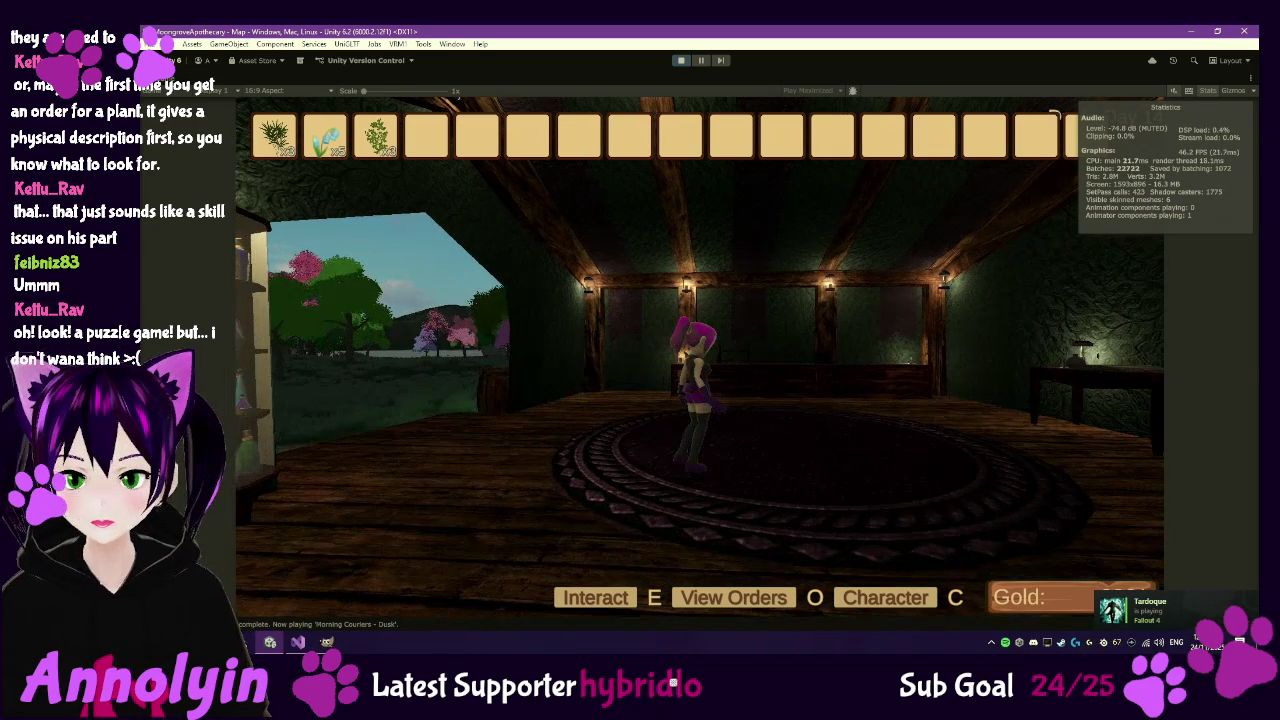
- Pause the game and exit Play mode back to the editor
key("Escape")
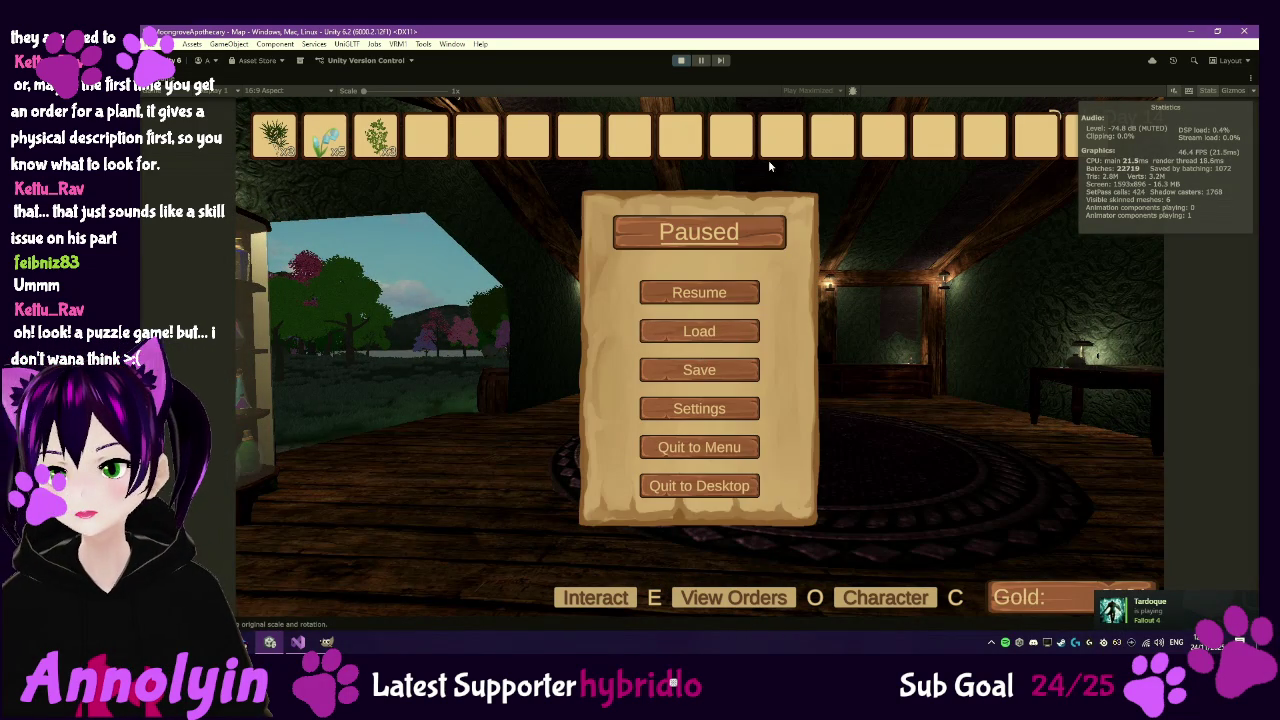
left_click(682, 62)
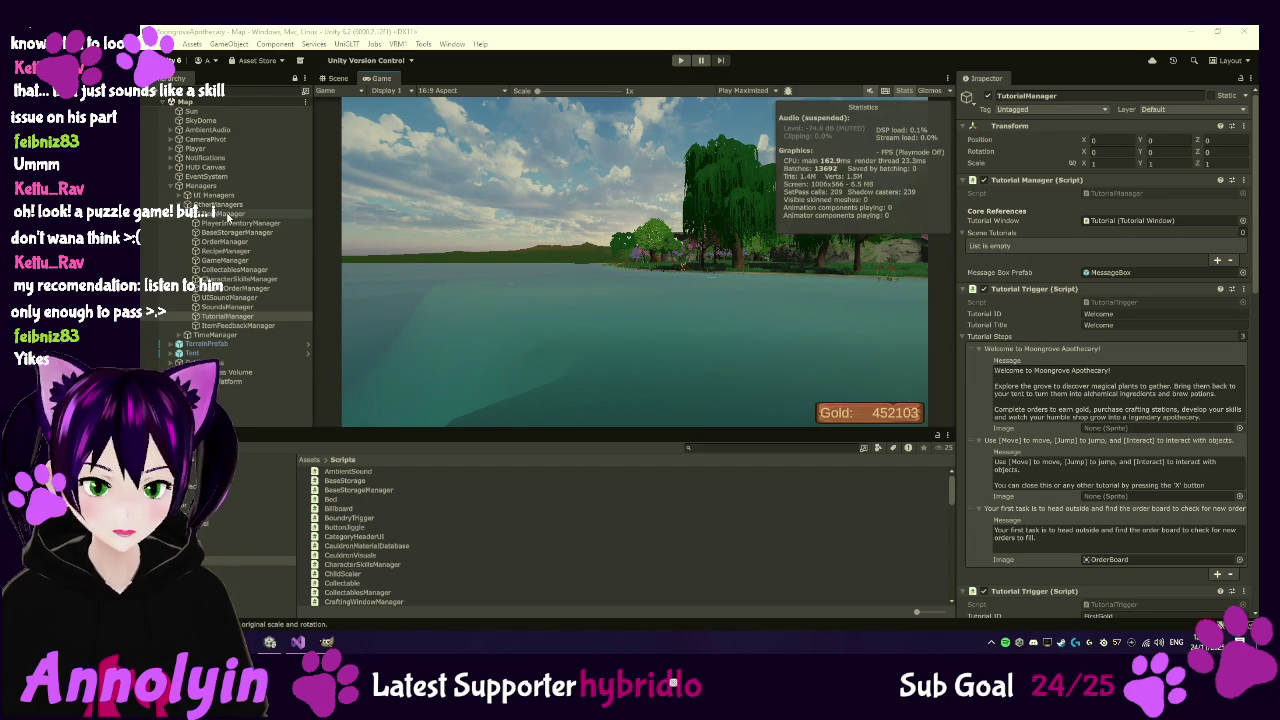
- In the Scene view, select Main Terrain under TerrainPrefab and frame it, zooming in on the lake
left_click(336, 78)
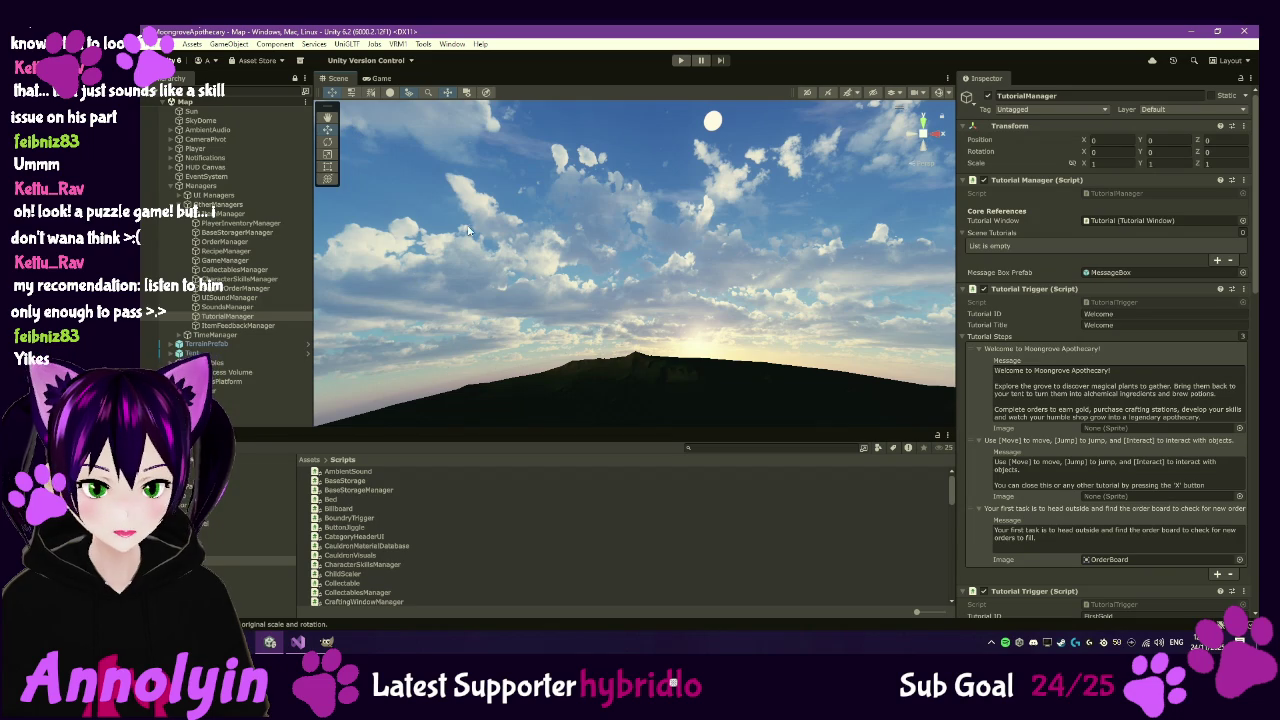
left_click(219, 345)
left_click(172, 345)
left_click(215, 381)
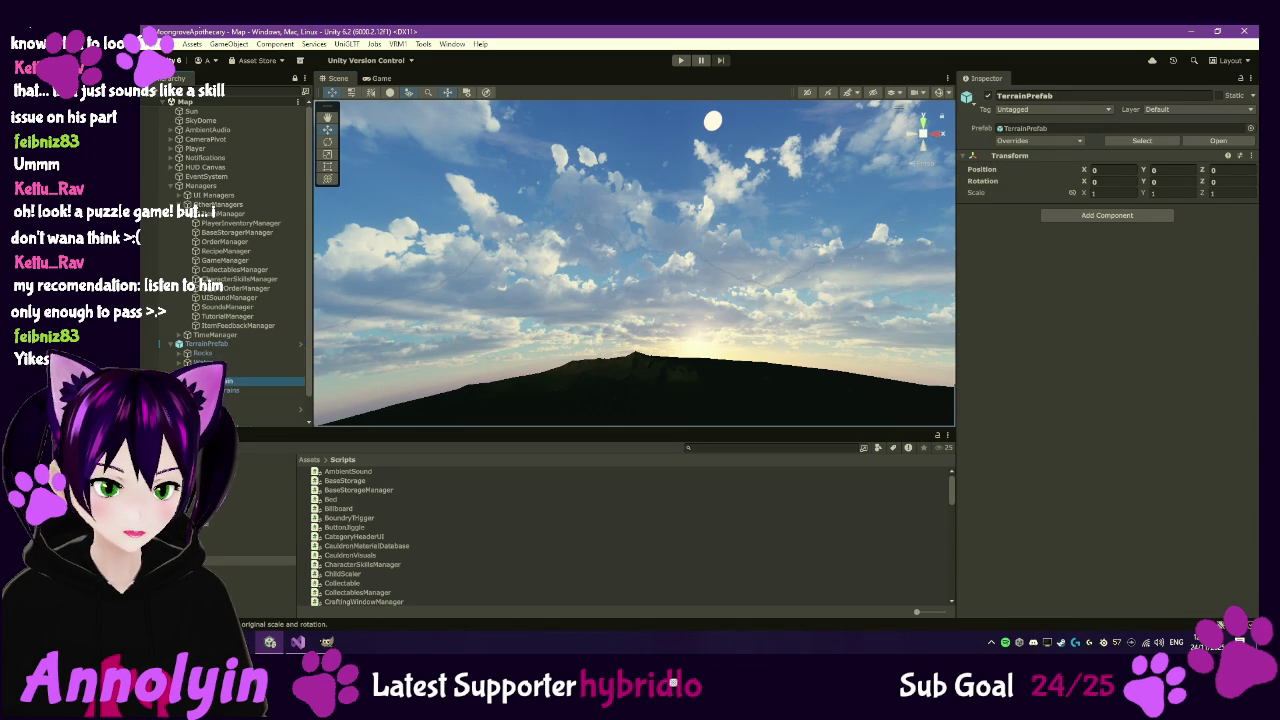
key("f")
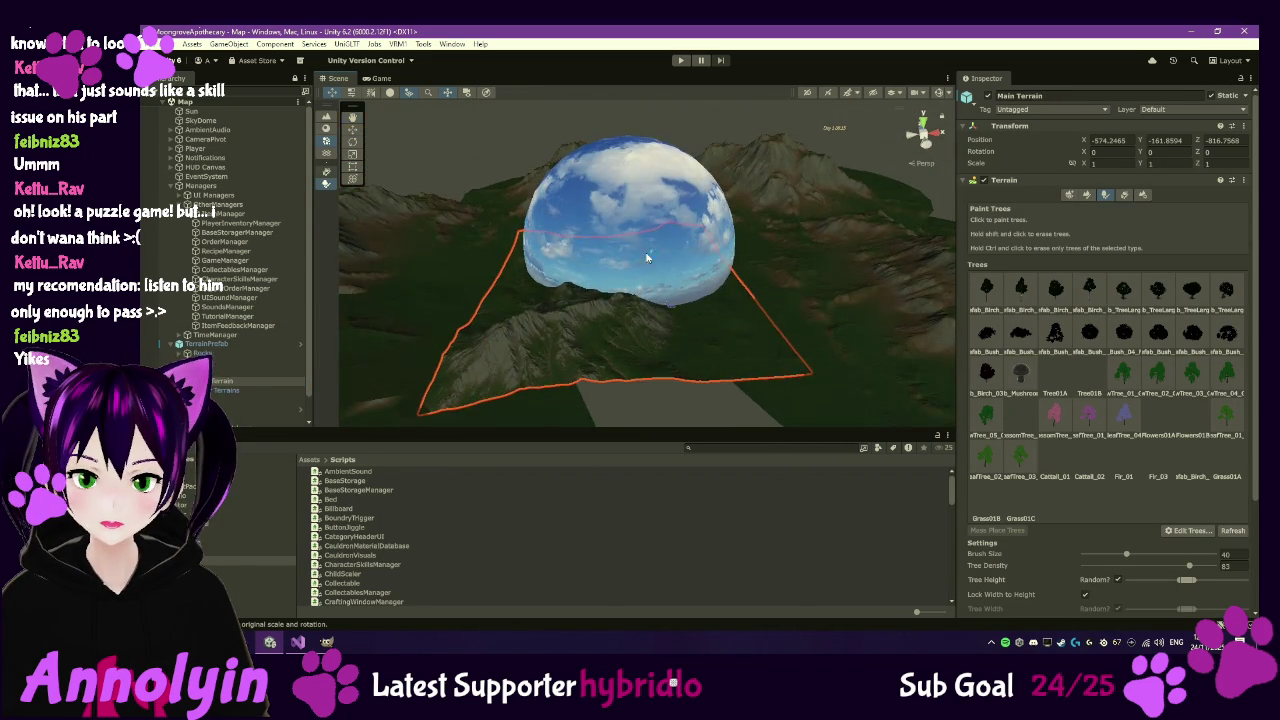
scroll(675, 318, "up", 10)
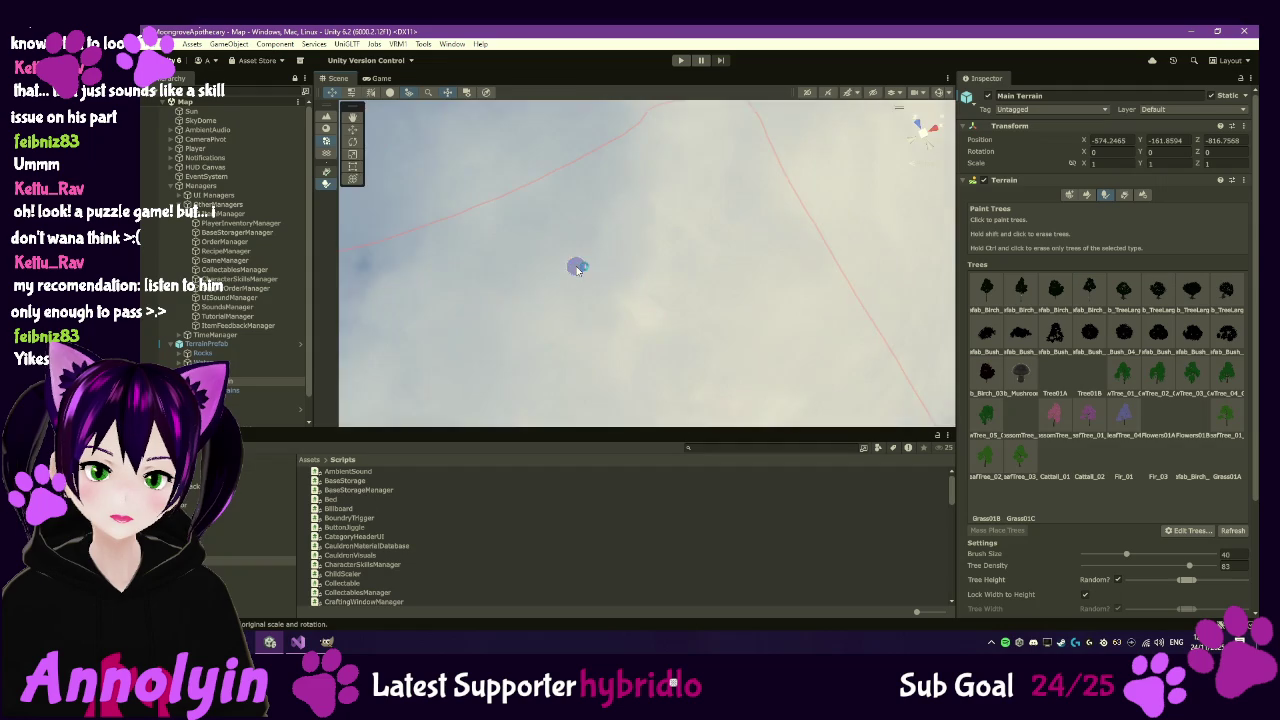
scroll(577, 268, "down", 10)
scroll(690, 330, "up", 5)
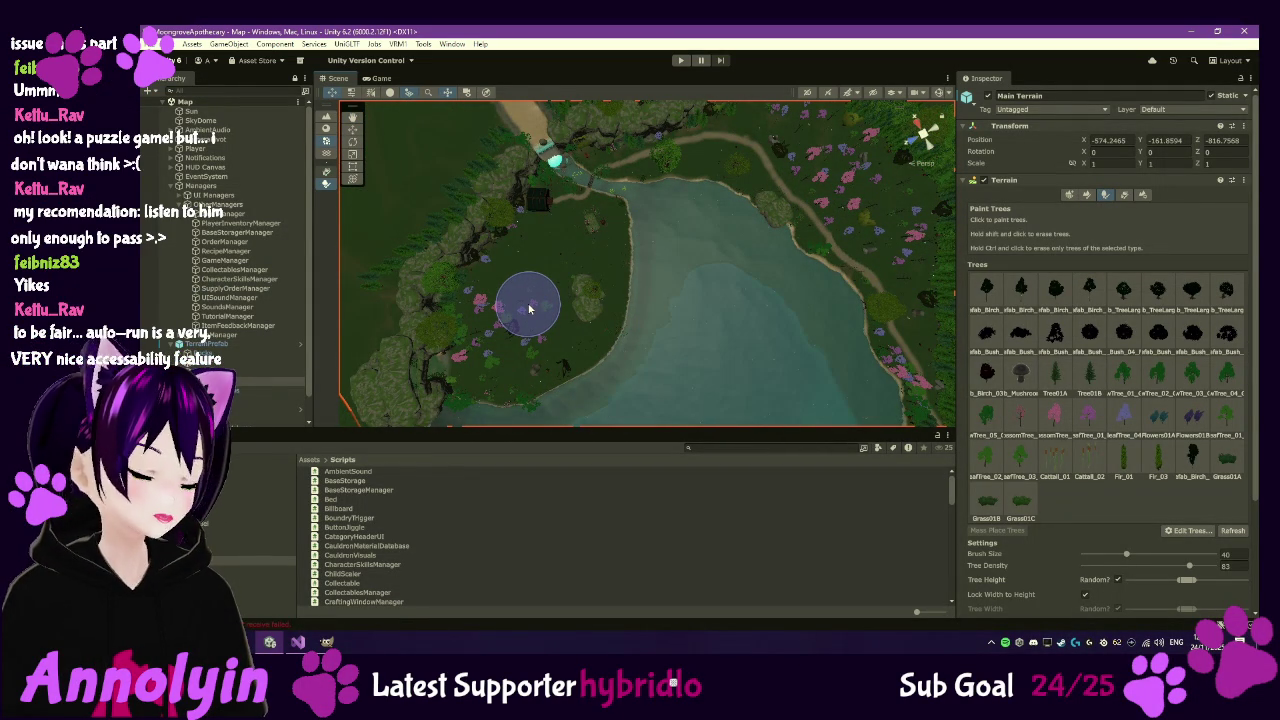
left_click_drag(708, 319, 659, 311)
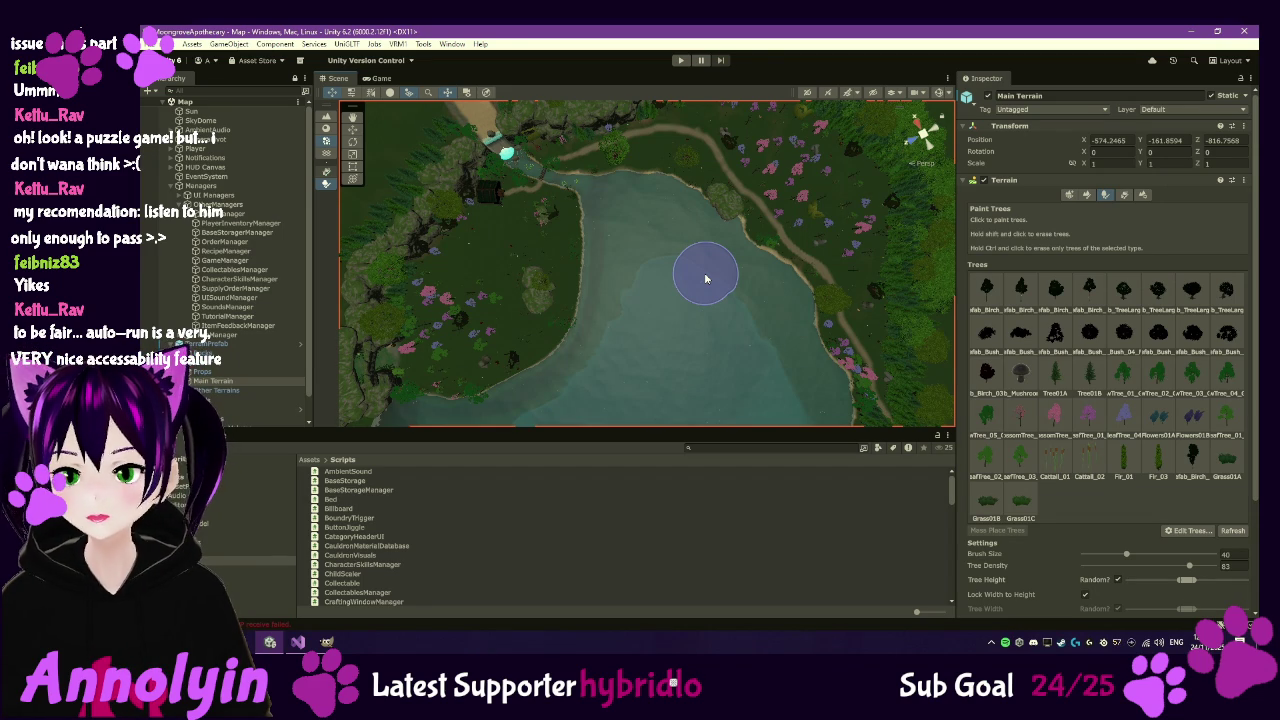
left_click_drag(706, 285, 706, 297)
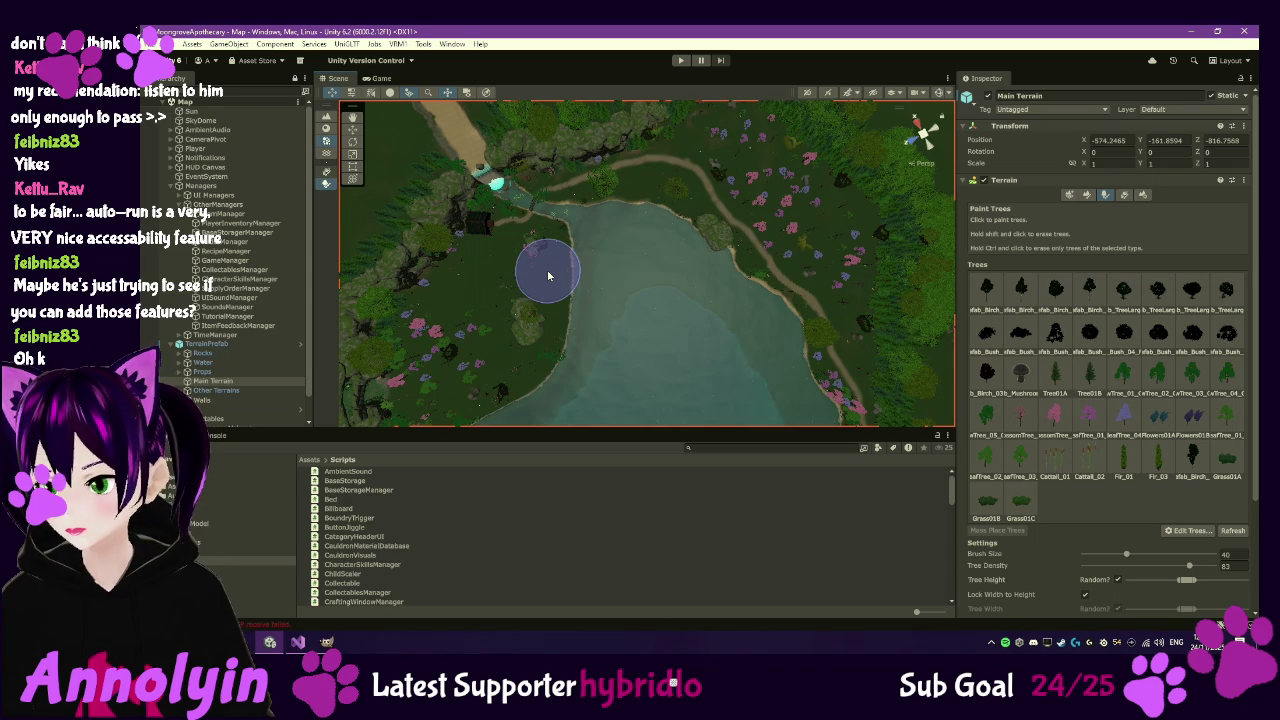
- Select the TutorialManager script in Assets/Scripts and bring up its Version Control context options
scroll(416, 570, "down", 5)
scroll(413, 567, "down", 10)
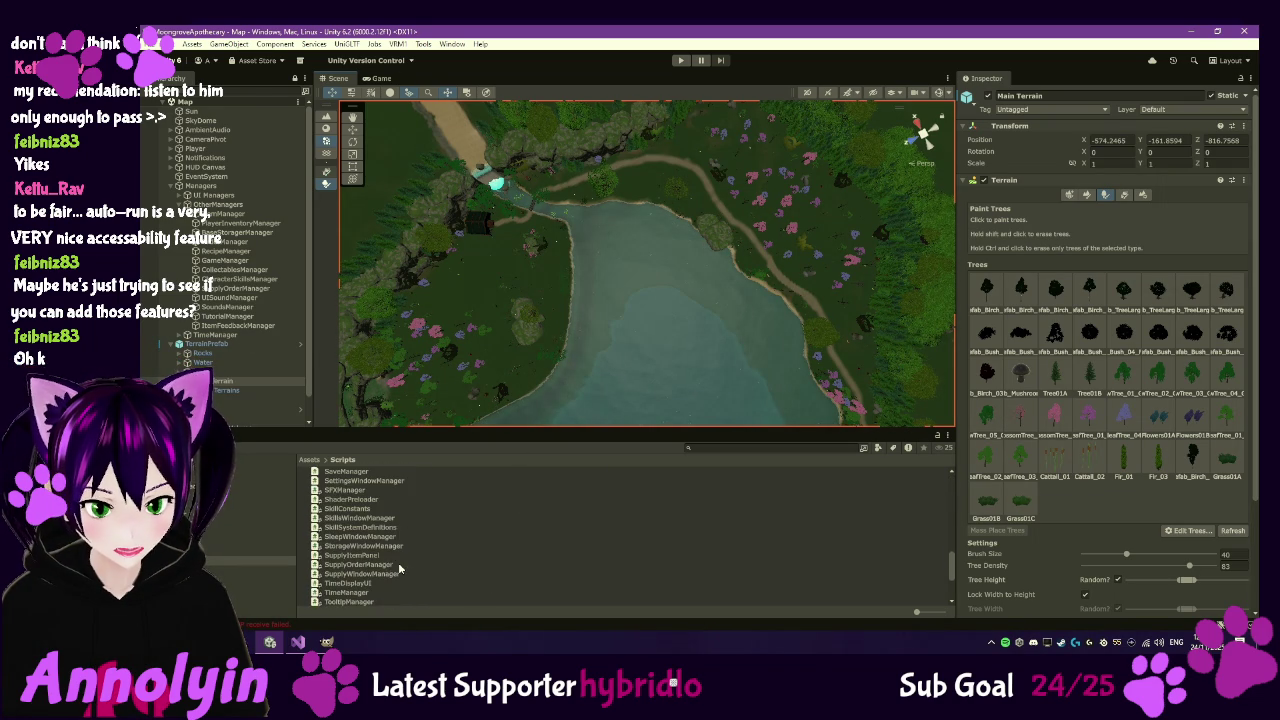
scroll(379, 586, "down", 2)
left_click(349, 577)
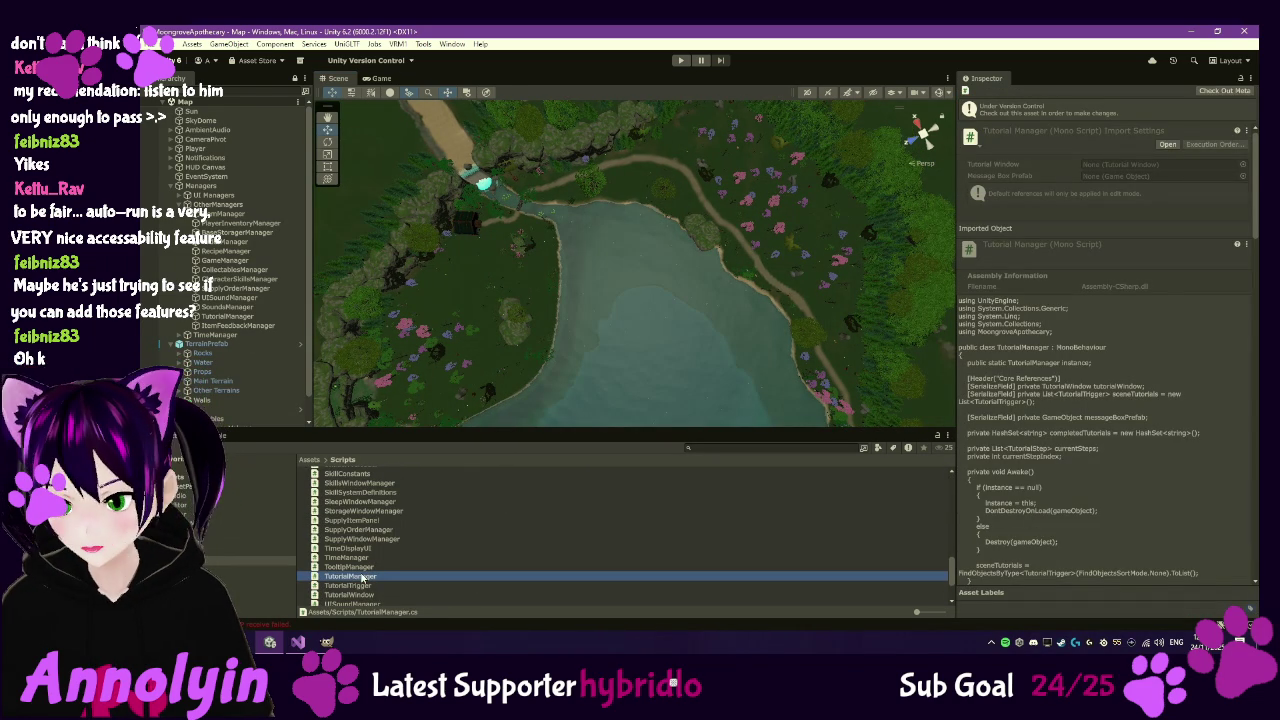
right_click(367, 580)
mouse_move(442, 250)
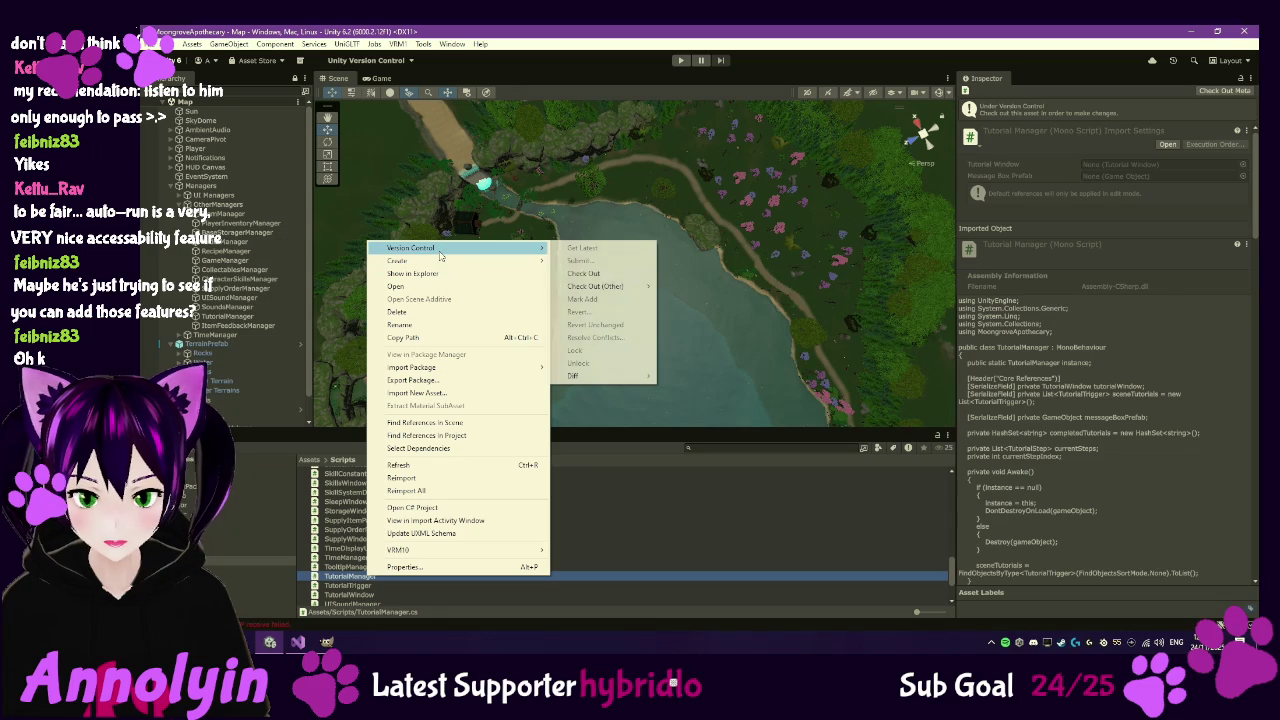